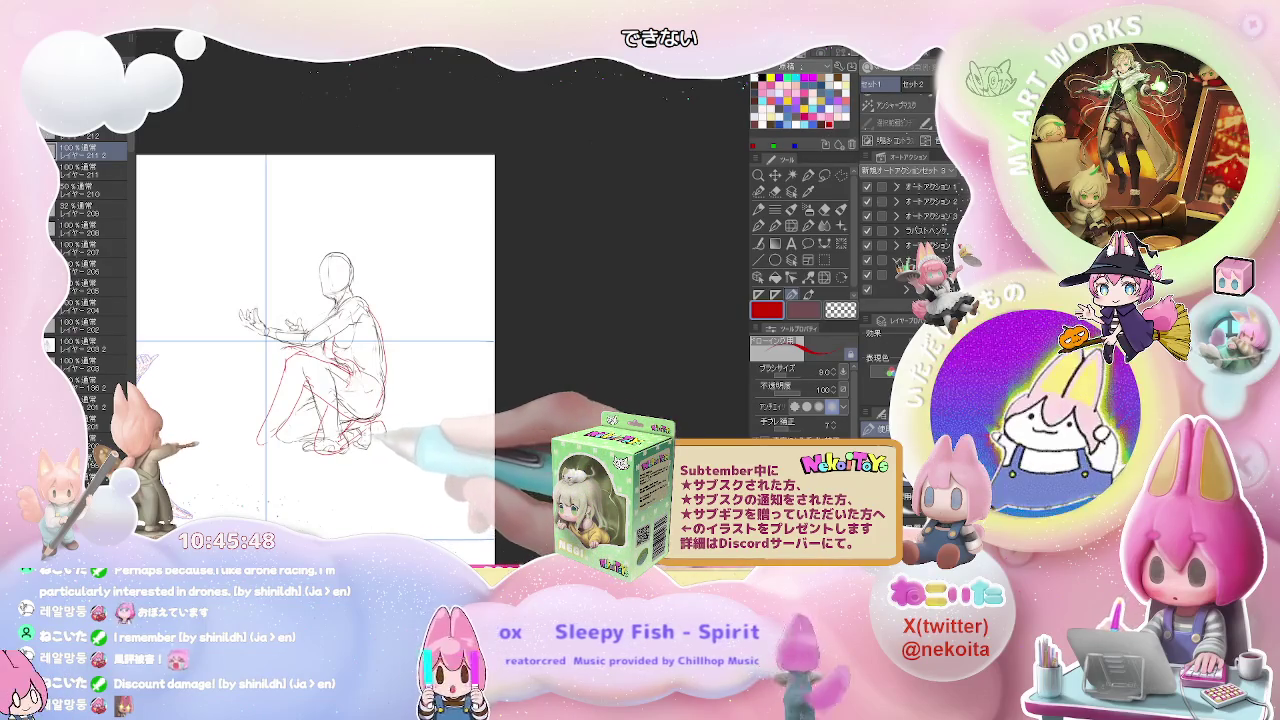
Step: Add red sketch strokes around the seated figure's feet
drag(350, 432, 384, 440)
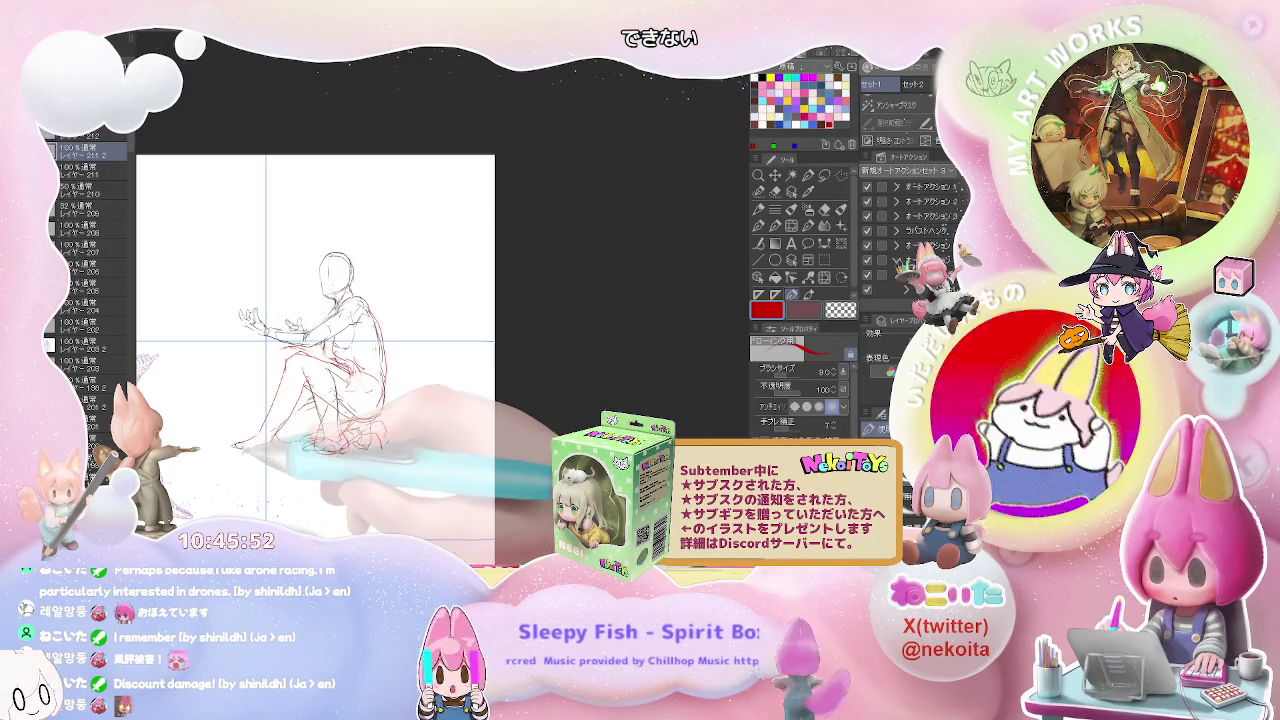
drag(345, 430, 378, 442)
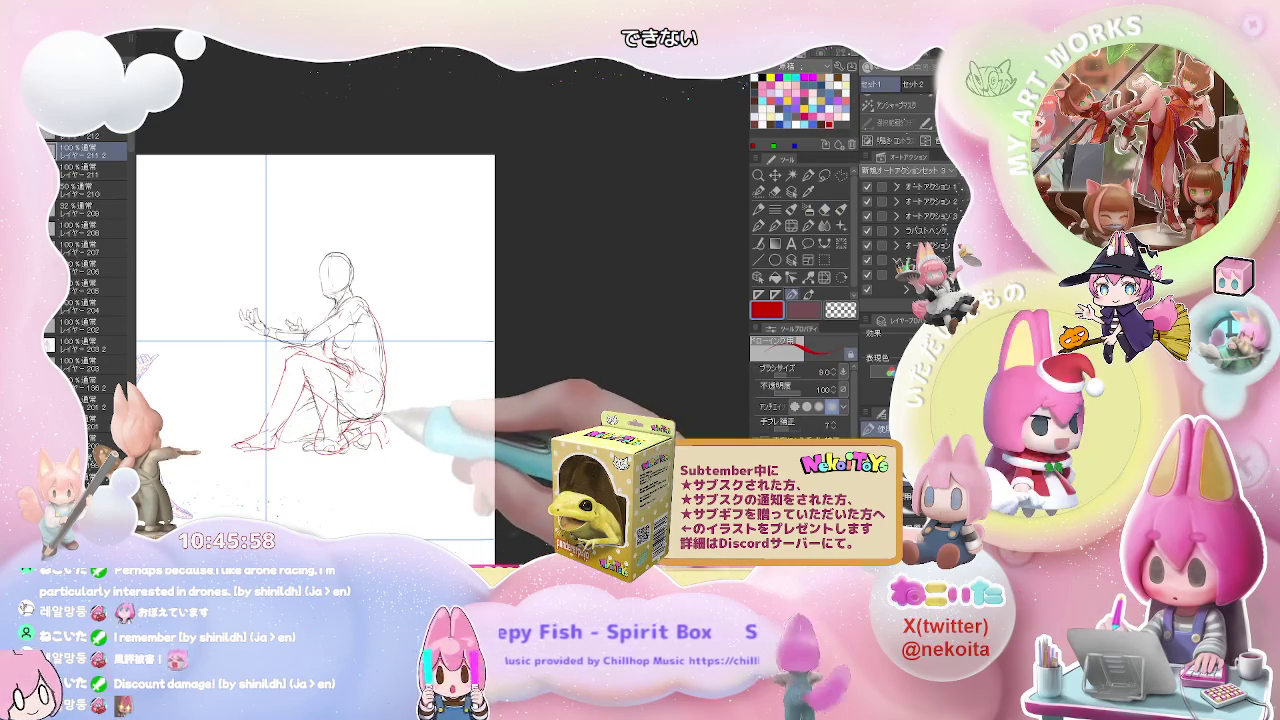
scroll(393, 404, down, 2)
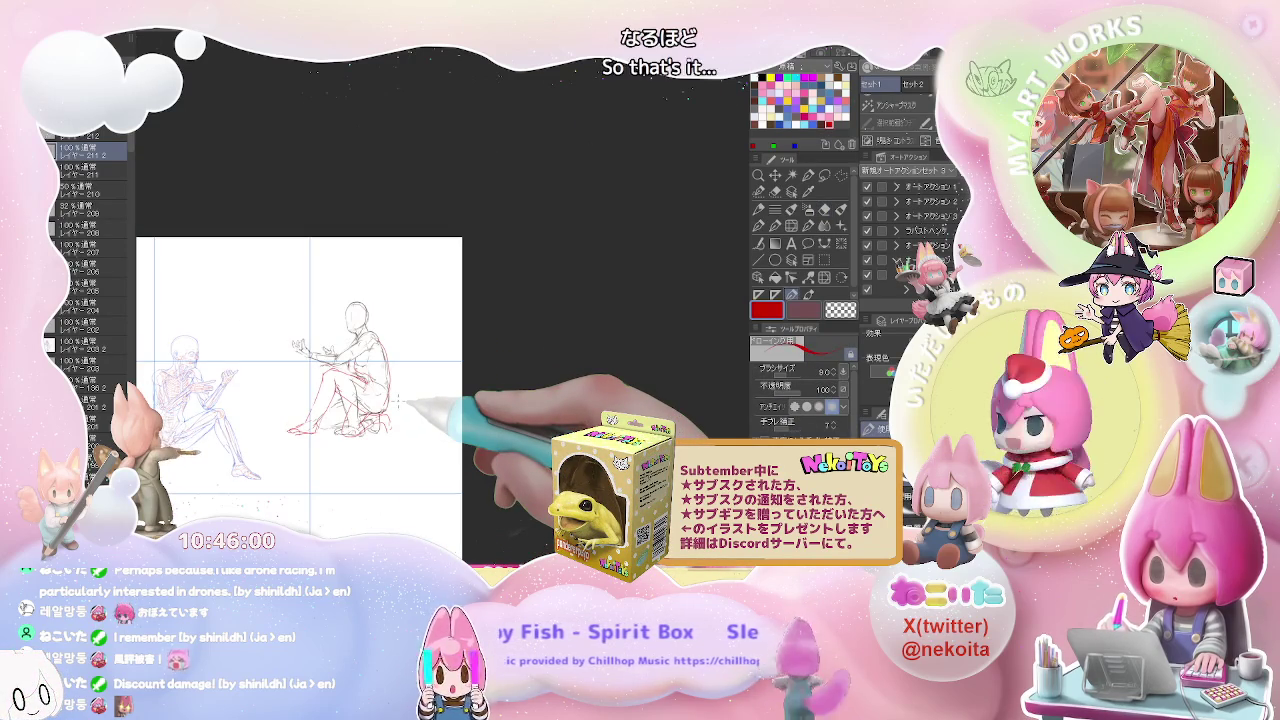
scroll(397, 400, up, 2)
scroll(397, 400, up, 1)
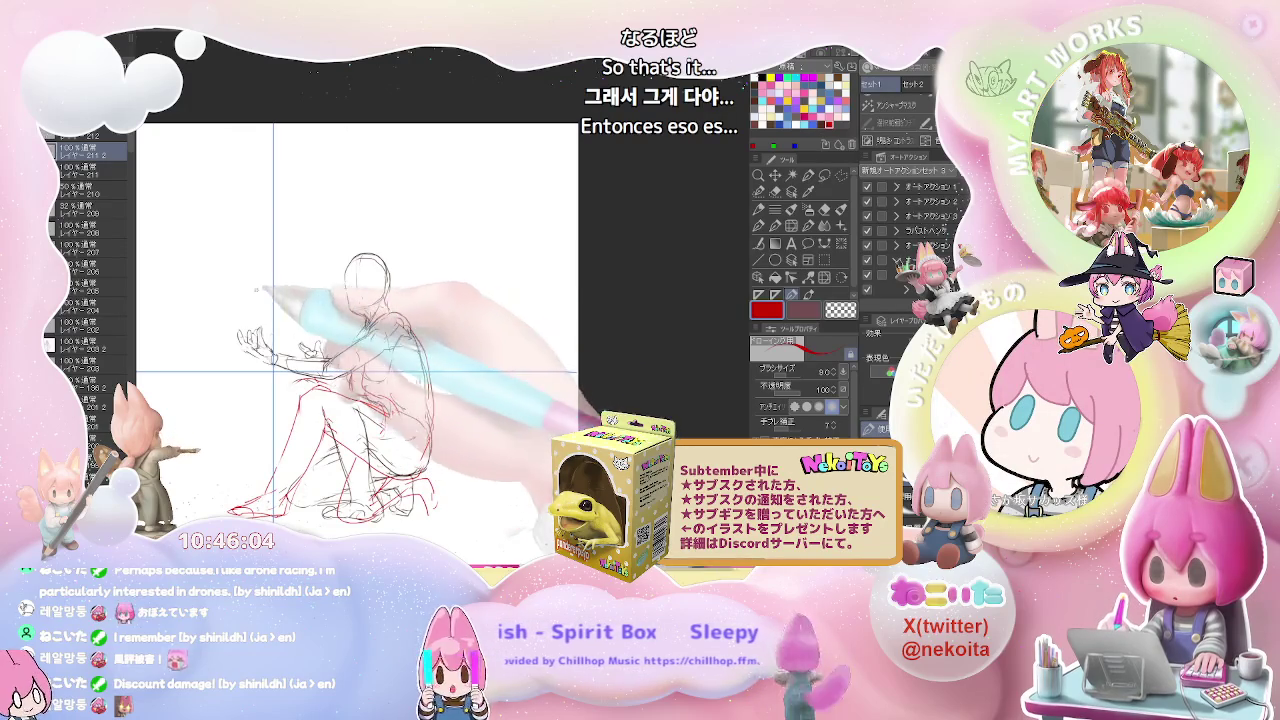
Step: Draw a red horizontal line across the head, a diagonal below it, and upper-body strokes
drag(250, 289, 385, 289)
drag(274, 291, 308, 358)
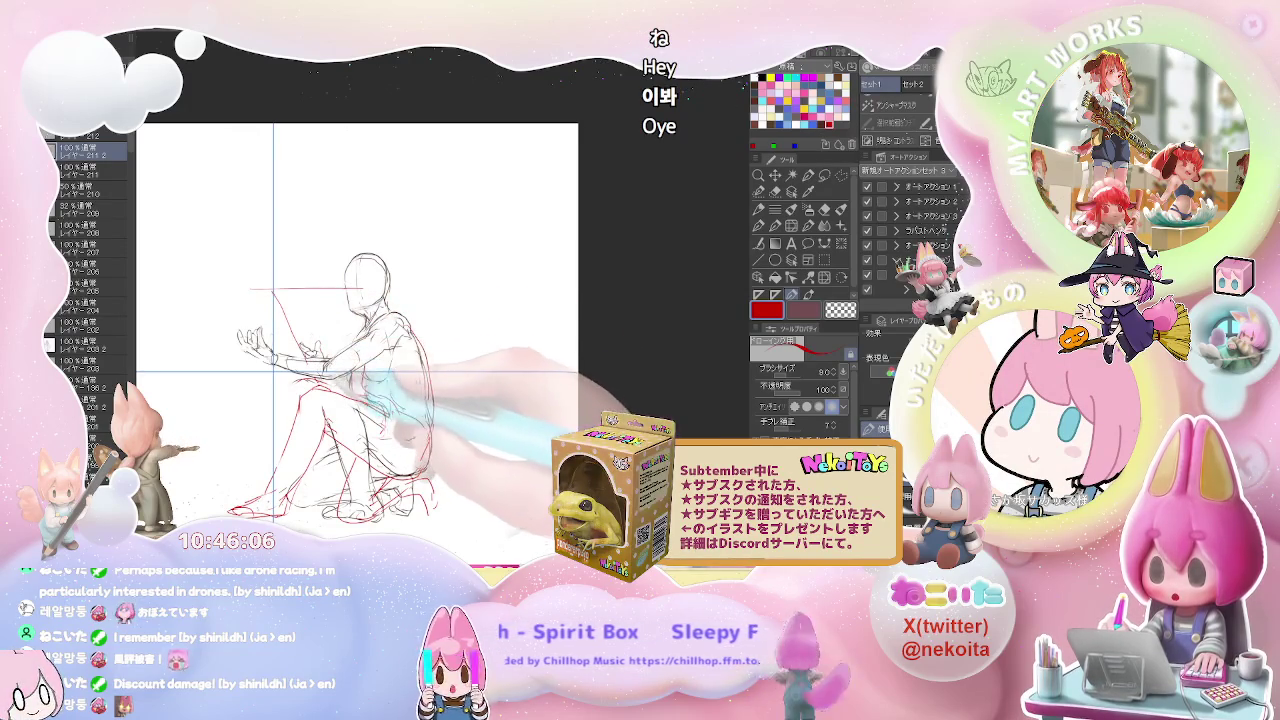
key(e)
key(p)
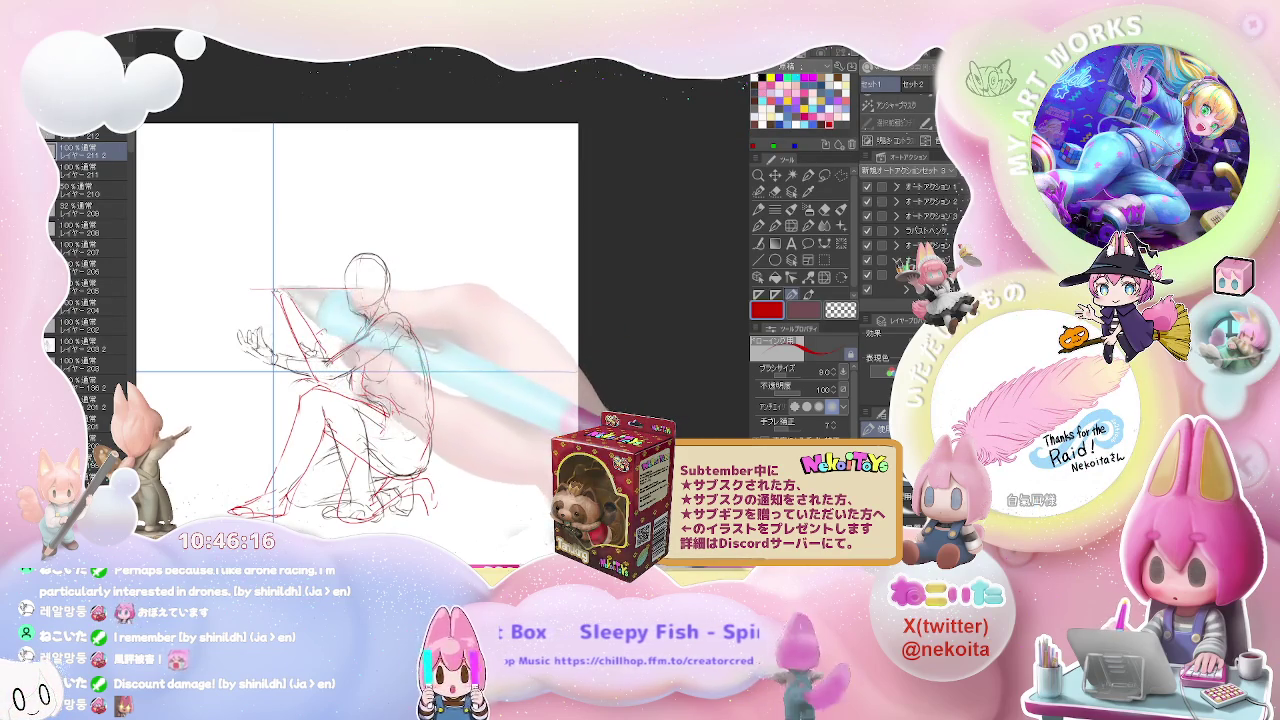
key(e)
key(p)
mouse_move(283, 277)
mouse_down()
mouse_move(287, 300)
mouse_move(258, 292)
mouse_move(362, 289)
mouse_move(622, 366)
mouse_move(516, 356)
mouse_up()
Step: Flip the canvas horizontally to check proportions, flip it back, and zoom out
key(h)
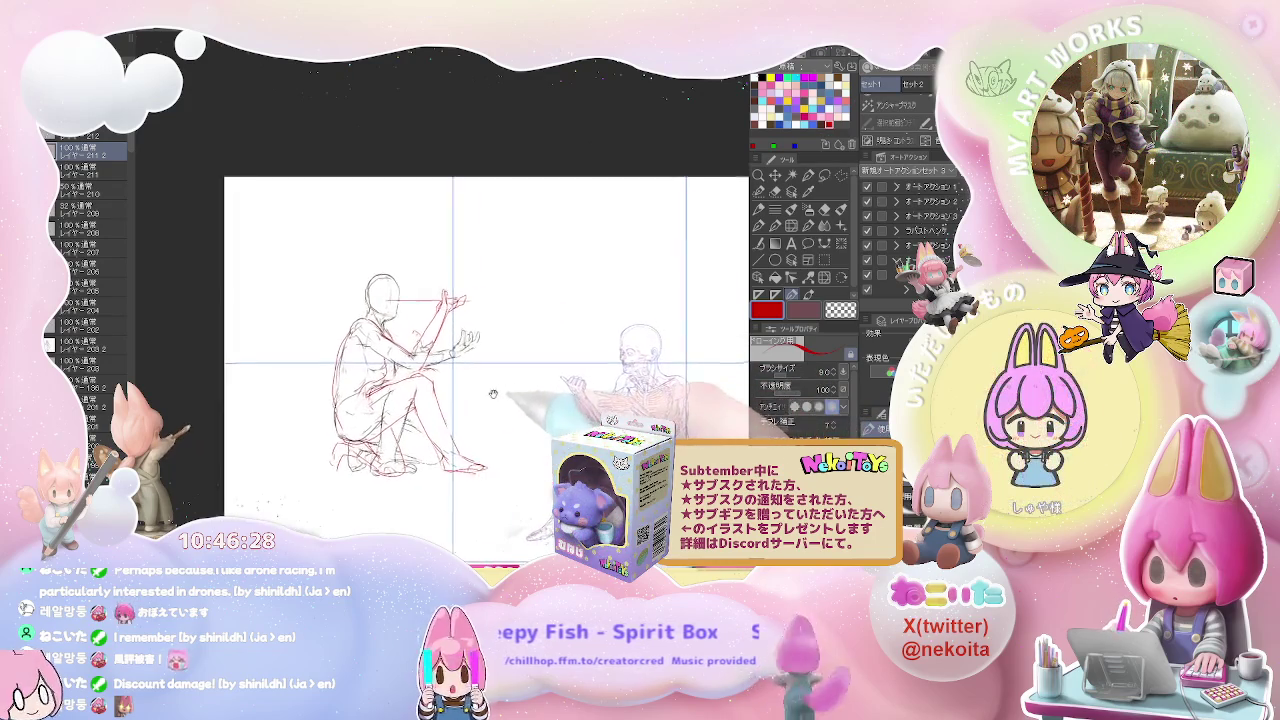
key(h)
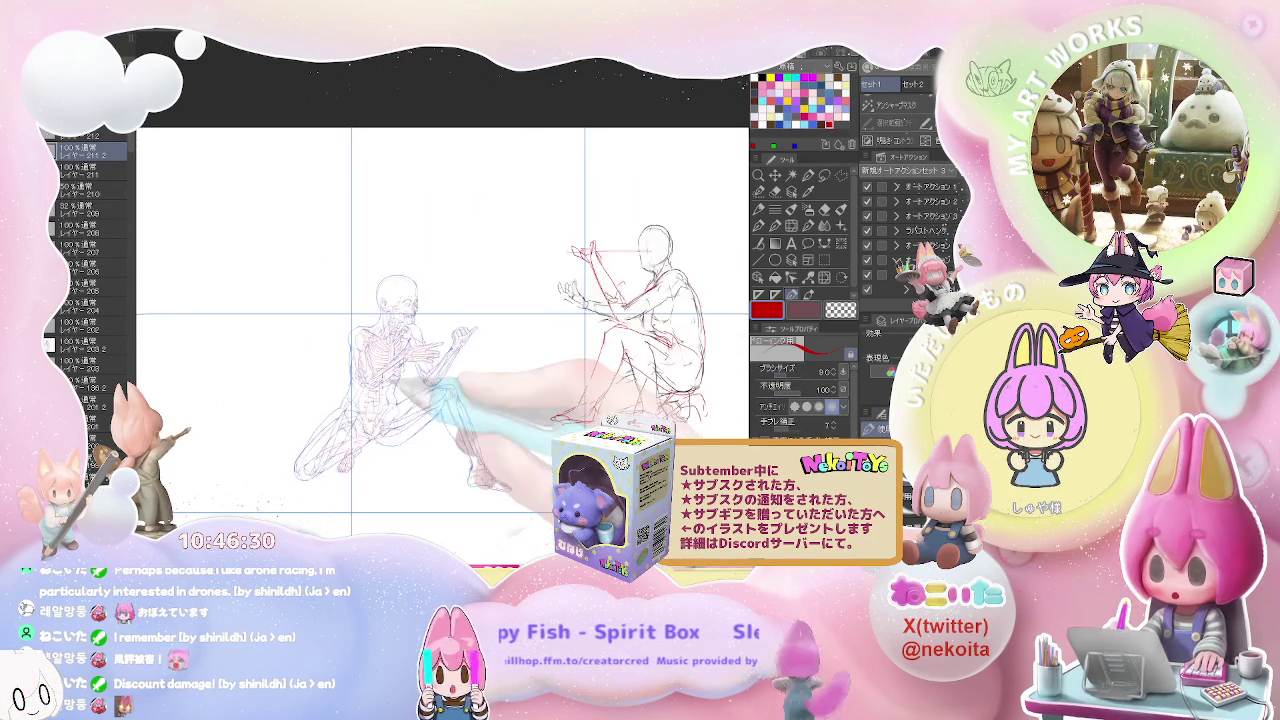
key(ctrl+minus)
key(ctrl+minus)
drag(661, 518, 467, 468)
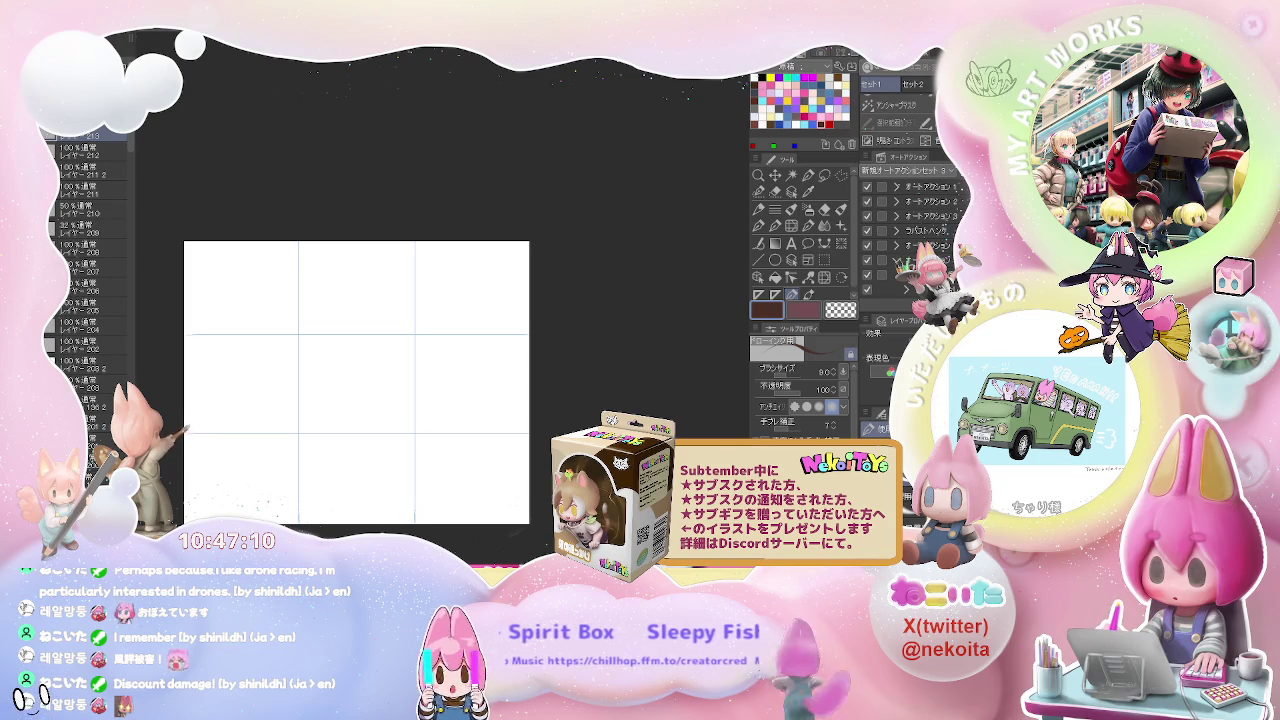
Step: Start the hand in the middle-left cell with a small curved stroke and a short stroke below
scroll(353, 367, up, 3)
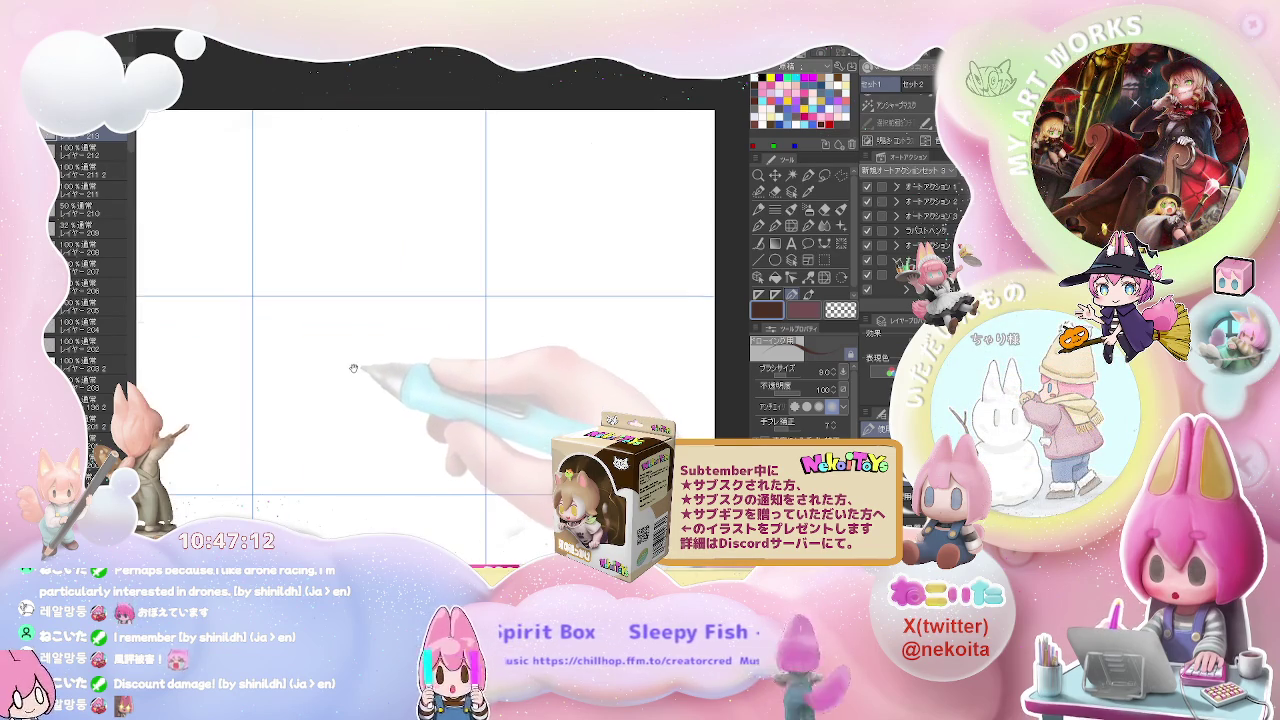
drag(353, 367, 329, 339)
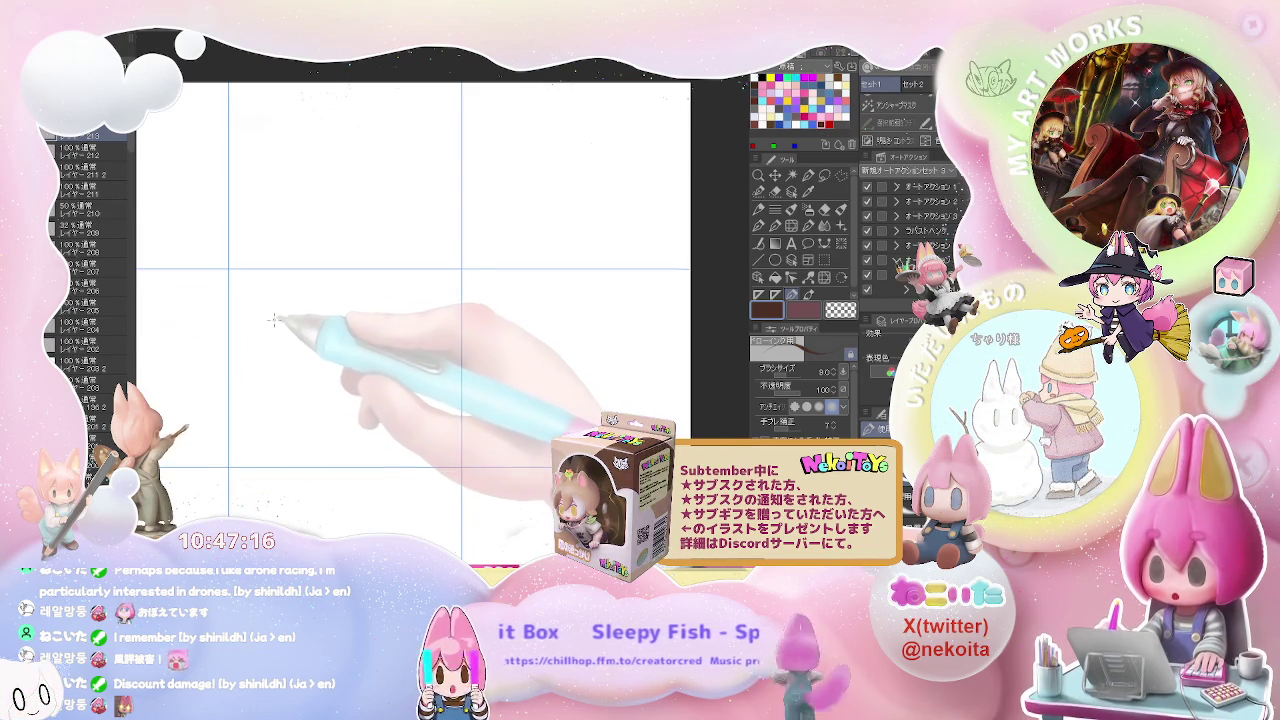
drag(282, 300, 287, 321)
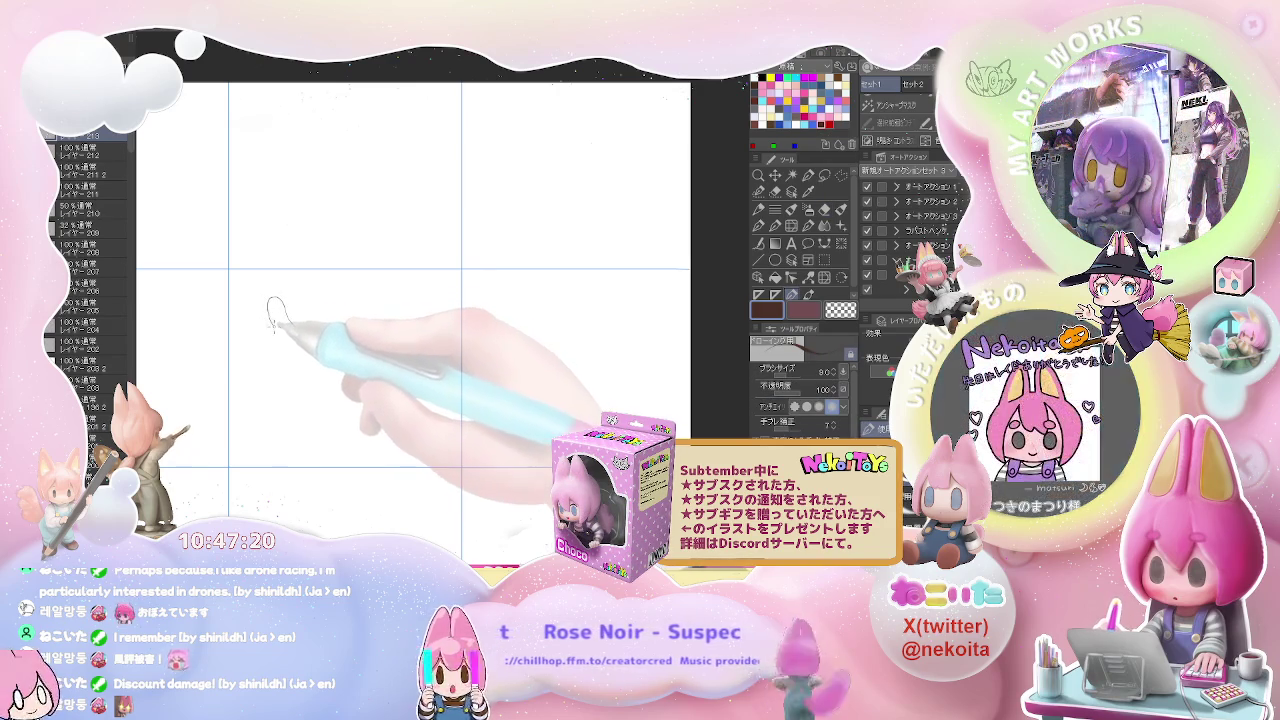
mouse_move(277, 331)
mouse_down()
mouse_move(320, 320)
mouse_move(326, 340)
mouse_move(342, 325)
mouse_move(315, 363)
mouse_move(290, 370)
mouse_move(268, 415)
mouse_move(308, 410)
mouse_move(335, 386)
mouse_move(326, 360)
mouse_up()
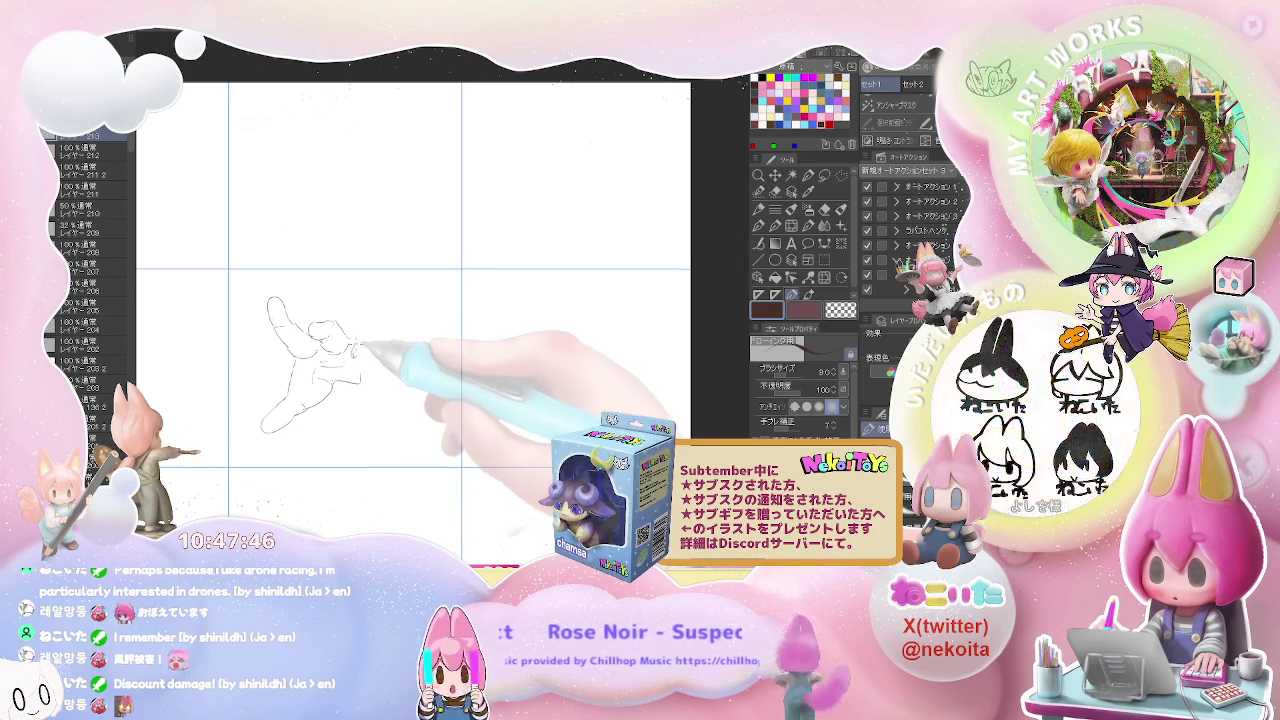
Step: Add the knuckle curve and refine the hand's right contour
key(e)
key(p)
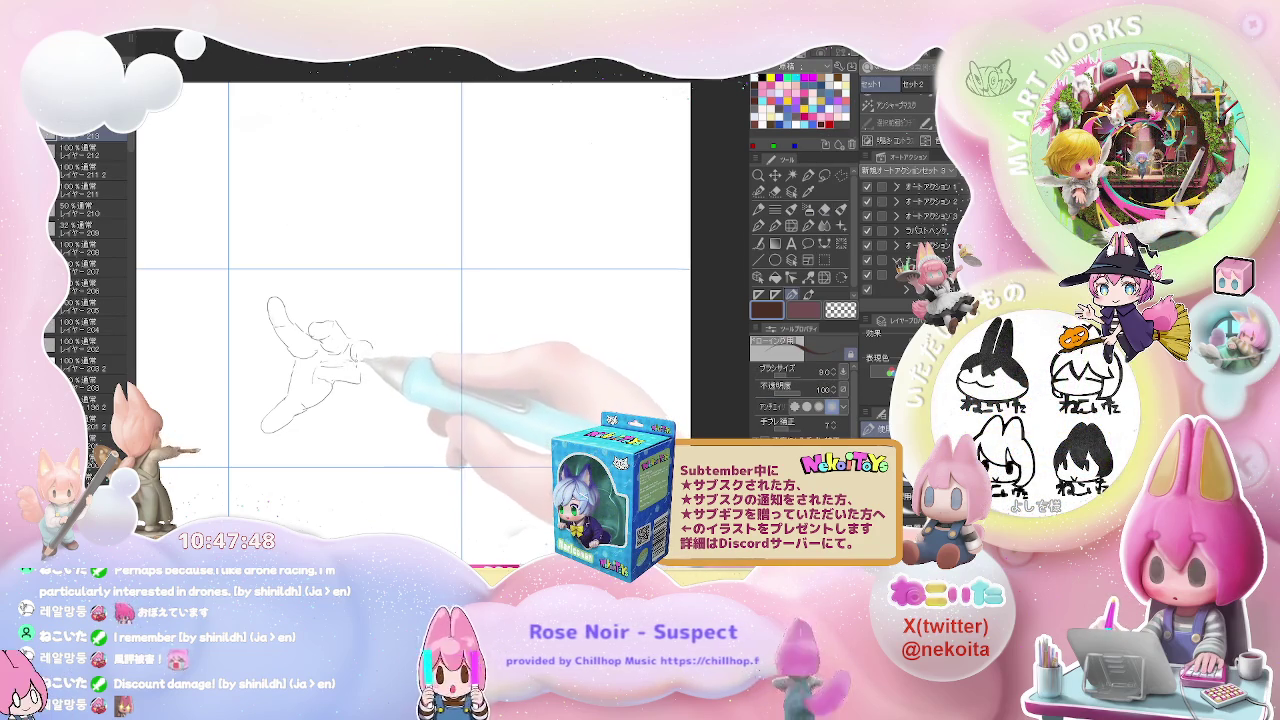
drag(377, 348, 370, 363)
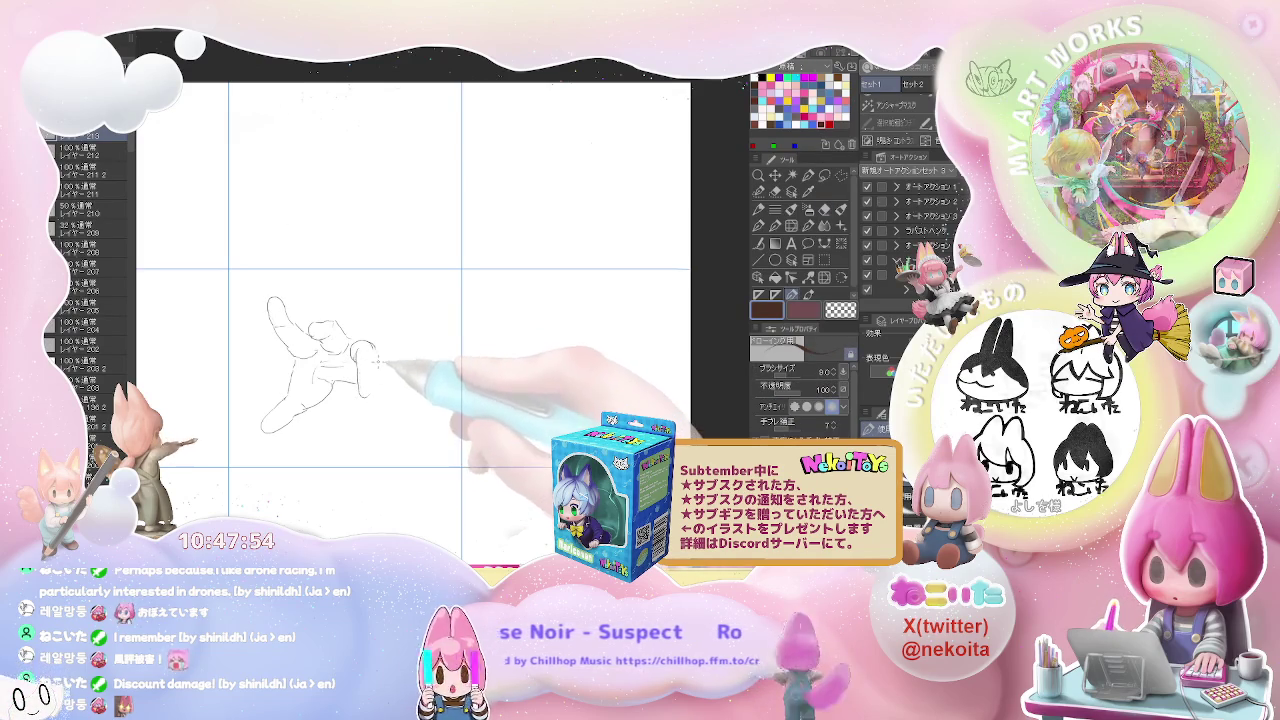
key(e)
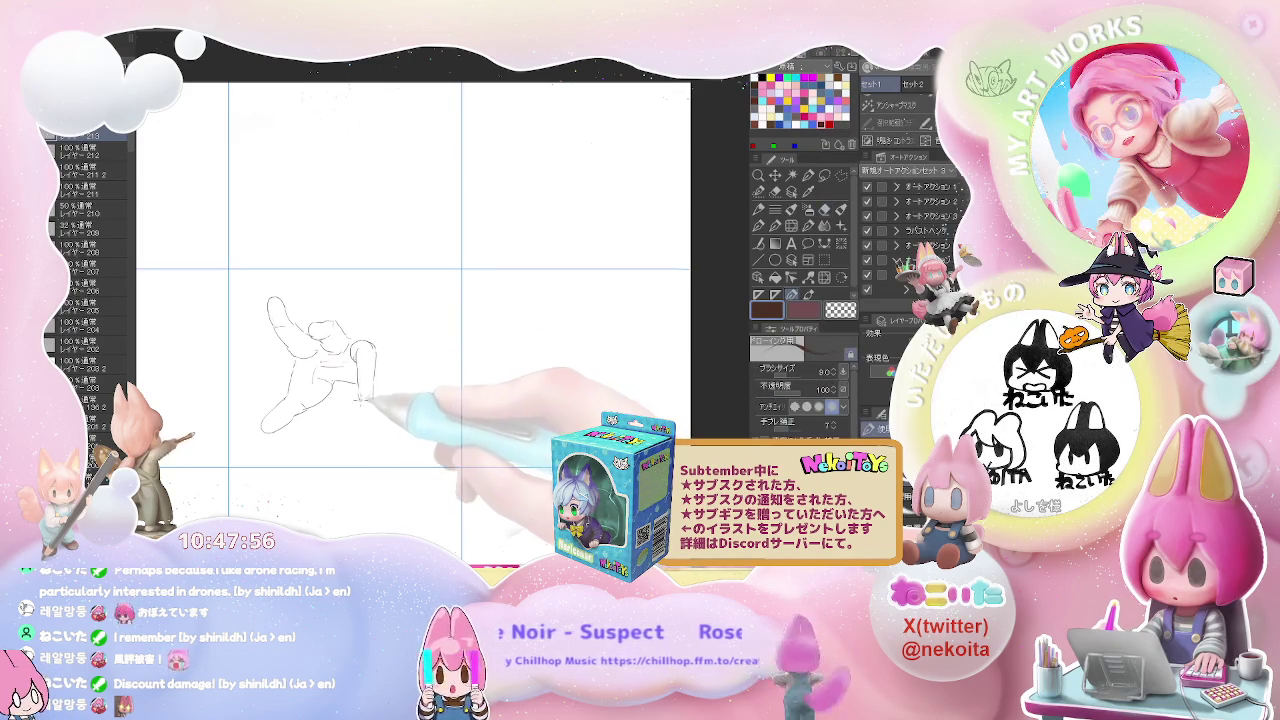
key(p)
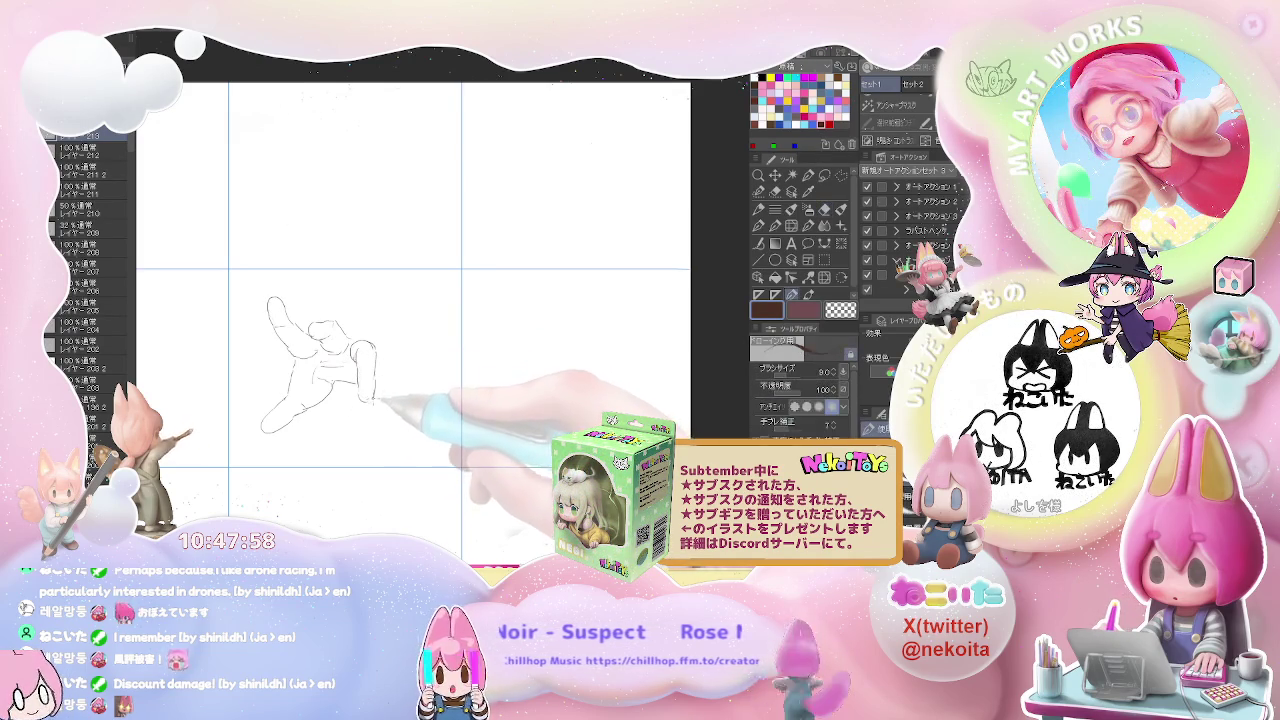
key(e)
key(p)
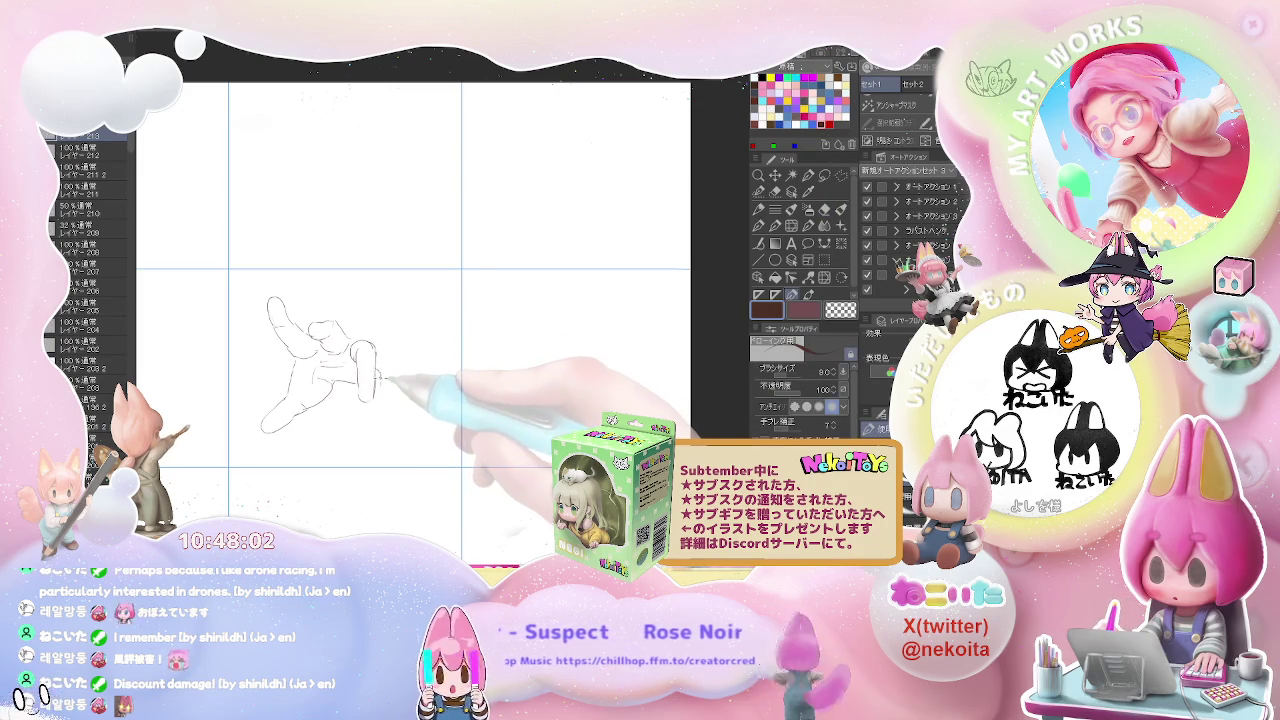
drag(378, 372, 380, 410)
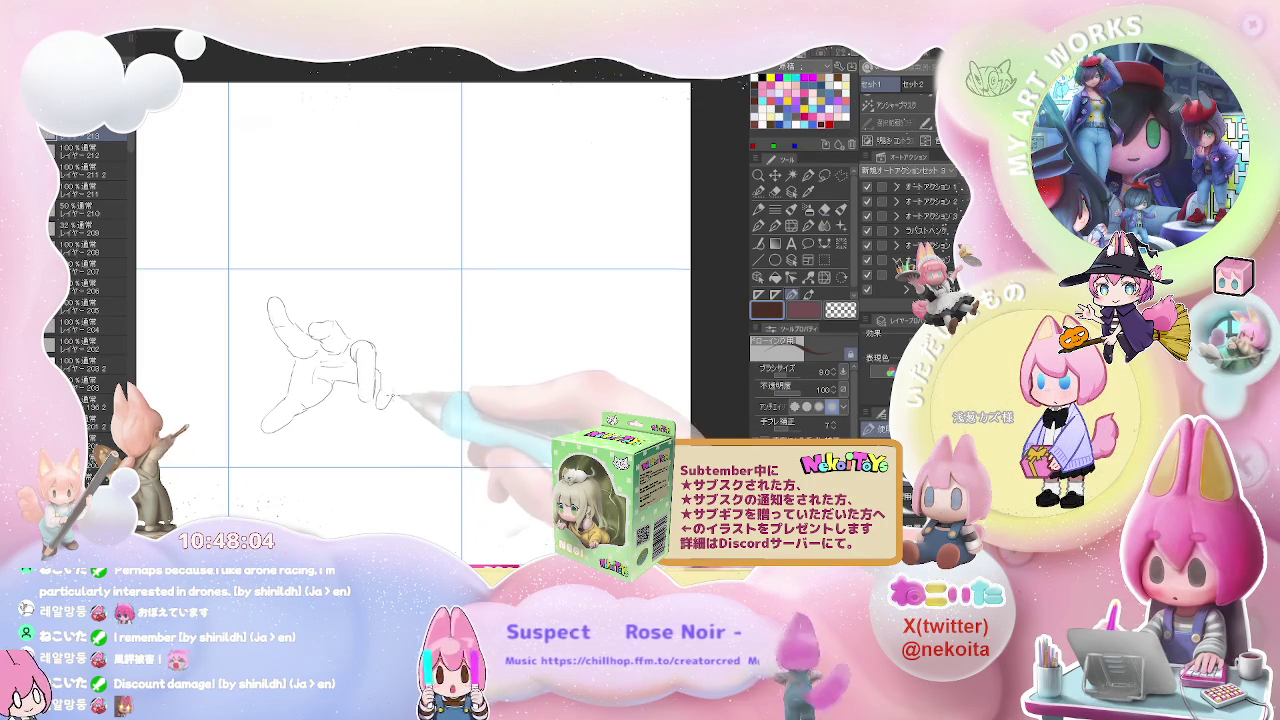
mouse_move(386, 352)
mouse_down()
mouse_move(392, 390)
mouse_move(372, 400)
mouse_up()
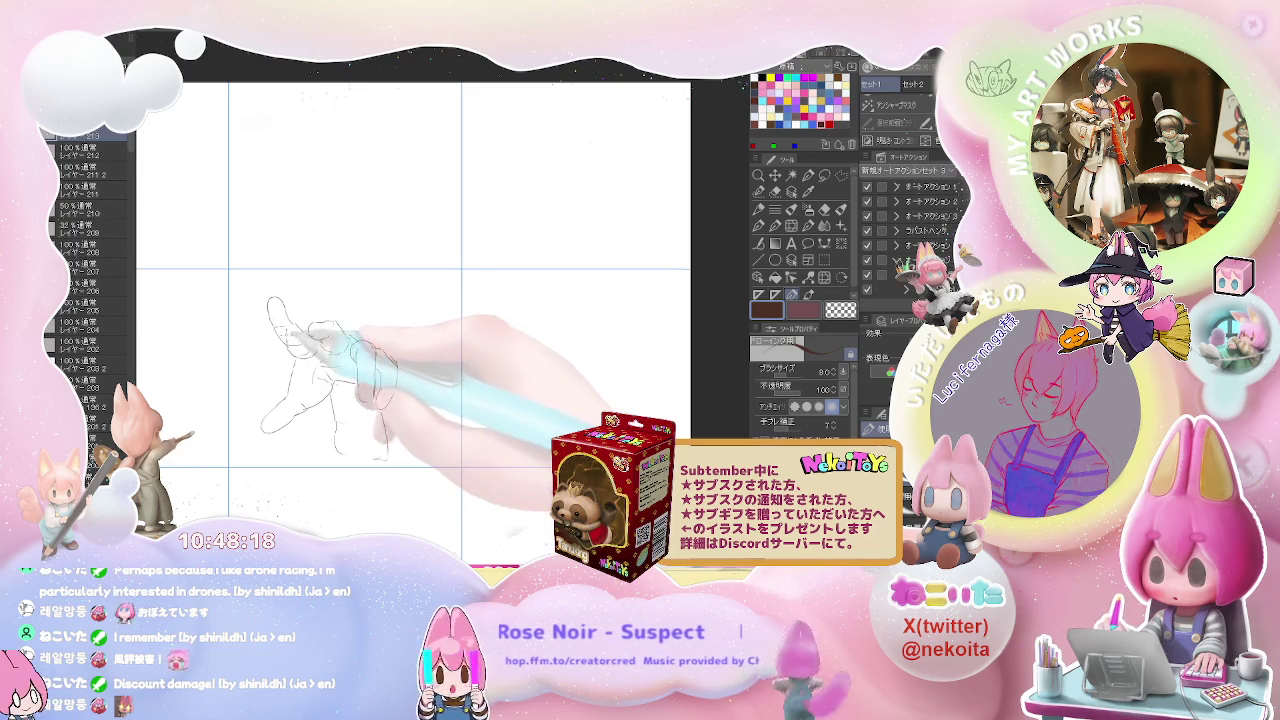
key(ctrl+minus)
key(ctrl+plus)
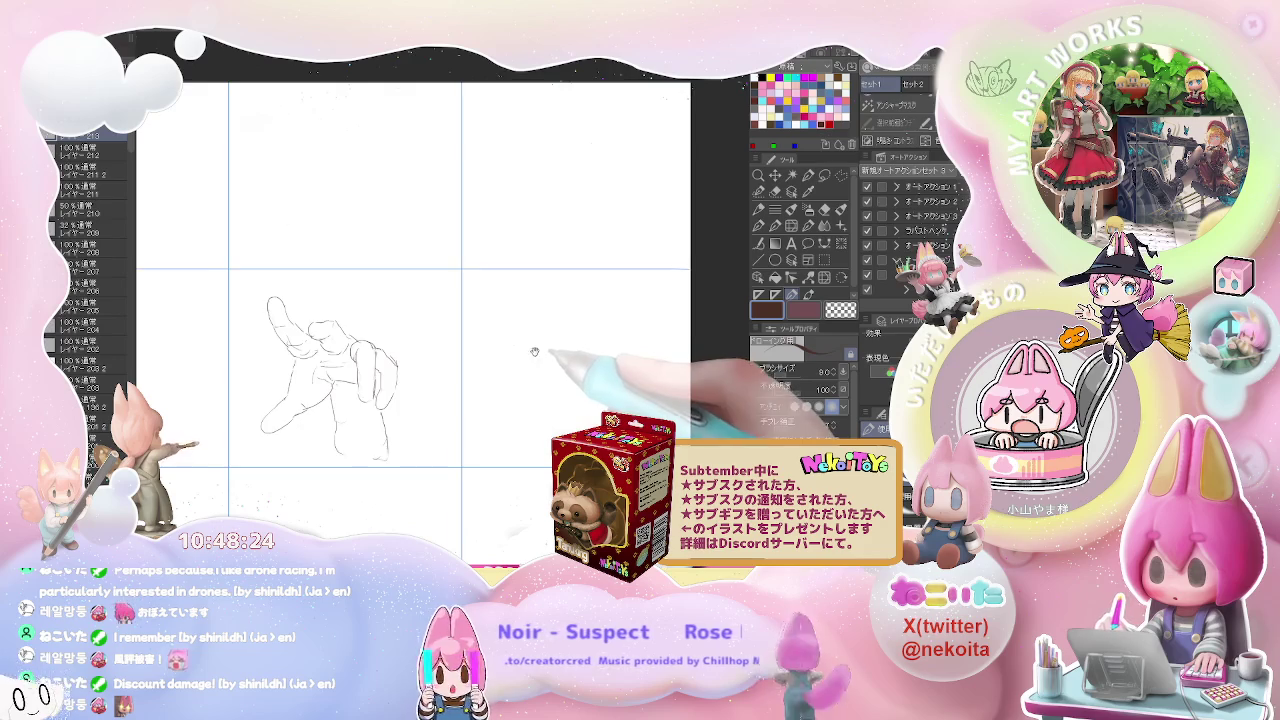
Step: Sketch a reaching hand with finger strokes and an outstretched upper finger in the middle-right cell
drag(534, 351, 465, 345)
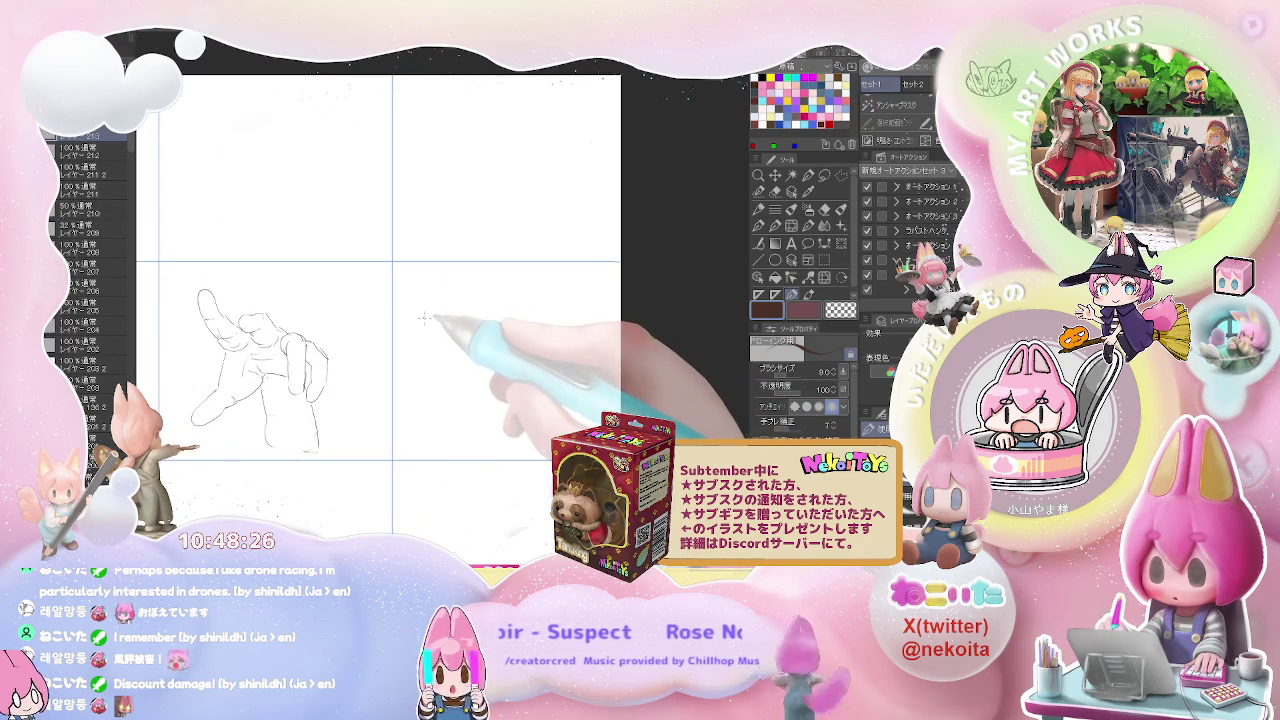
drag(420, 316, 490, 325)
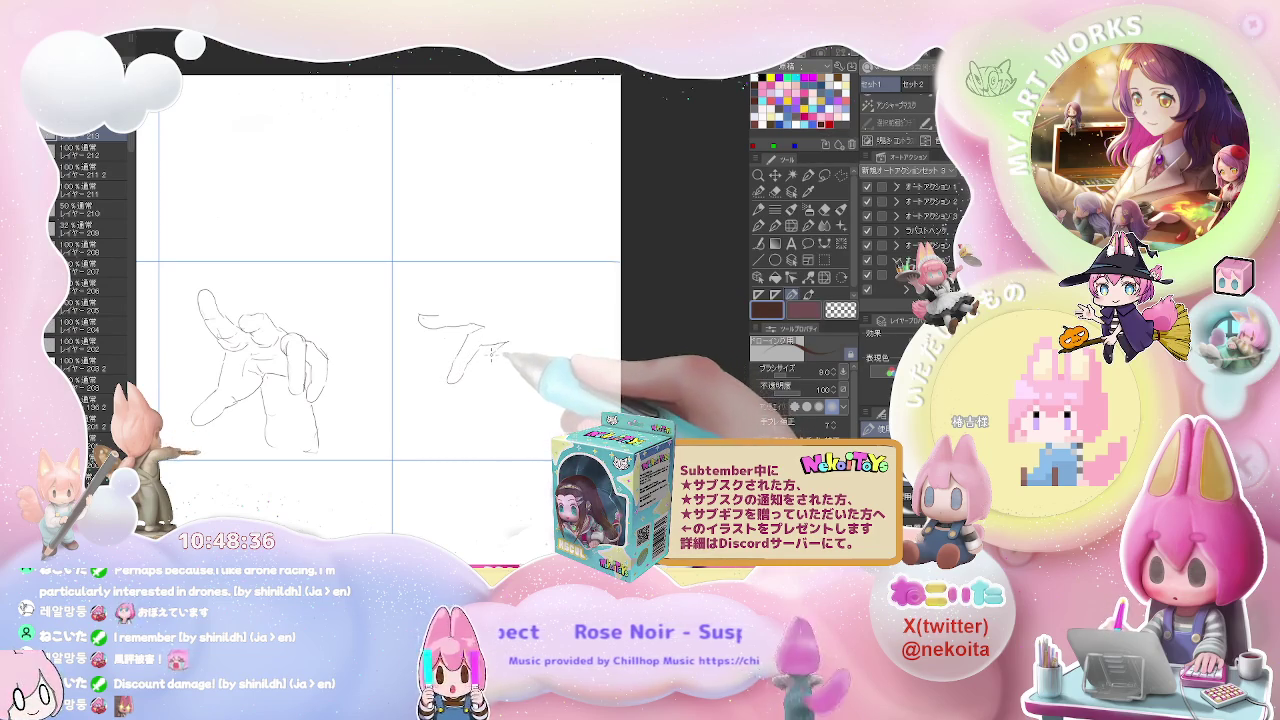
drag(508, 342, 492, 394)
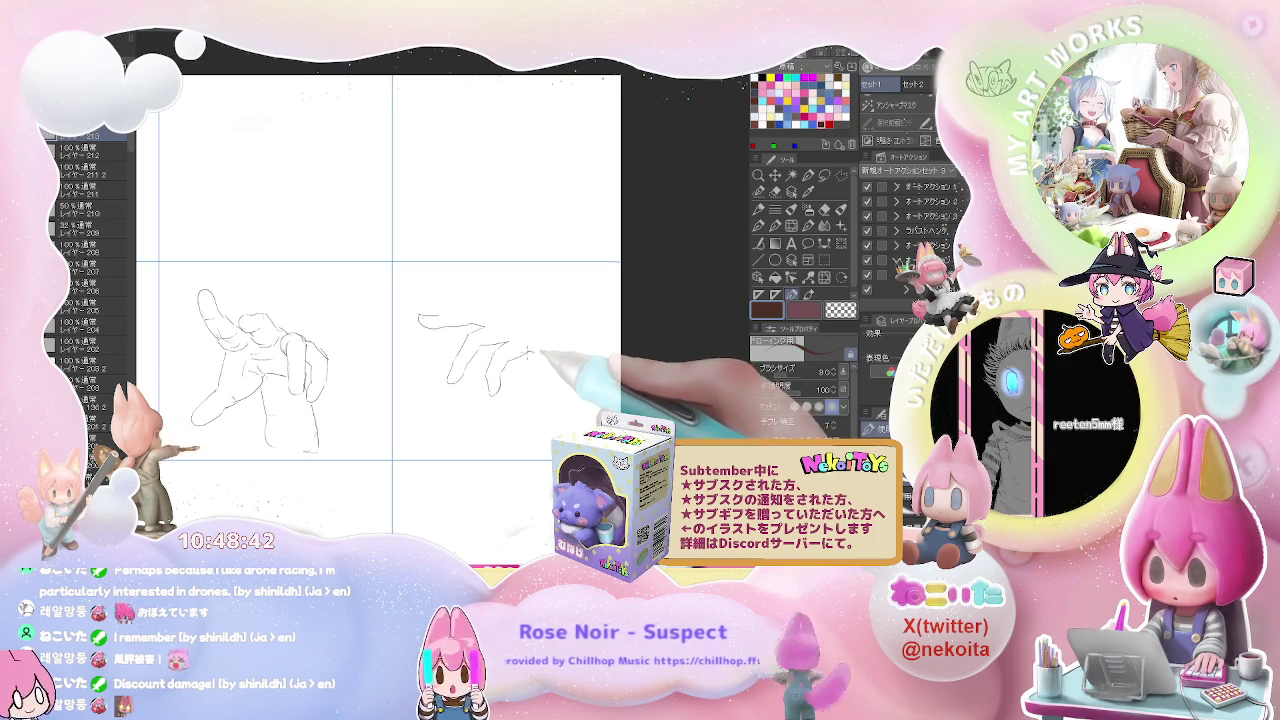
drag(510, 342, 470, 310)
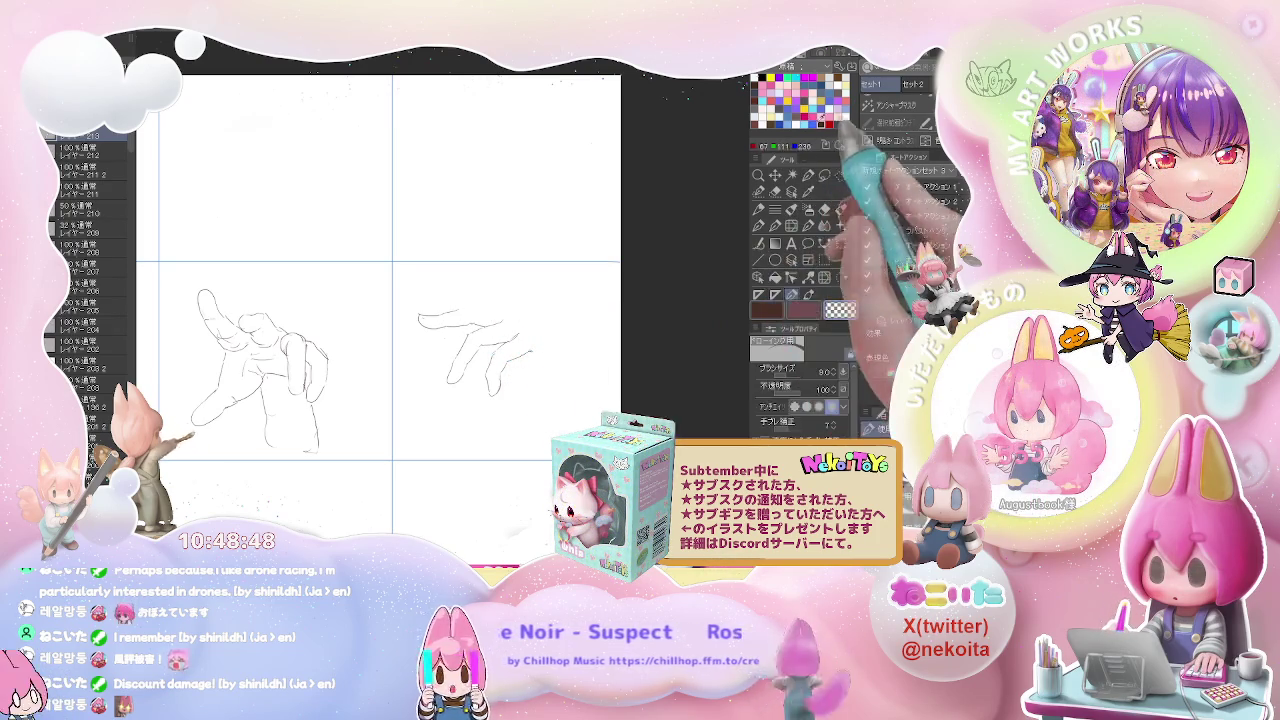
drag(485, 315, 505, 302)
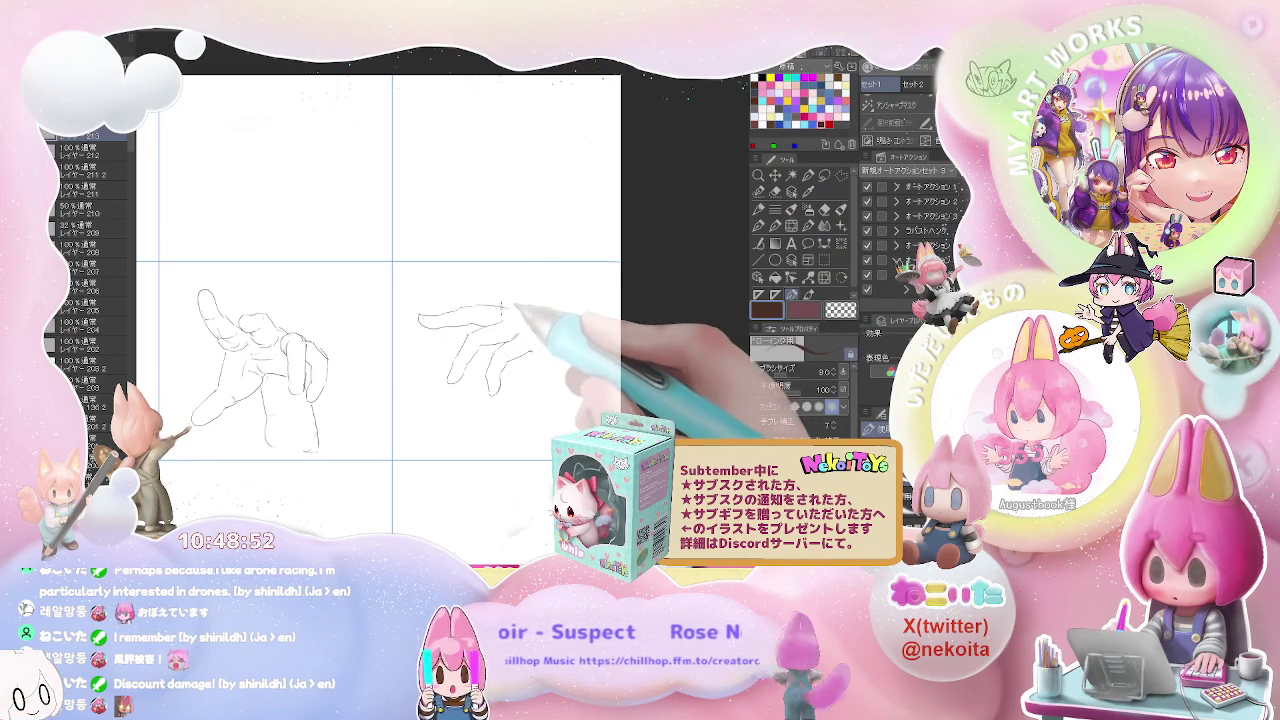
drag(527, 308, 590, 318)
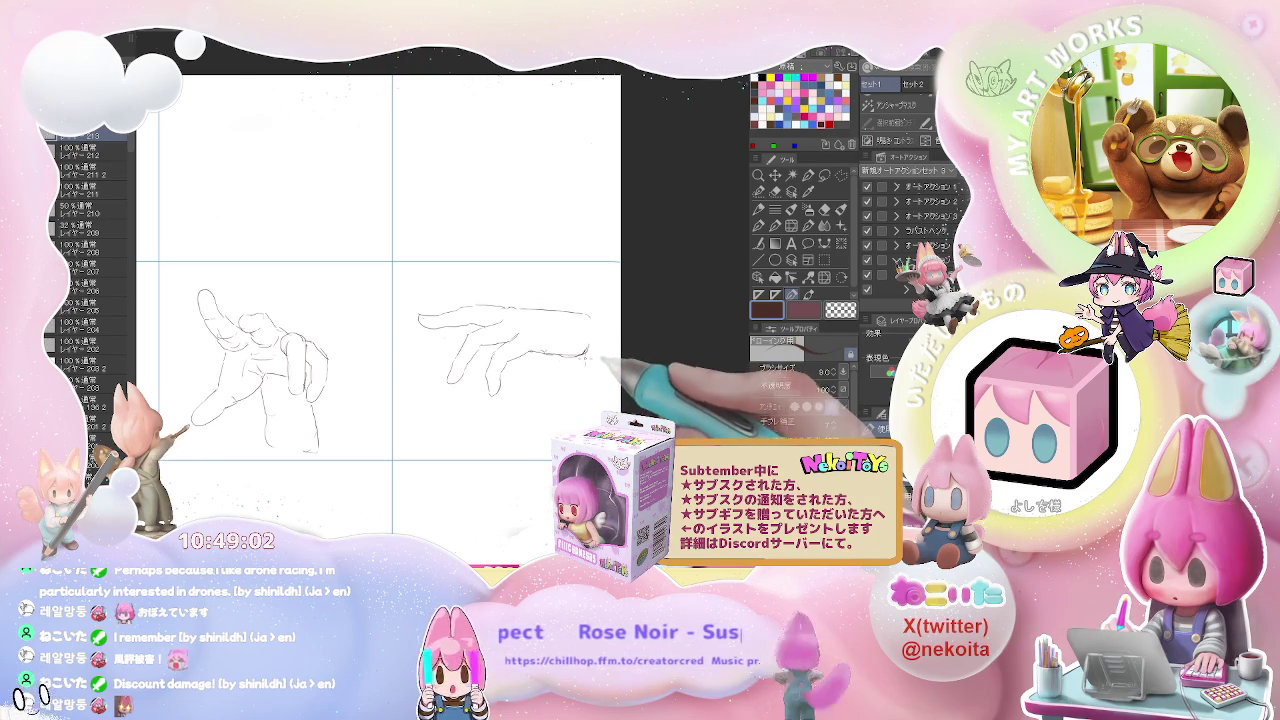
drag(592, 318, 614, 342)
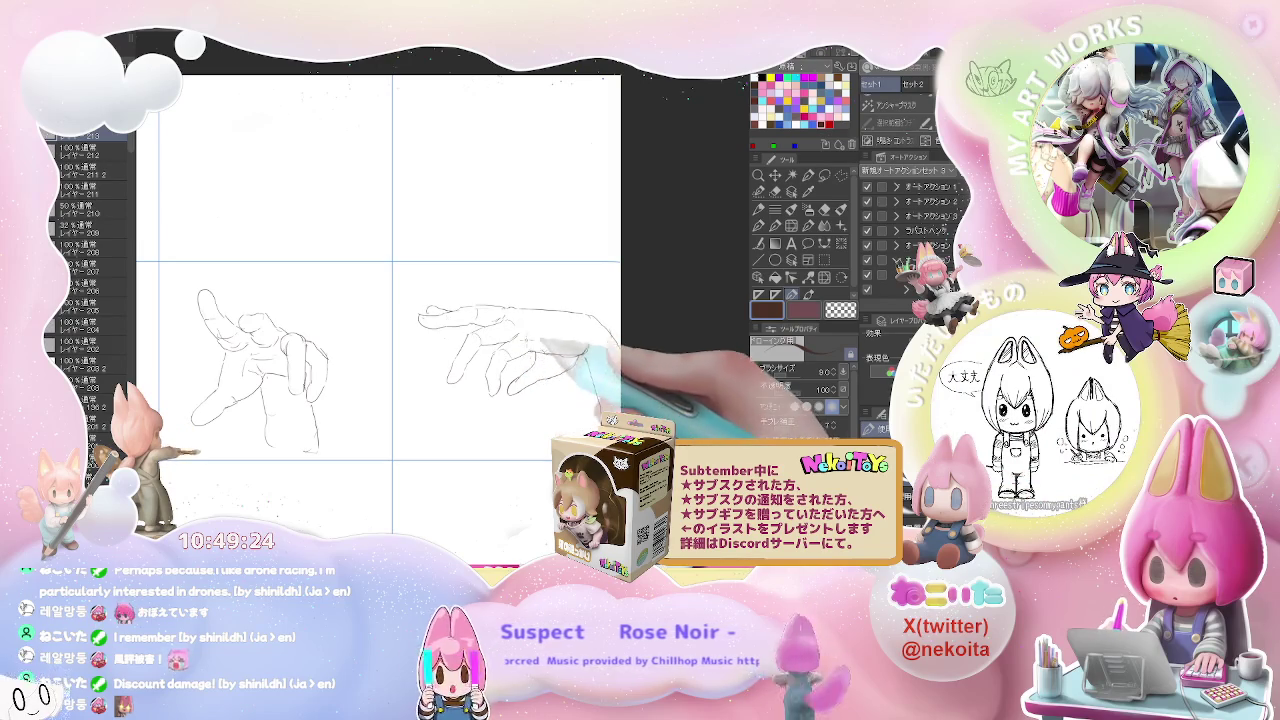
scroll(568, 370, down, 2)
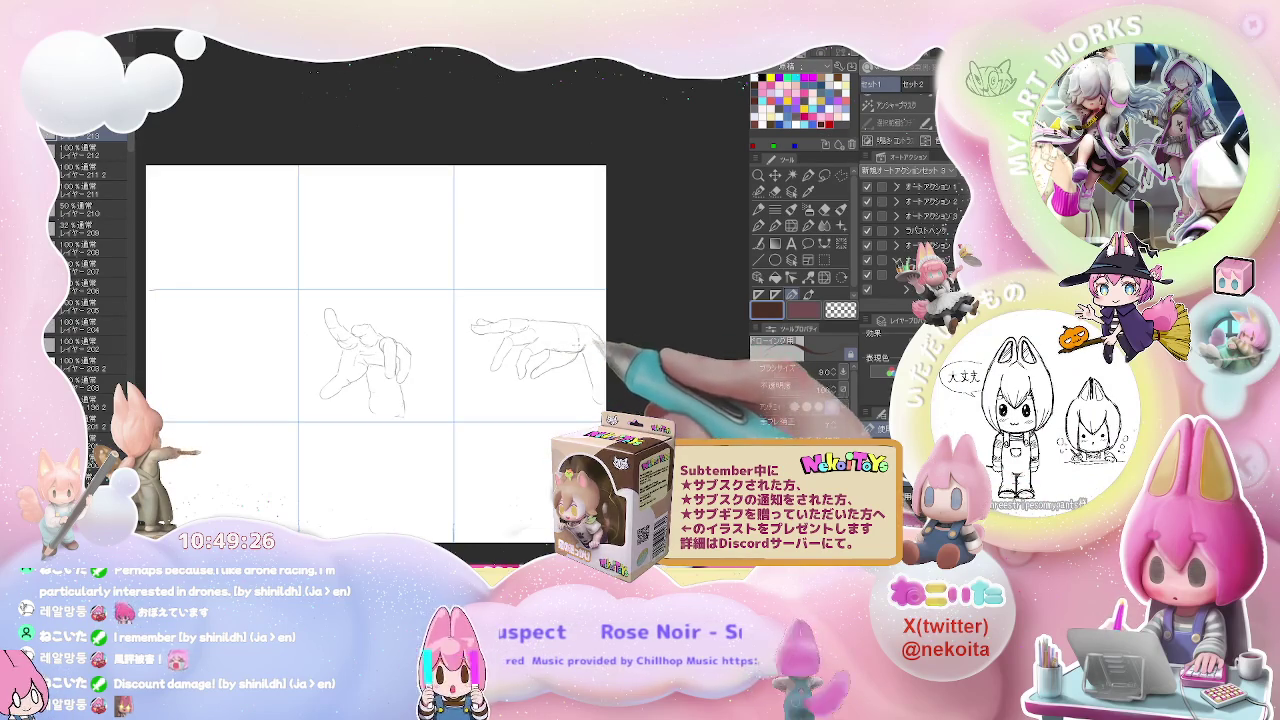
Step: Add a curved line to the earlier hand, then begin outlining a hand in the top-left cell
drag(568, 370, 732, 363)
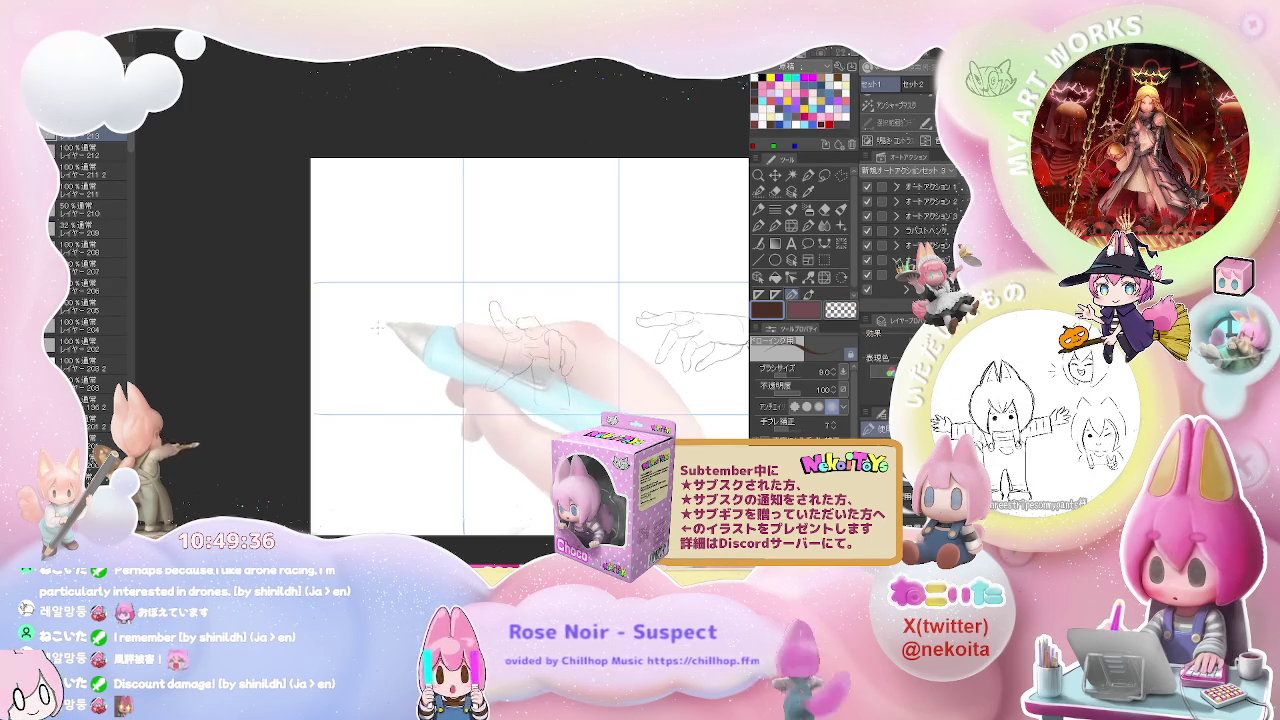
mouse_move(353, 354)
mouse_down()
mouse_move(435, 295)
mouse_move(432, 312)
mouse_up()
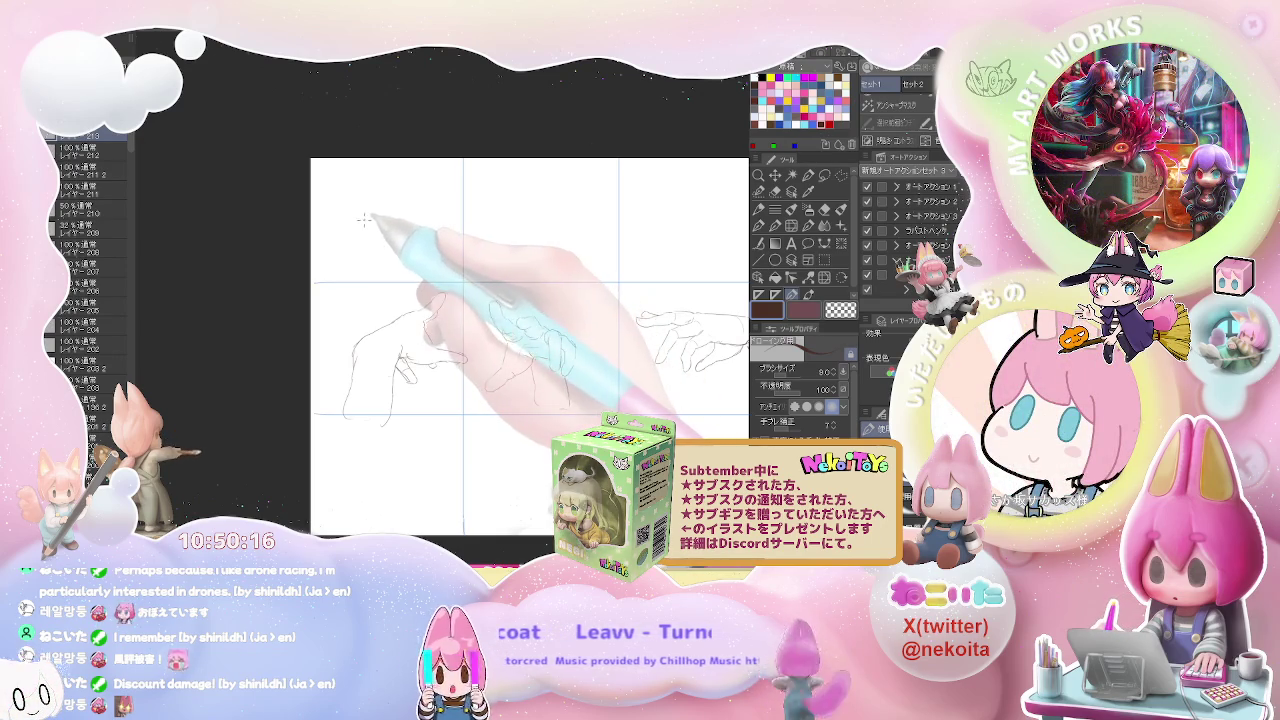
drag(364, 222, 368, 207)
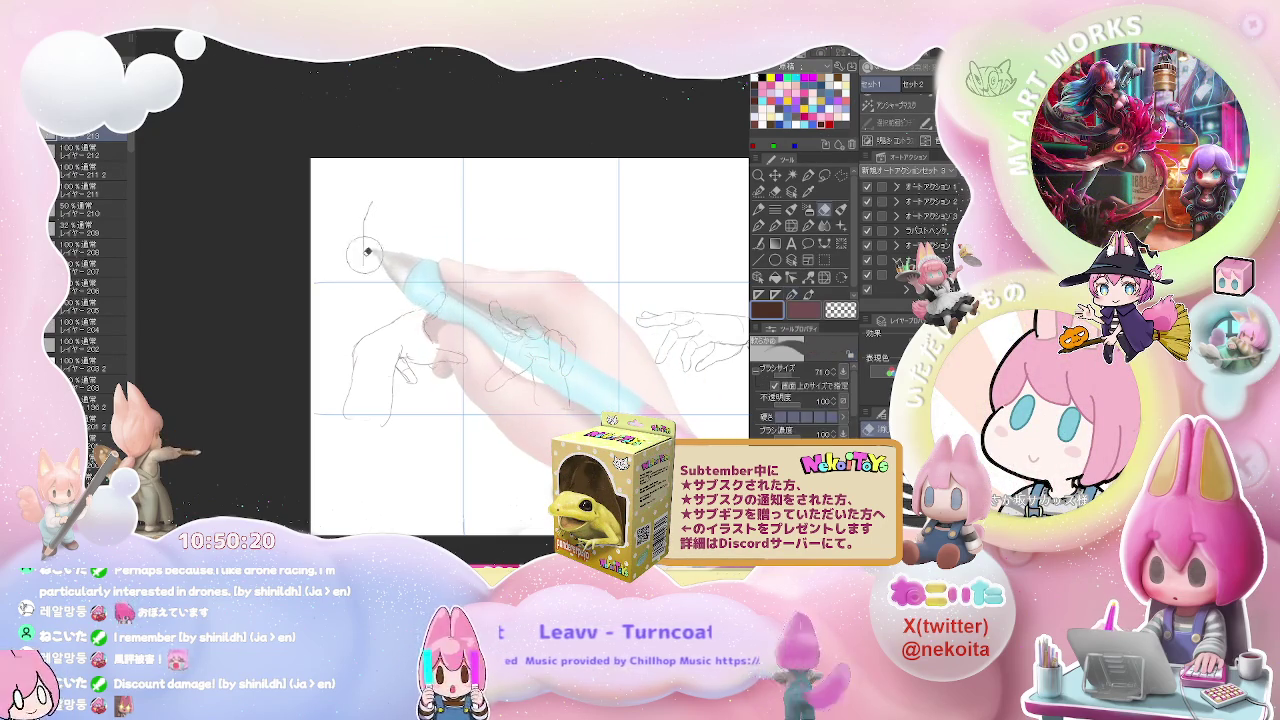
key(e)
key(p)
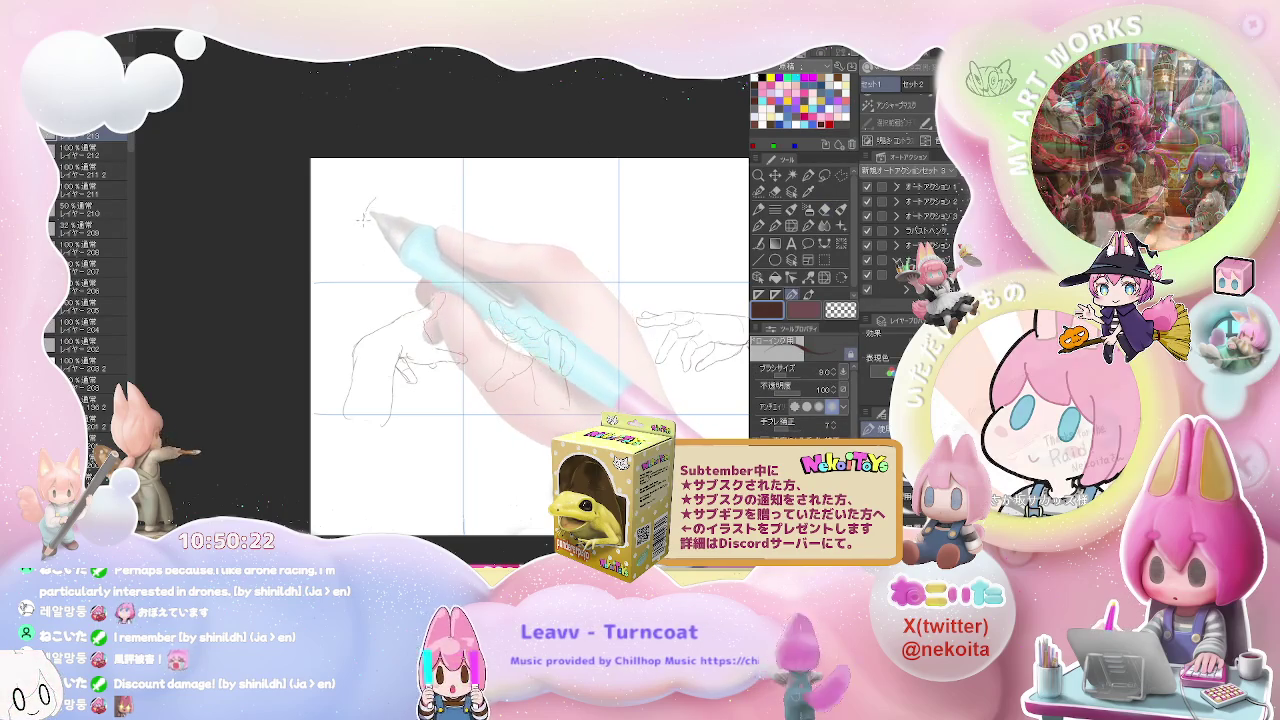
drag(360, 228, 354, 277)
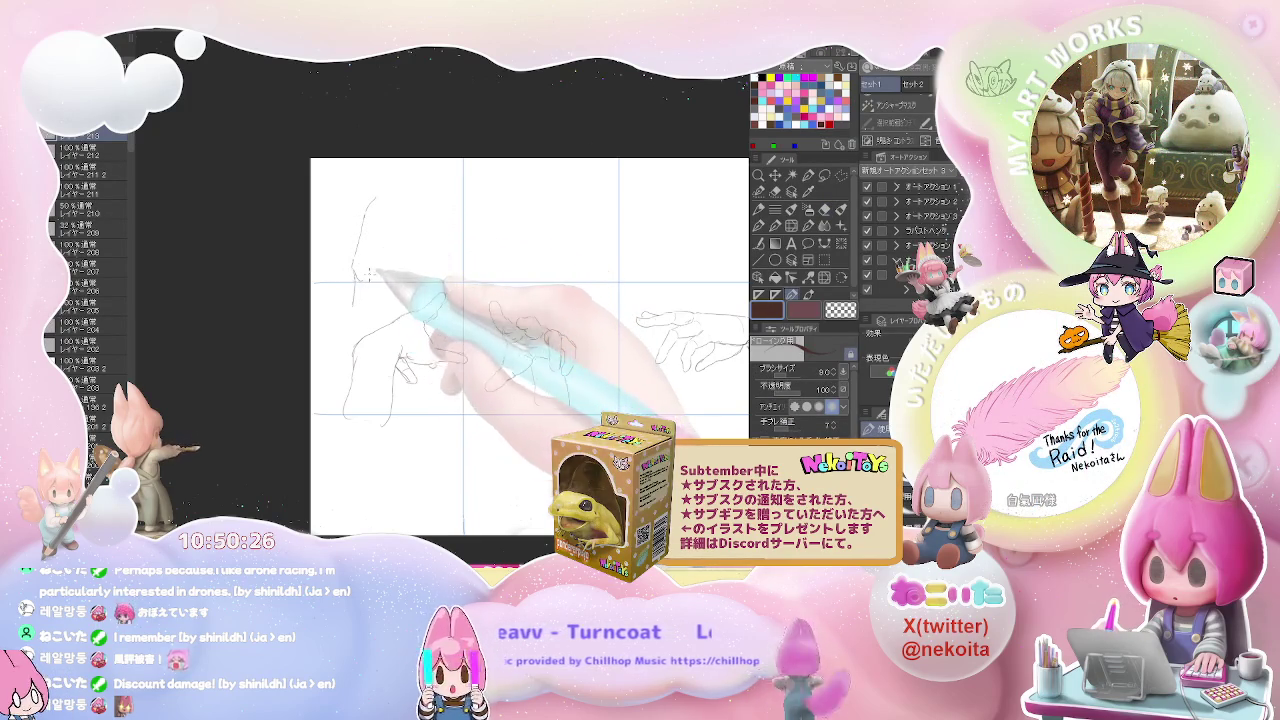
Step: Sketch the fingertips and a finger reaching right on the top-left hand
drag(366, 215, 385, 190)
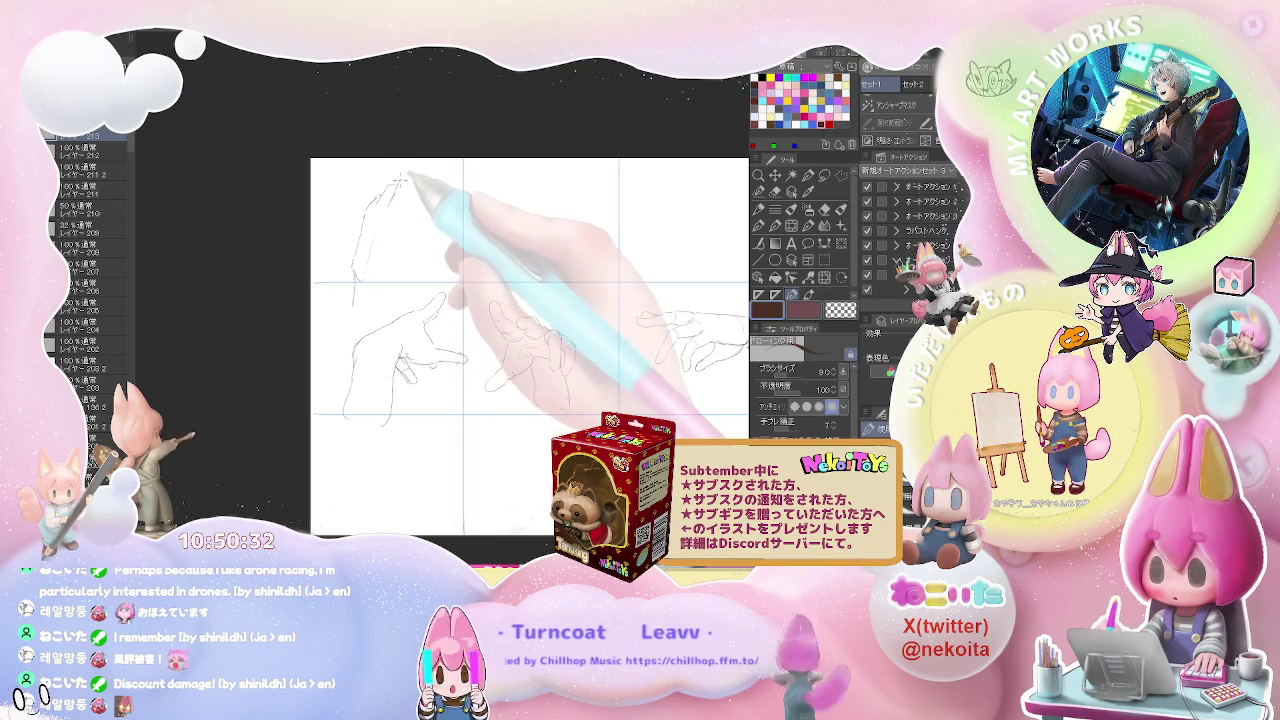
drag(399, 180, 415, 172)
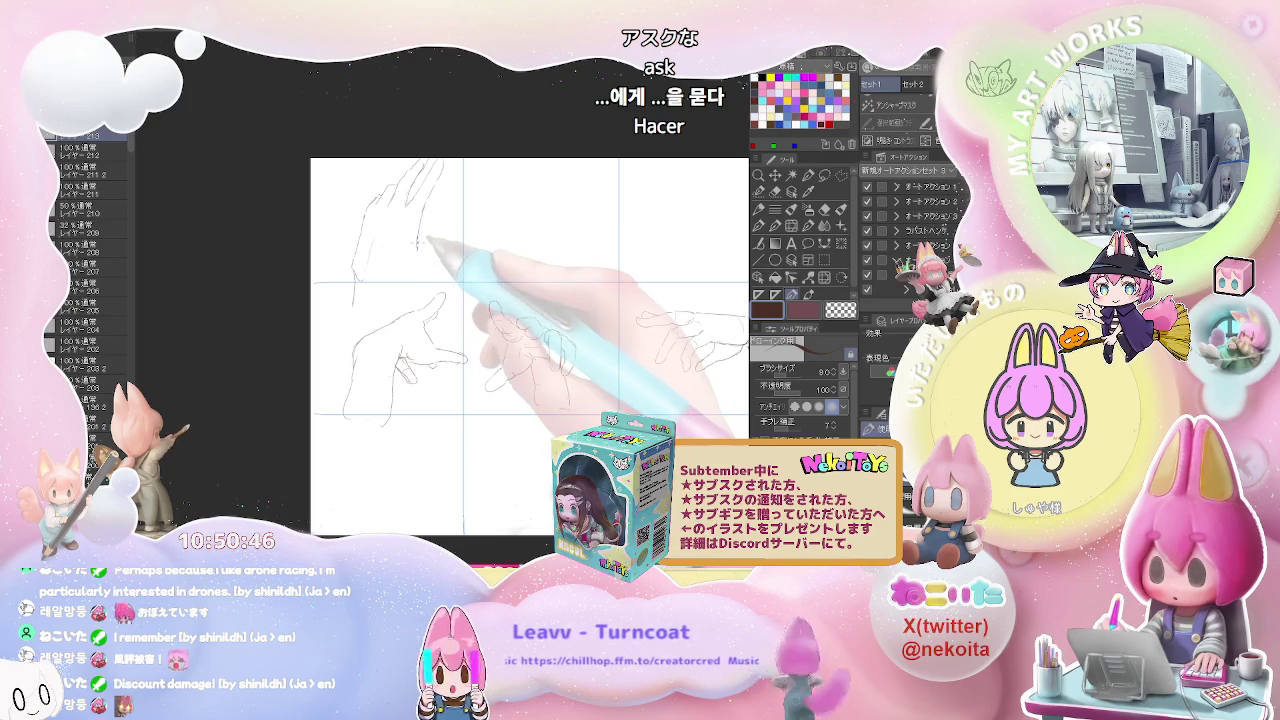
drag(421, 243, 458, 229)
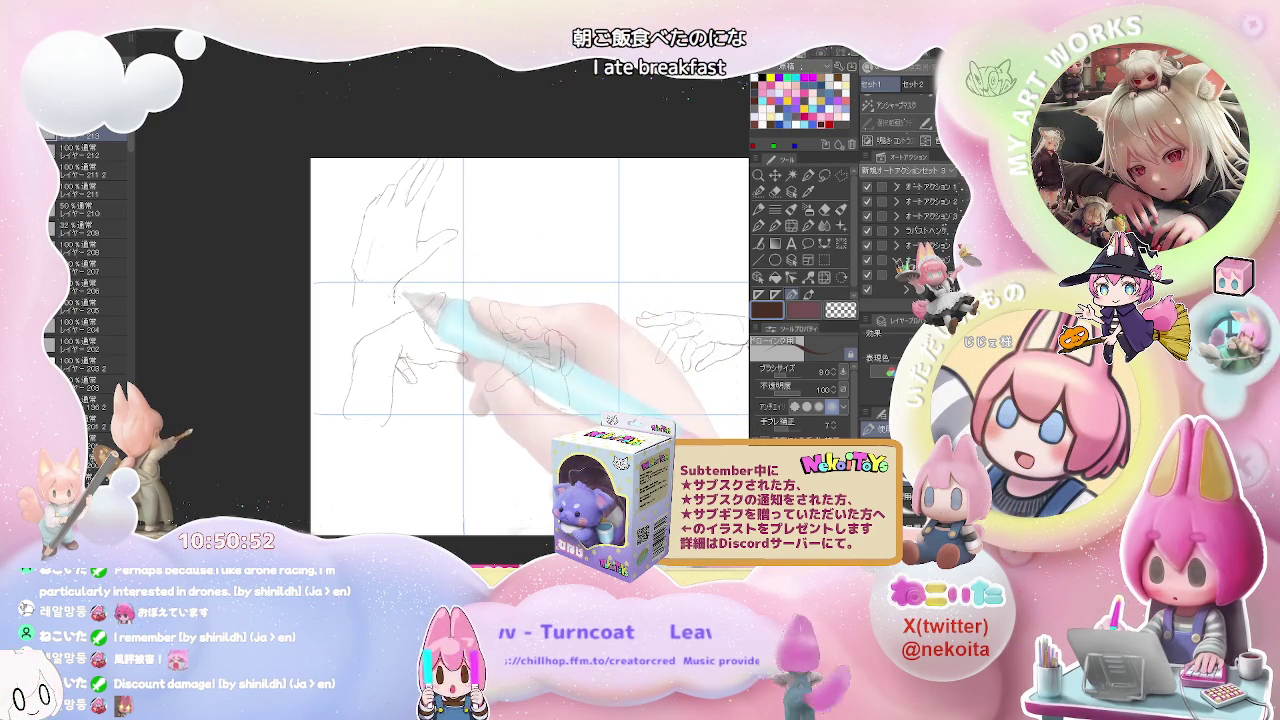
mouse_move(481, 289)
mouse_down()
mouse_move(365, 302)
mouse_move(338, 342)
mouse_up()
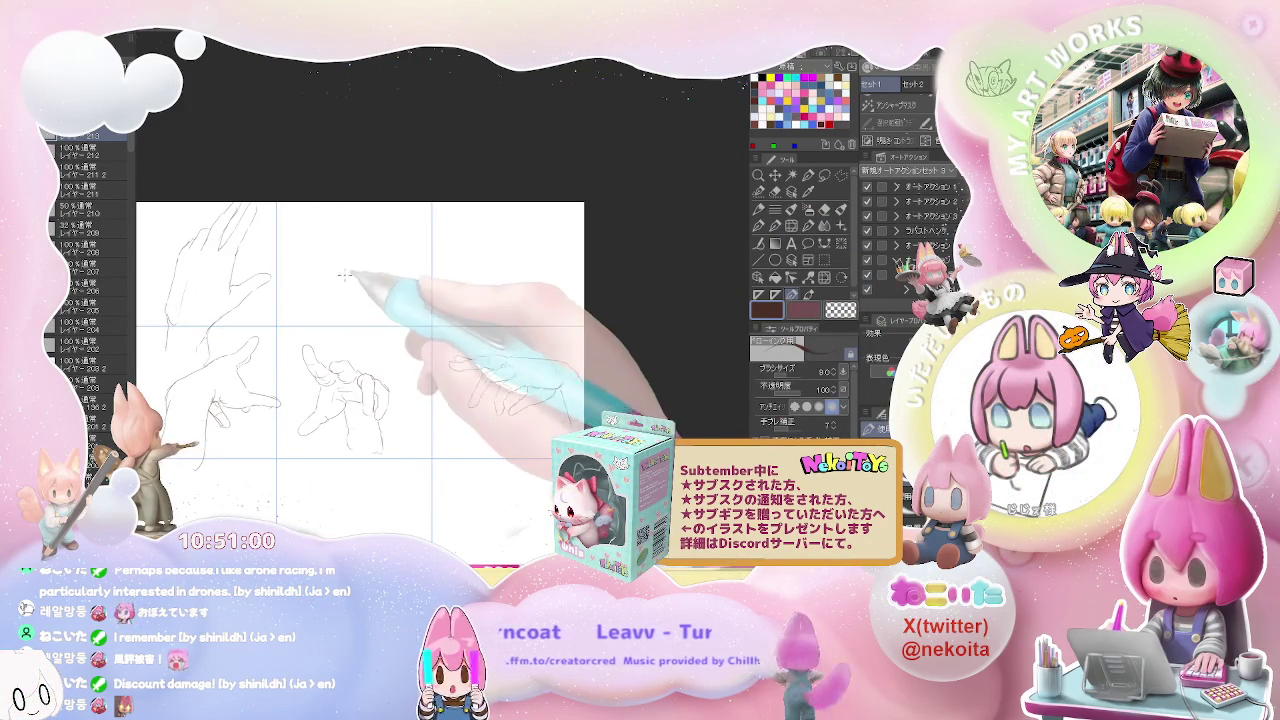
scroll(325, 261, up, 2)
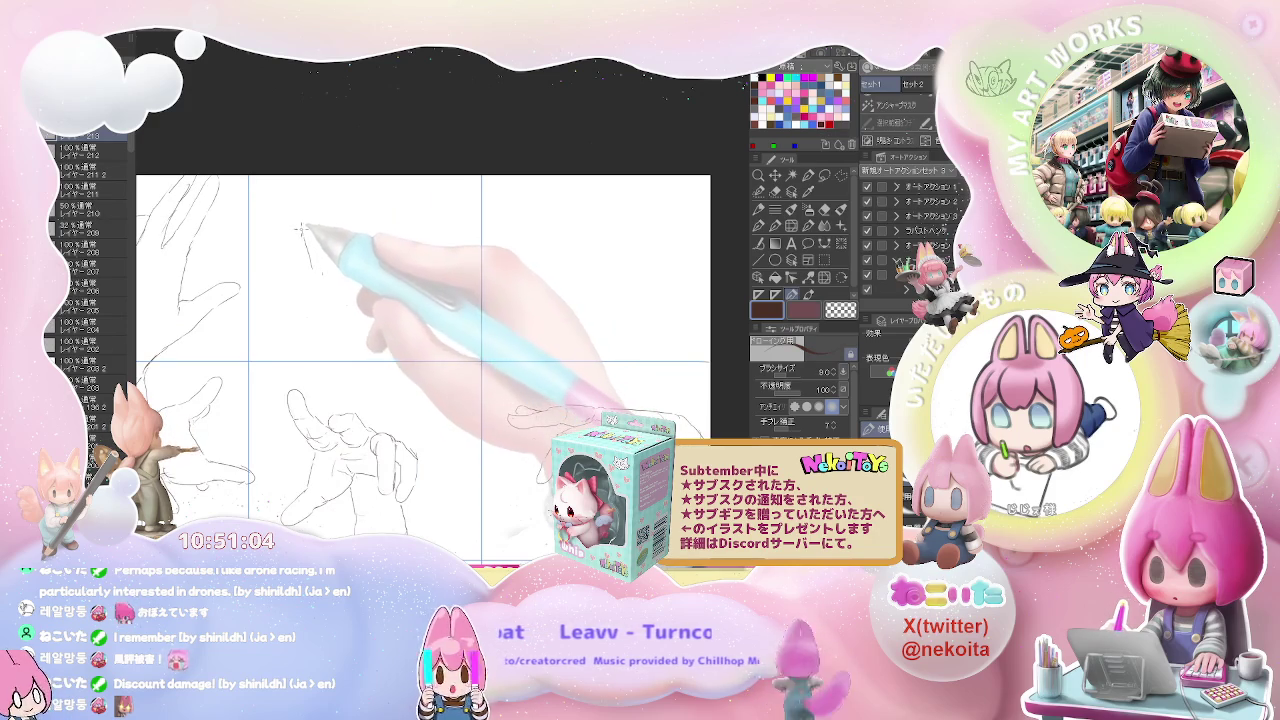
Step: Sketch a hand with two raised fingers and curled fingertips in the top-middle cell
drag(301, 215, 310, 262)
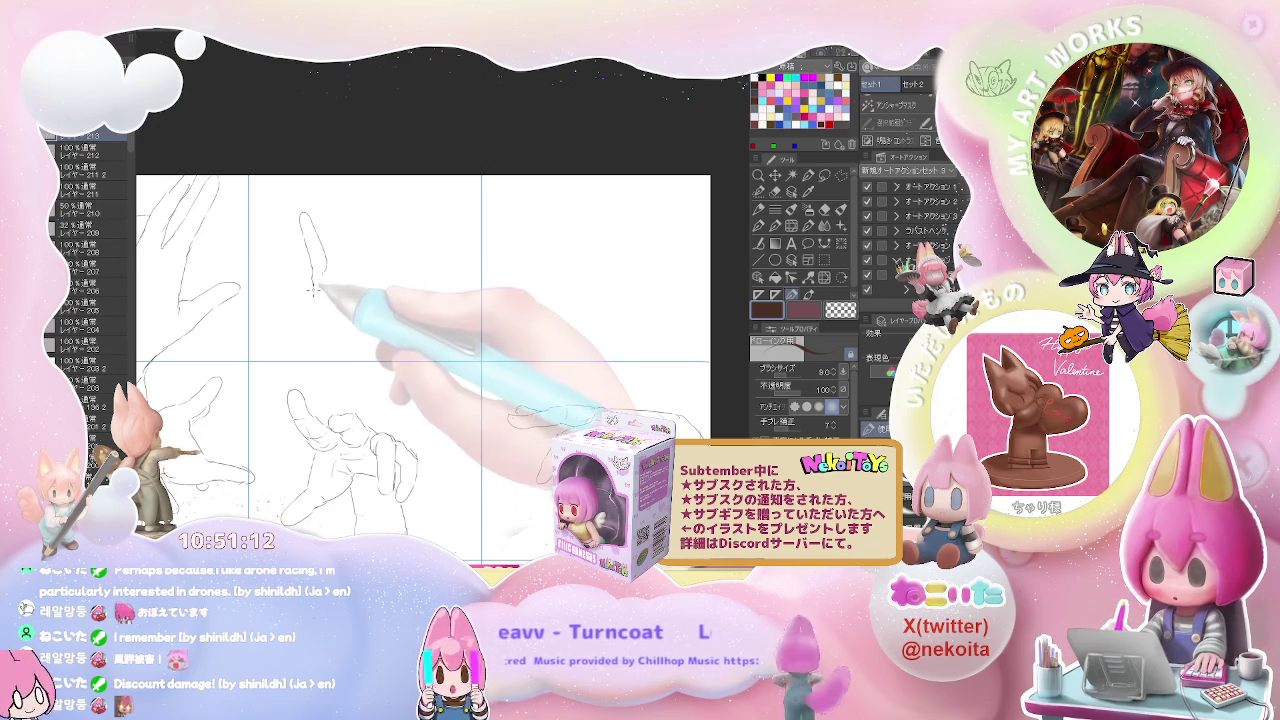
drag(314, 298, 316, 322)
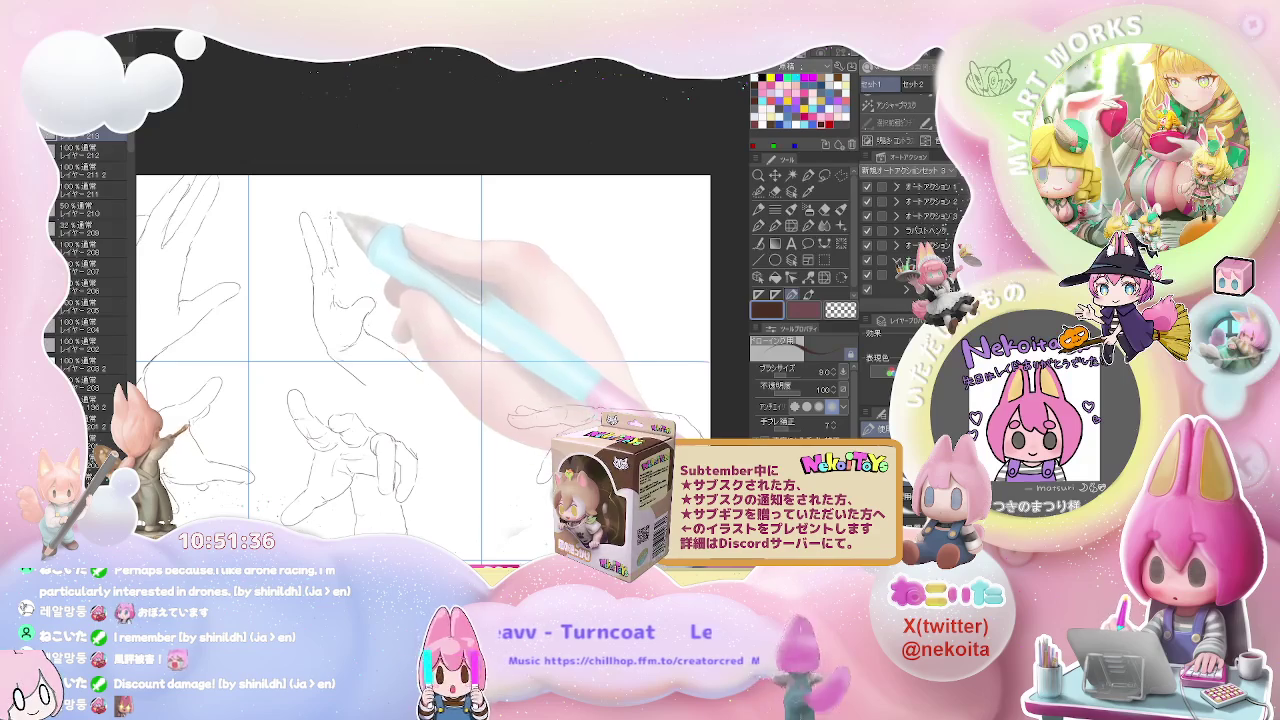
drag(330, 217, 340, 248)
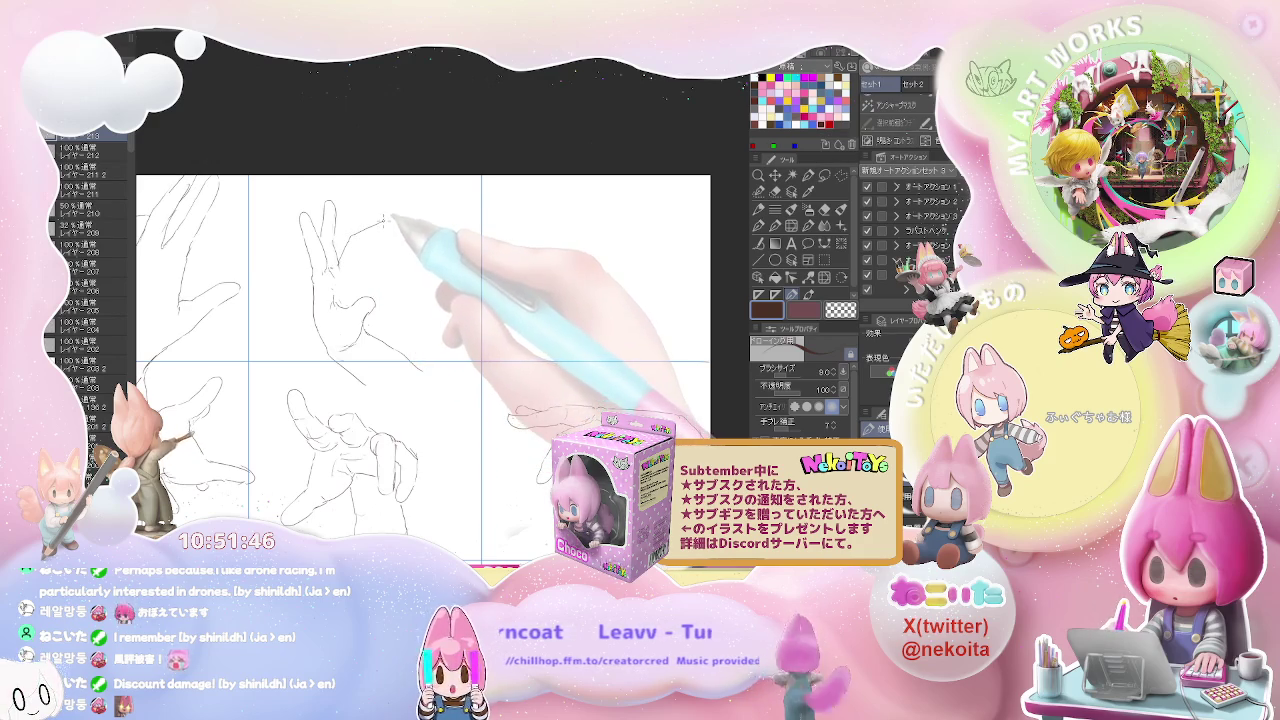
drag(357, 234, 384, 226)
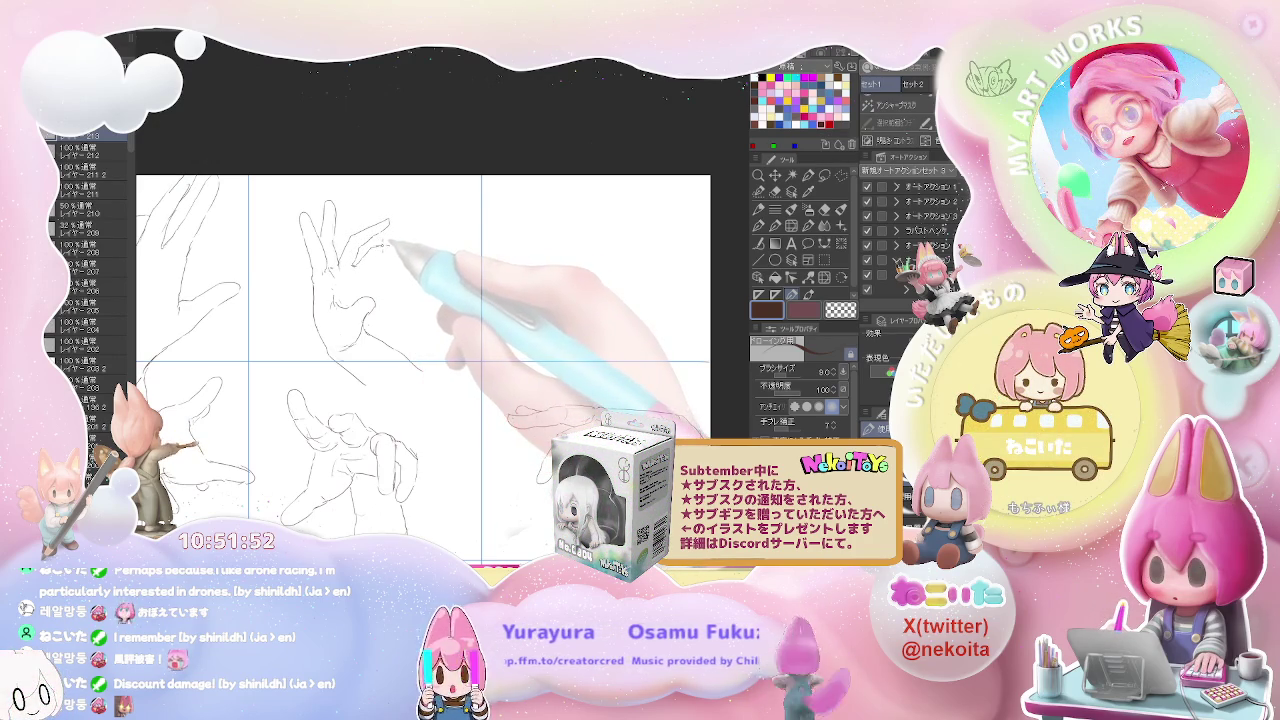
drag(386, 252, 376, 263)
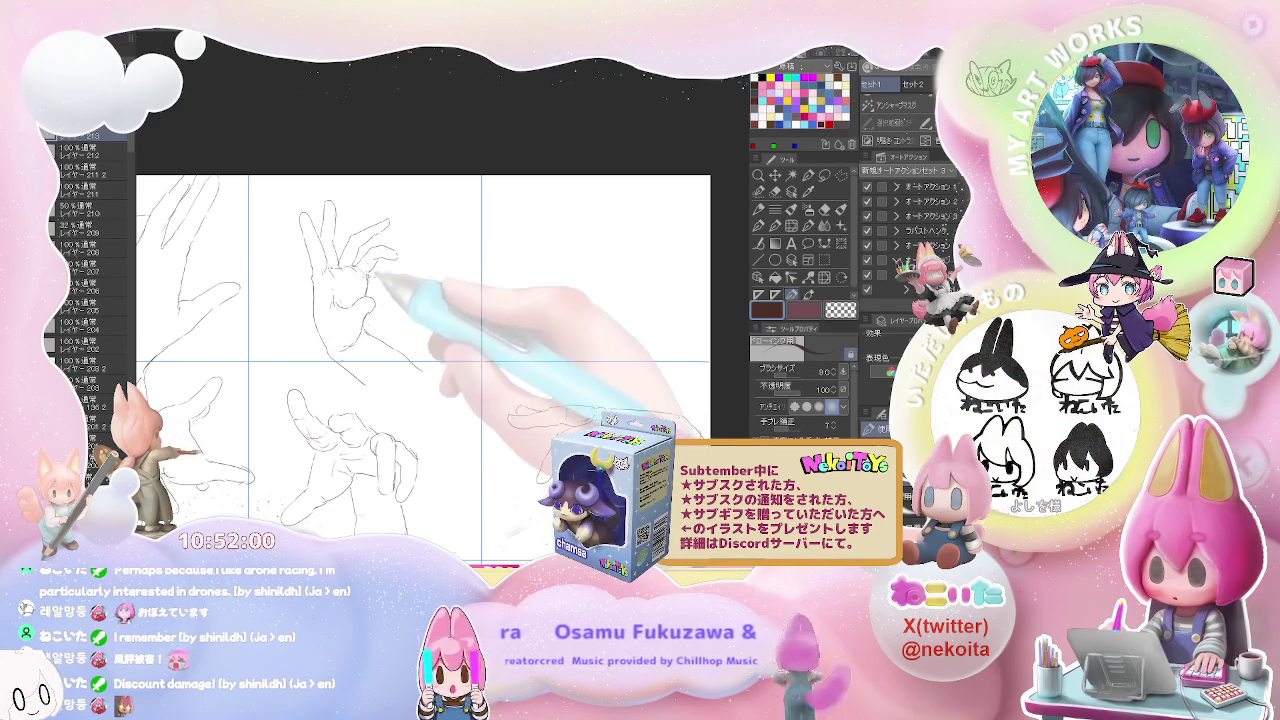
key(ctrl+minus)
key(ctrl+minus)
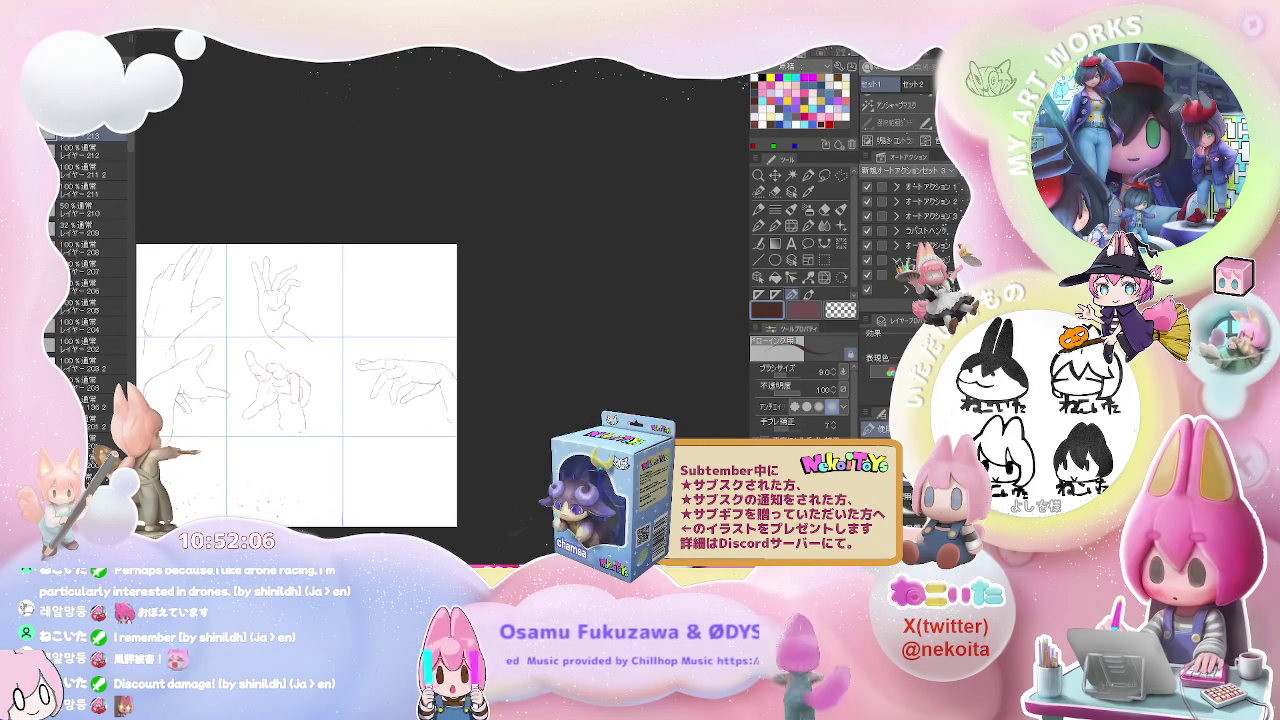
Step: Sketch an open hand with spread fingers in the top-right cell
key(ctrl+plus)
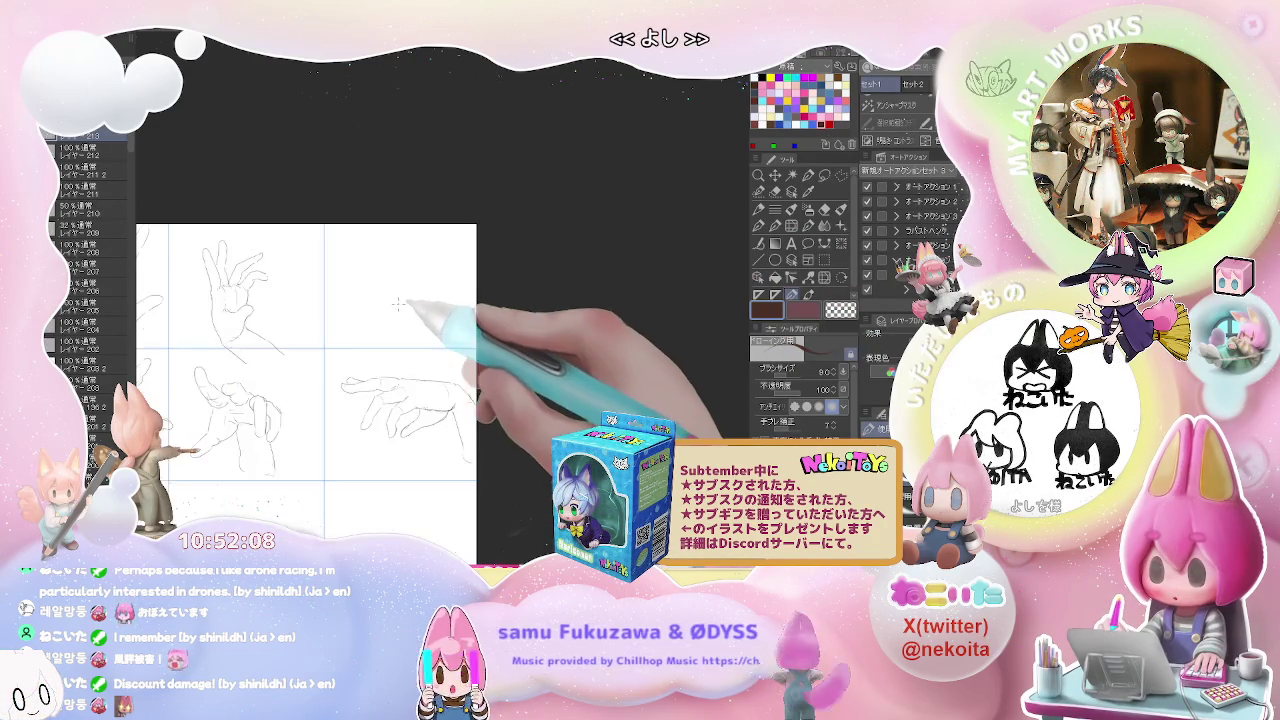
key(ctrl+plus)
drag(354, 284, 360, 352)
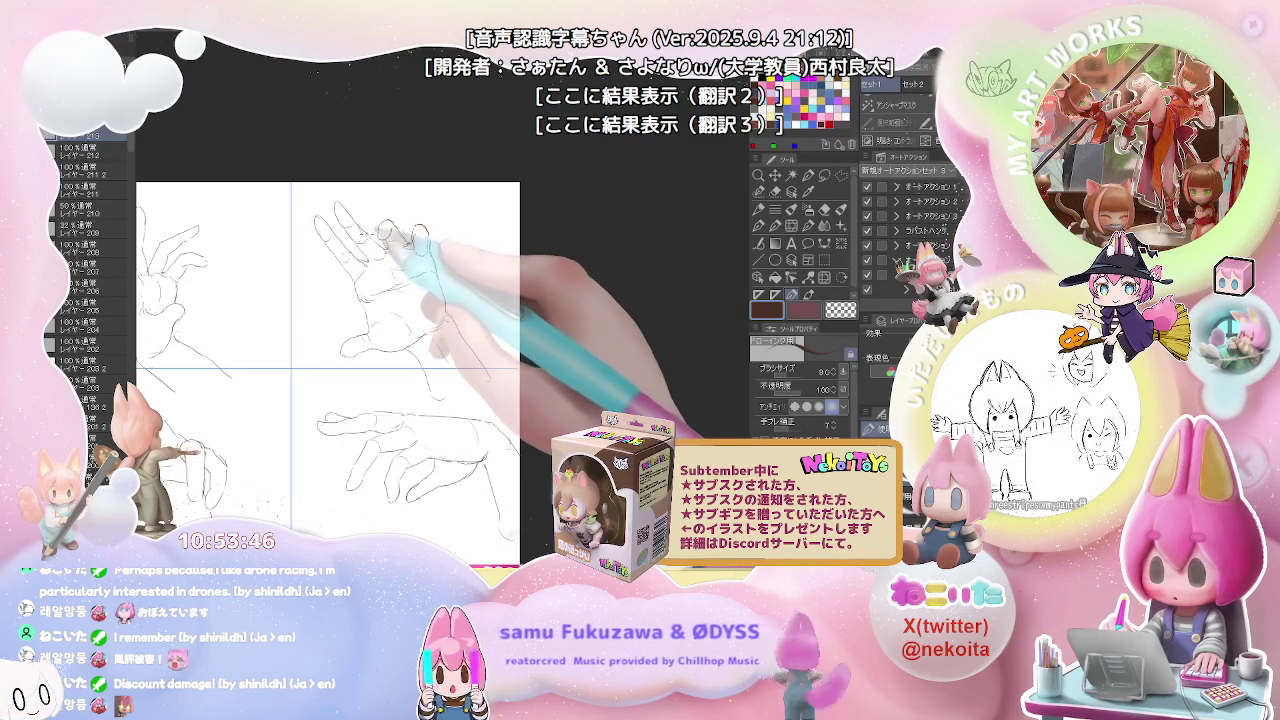
key(ctrl+minus)
key(ctrl+minus)
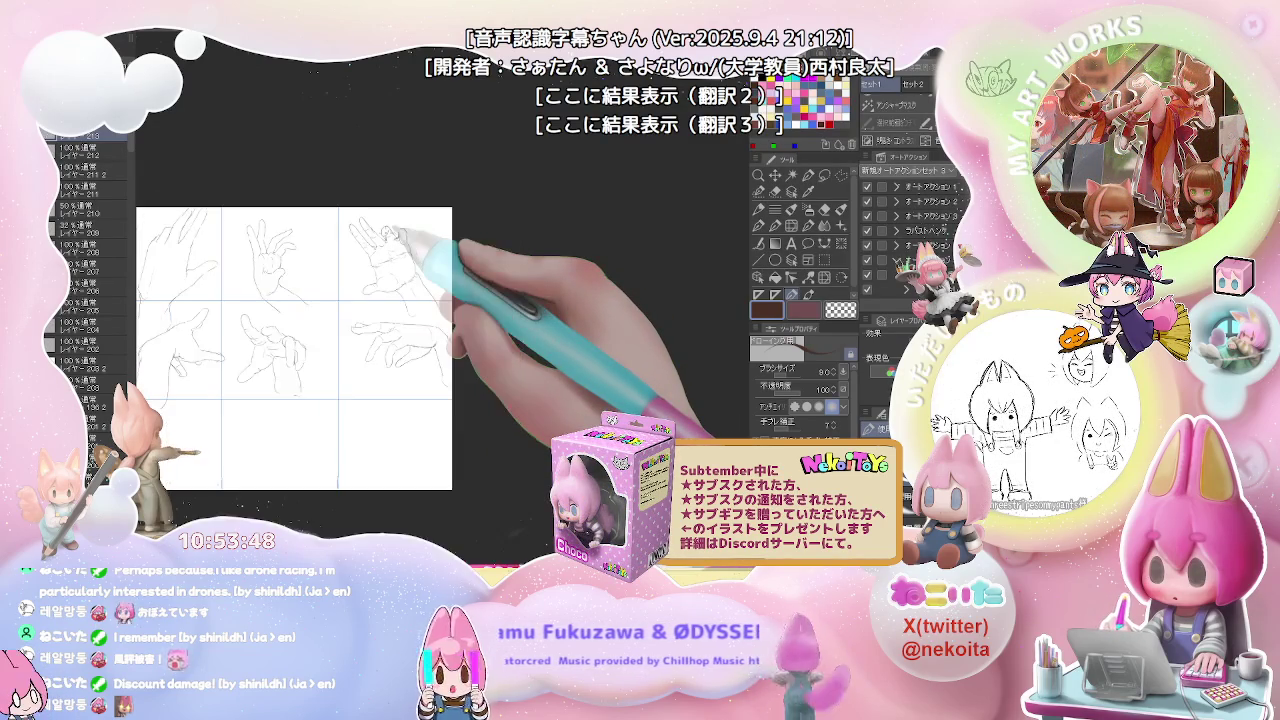
Step: With a thinner pencil, start the bottom-right hand and draw finger lines down toward the palm
drag(405, 426, 424, 367)
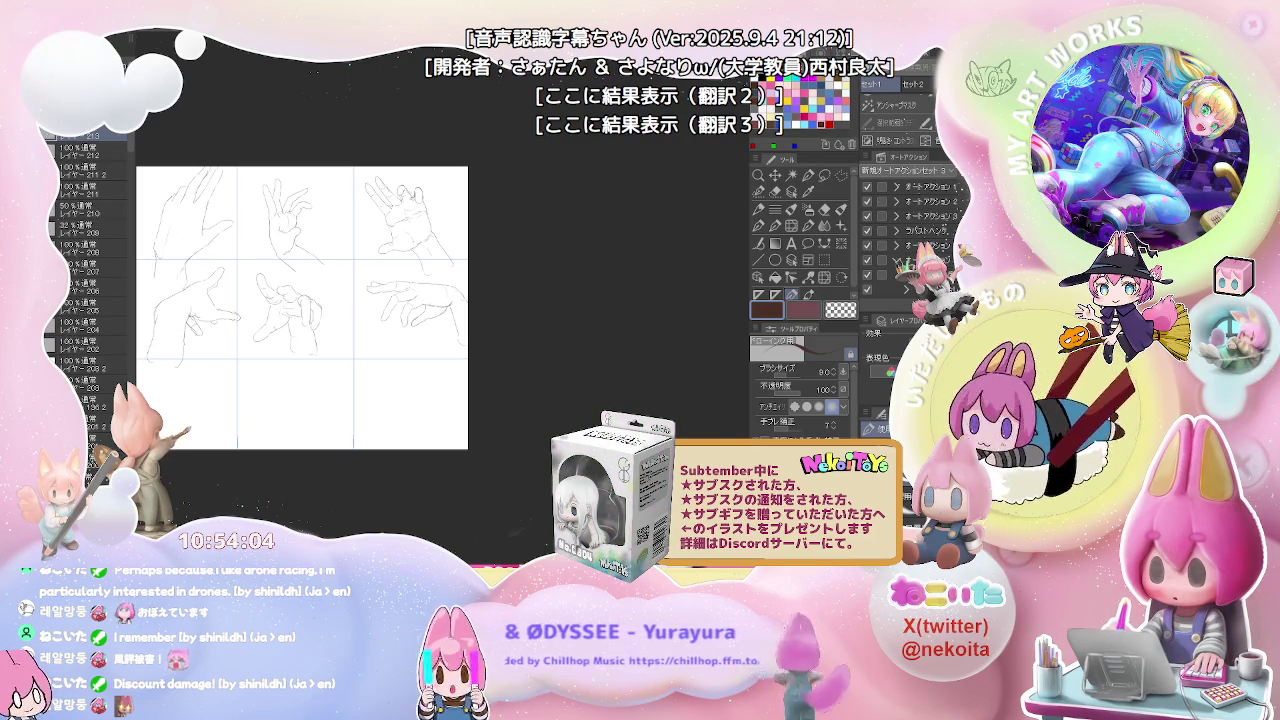
scroll(385, 392, up, 1)
scroll(377, 397, up, 1)
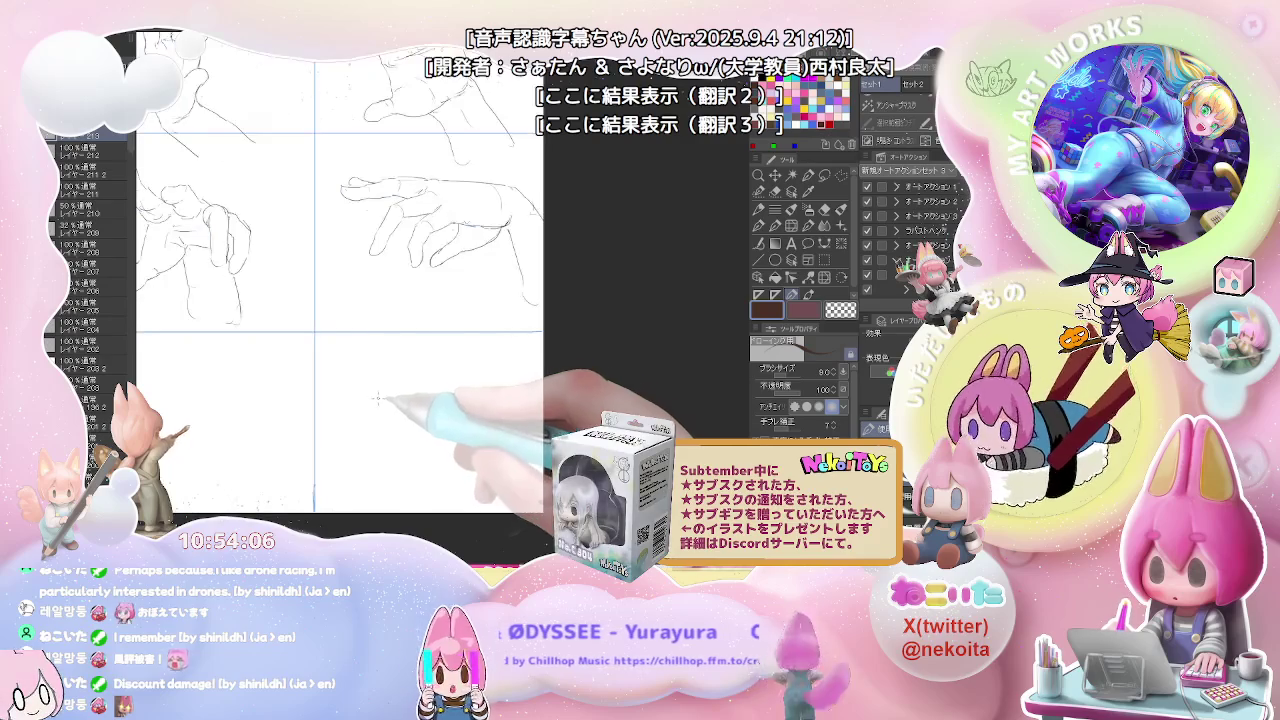
drag(378, 395, 366, 341)
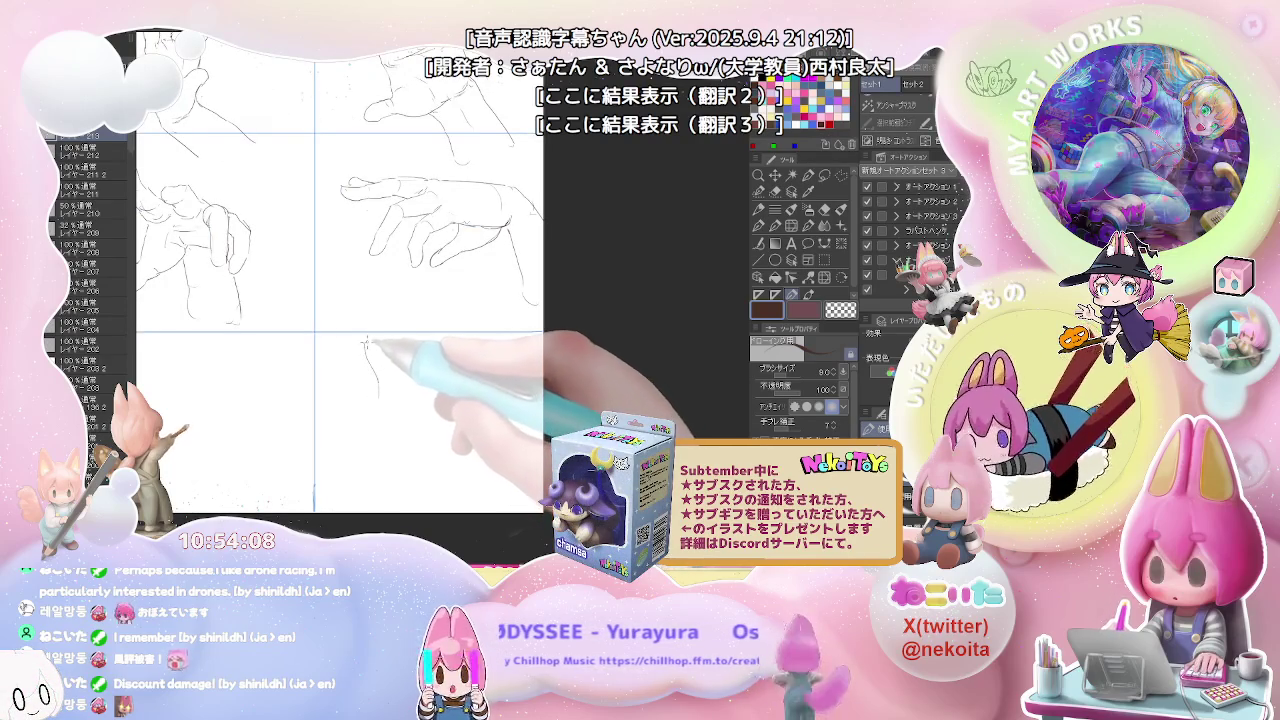
key(bracketleft)
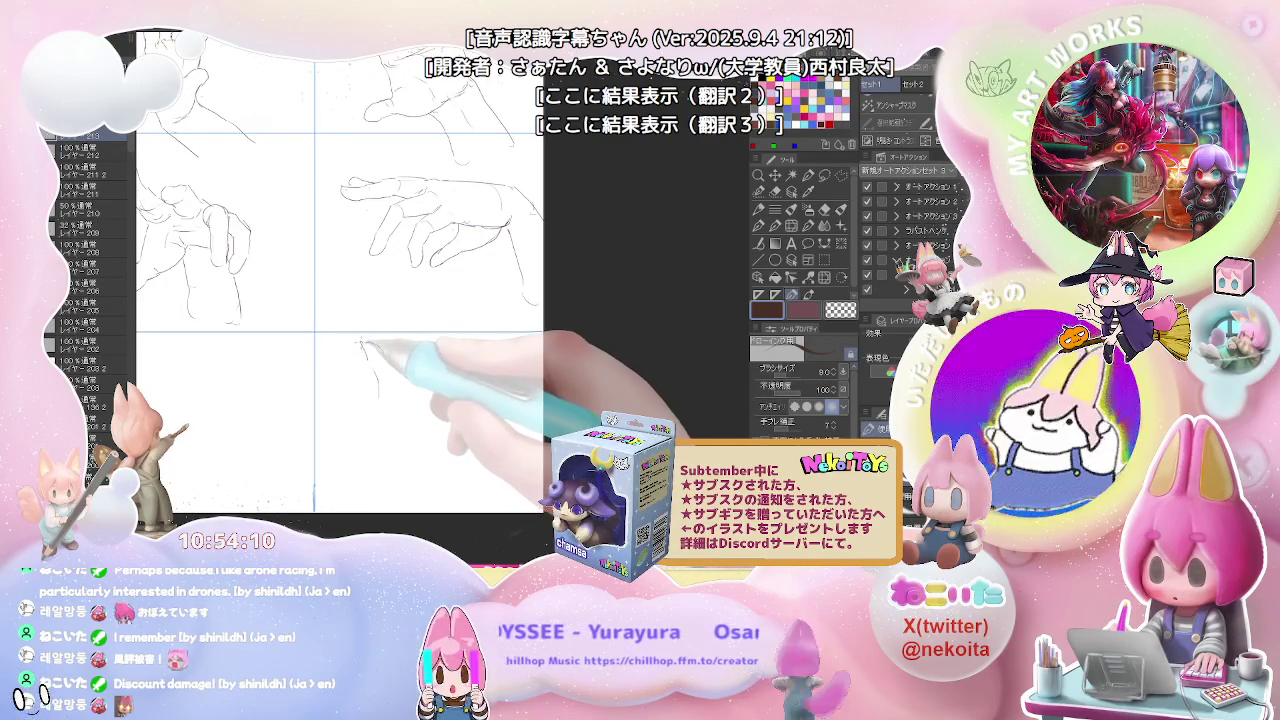
mouse_move(360, 341)
mouse_down()
mouse_move(384, 365)
mouse_move(378, 400)
mouse_up()
mouse_move(385, 366)
mouse_down()
mouse_move(397, 395)
mouse_move(382, 450)
mouse_up()
mouse_move(394, 398)
mouse_down()
mouse_move(398, 450)
mouse_move(380, 490)
mouse_up()
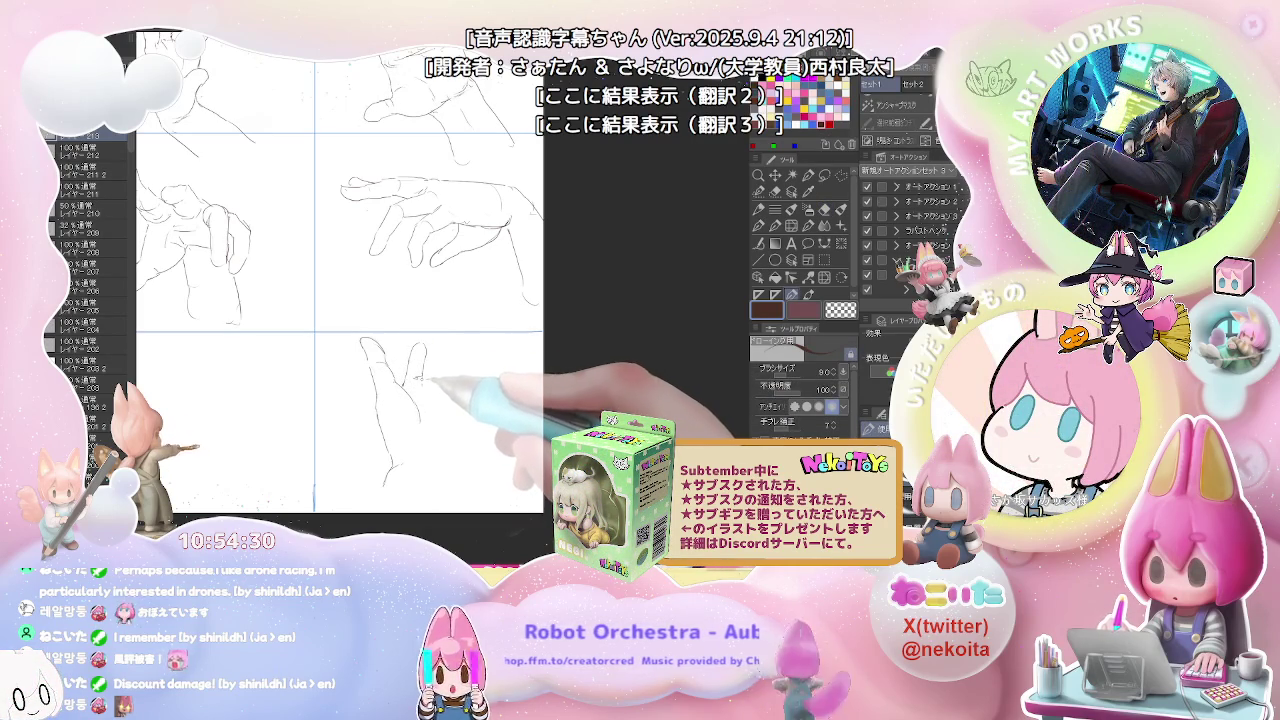
Step: Outline the remaining fingers and touch up their tips
drag(414, 352, 418, 370)
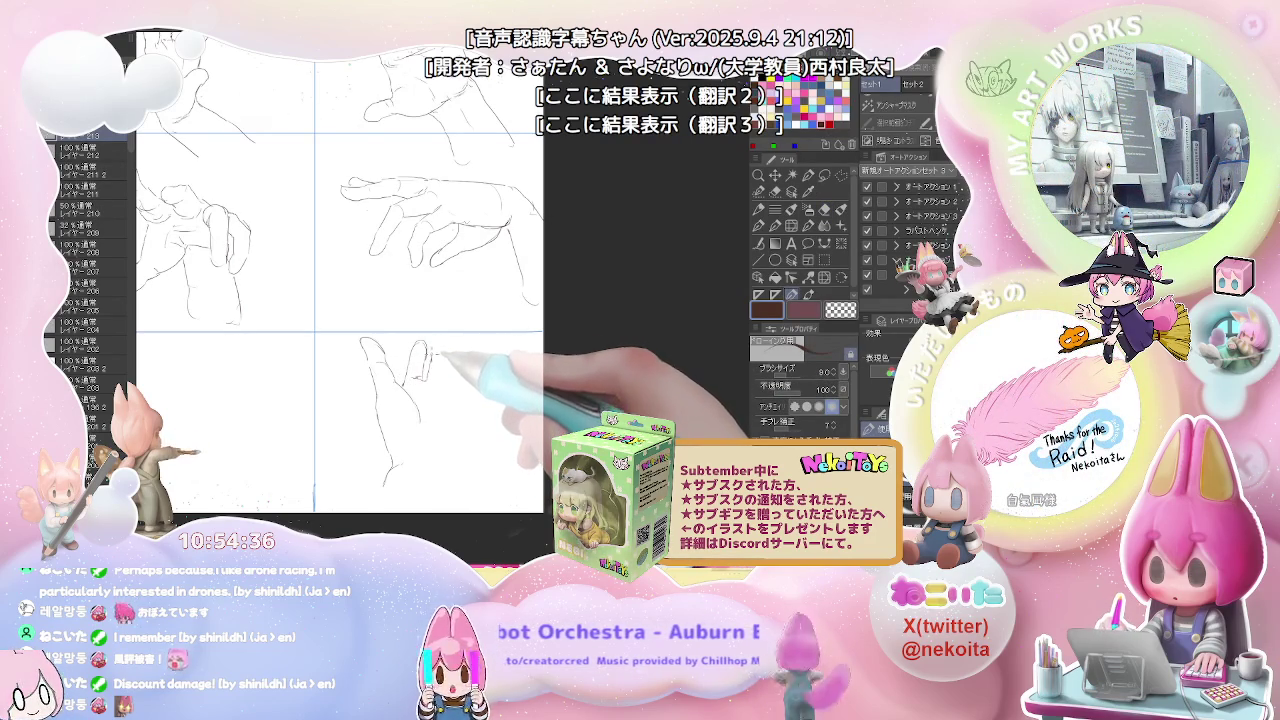
drag(432, 370, 450, 352)
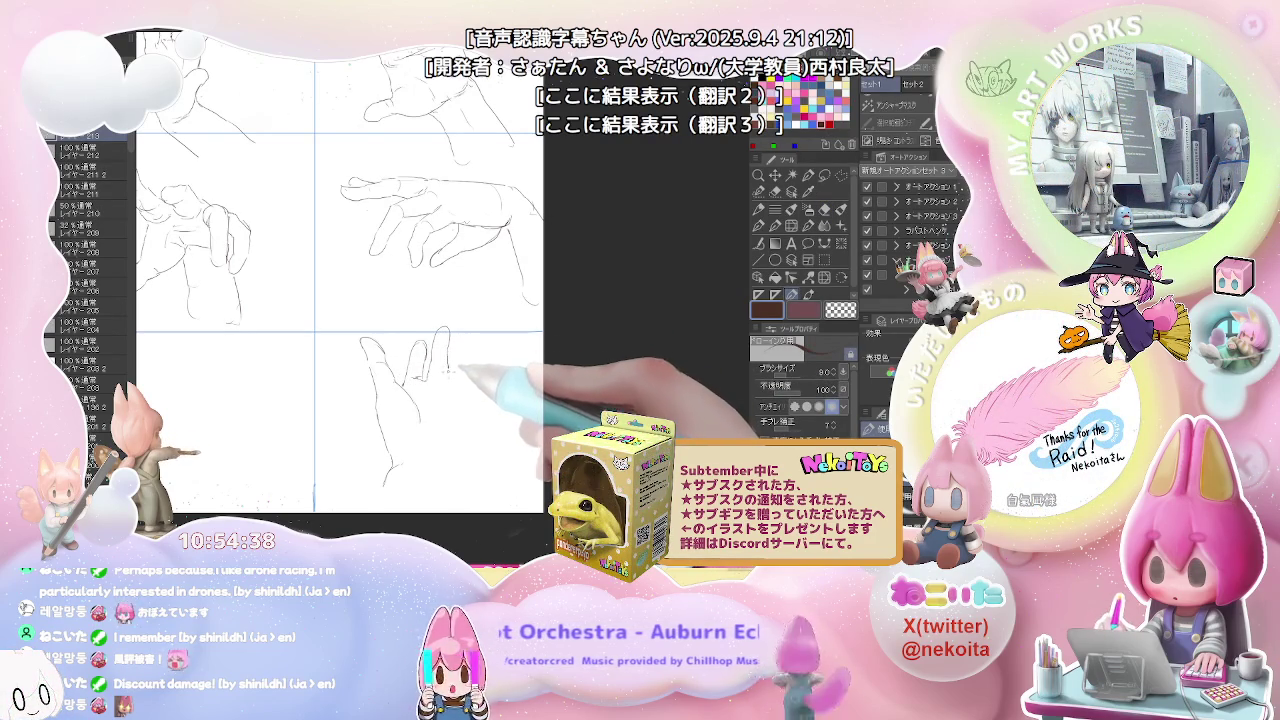
mouse_move(456, 380)
mouse_down()
mouse_move(452, 360)
mouse_move(478, 362)
mouse_up()
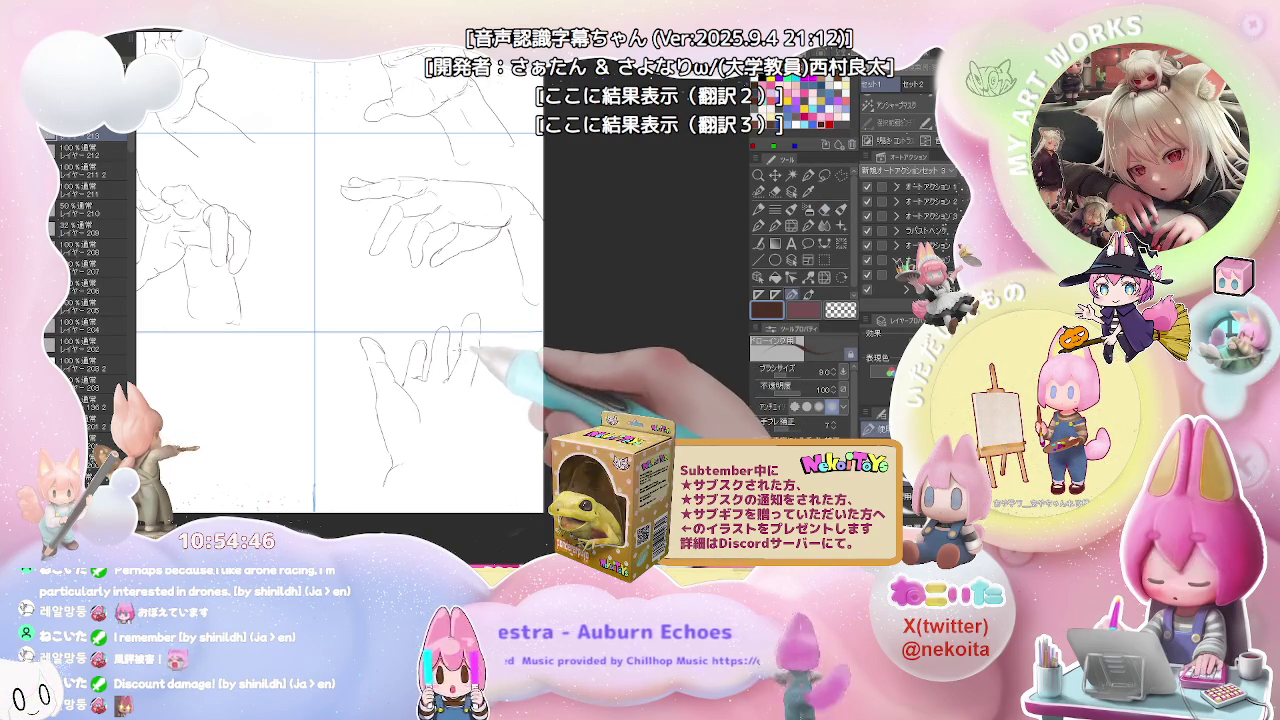
drag(472, 318, 480, 372)
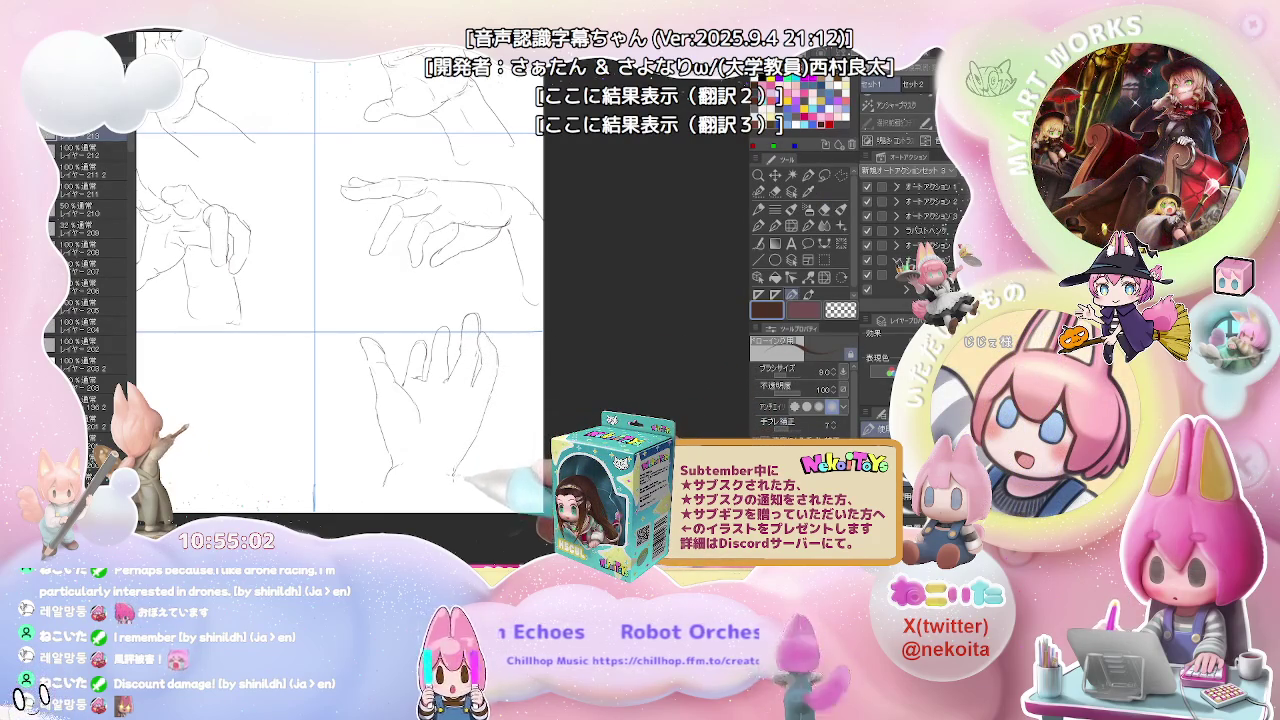
Step: Draw the wrist and small palm marks on the bottom-right hand
drag(457, 474, 455, 427)
key(e)
key(p)
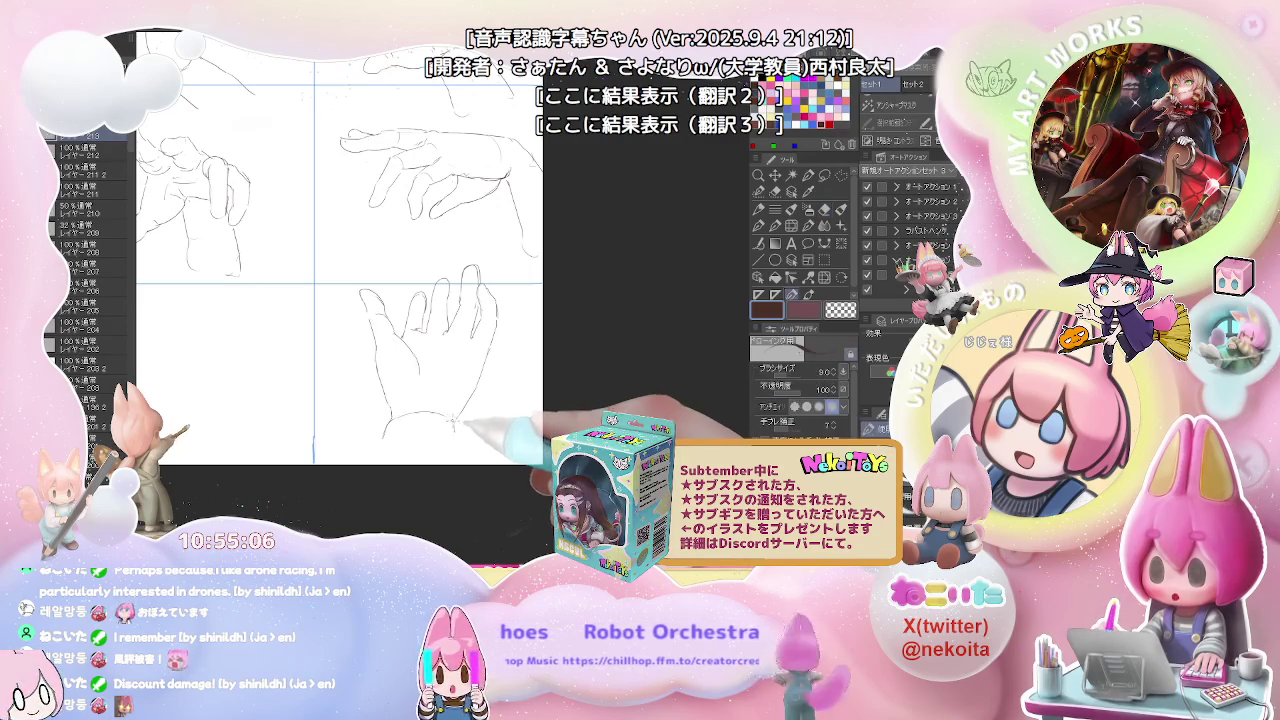
drag(452, 414, 456, 438)
drag(441, 330, 449, 333)
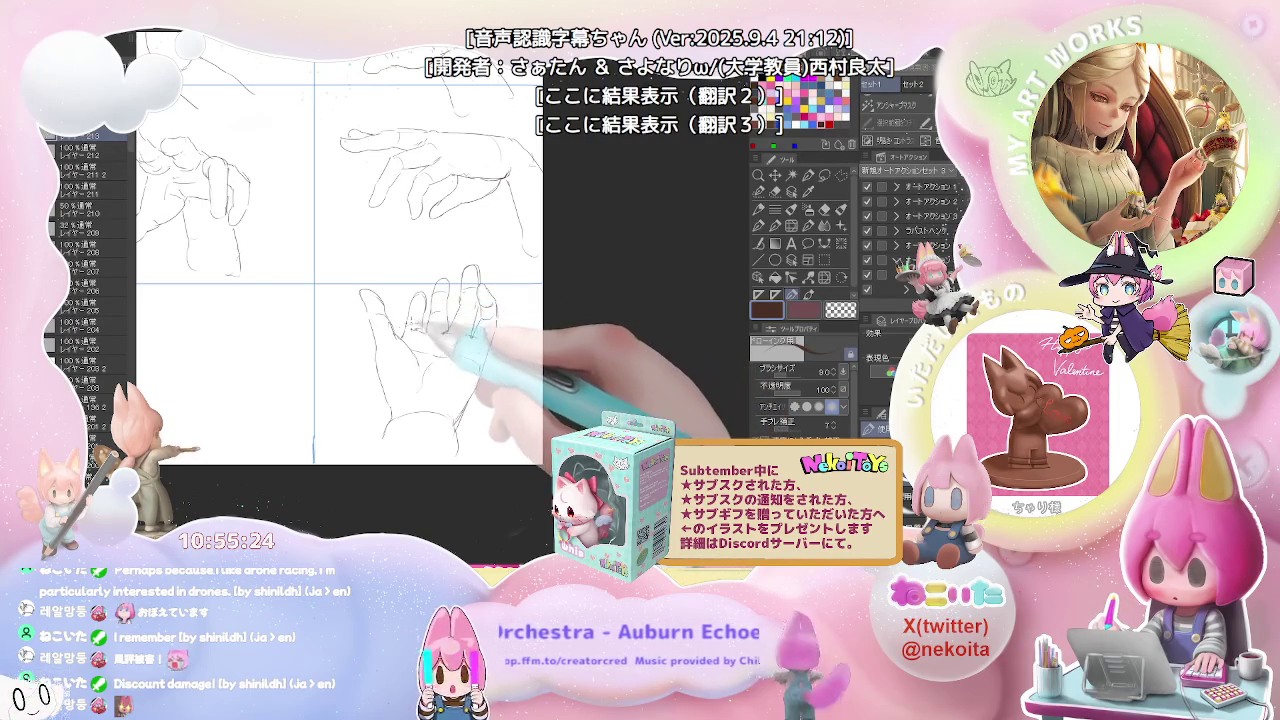
key(ctrl+minus)
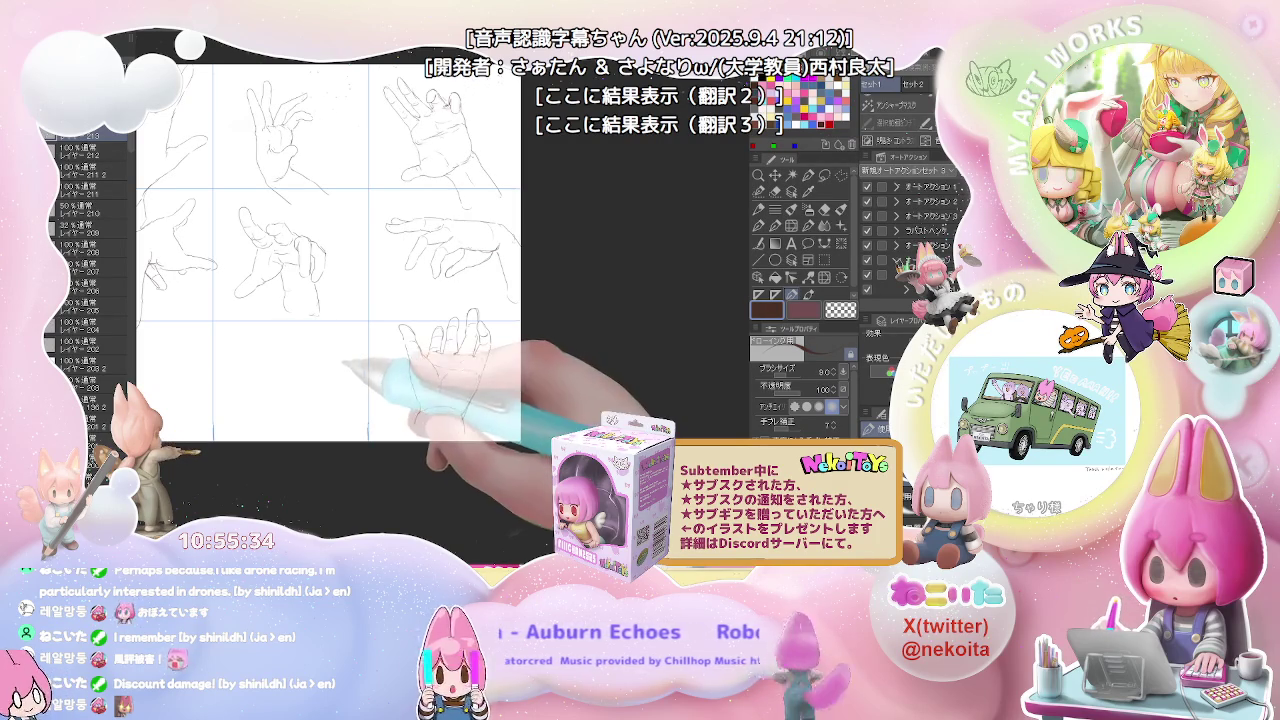
Step: Begin the bottom-left hand with outline strokes and short finger lines
key(ctrl+plus)
key(ctrl+plus)
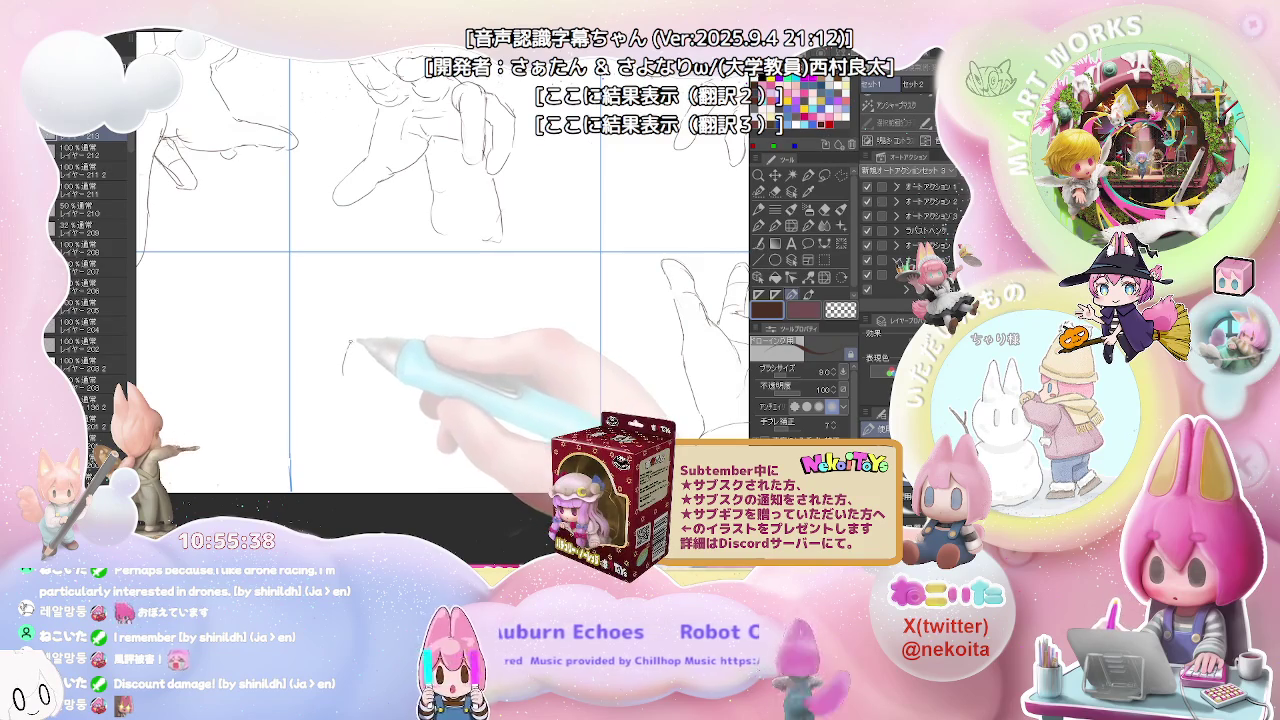
mouse_move(346, 349)
mouse_down()
mouse_move(347, 305)
mouse_move(362, 312)
mouse_up()
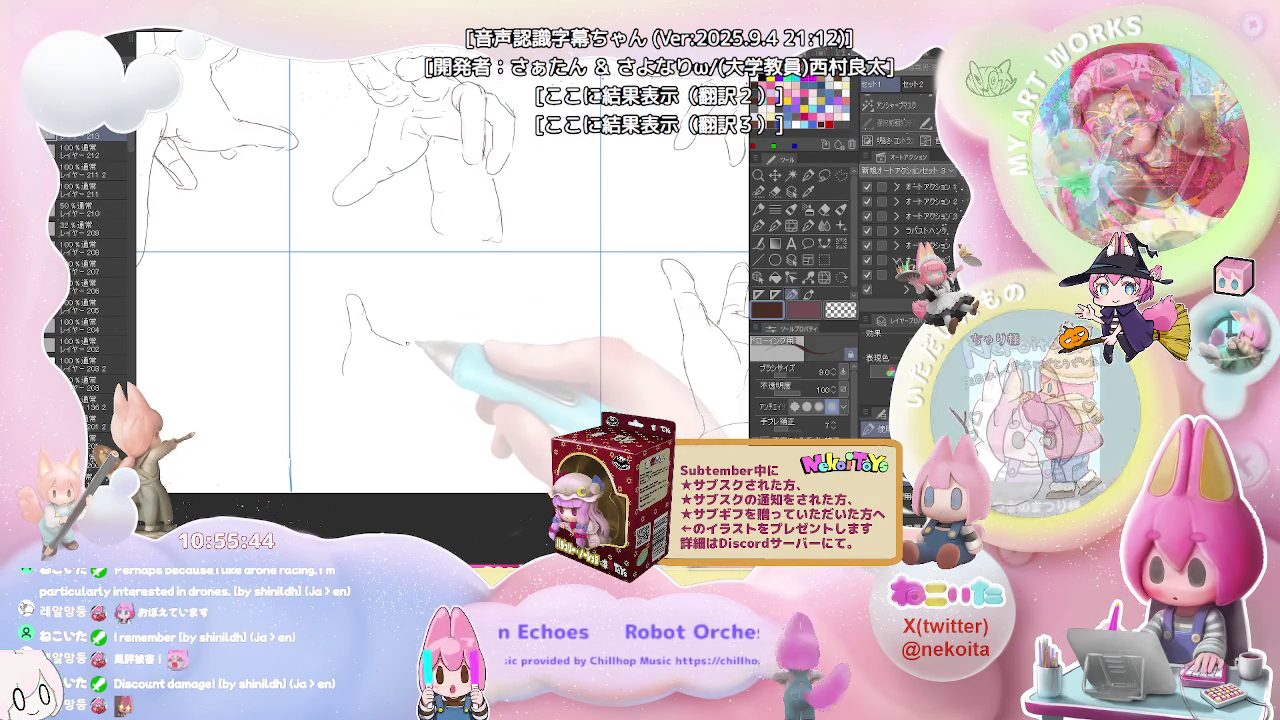
drag(378, 333, 412, 340)
key(p)
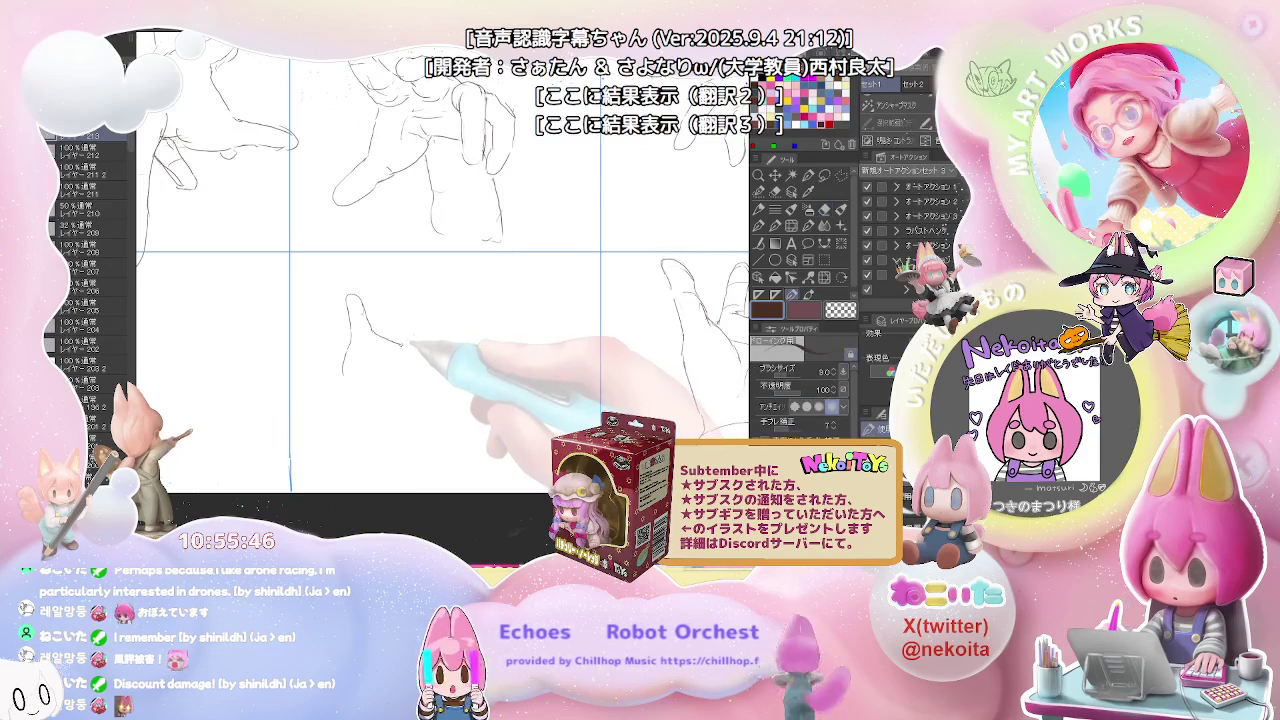
drag(380, 340, 420, 326)
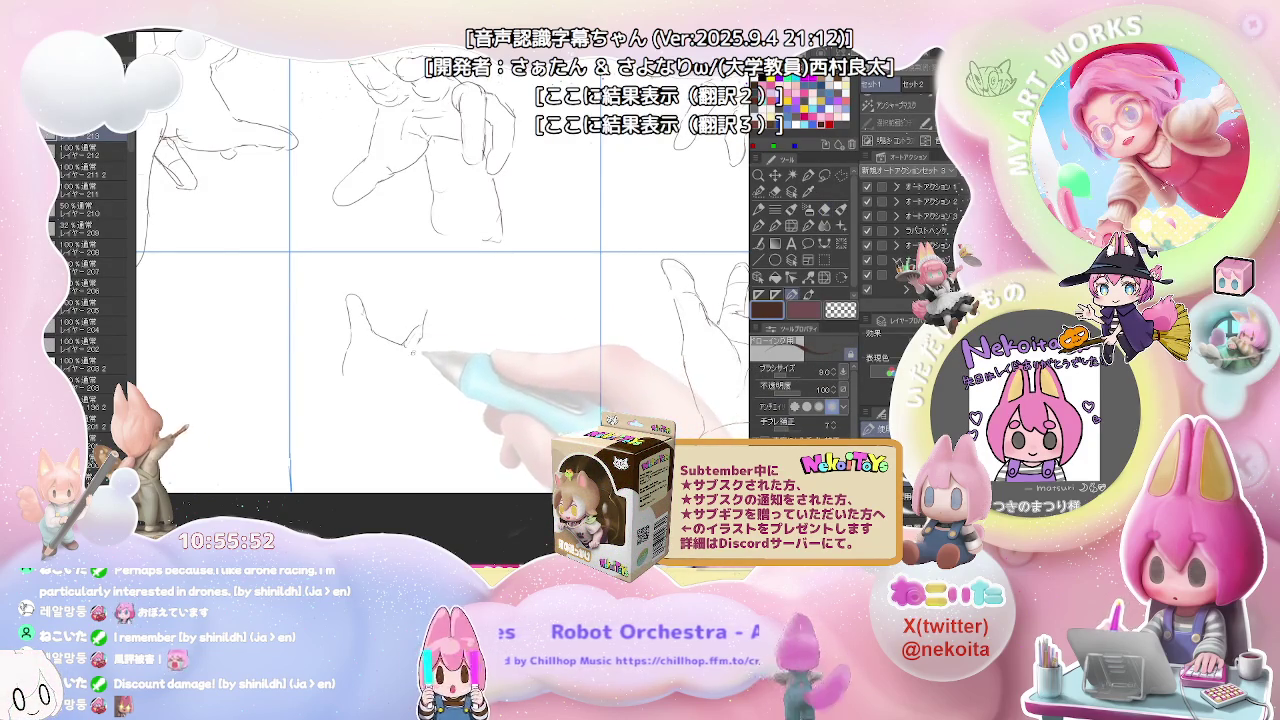
drag(410, 348, 352, 407)
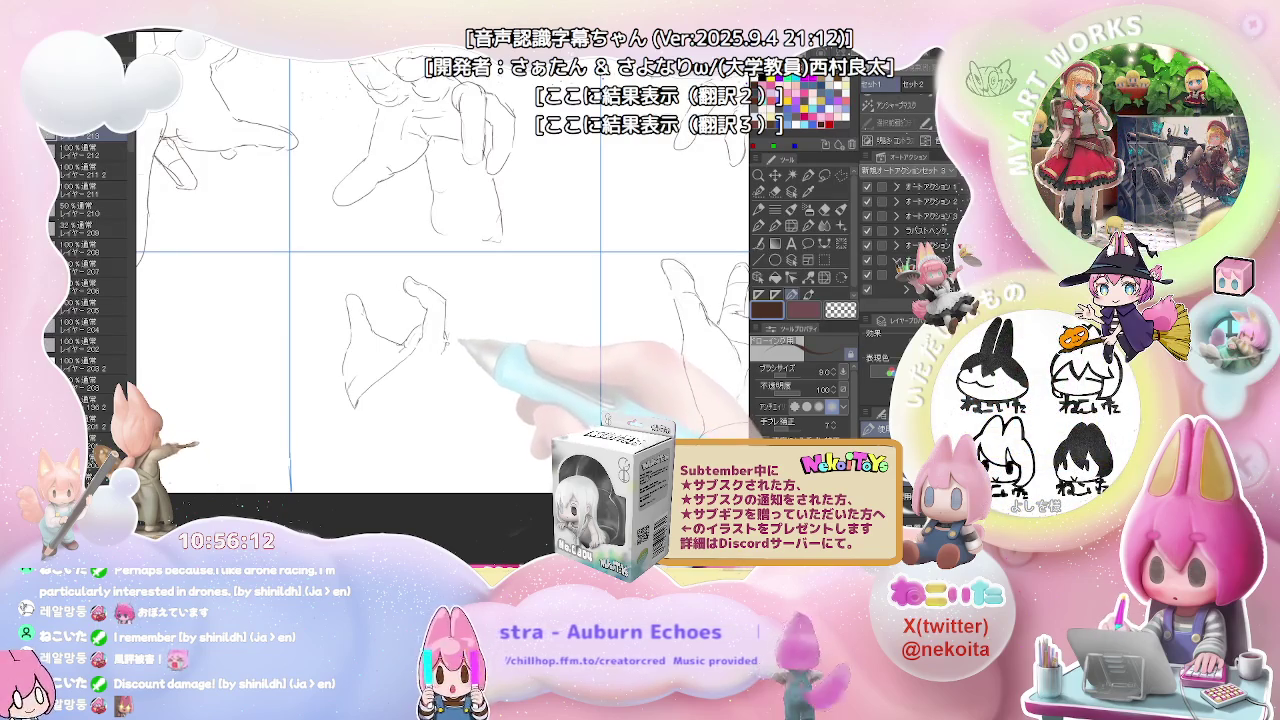
drag(458, 330, 465, 298)
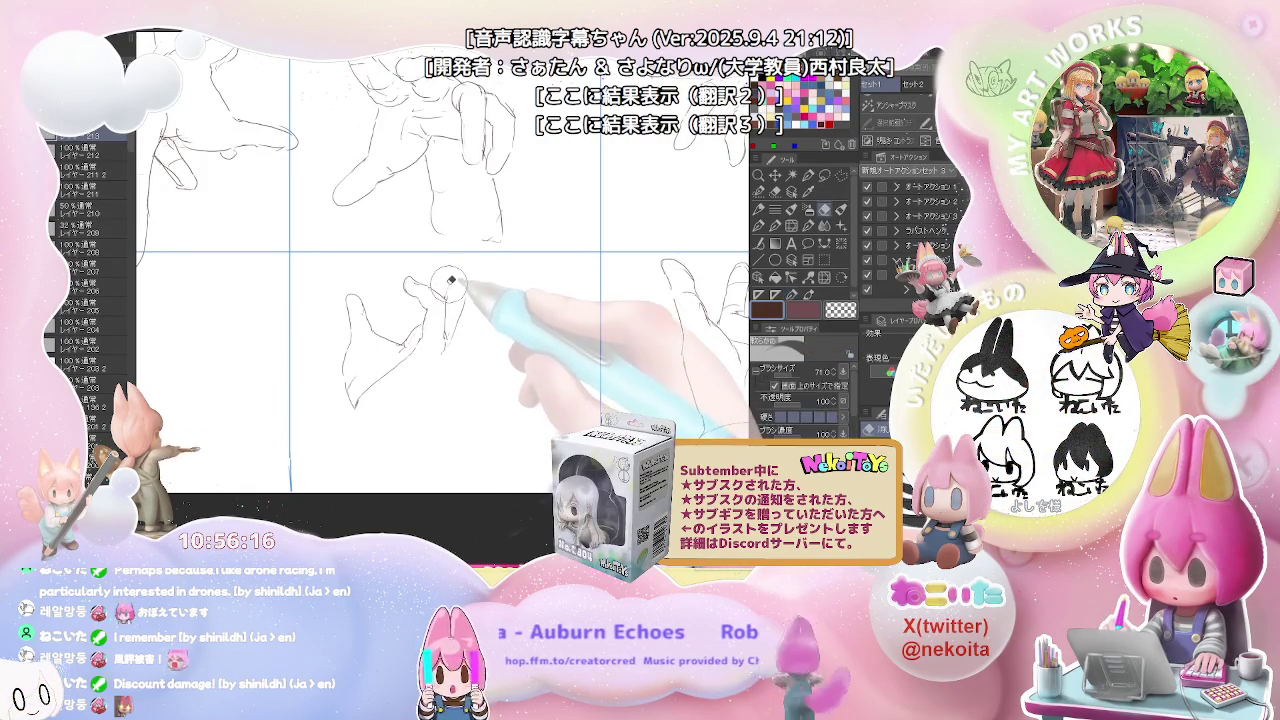
drag(446, 290, 443, 268)
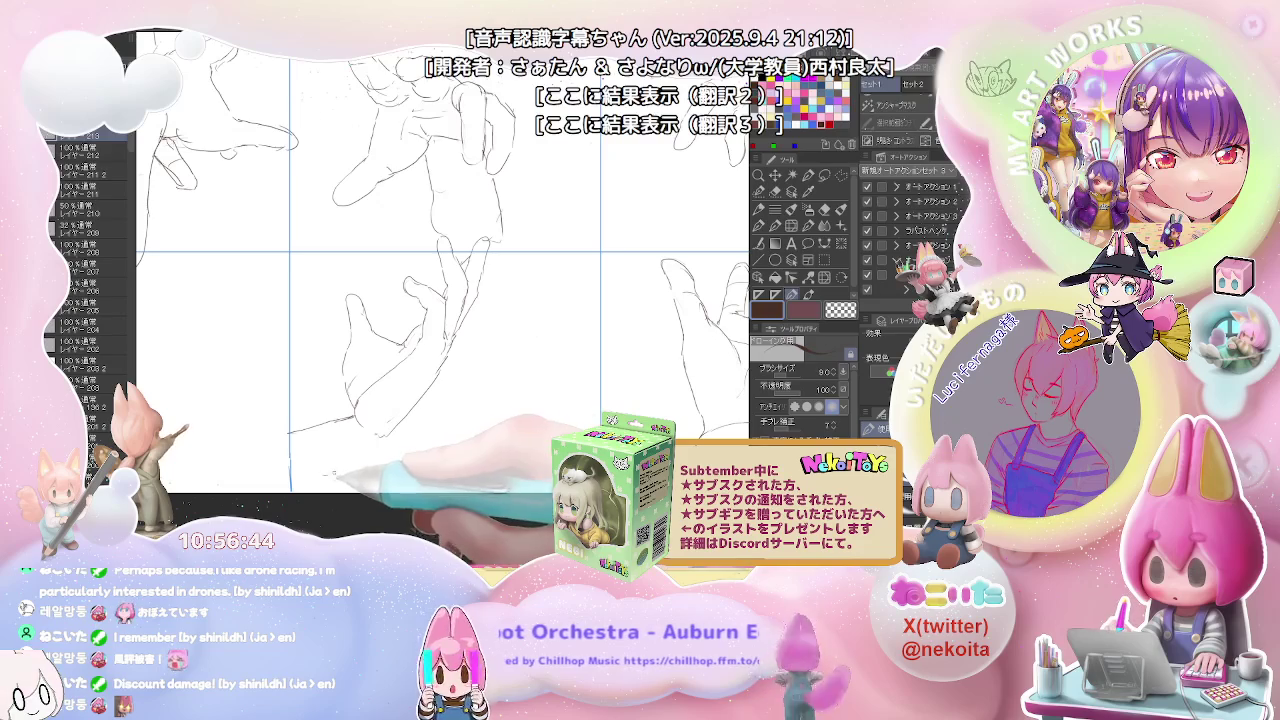
Step: Add faint lower-hand lines and extend the outline toward the bottom
key(e)
key(p)
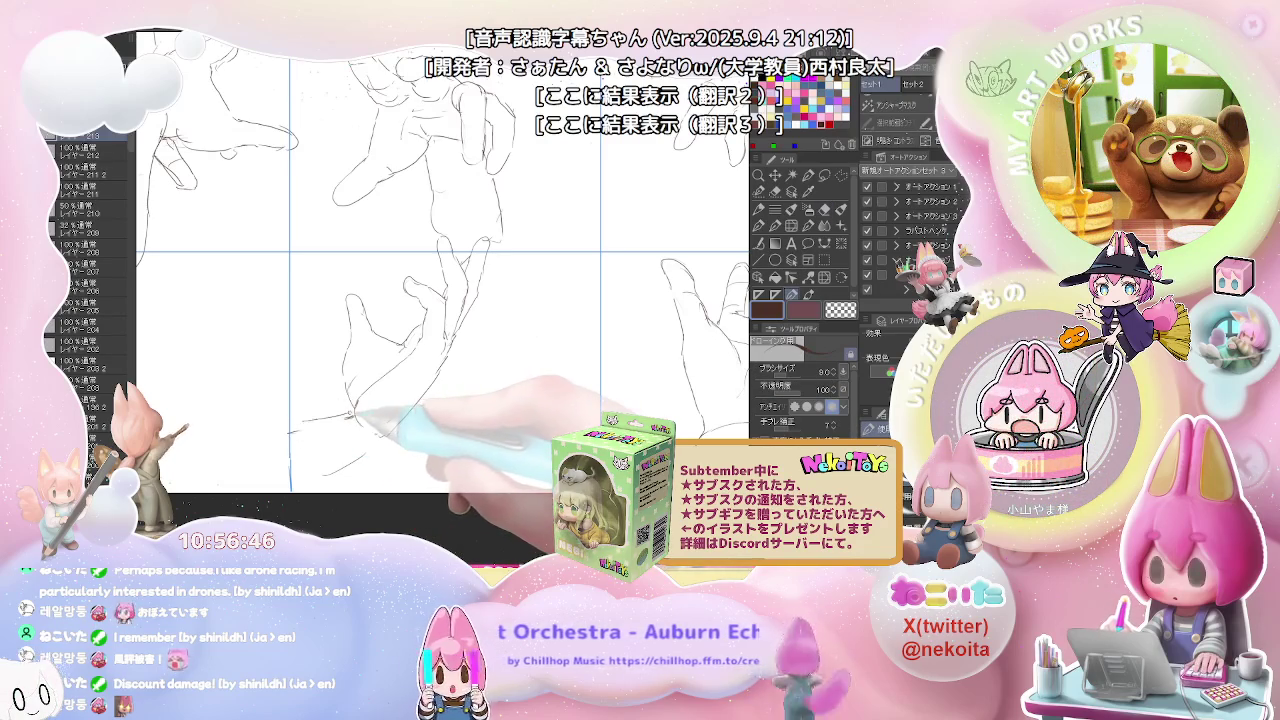
mouse_move(352, 418)
mouse_down()
mouse_move(380, 440)
mouse_move(300, 482)
mouse_up()
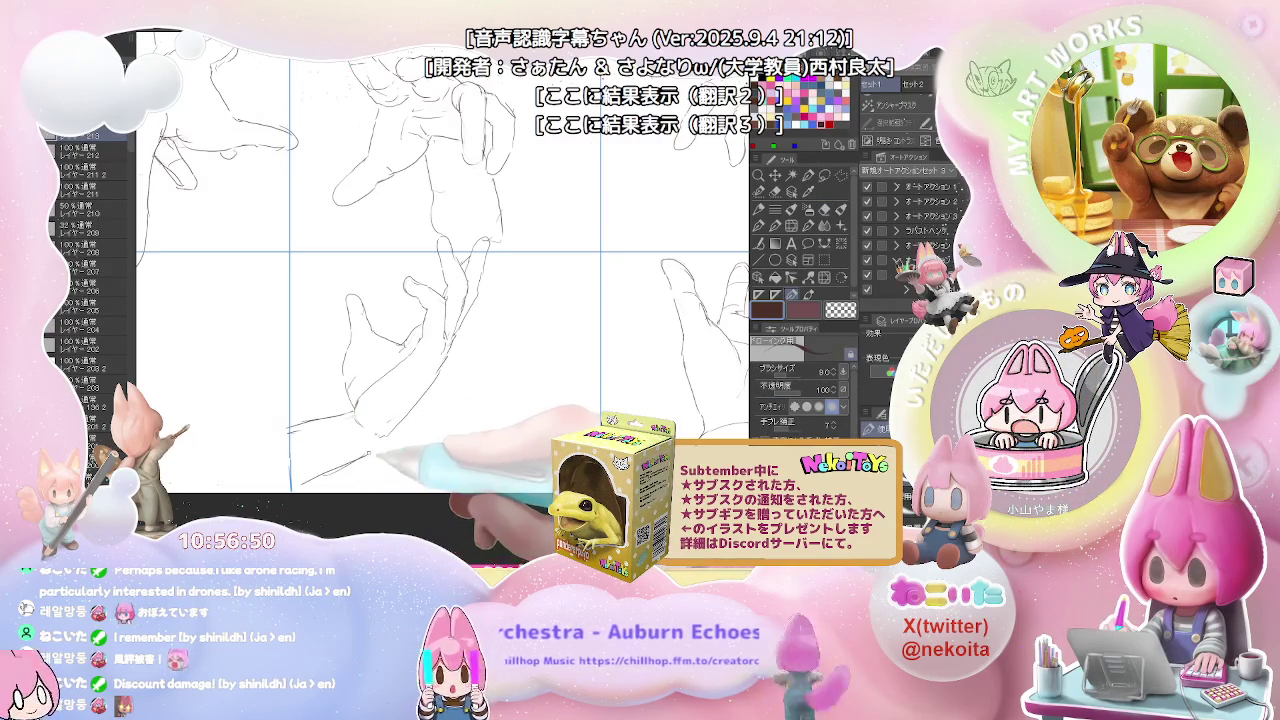
drag(290, 428, 428, 400)
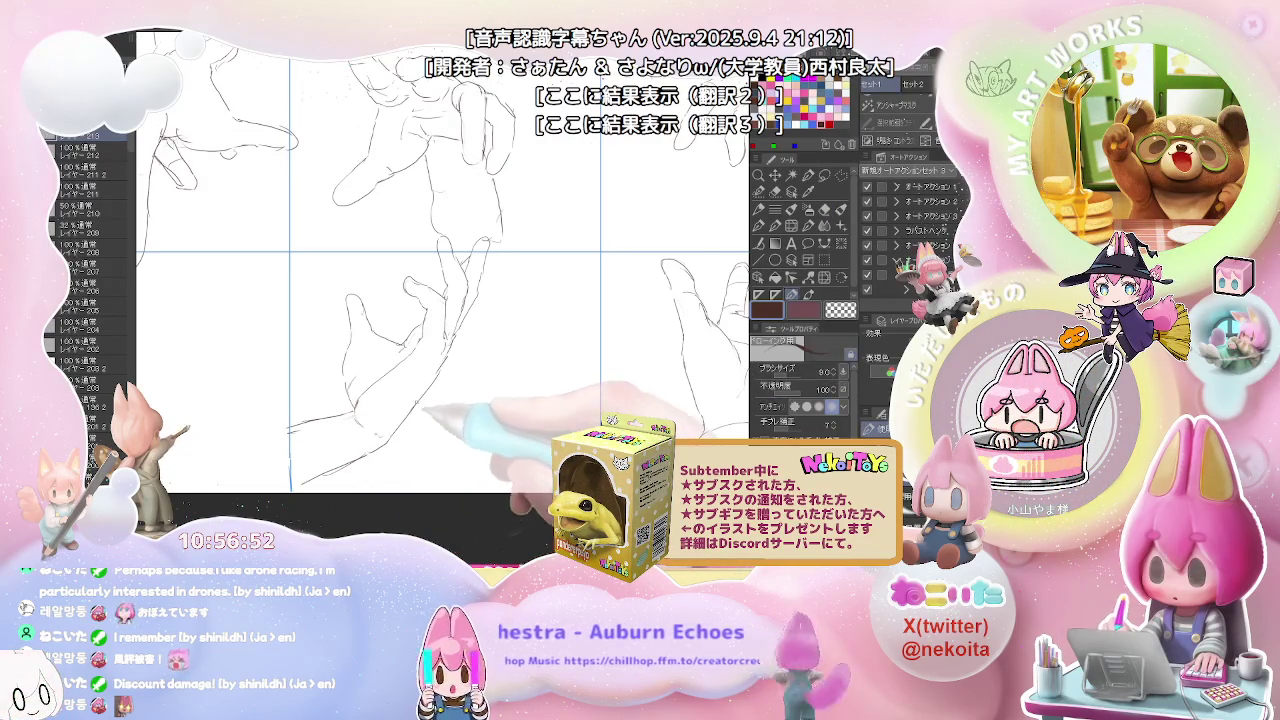
key(ctrl+0)
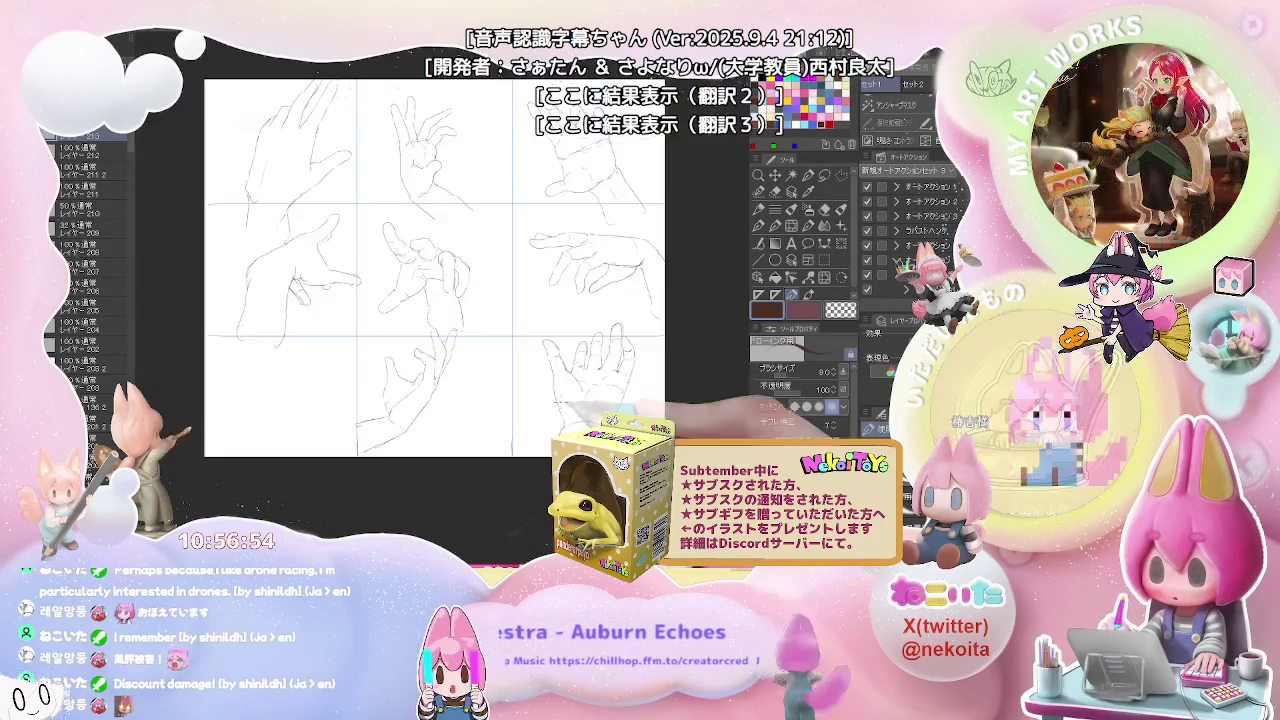
drag(522, 417, 632, 417)
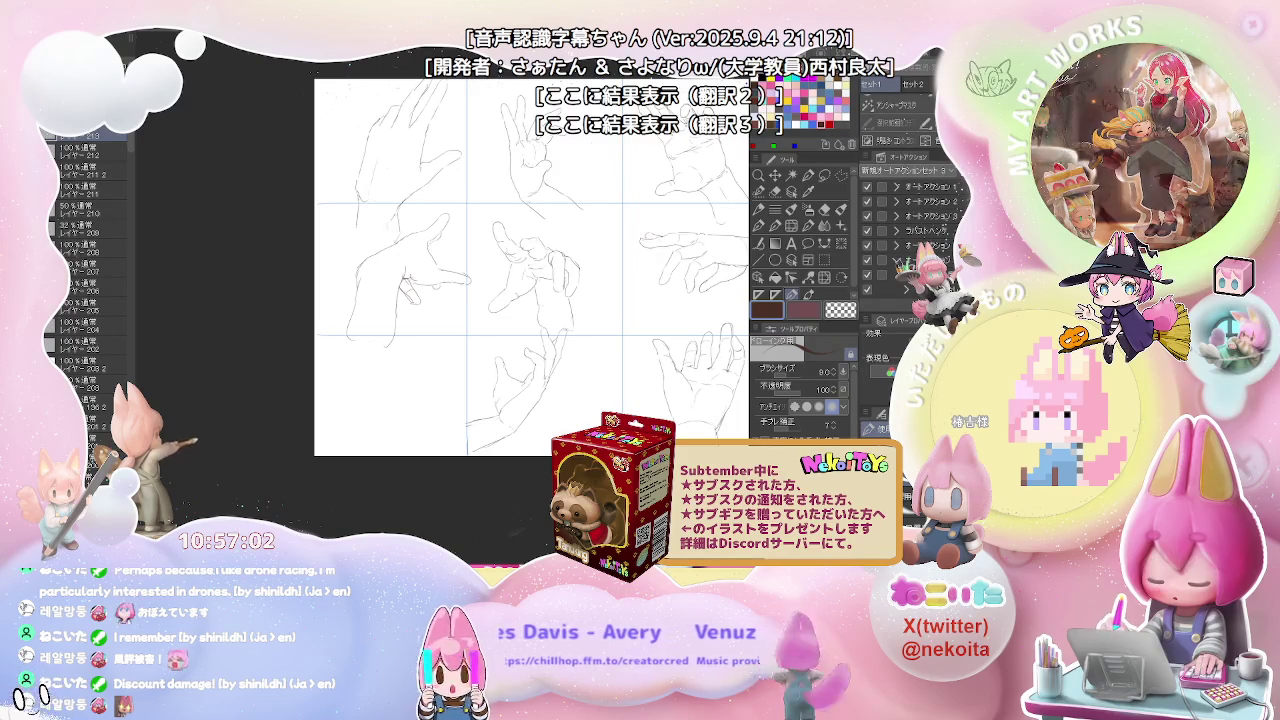
Step: Draw further hand lines, round off the thumb tip, and add a finger line
scroll(370, 370, up, 2)
scroll(370, 370, up, 1)
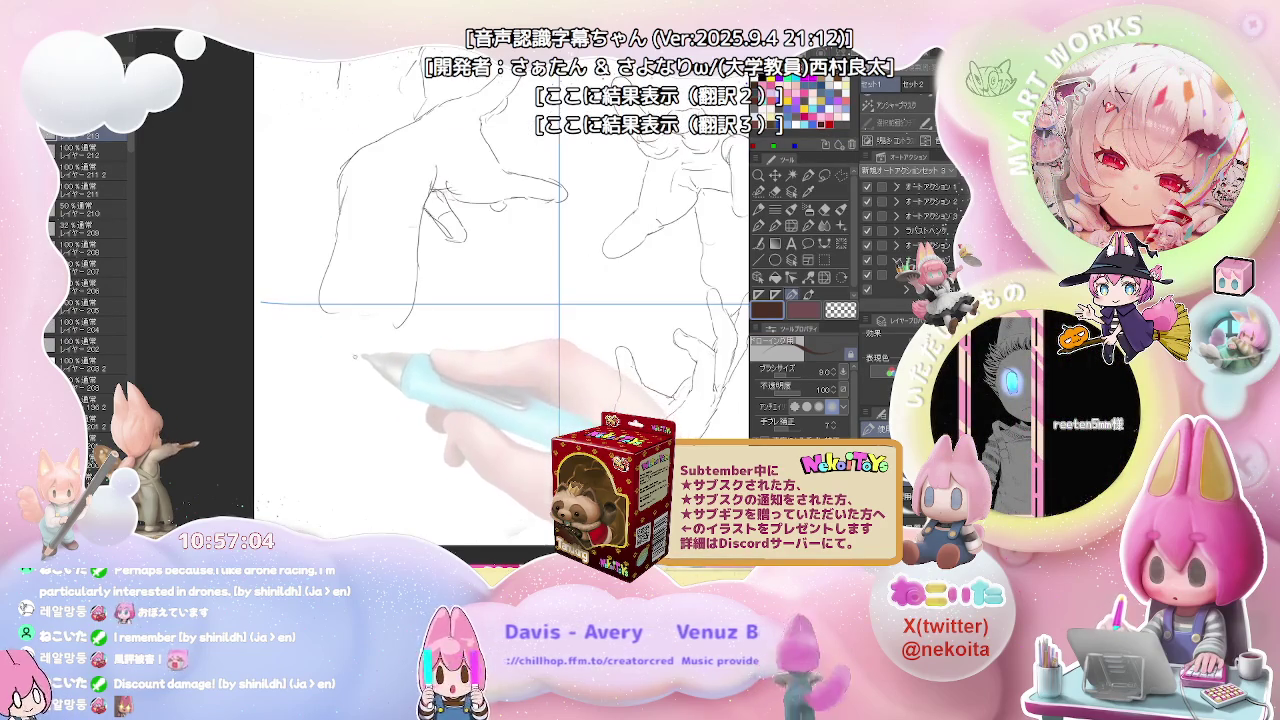
scroll(400, 340, up, 1)
key(e)
key(p)
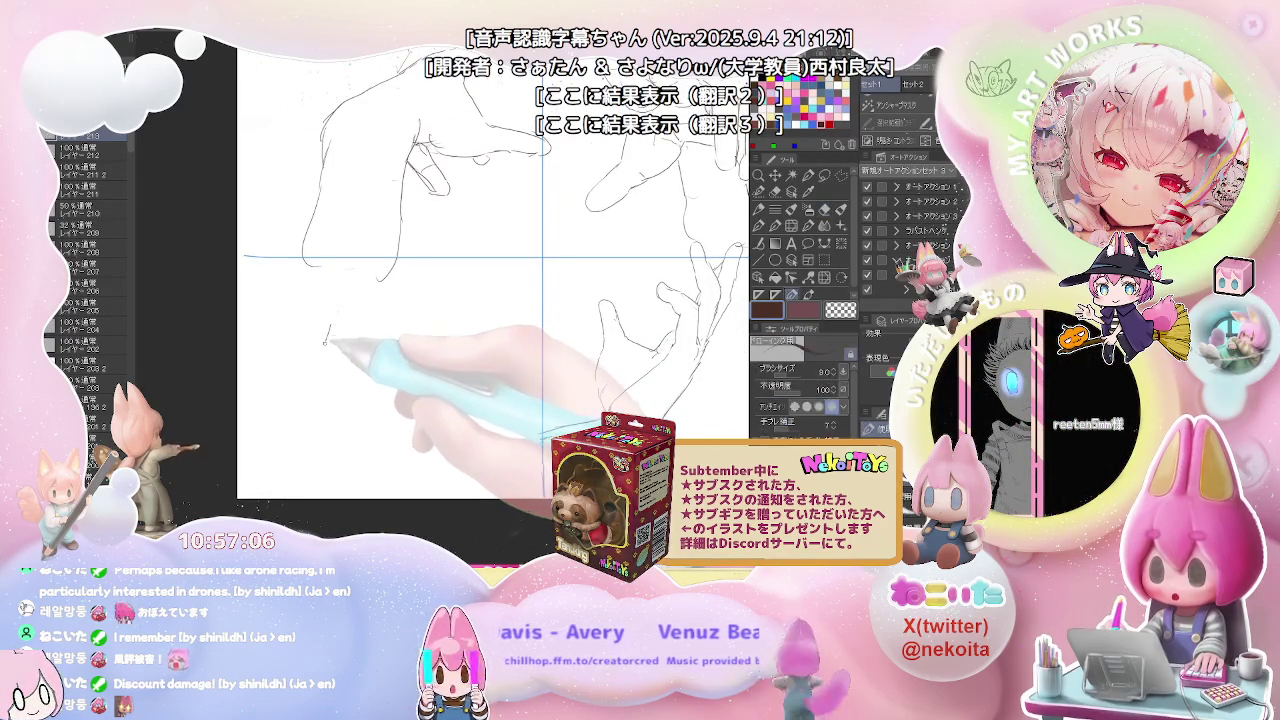
drag(328, 320, 355, 417)
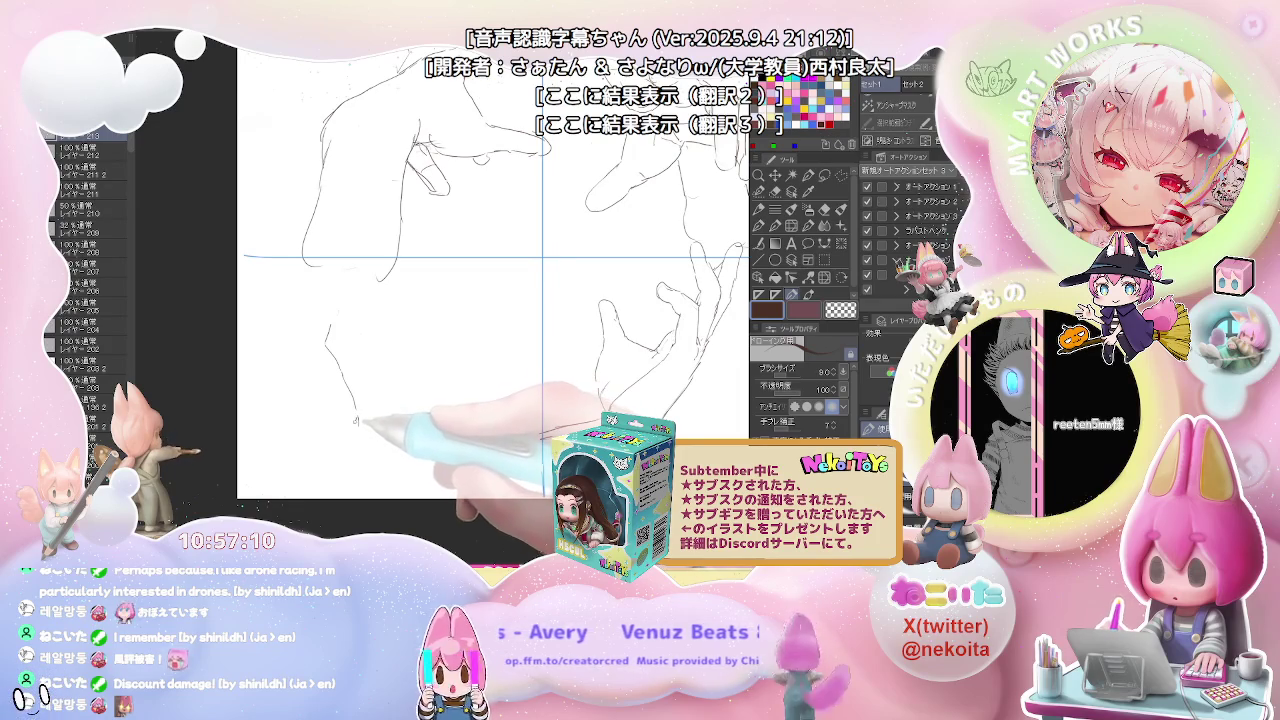
mouse_move(354, 422)
mouse_down()
mouse_move(358, 455)
mouse_move(410, 449)
mouse_move(433, 420)
mouse_move(440, 368)
mouse_up()
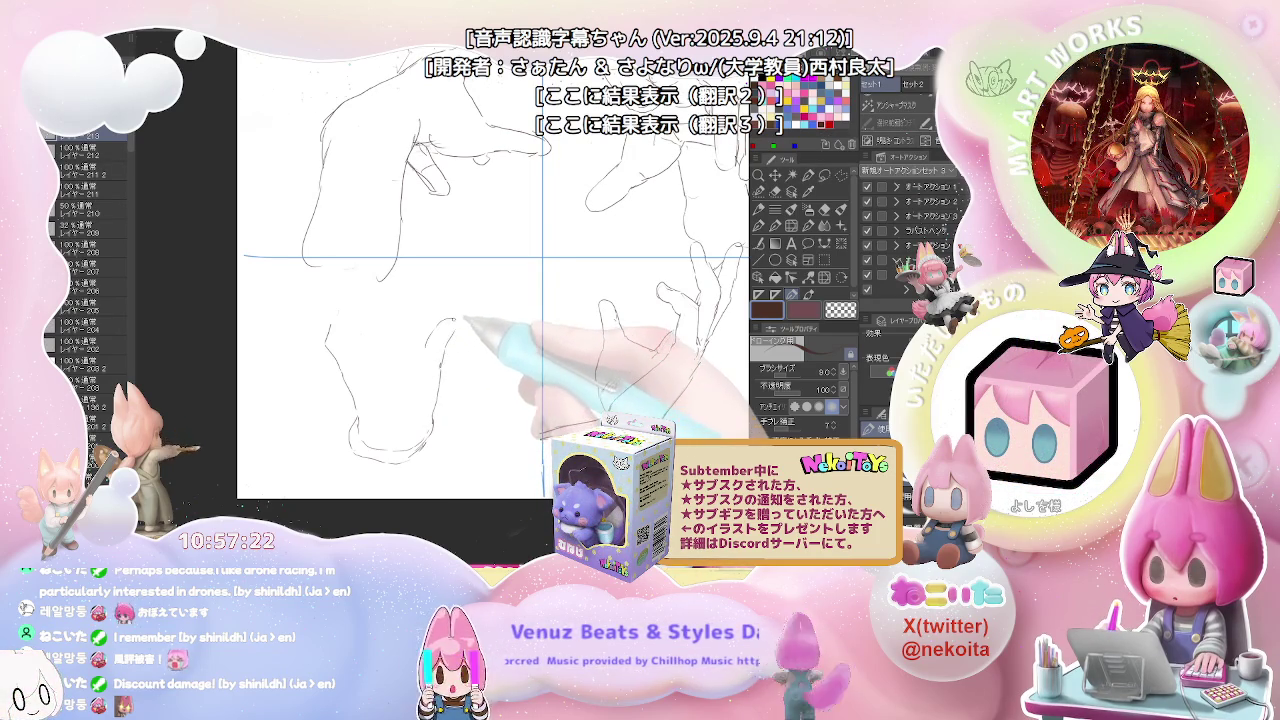
drag(446, 322, 452, 345)
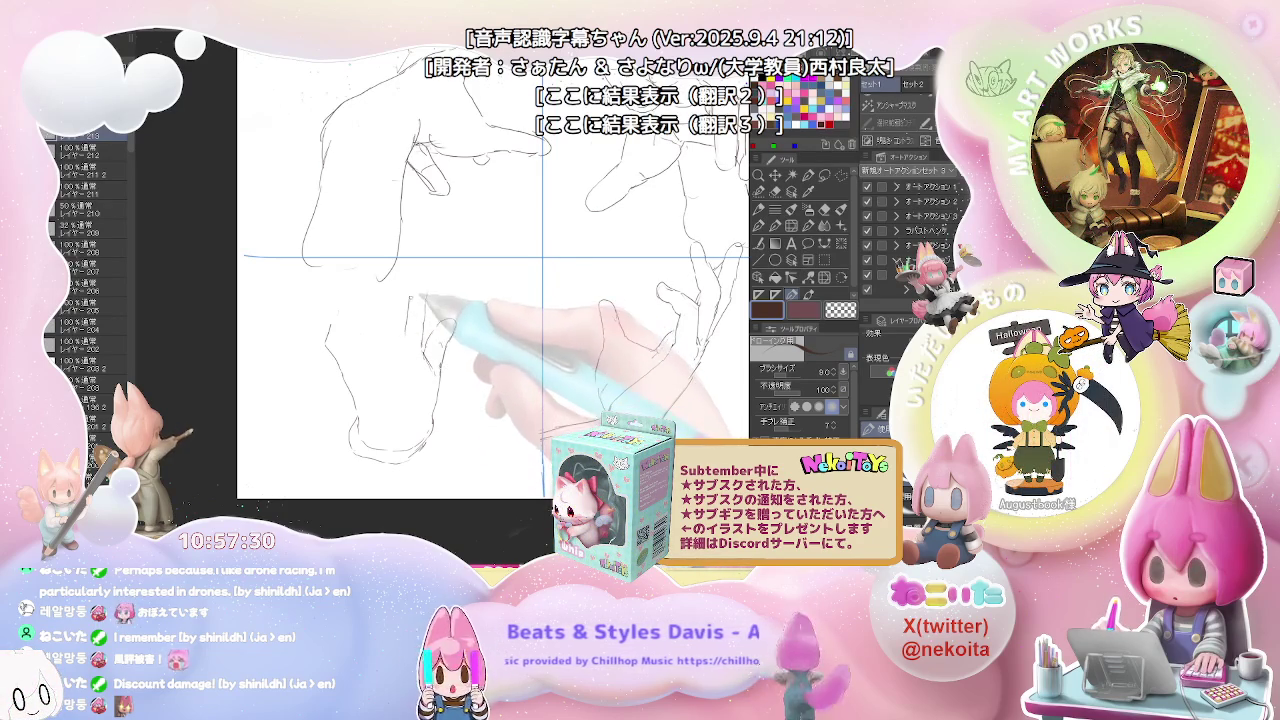
drag(410, 300, 416, 283)
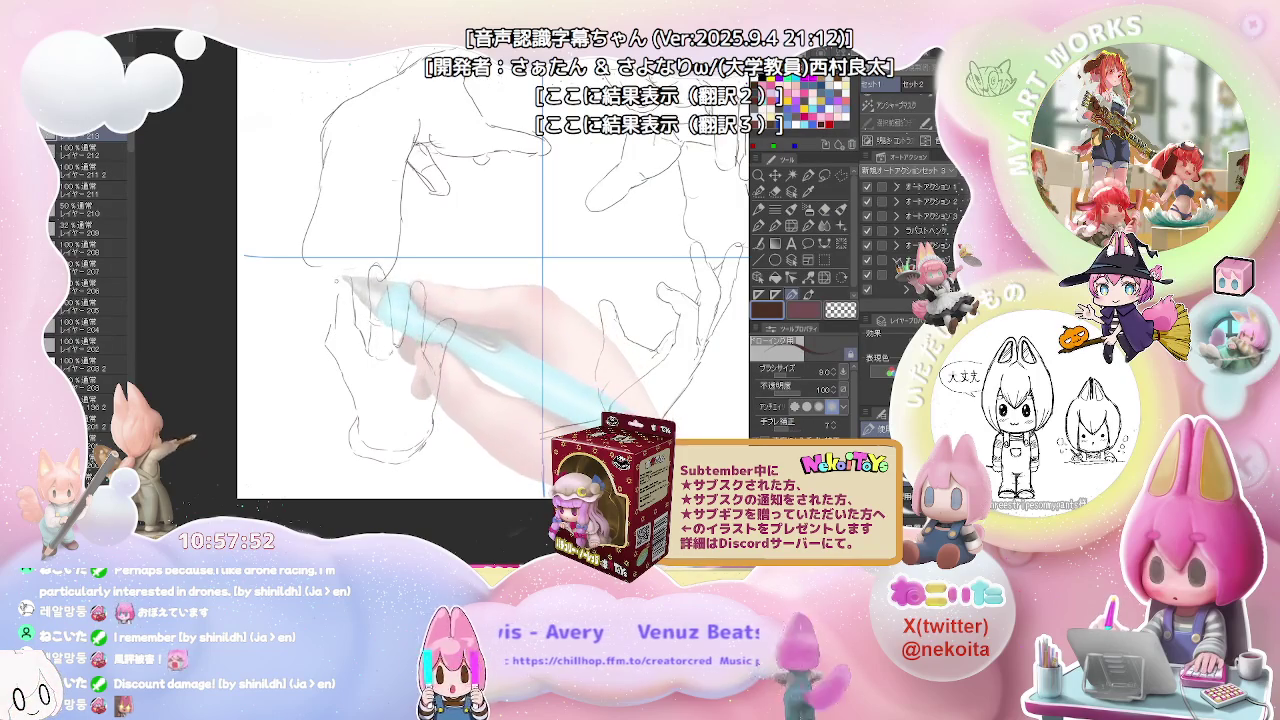
Step: Refine the lines with the eraser and add palm lines to the lower-left hand
key(e)
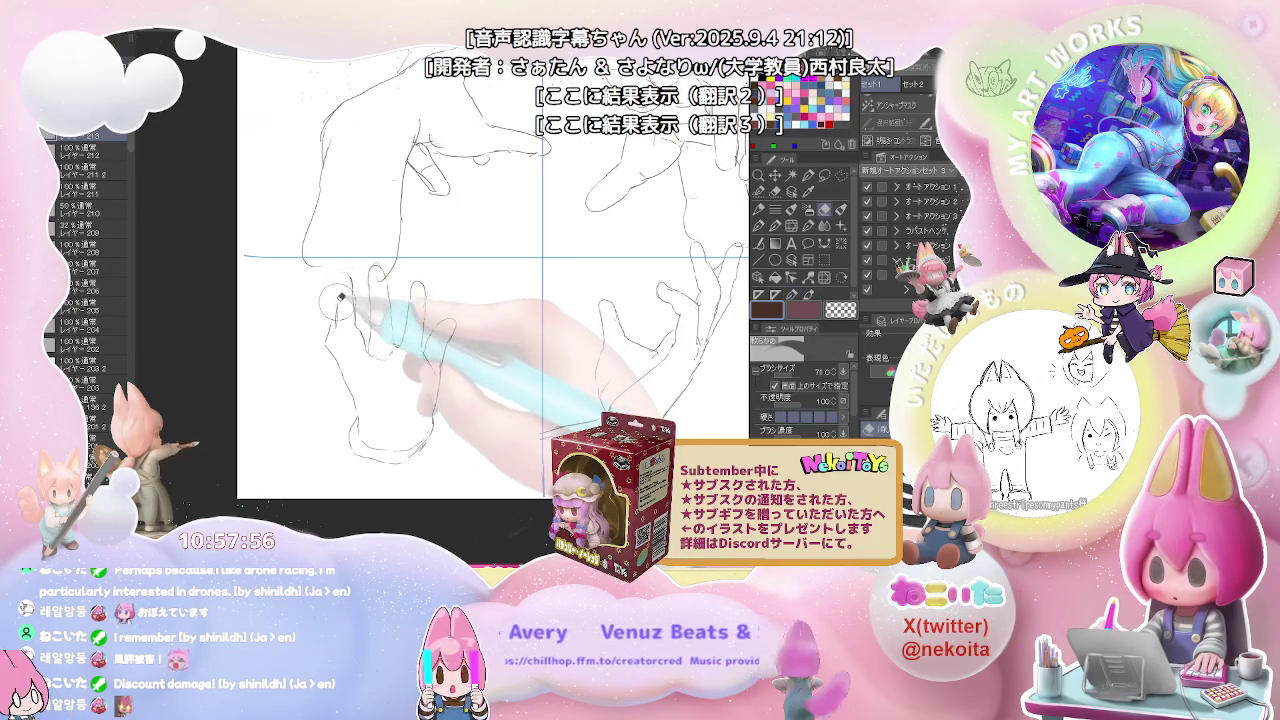
key(p)
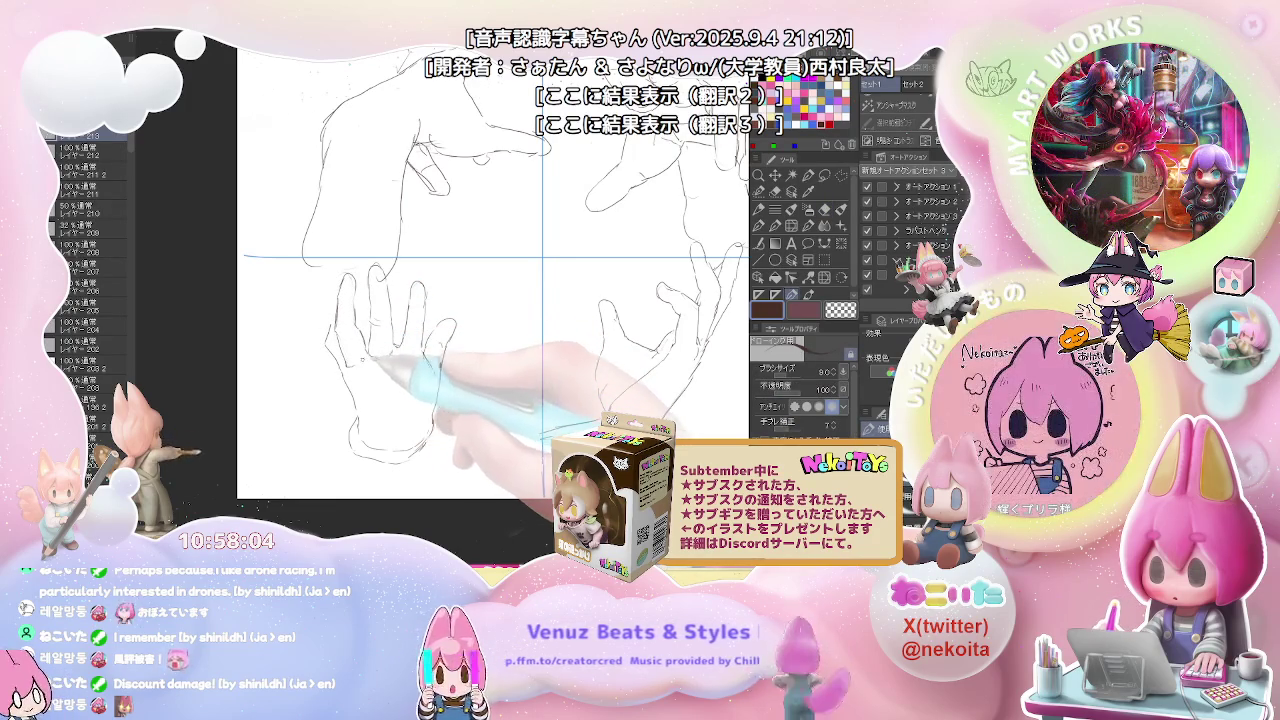
key(e)
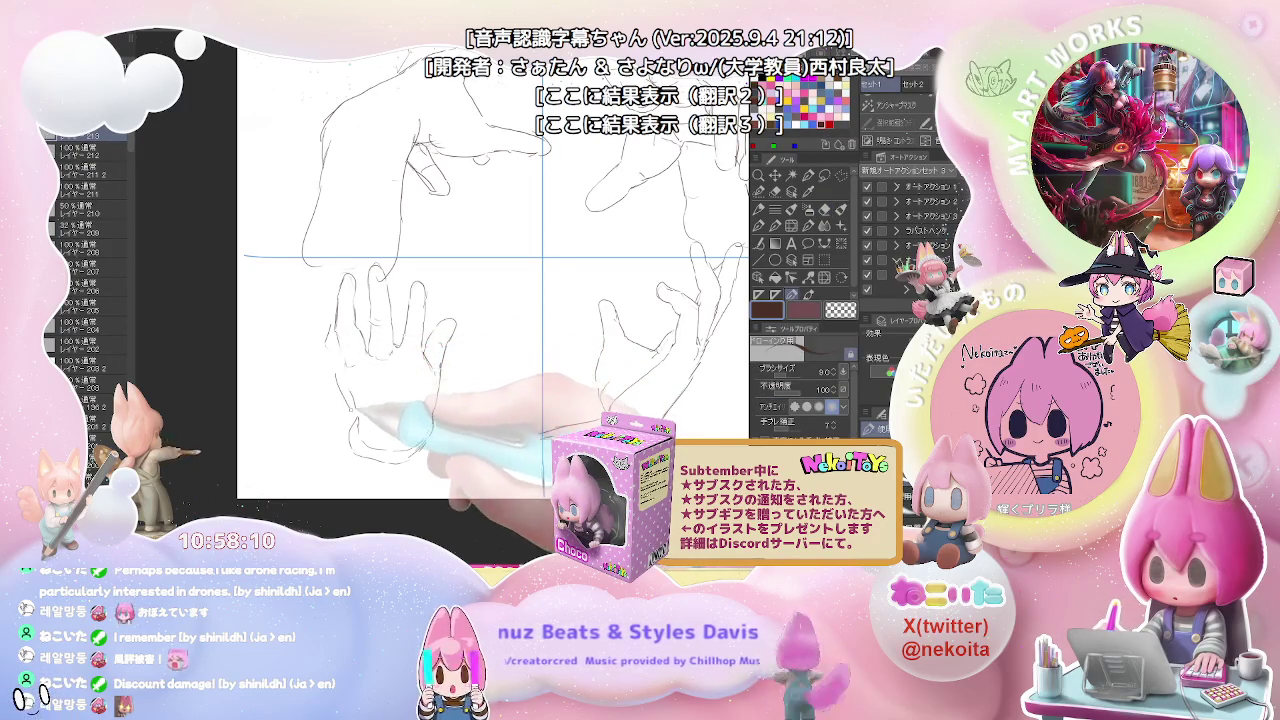
key(p)
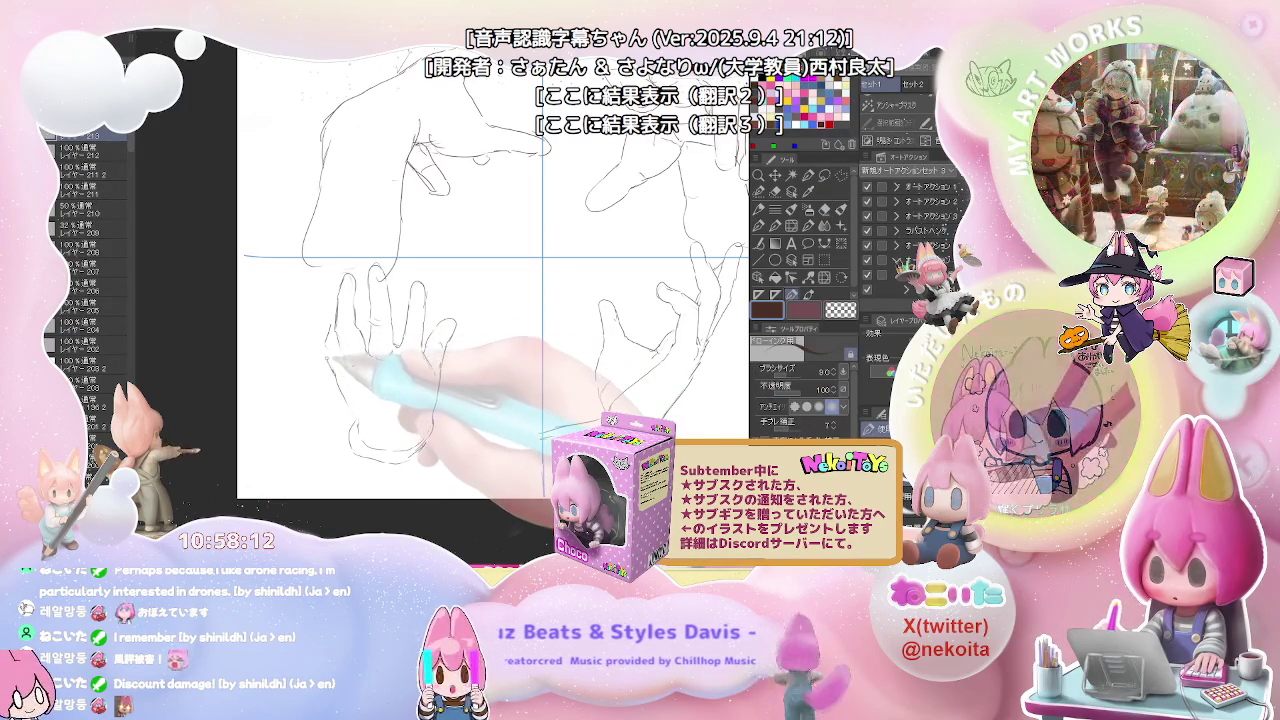
key(e)
key(p)
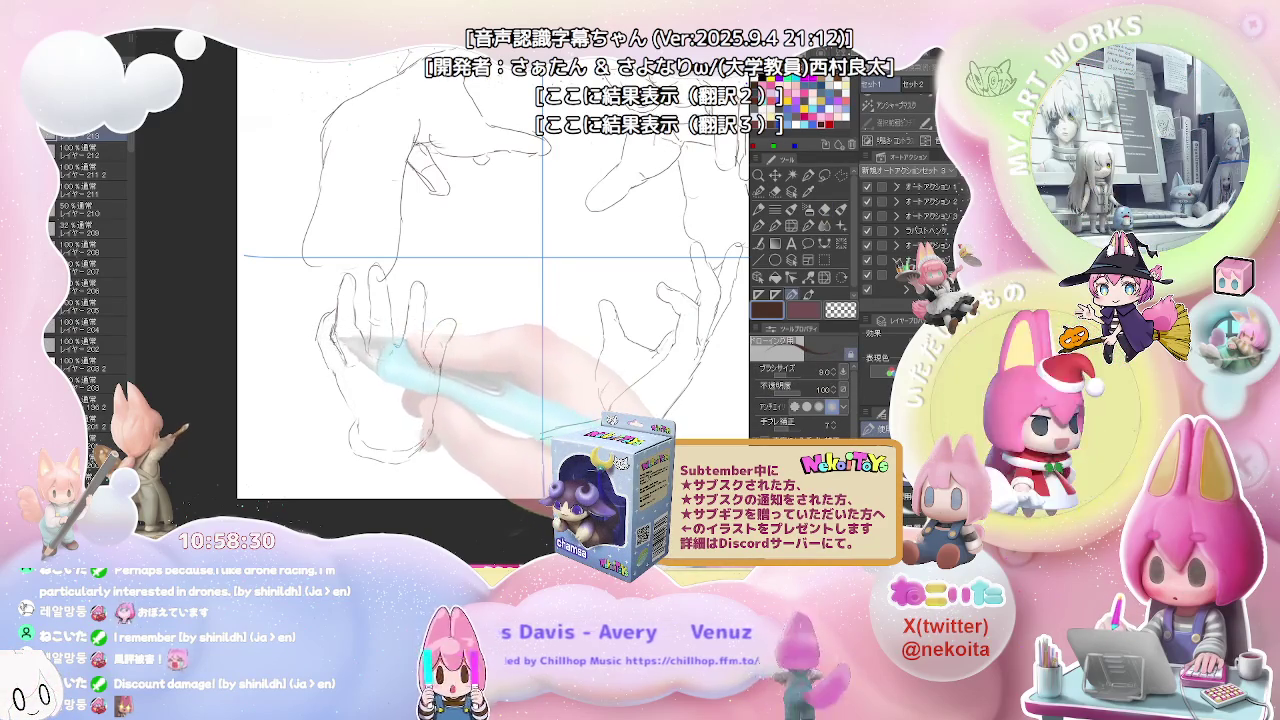
key(e)
key(p)
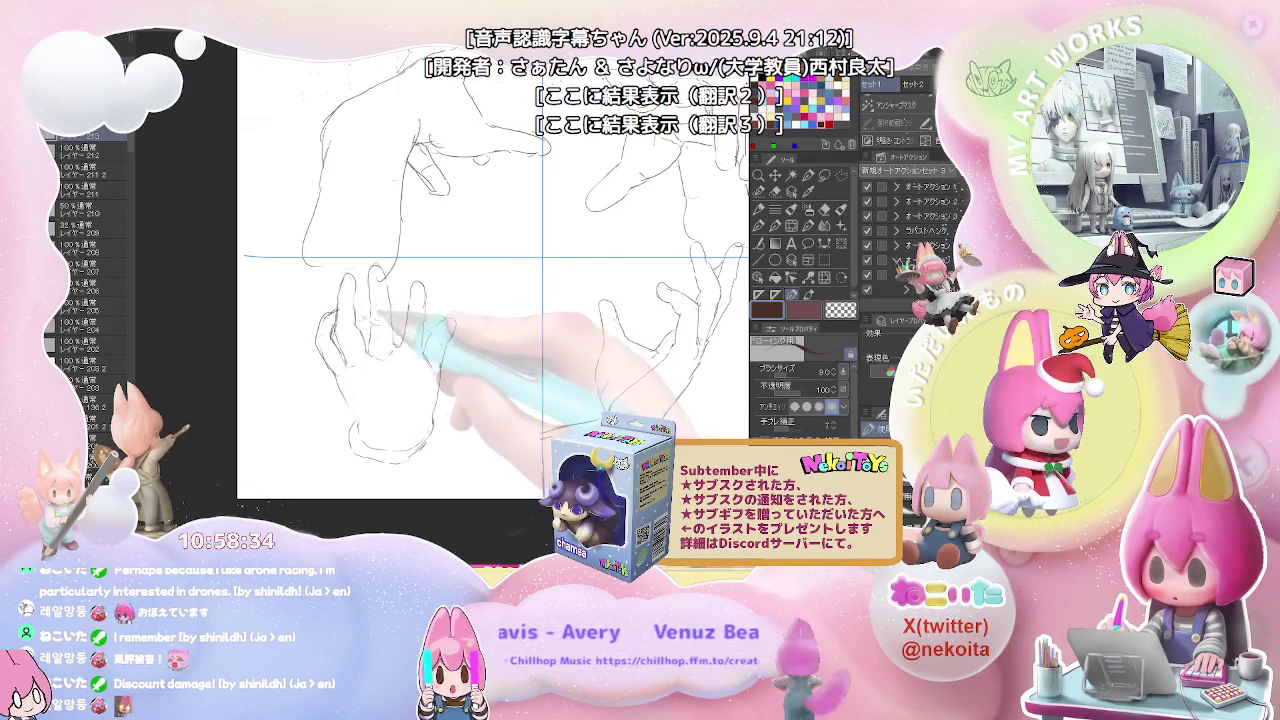
scroll(416, 320, down, 1)
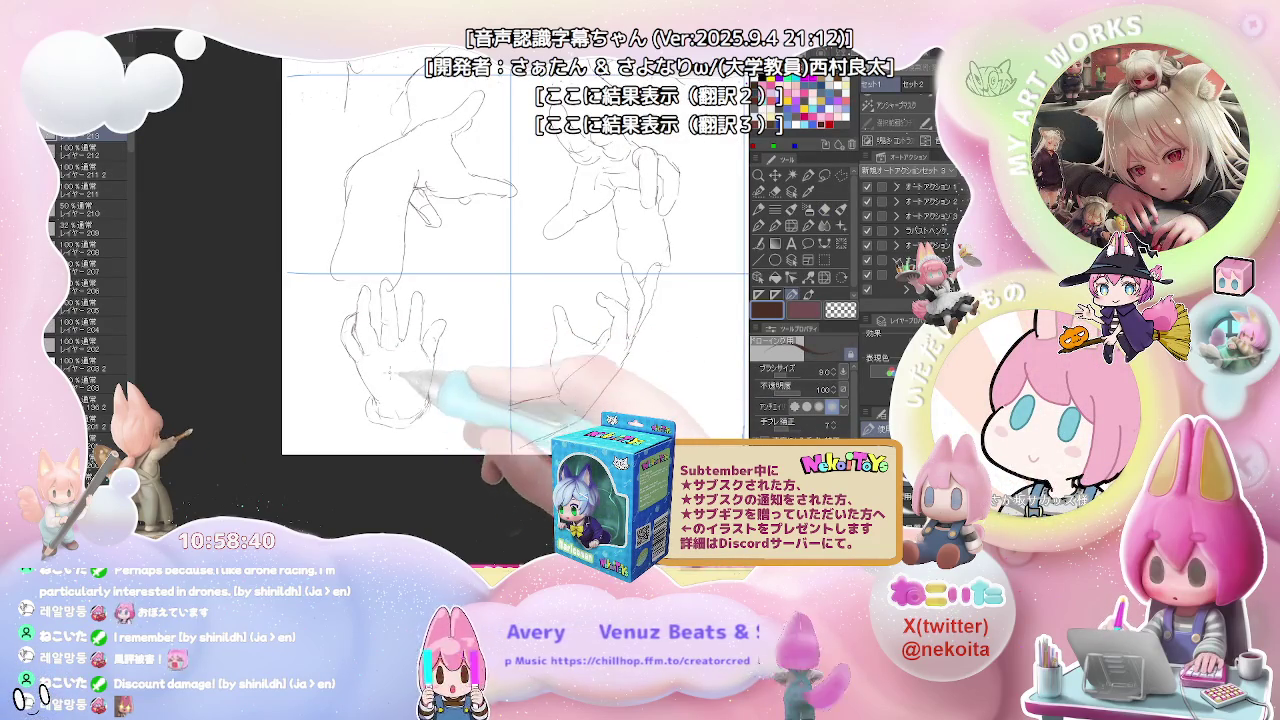
drag(392, 345, 412, 388)
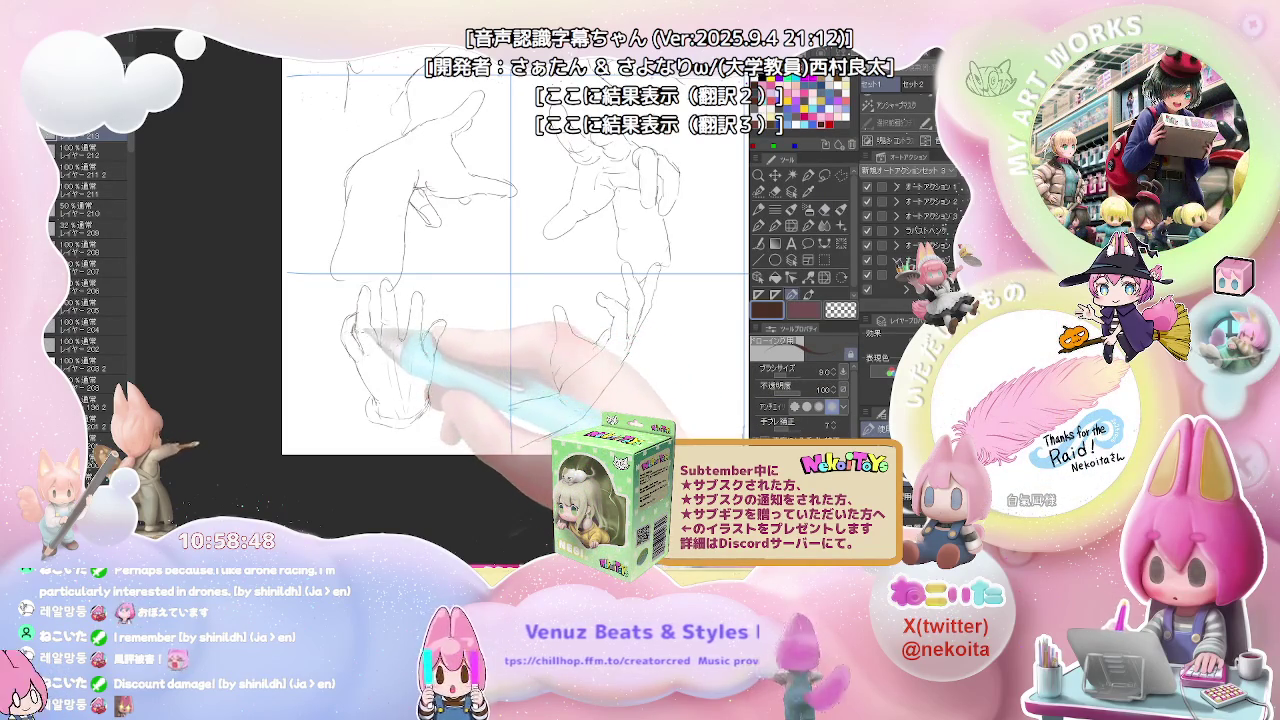
key(ctrl+minus)
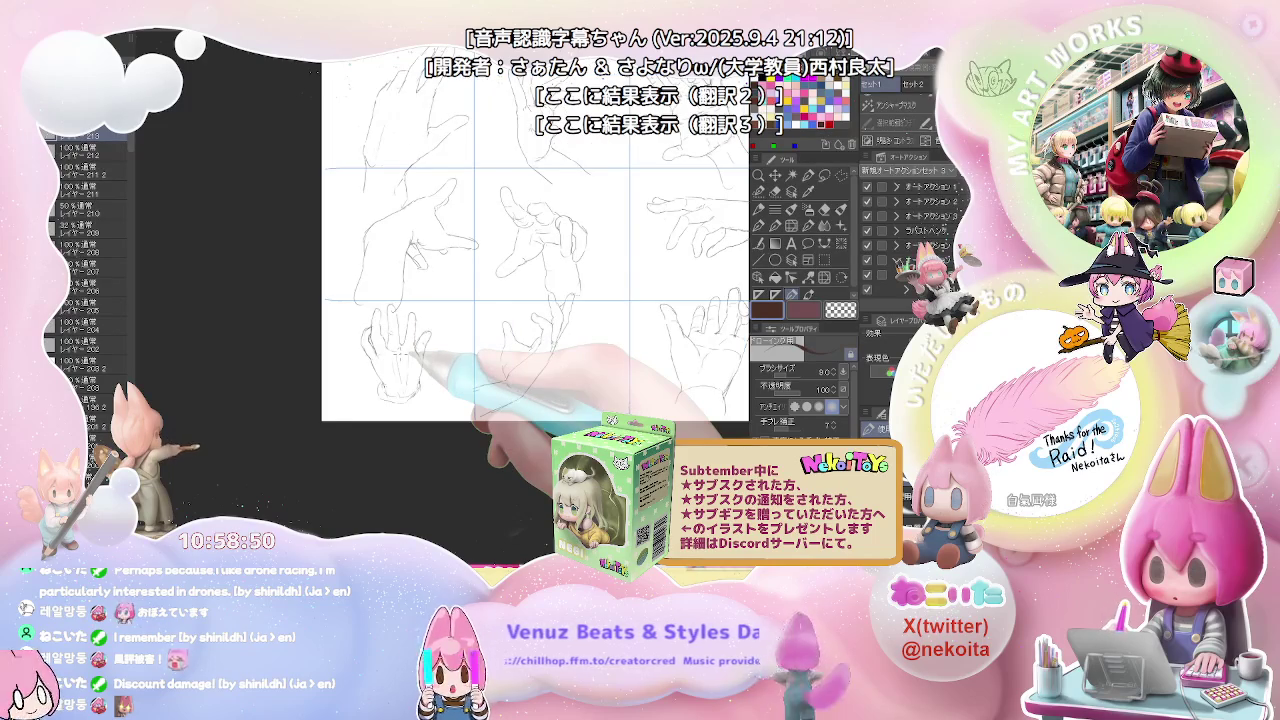
Step: Remove all hand sketches with Delete, leaving only the empty 3x3 grid guides
key(ctrl+minus)
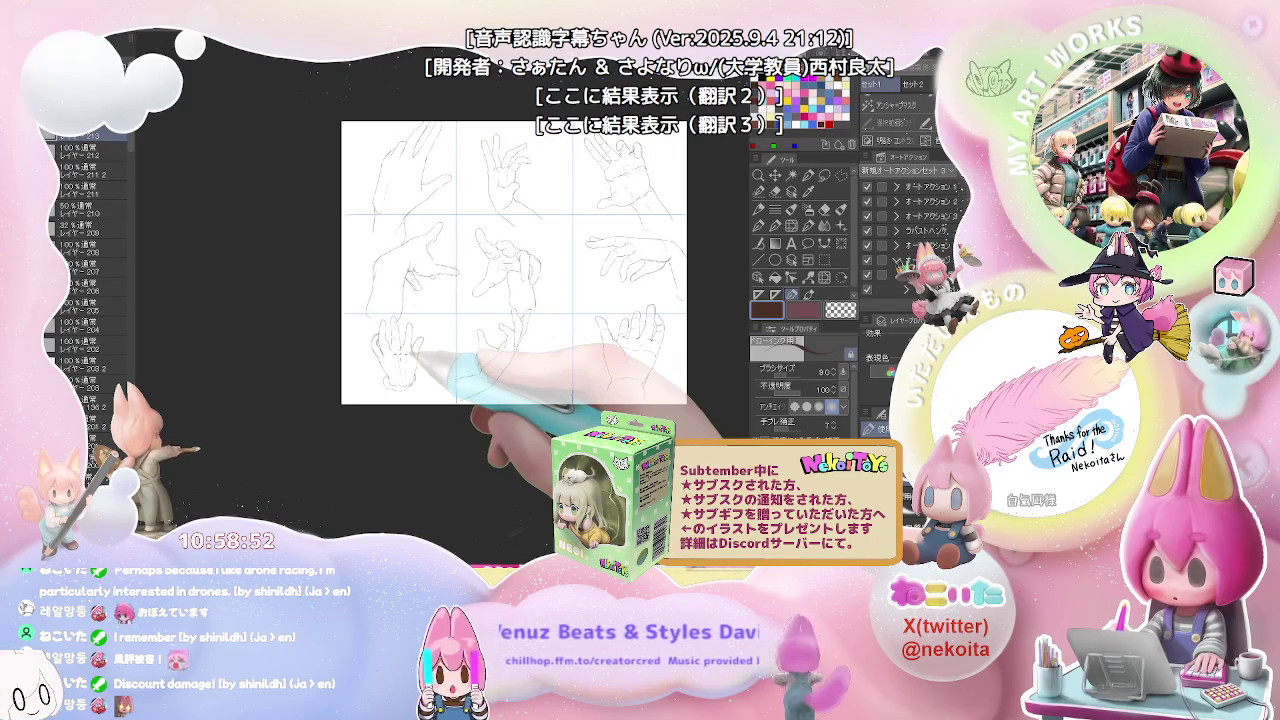
key(ctrl+plus)
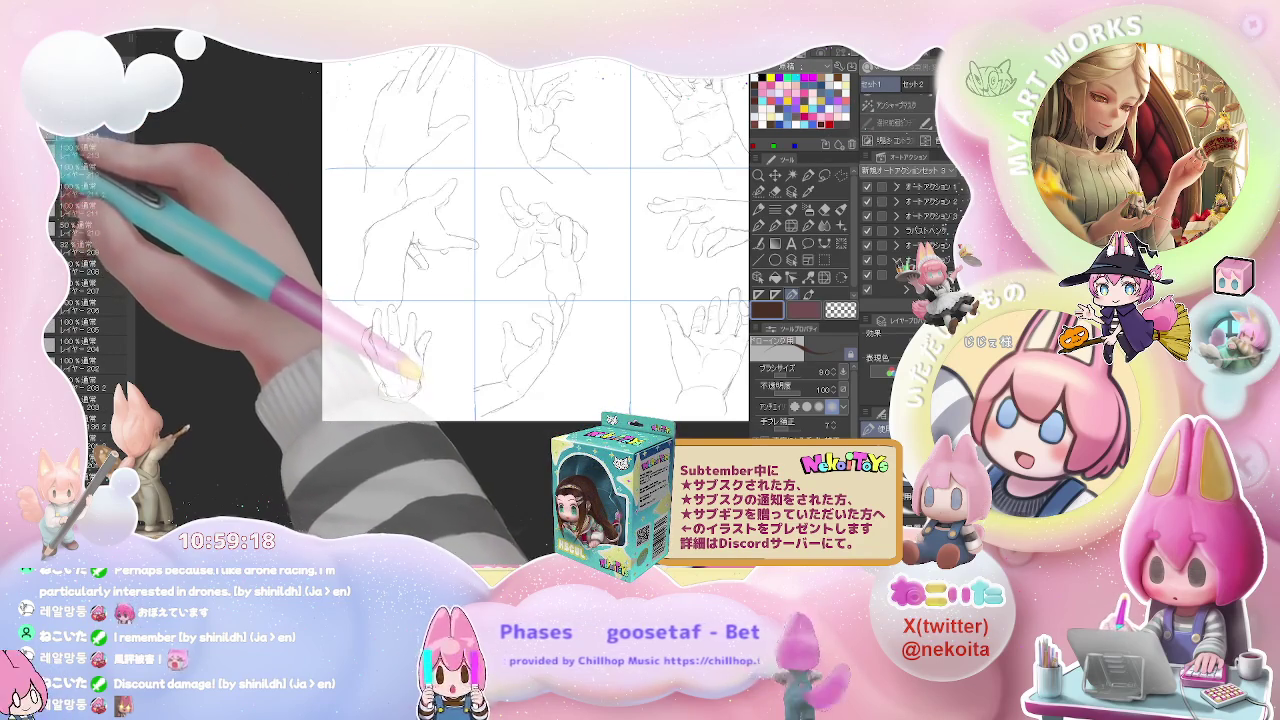
key(Delete)
scroll(291, 262, up, 3)
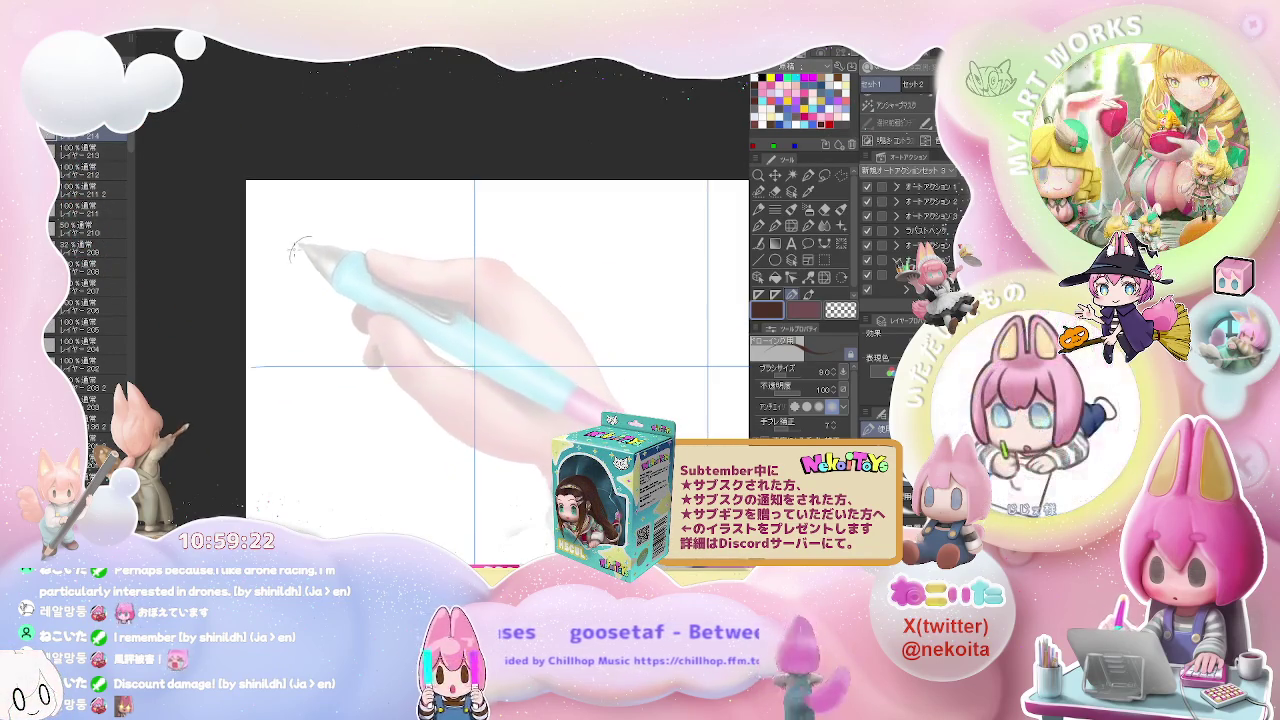
Step: Pencil the first foot's heel curve, outline, toes, top edge and ankle line in the top-left cell
mouse_move(308, 238)
mouse_down()
mouse_move(305, 279)
mouse_move(368, 340)
mouse_up()
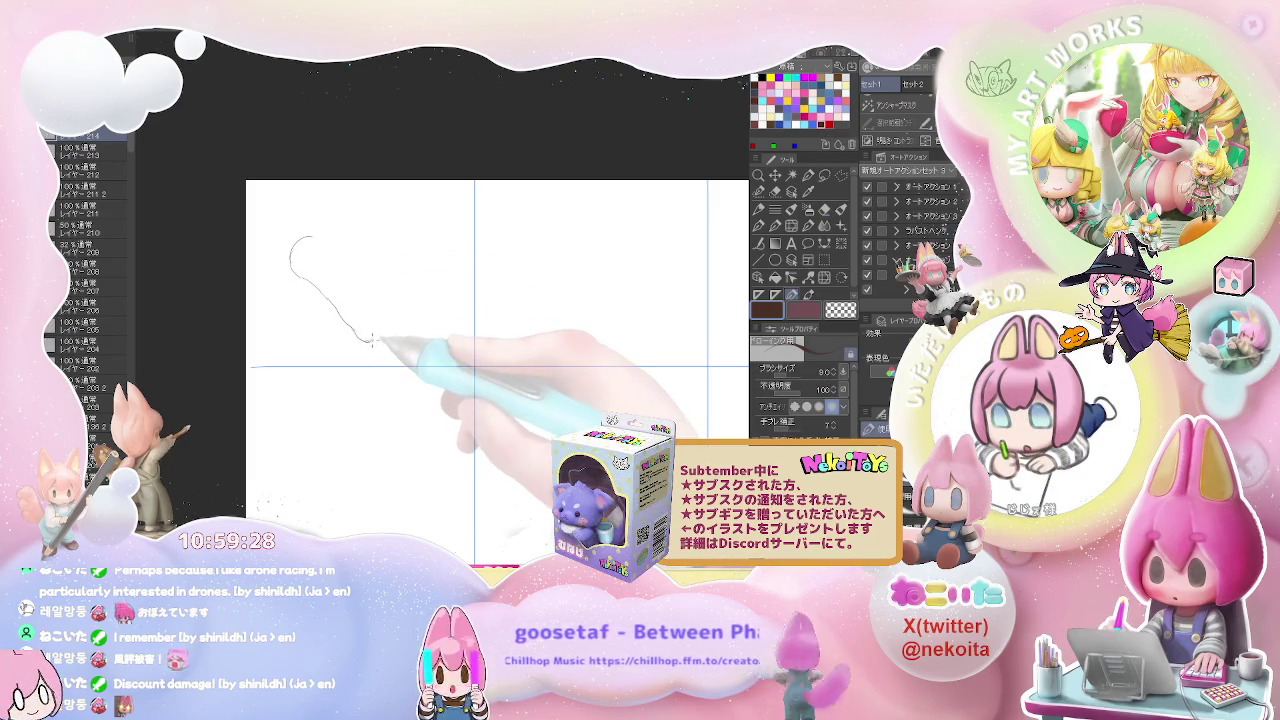
drag(370, 342, 384, 350)
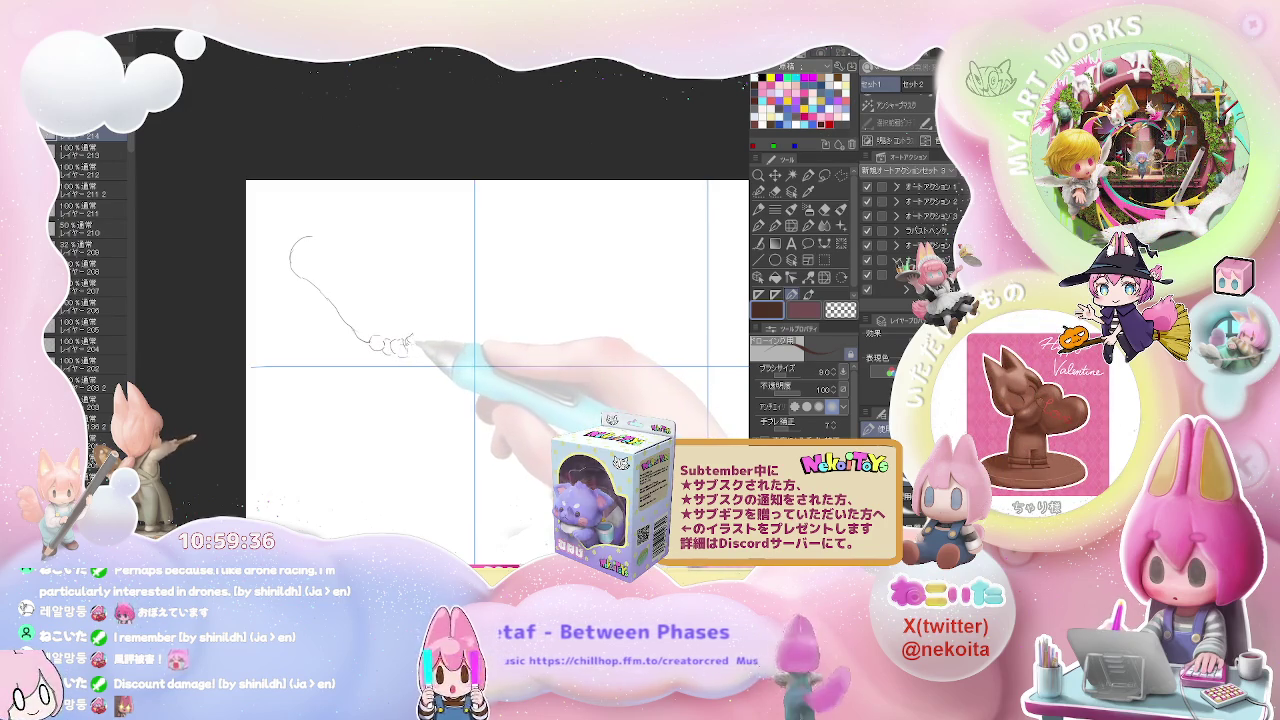
drag(420, 322, 440, 340)
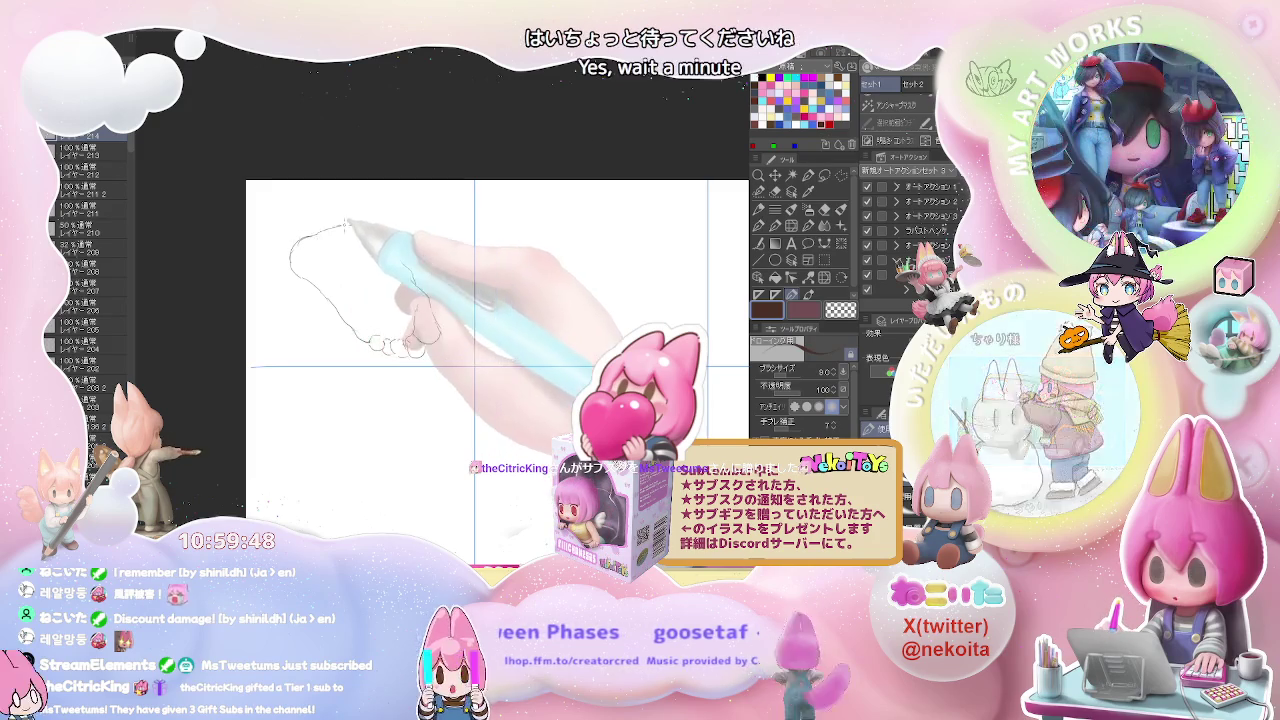
drag(300, 240, 390, 248)
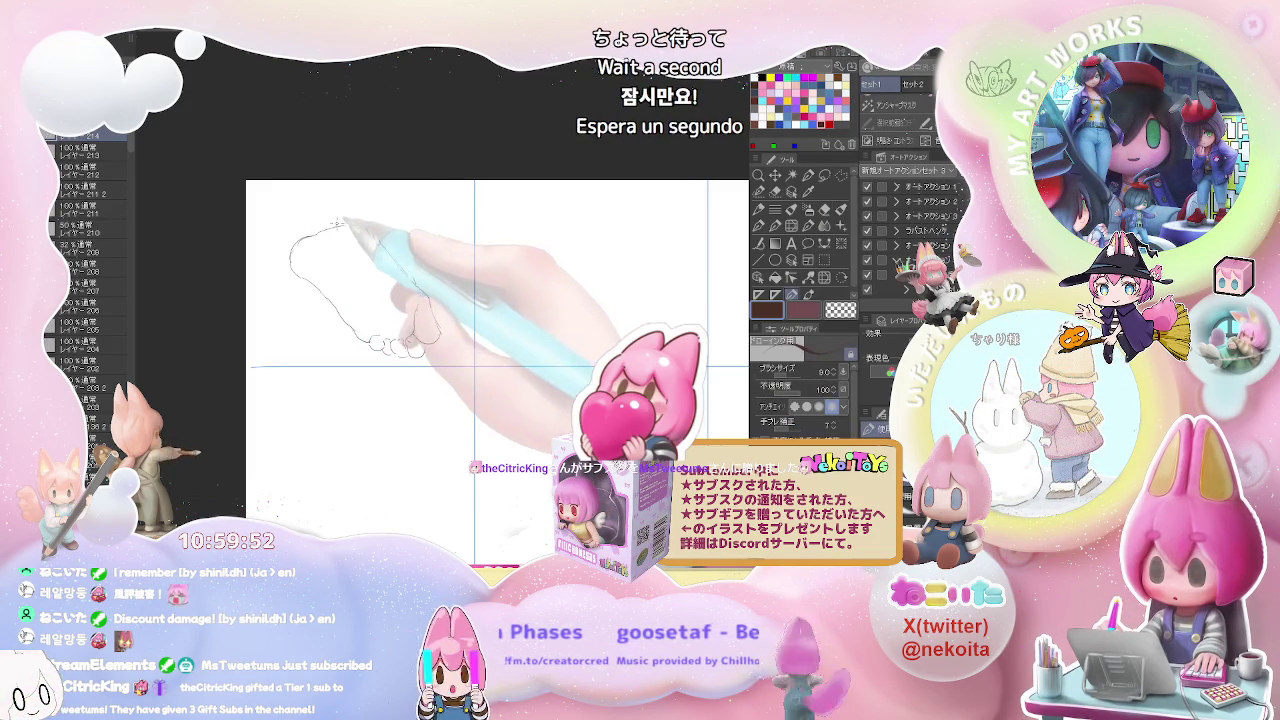
drag(316, 193, 320, 230)
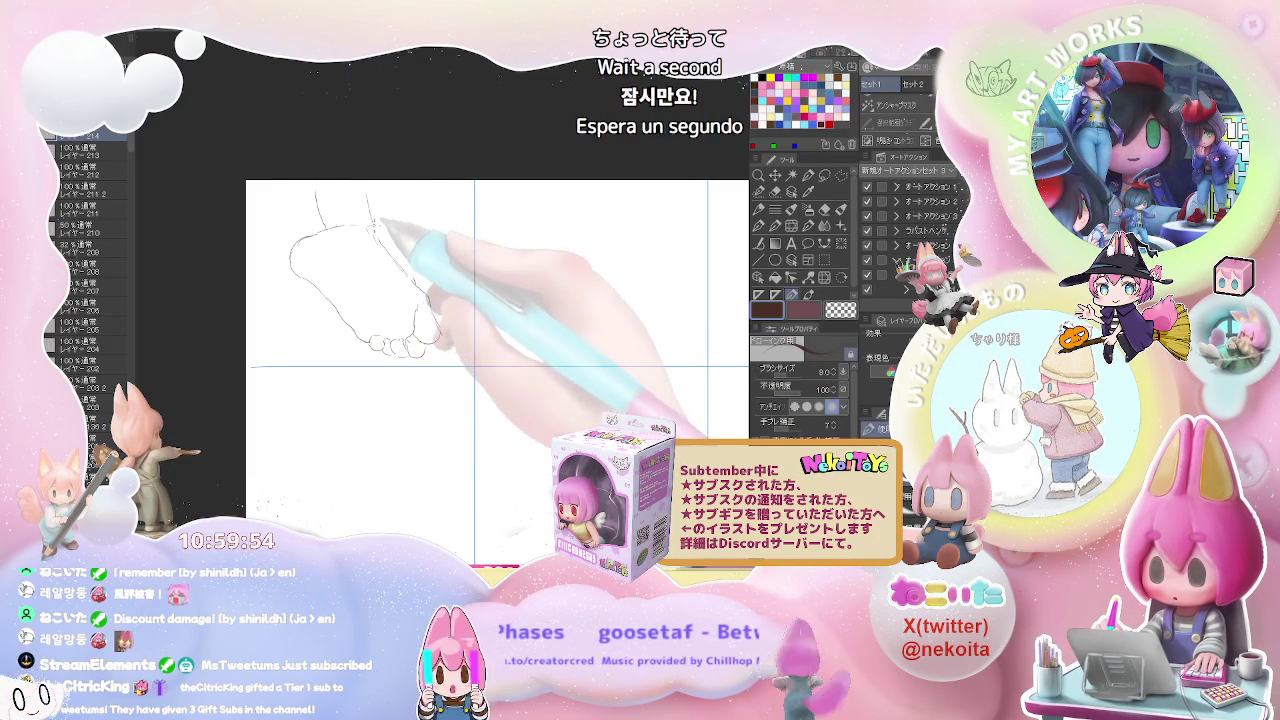
drag(362, 192, 370, 210)
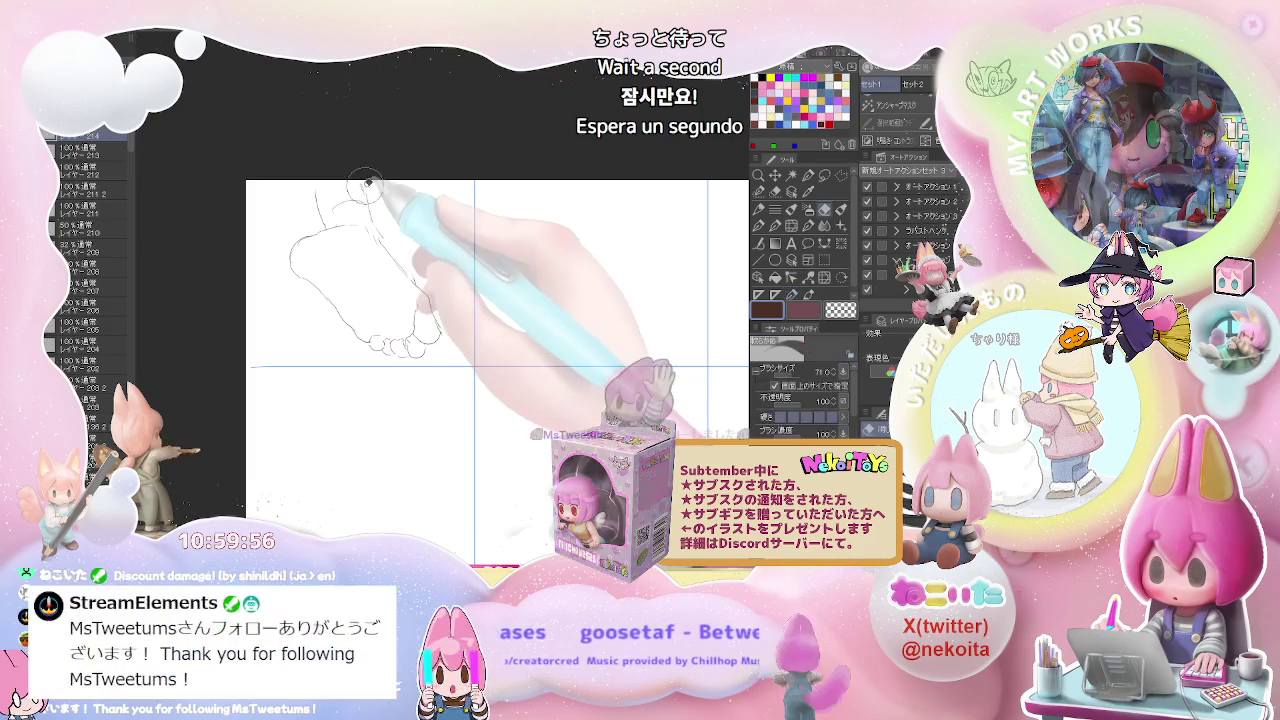
scroll(465, 300, down, 1)
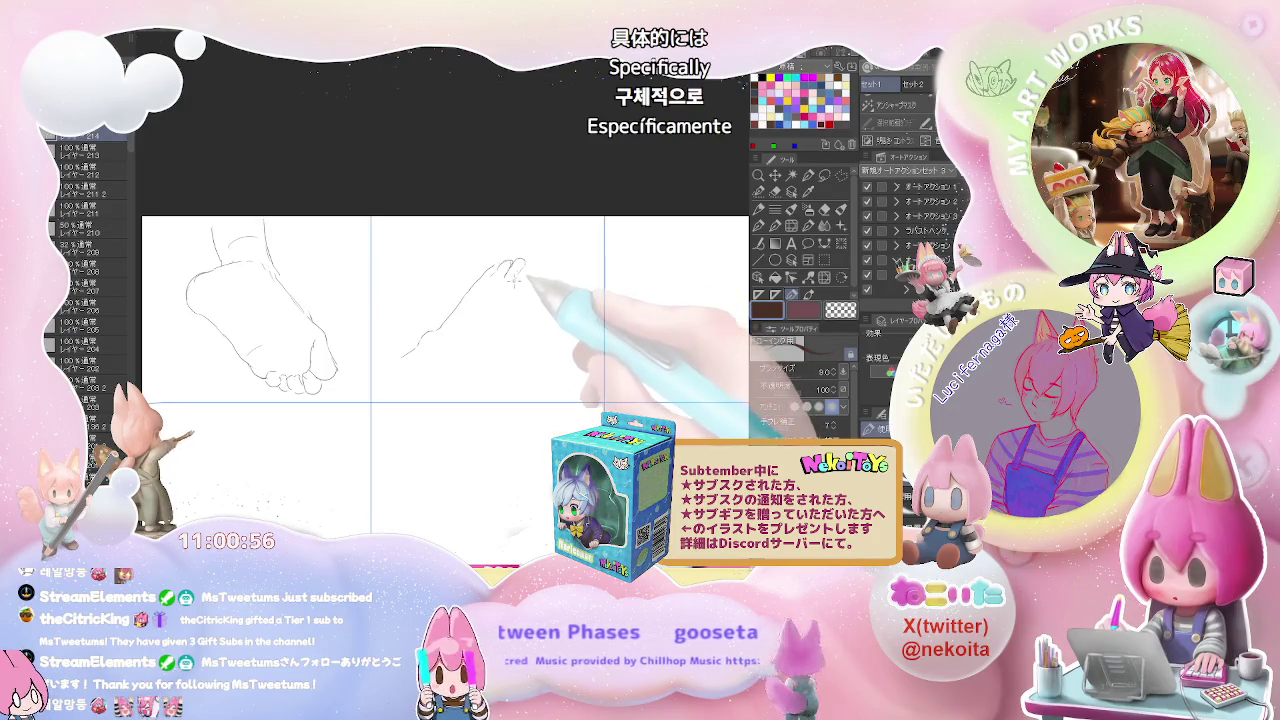
Step: Draw the second foot's toes, side edge, lower outline and heel line in the top-middle cell
drag(524, 262, 543, 274)
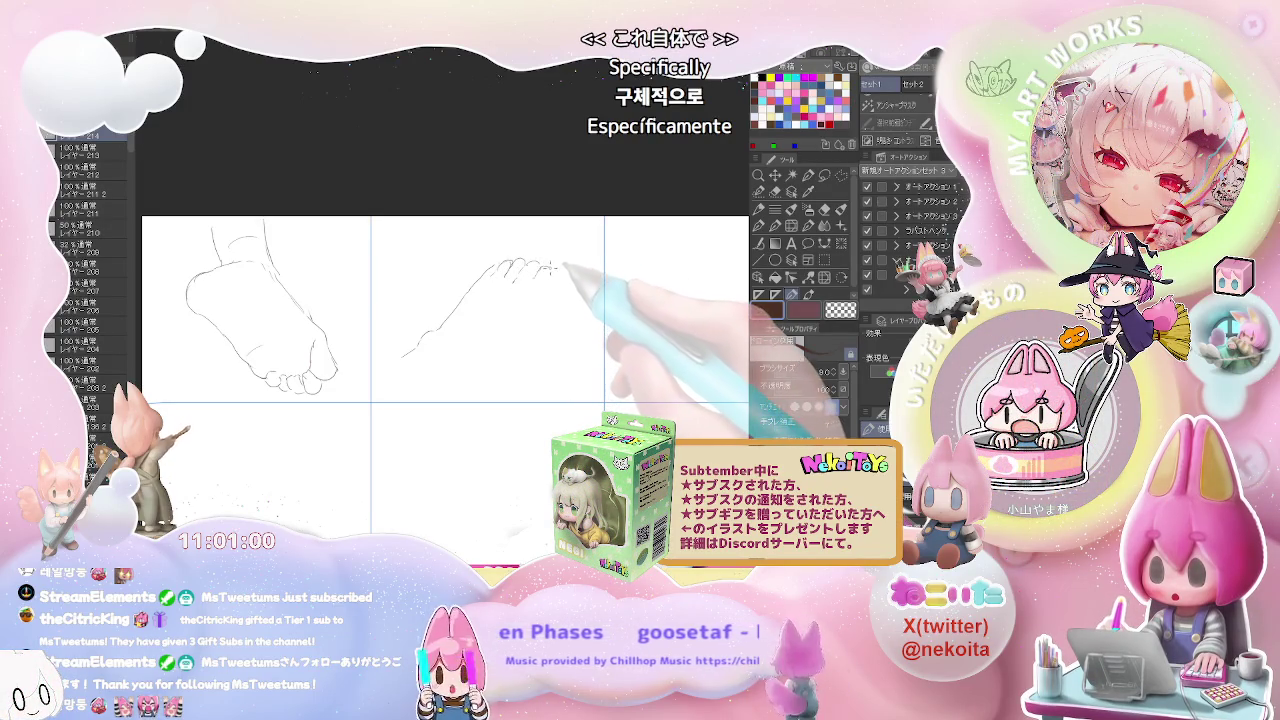
drag(547, 266, 543, 288)
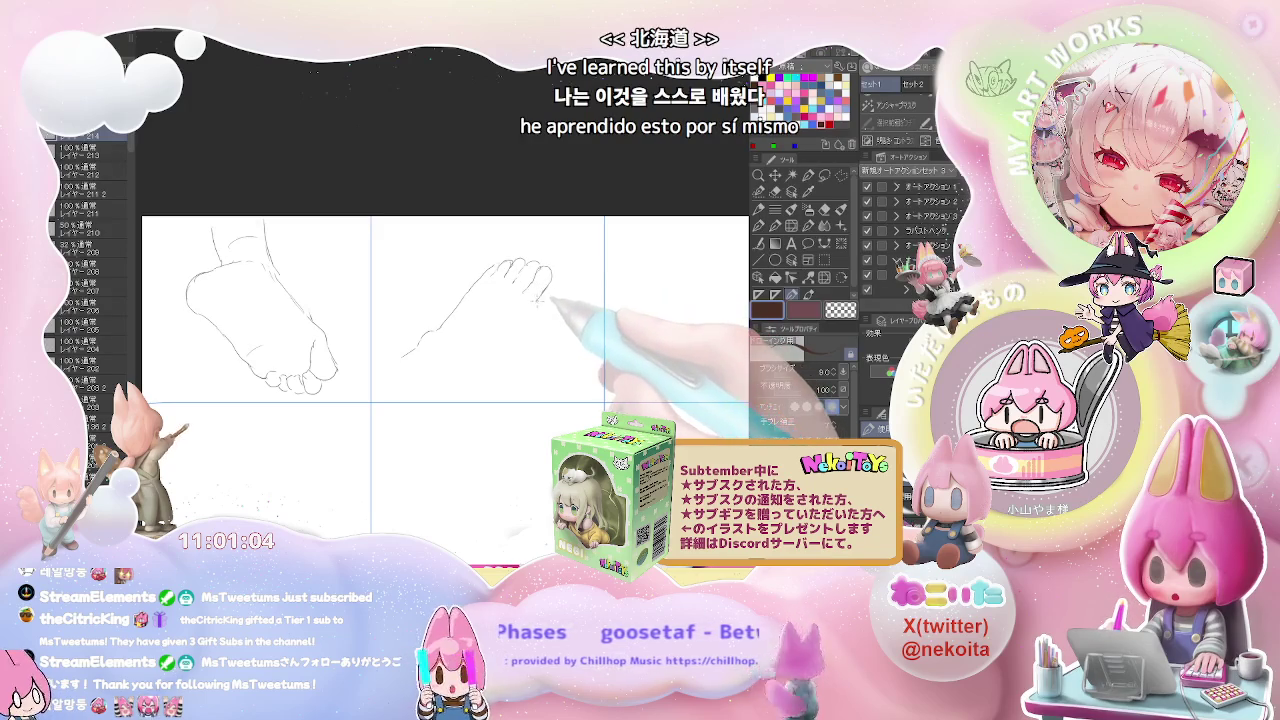
drag(549, 283, 497, 346)
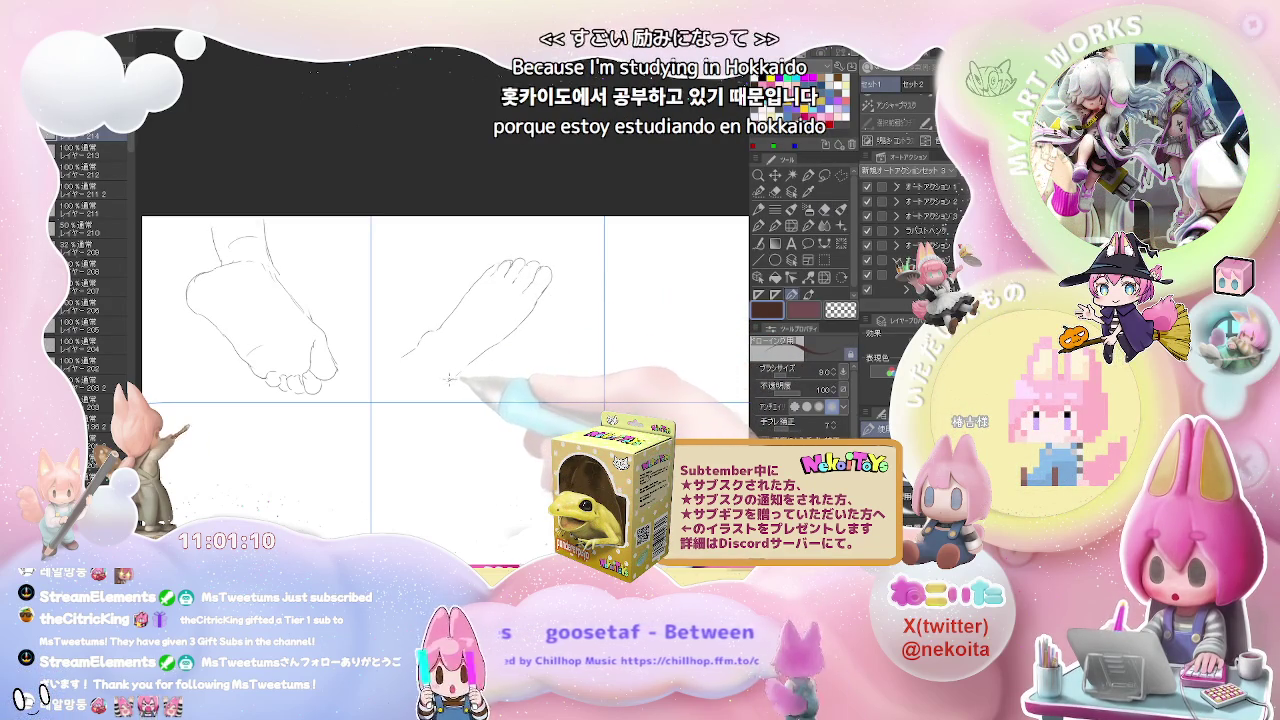
drag(450, 377, 490, 348)
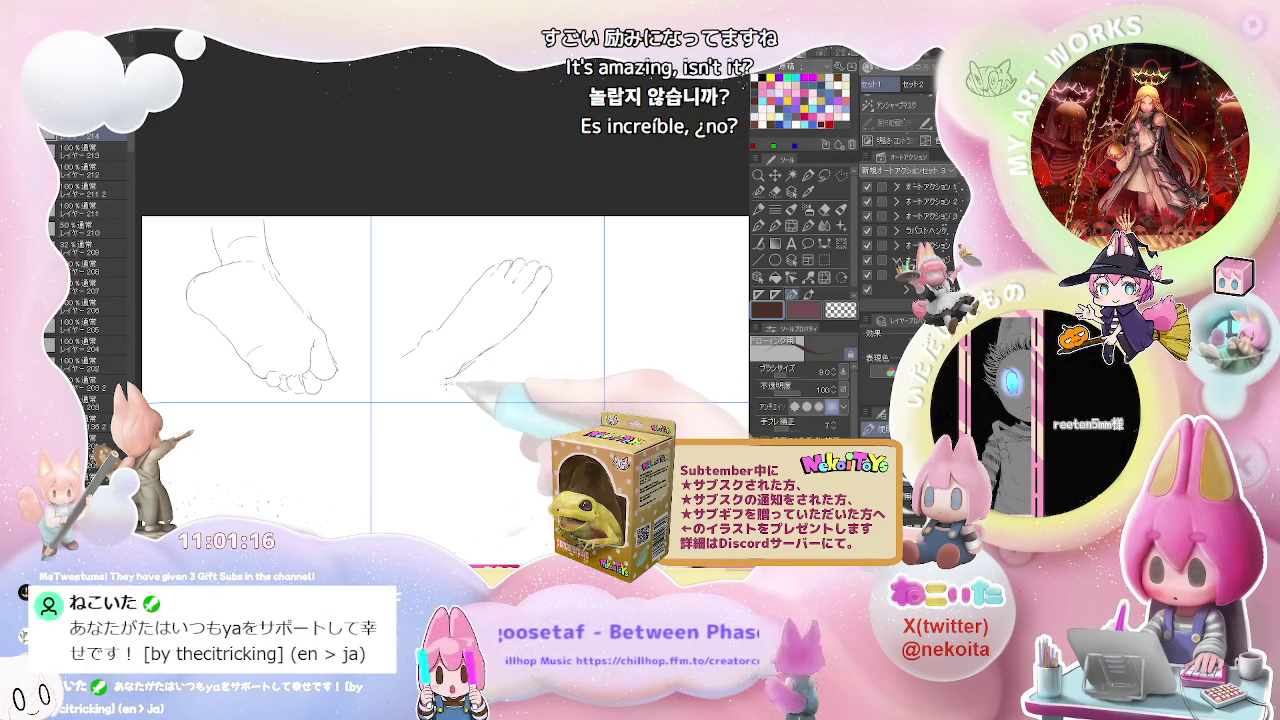
drag(455, 377, 413, 401)
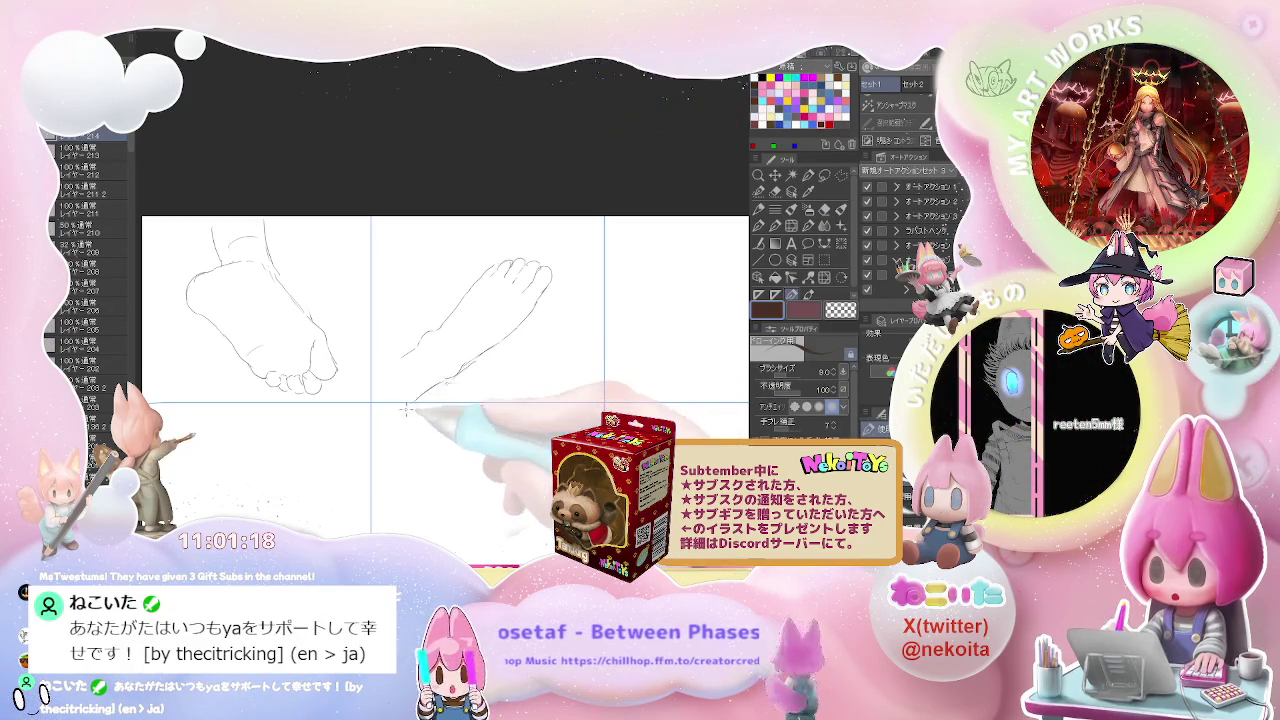
key(e)
key(p)
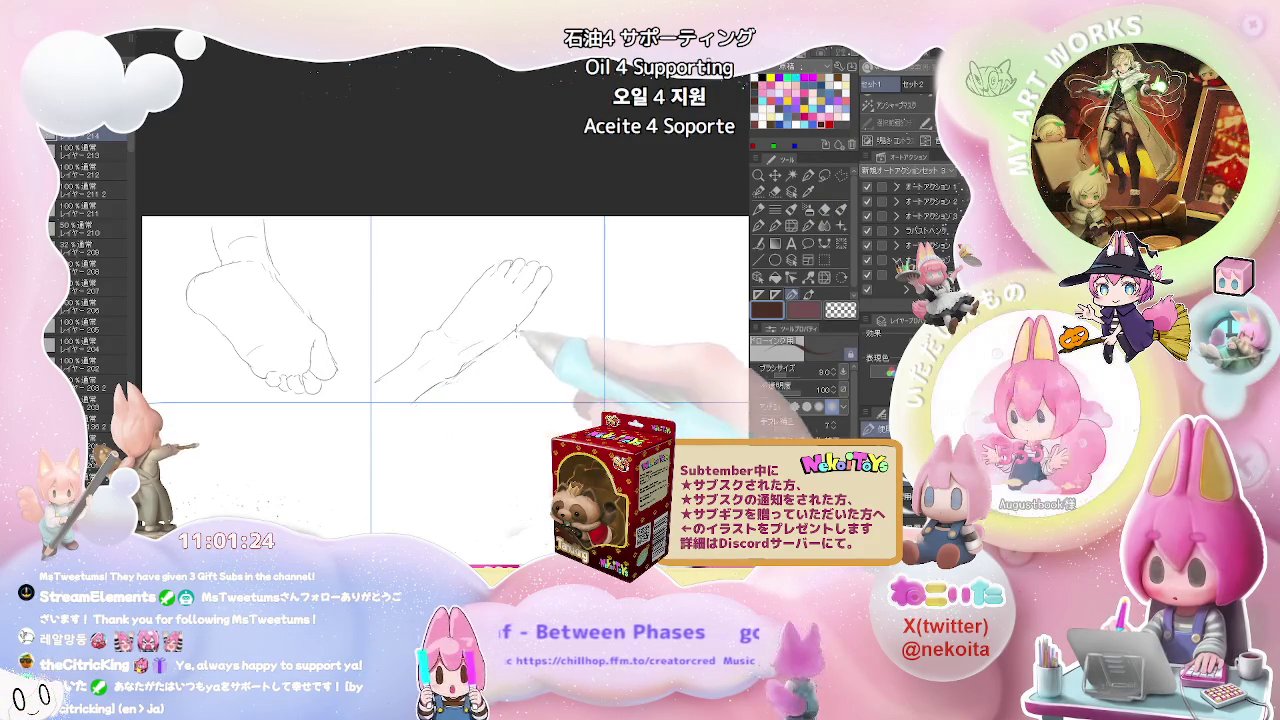
scroll(580, 336, down, 1)
drag(580, 336, 330, 371)
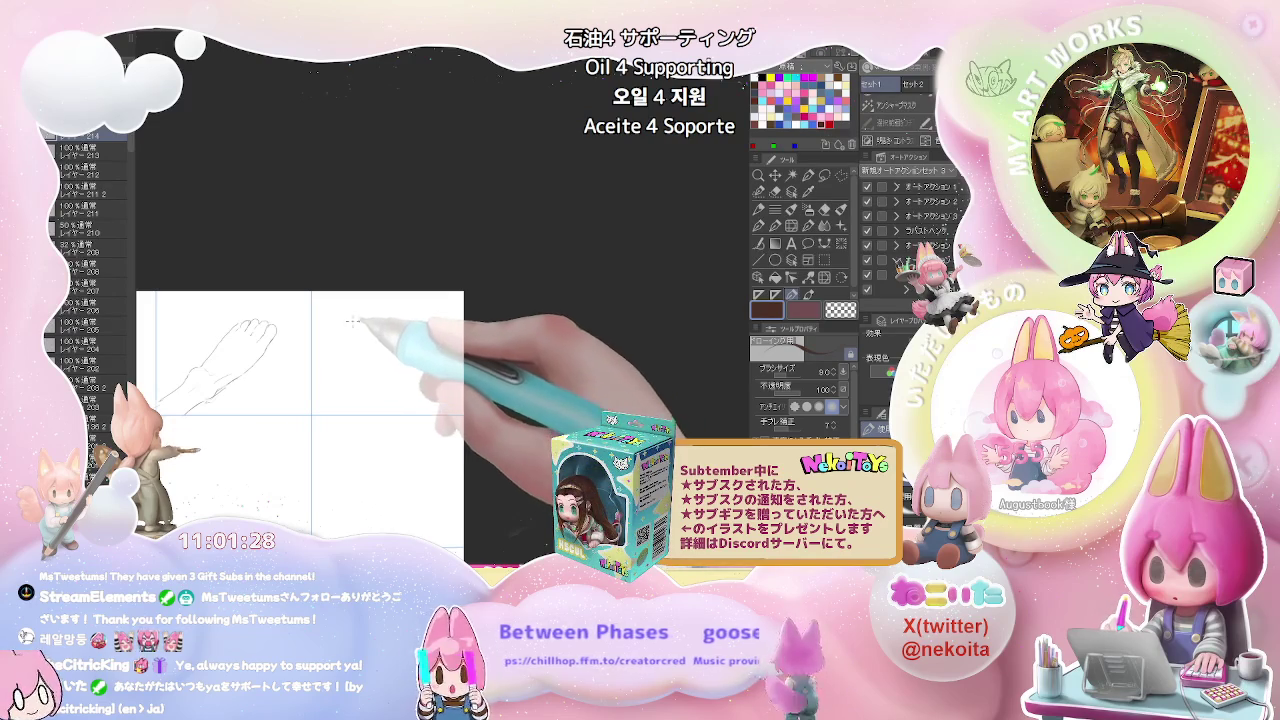
Step: Outline a third foot in the top-right cell with a leg line and hatching strokes at the heel
scroll(340, 335, up, 1)
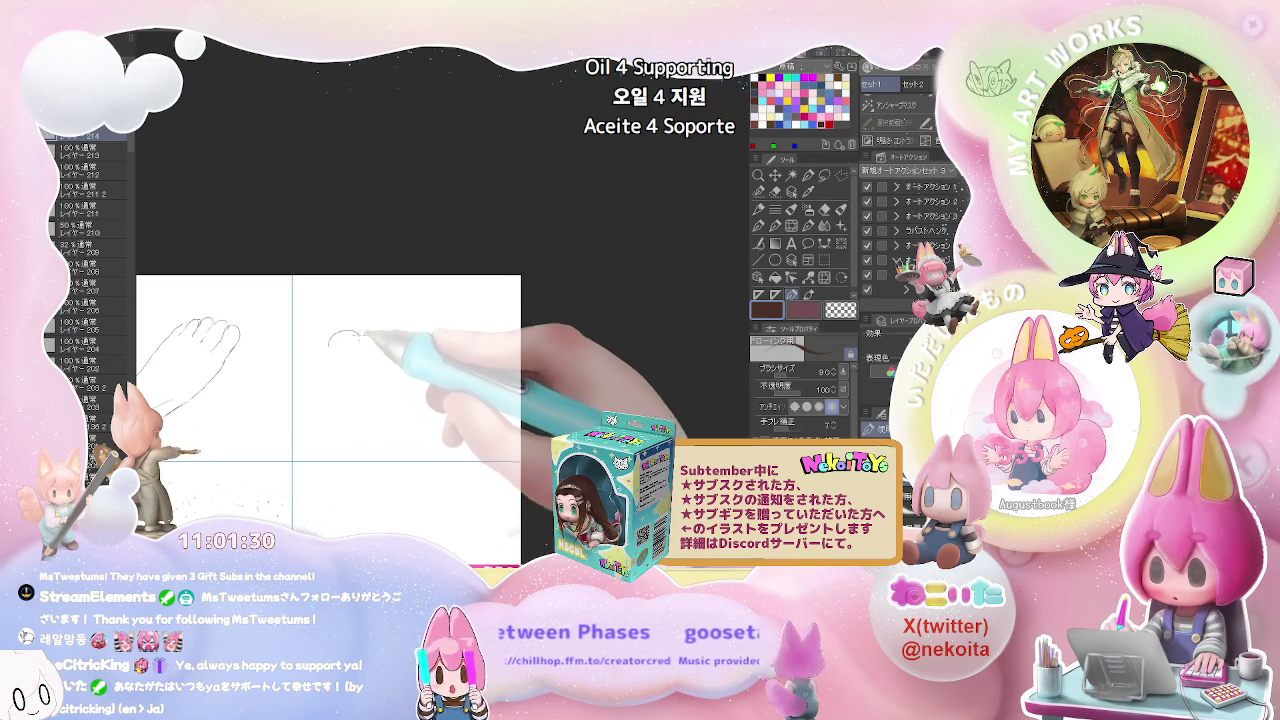
mouse_move(328, 345)
mouse_down()
mouse_move(358, 341)
mouse_move(335, 380)
mouse_move(343, 457)
mouse_up()
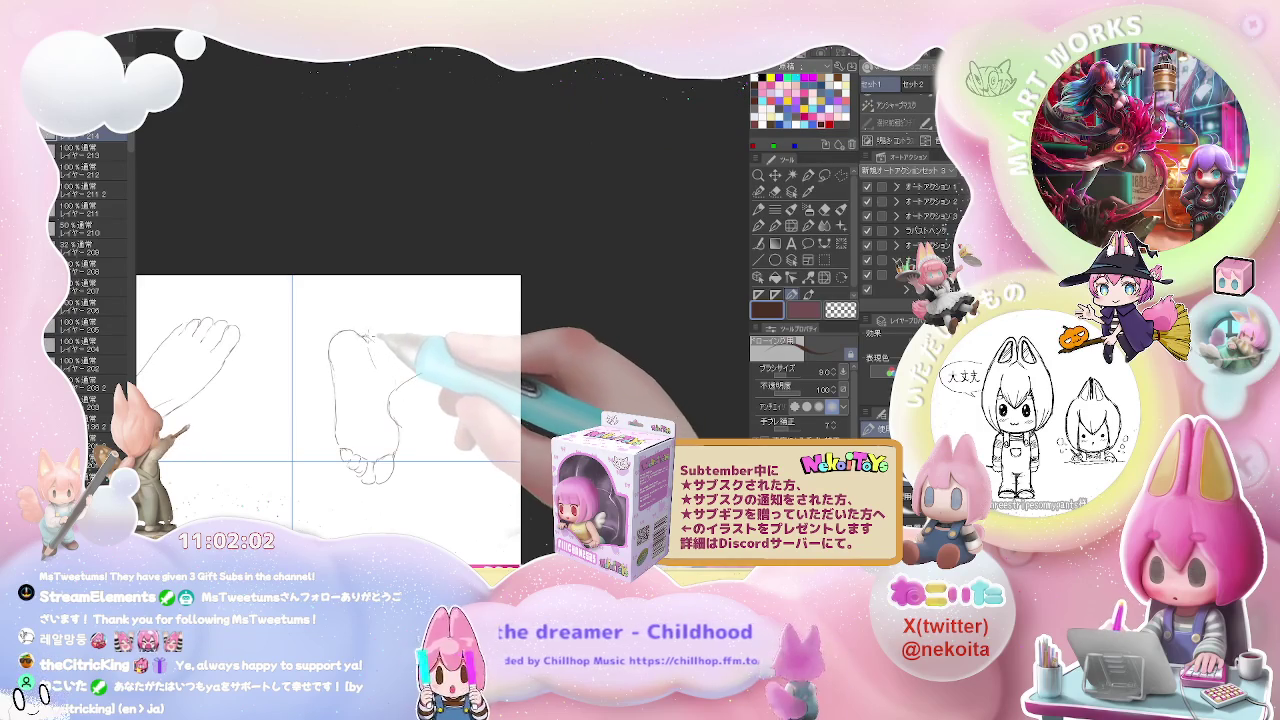
drag(365, 327, 377, 280)
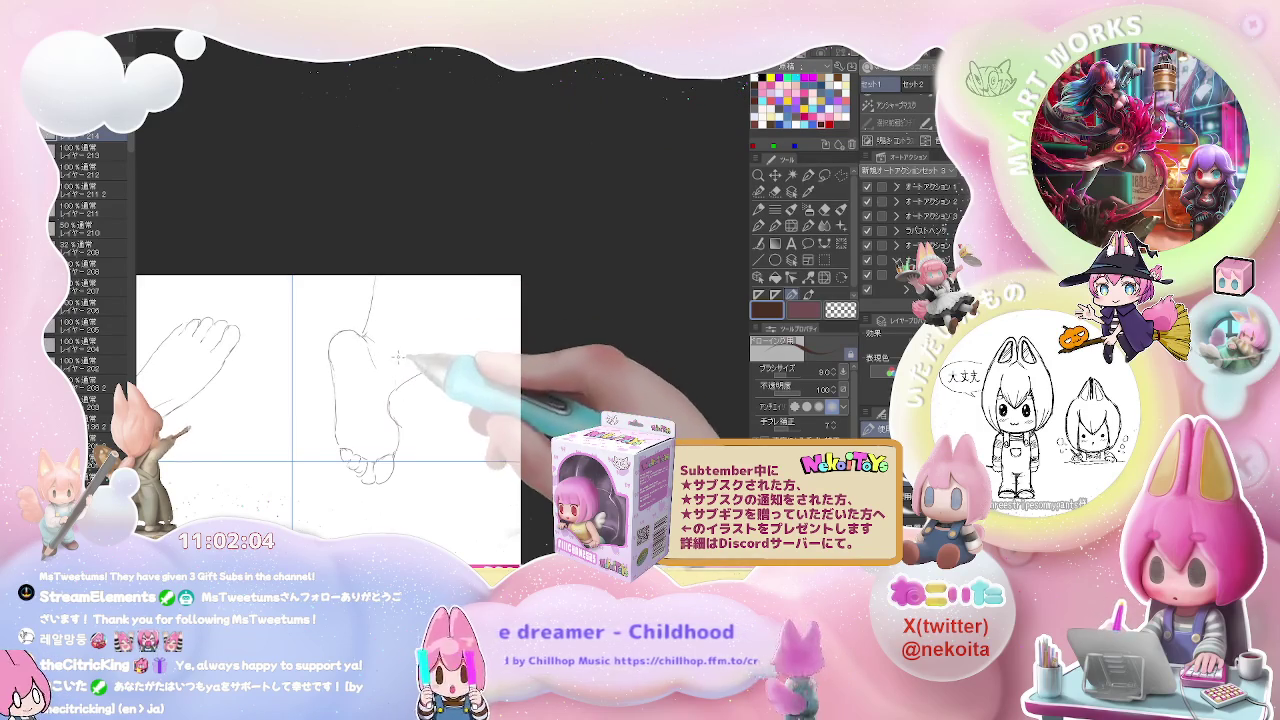
key(e)
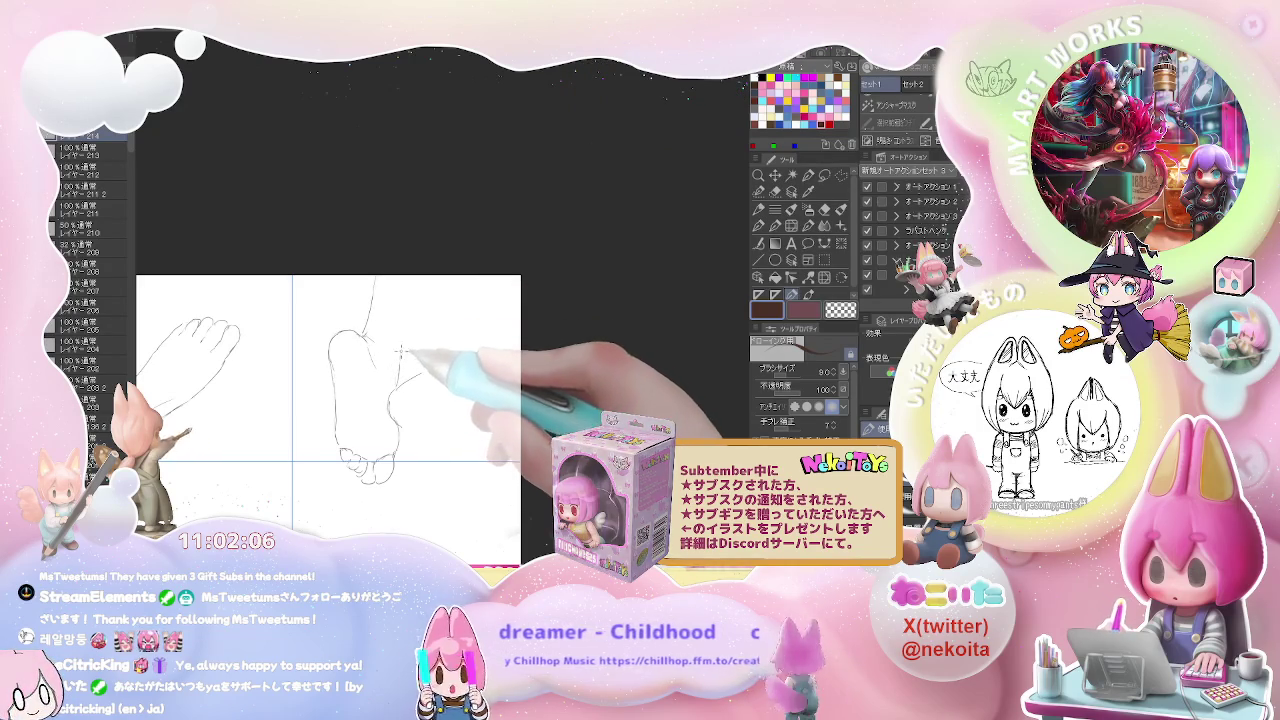
key(p)
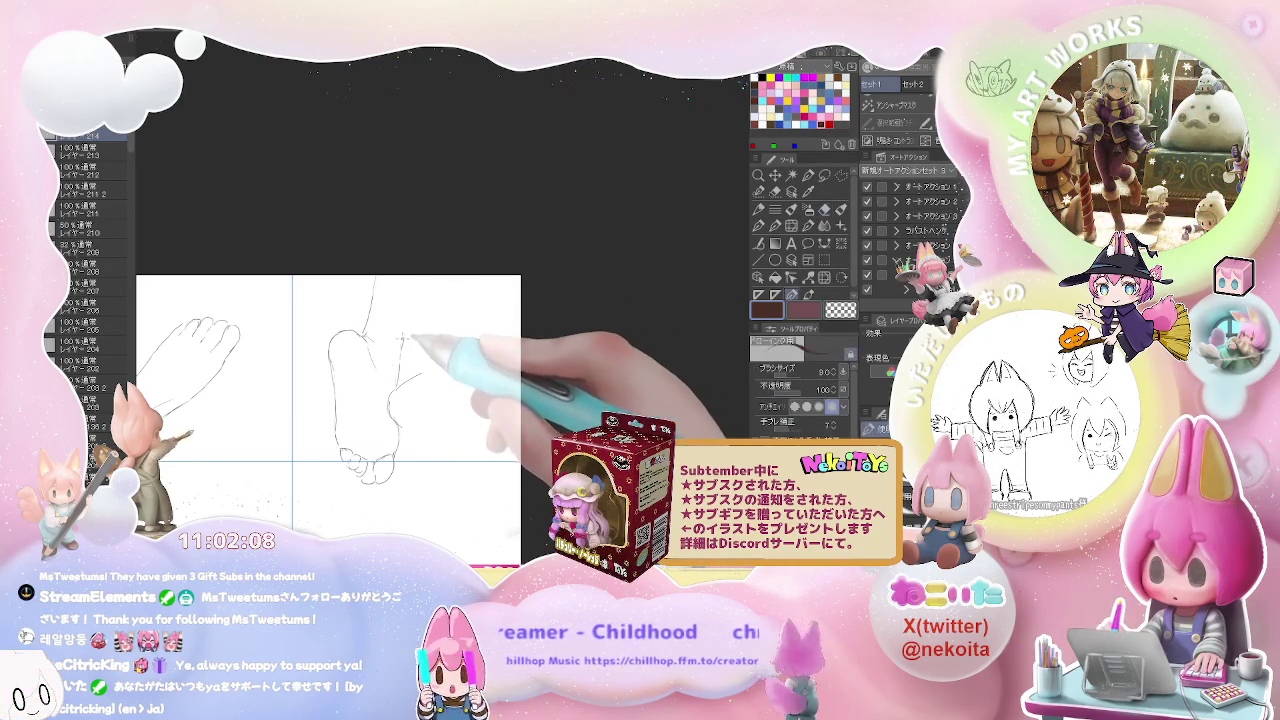
drag(408, 350, 398, 372)
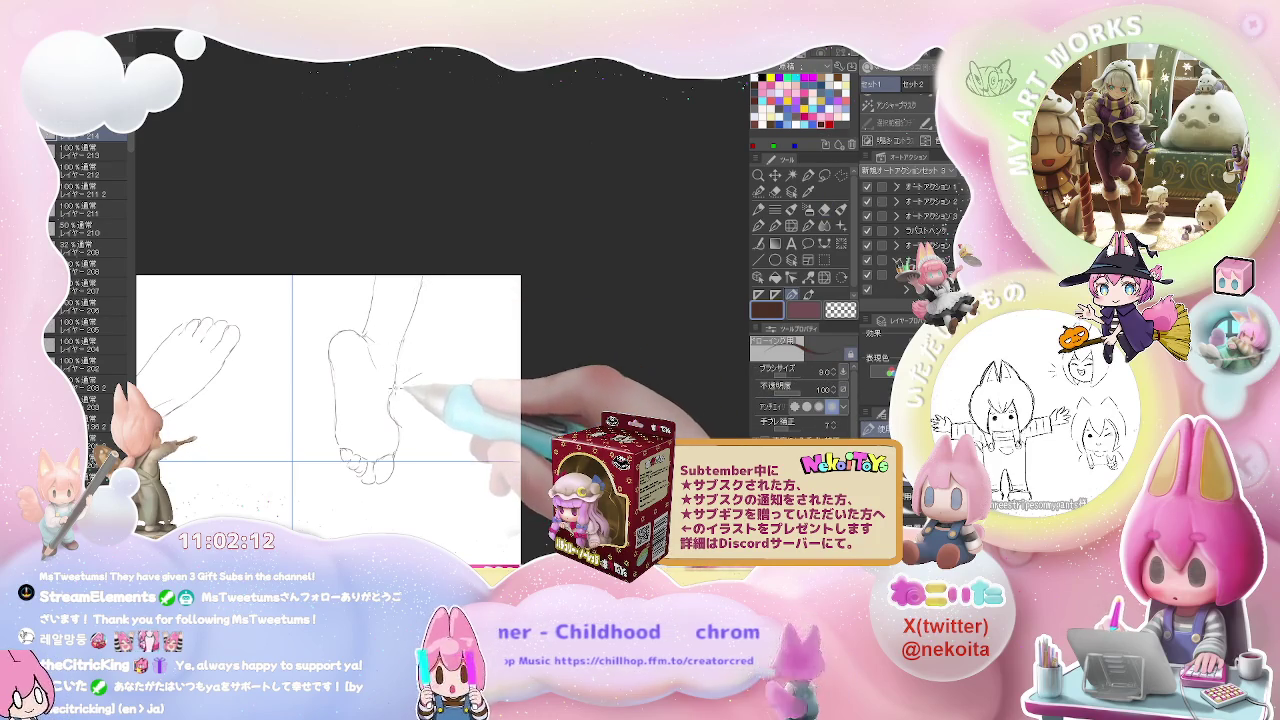
drag(412, 378, 392, 408)
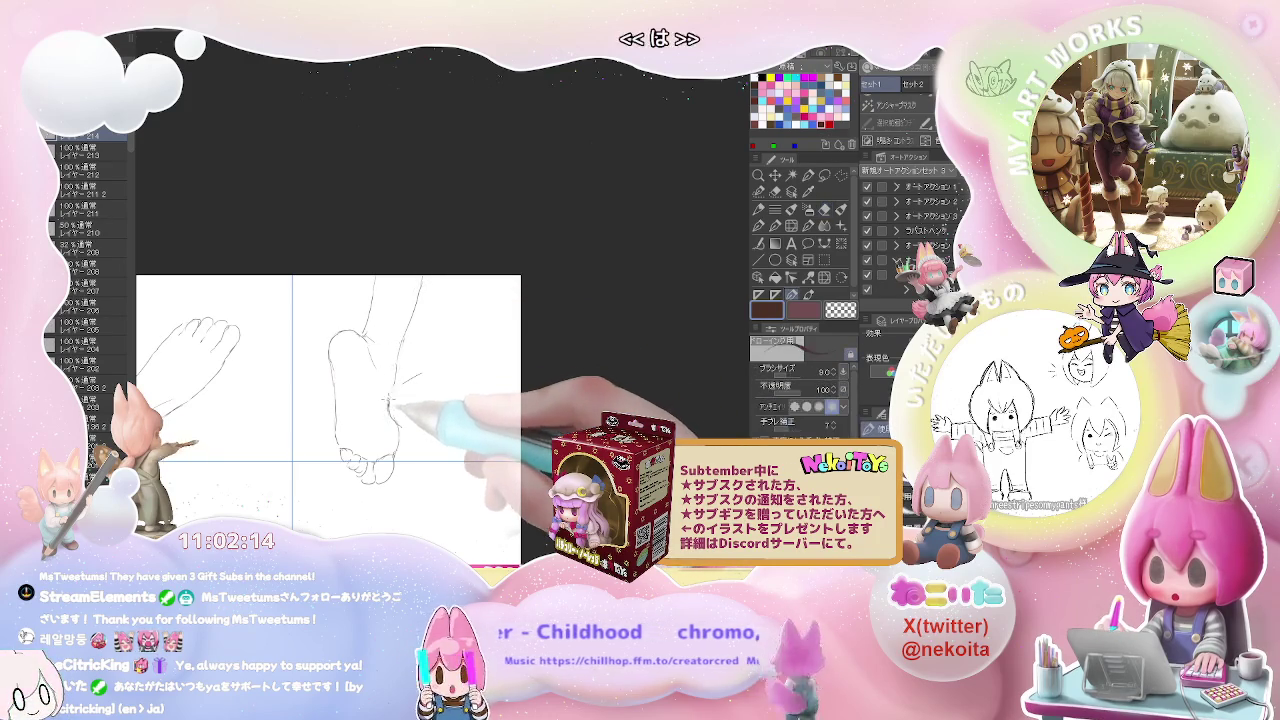
drag(418, 378, 404, 436)
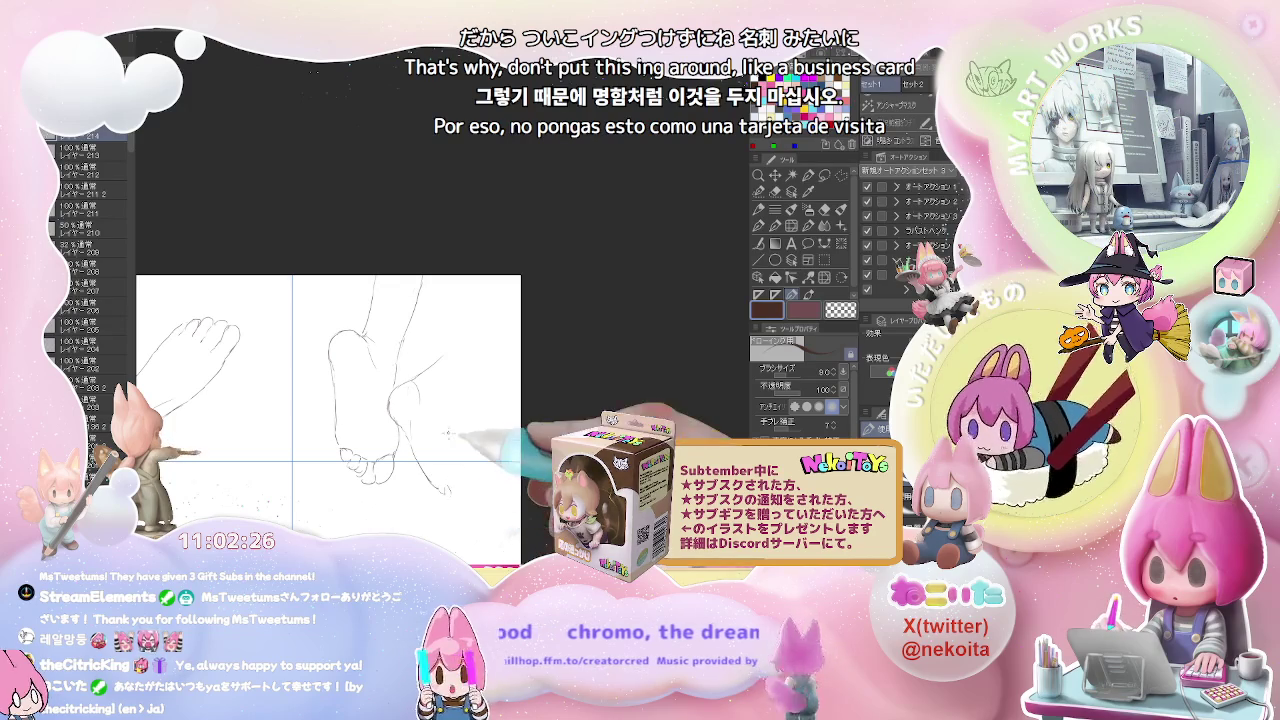
scroll(445, 478, down, 2)
Step: Add a line to the side-view foot below the top-right cell, fixing strokes with the eraser
scroll(447, 473, down, 1)
scroll(447, 473, up, 2)
scroll(400, 420, up, 1)
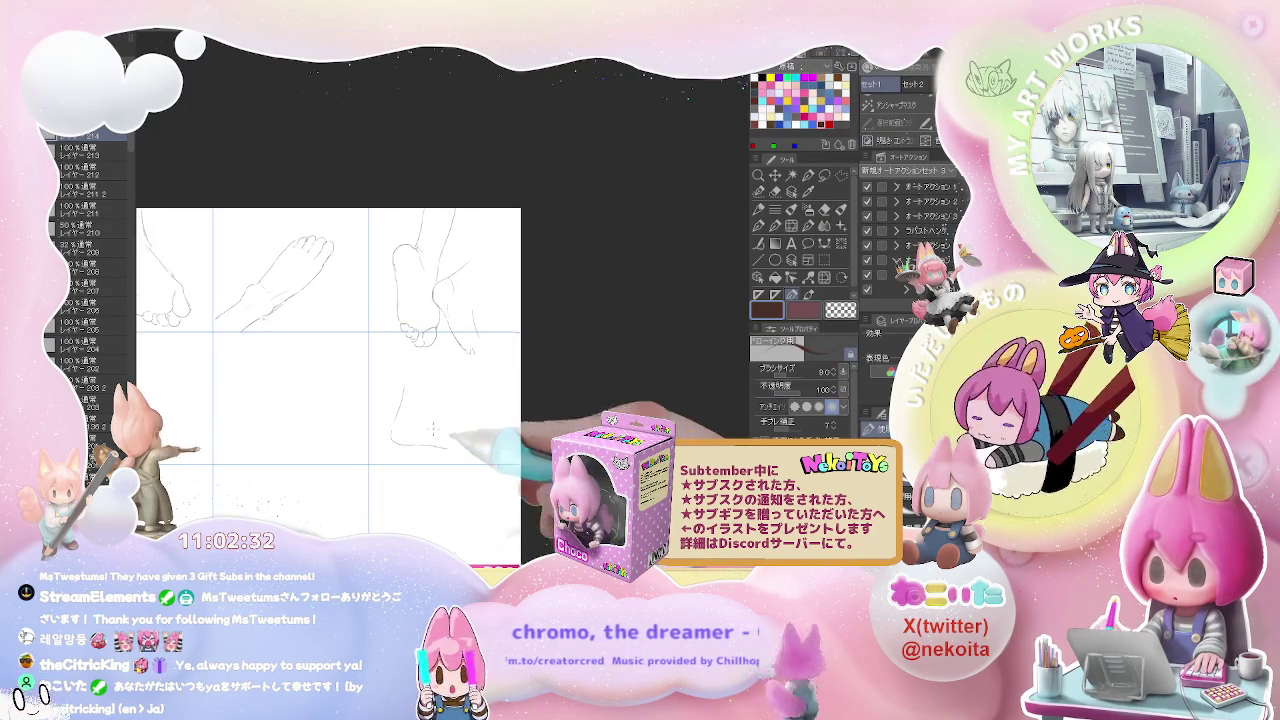
key(e)
key(p)
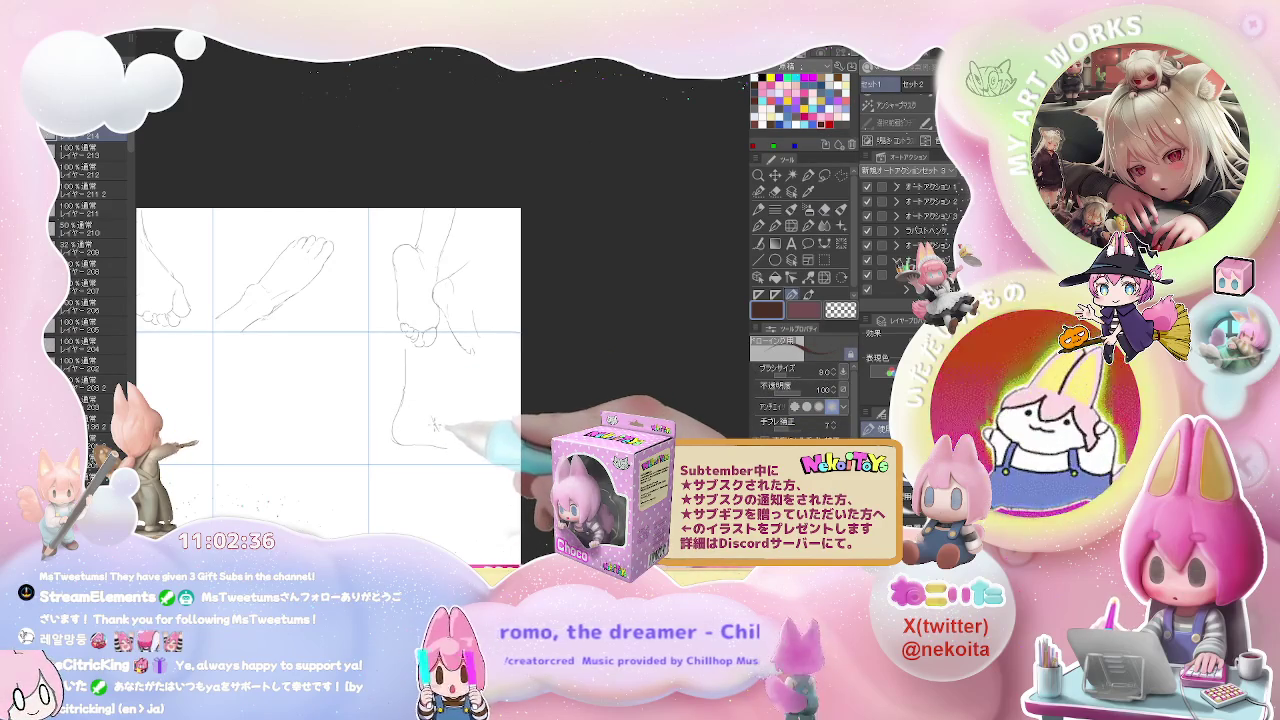
drag(440, 358, 432, 424)
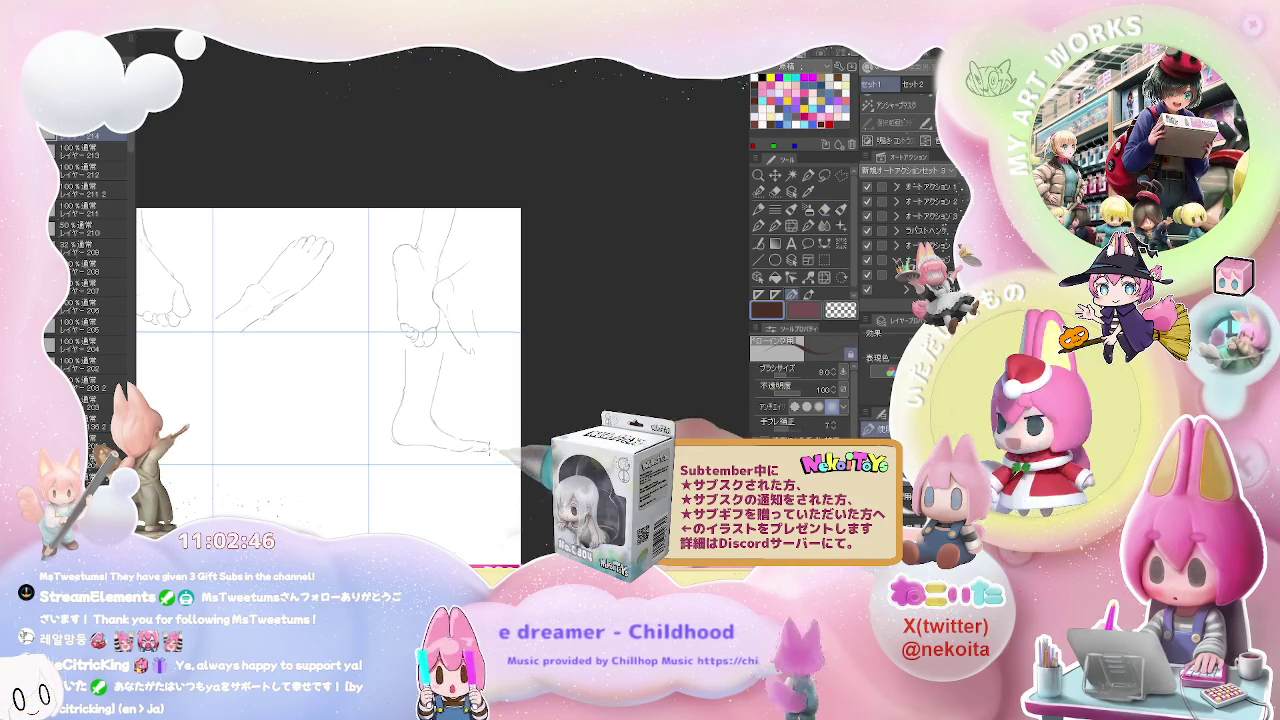
key(e)
key(p)
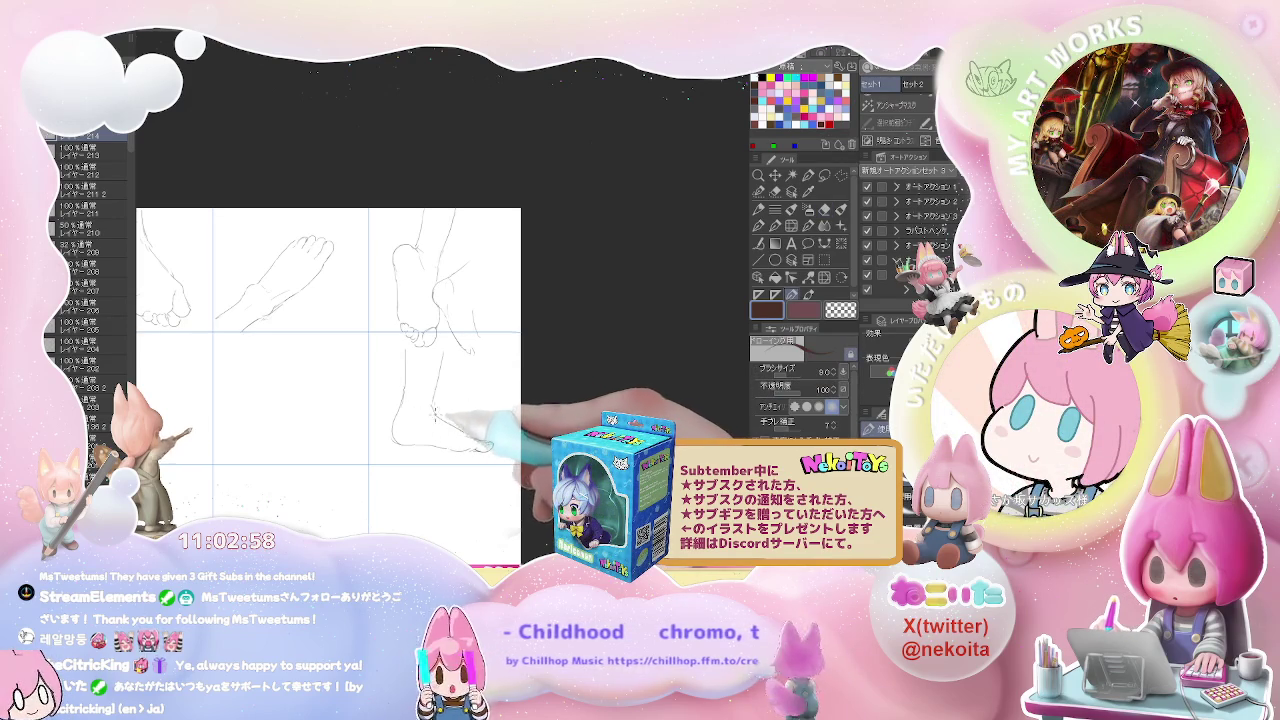
key(e)
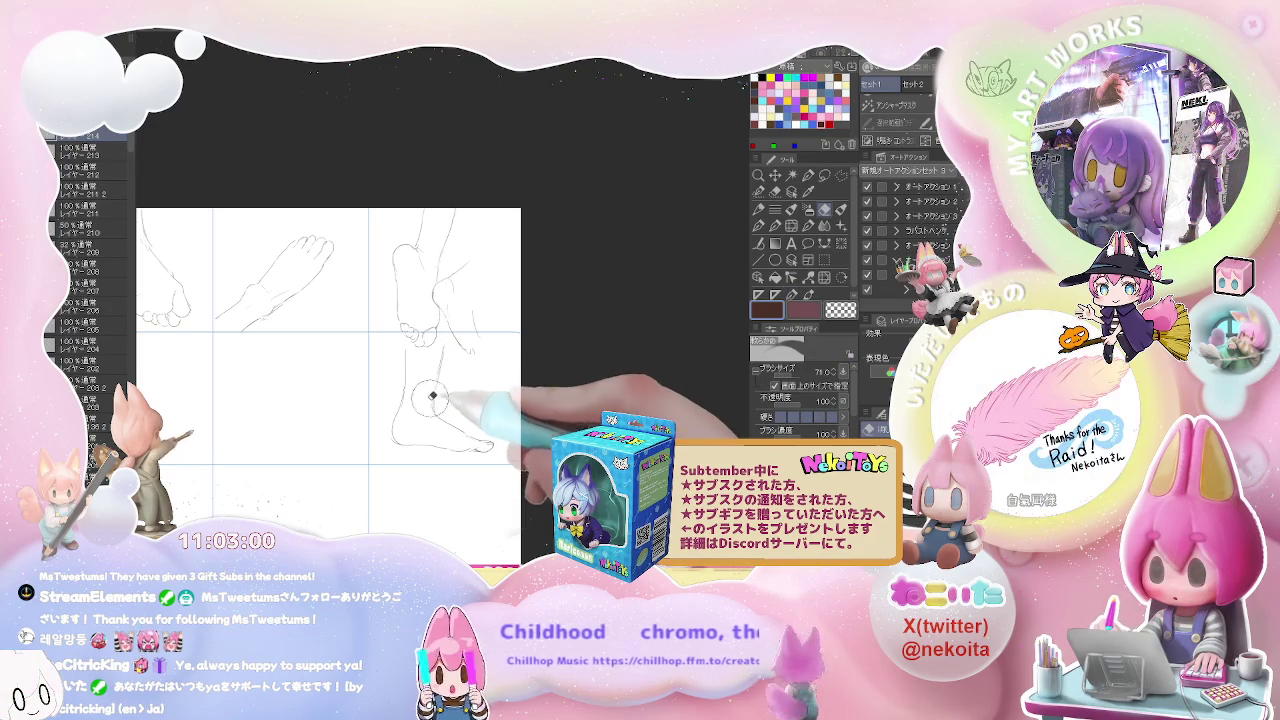
key(p)
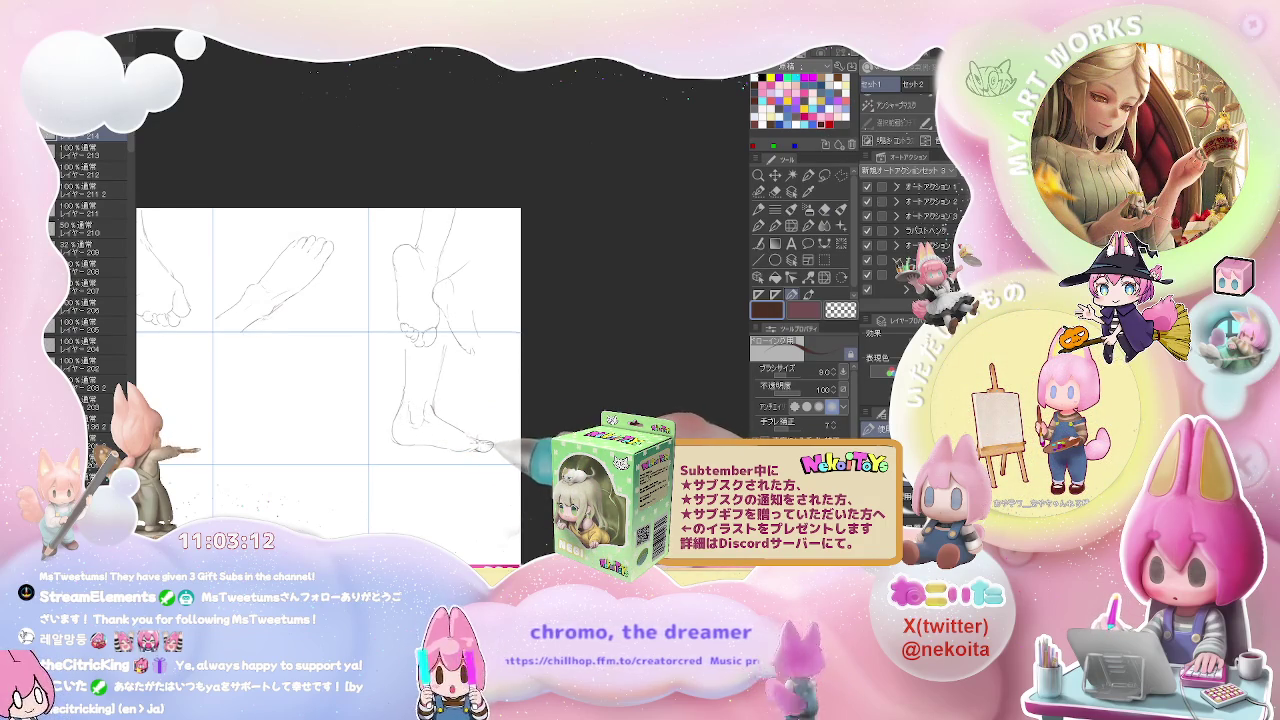
Step: Touch up the lower foot sketches and move over to the empty centre cell
drag(488, 410, 451, 425)
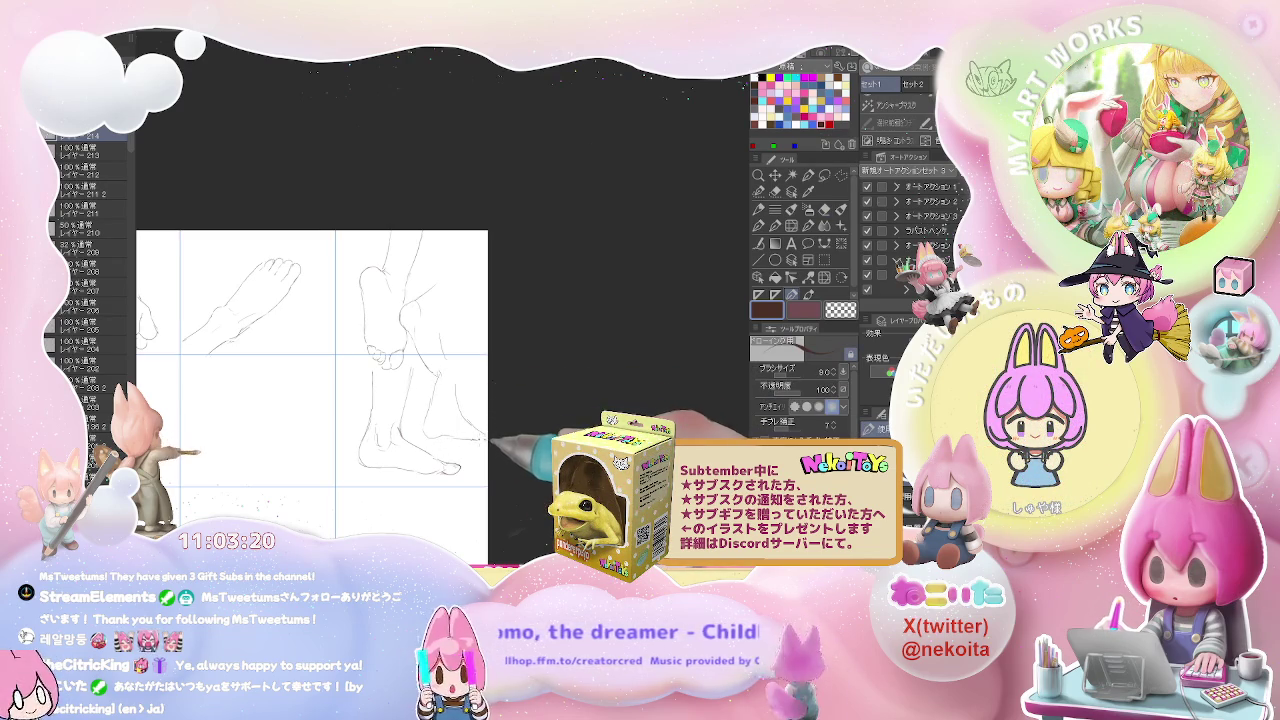
key(e)
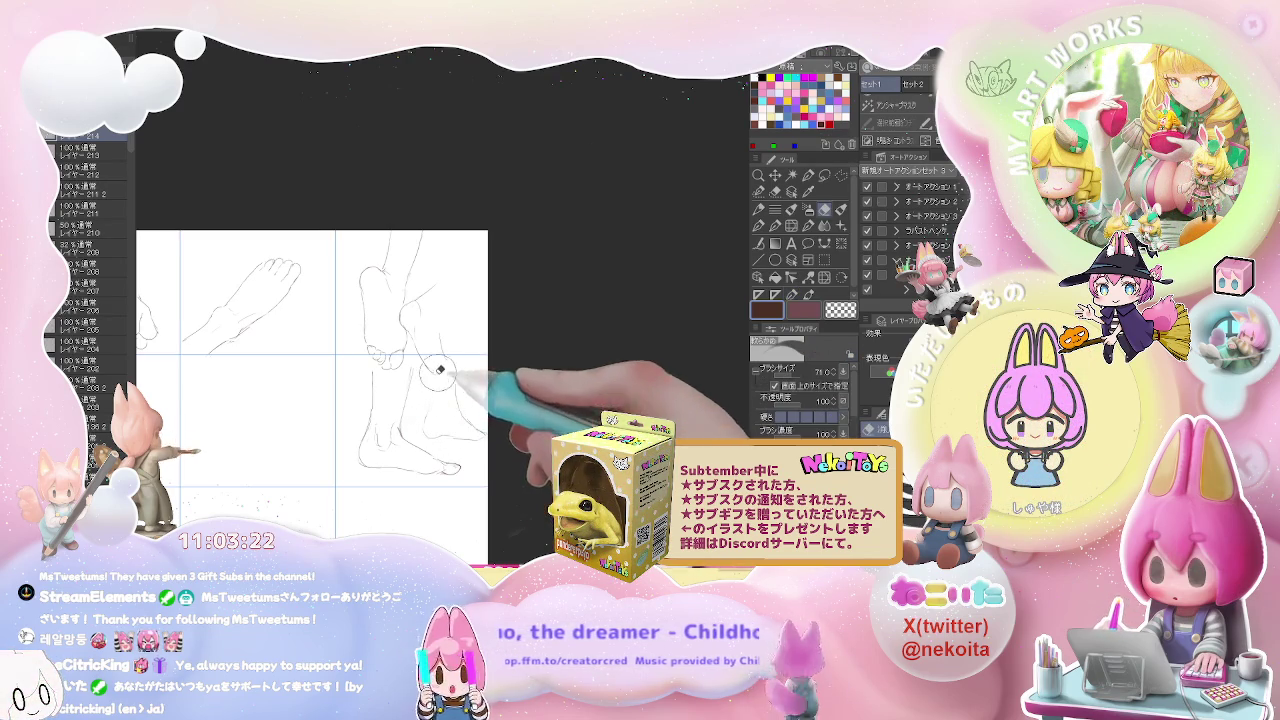
key(p)
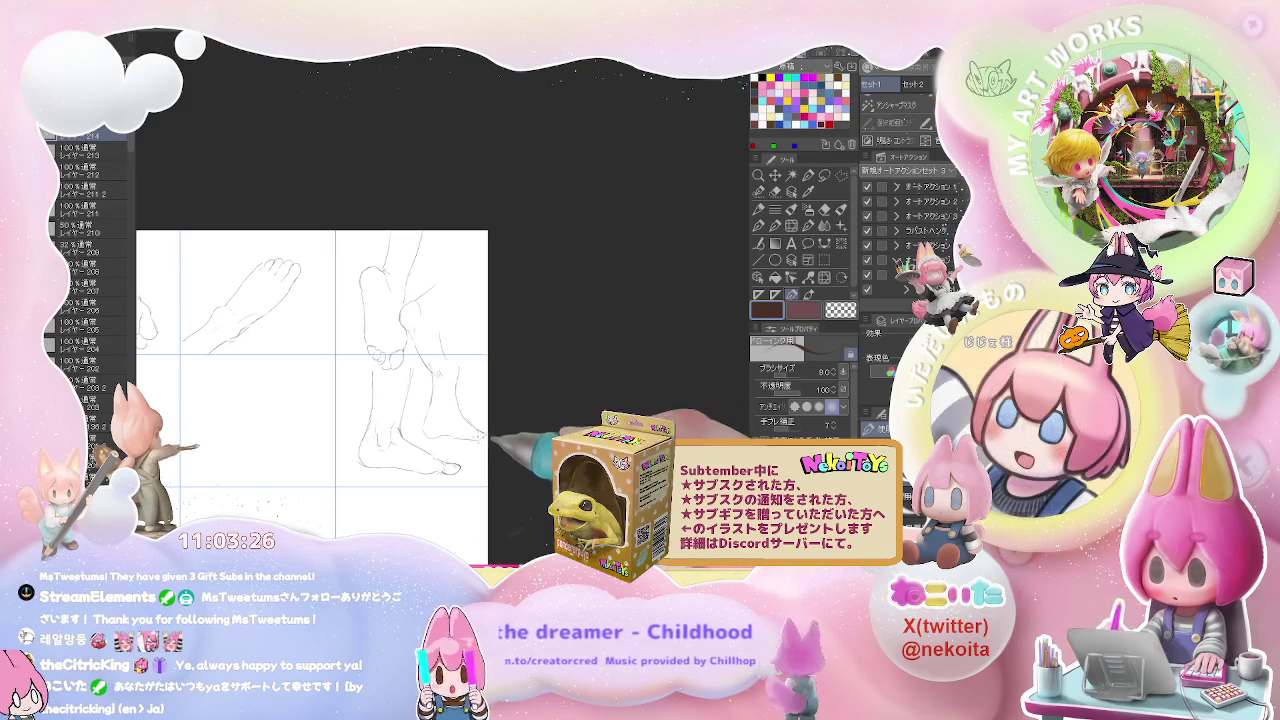
drag(249, 408, 424, 381)
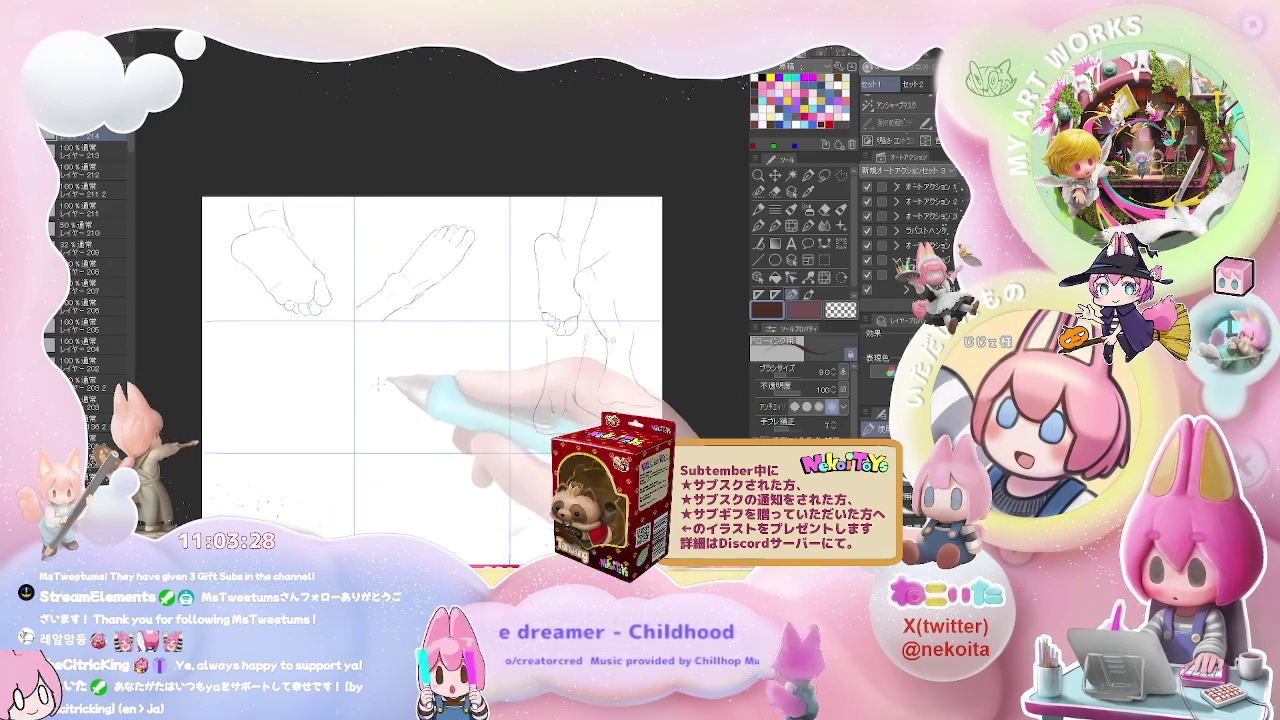
Step: Sketch the centre-cell foot from below with heel curve, ankle line and toes
drag(378, 401, 414, 426)
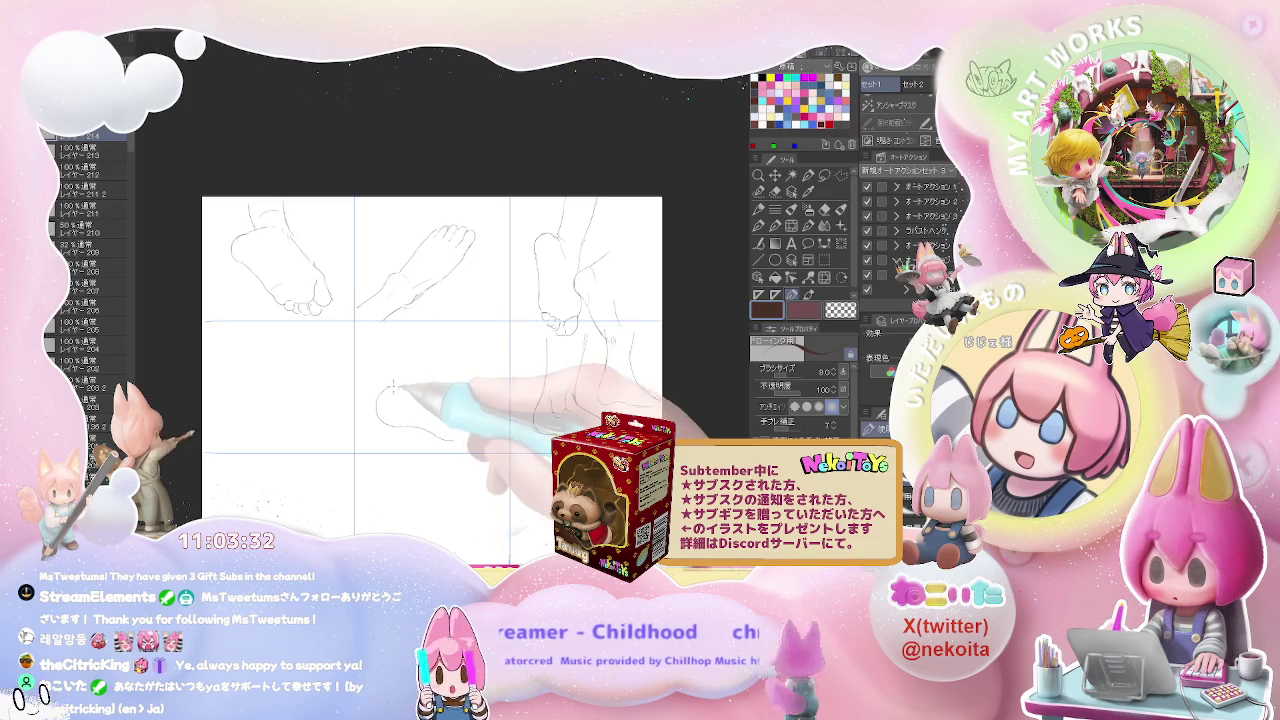
drag(398, 383, 390, 348)
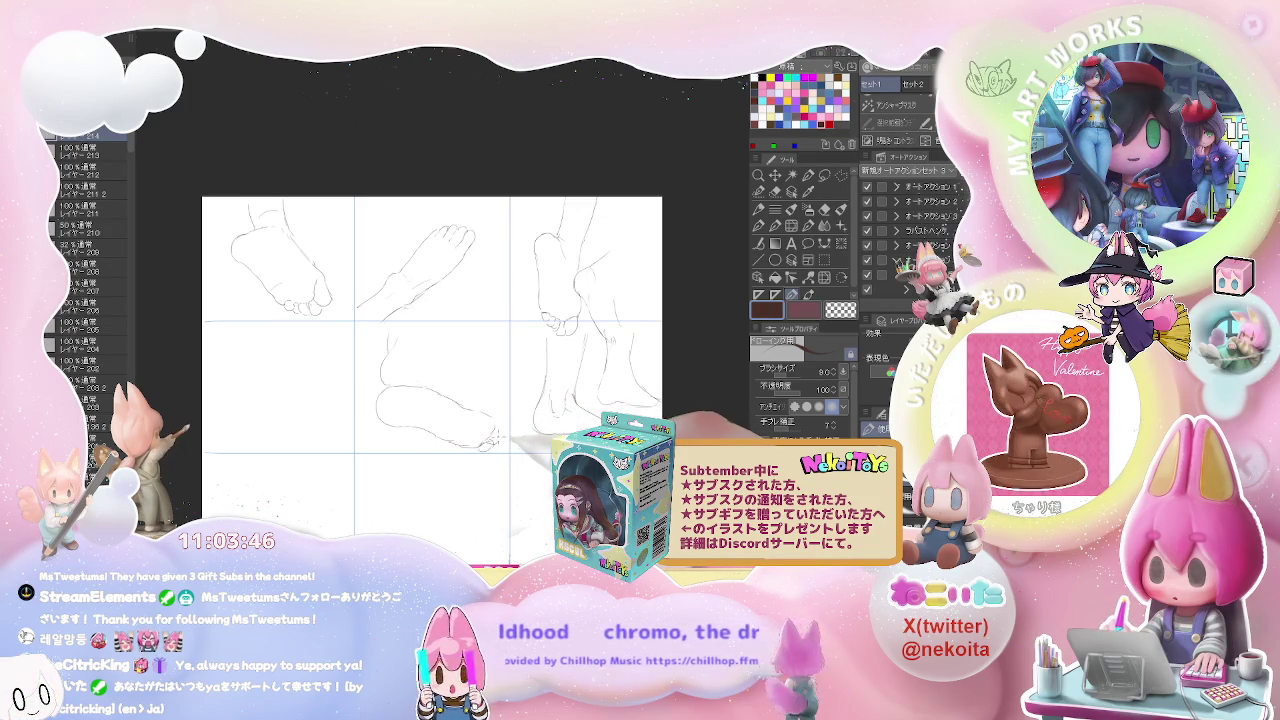
key(e)
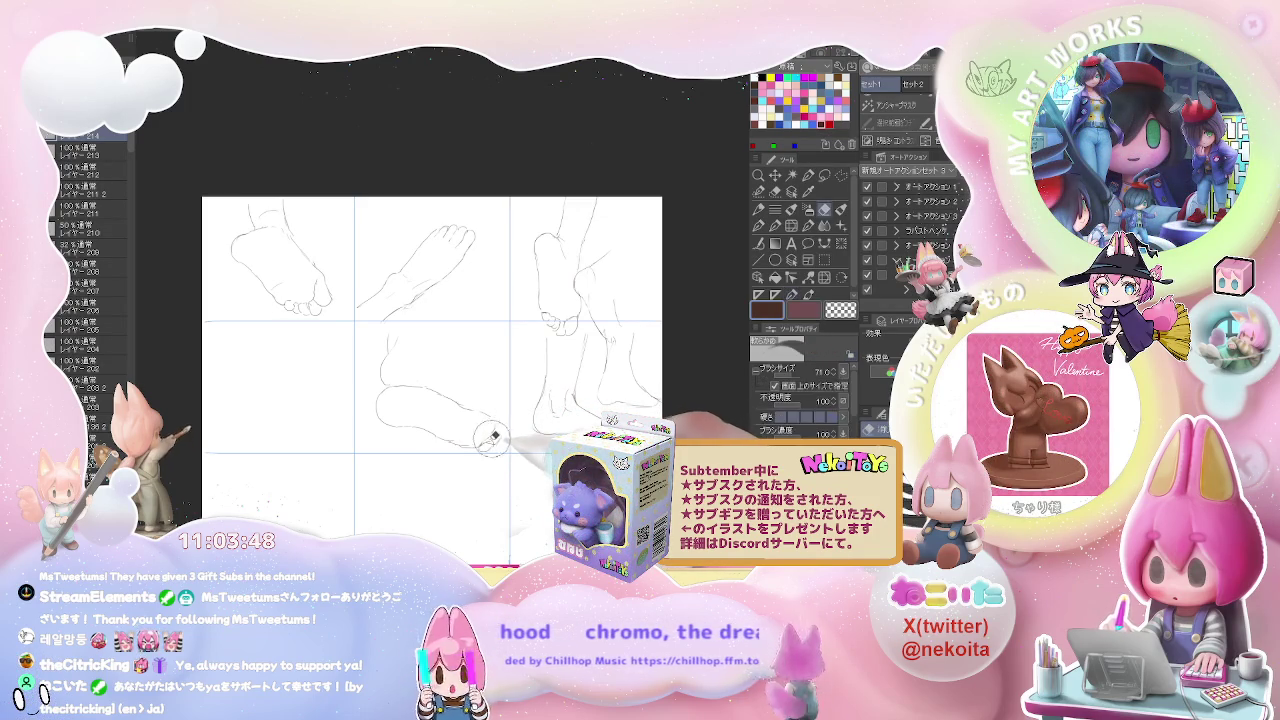
key(p)
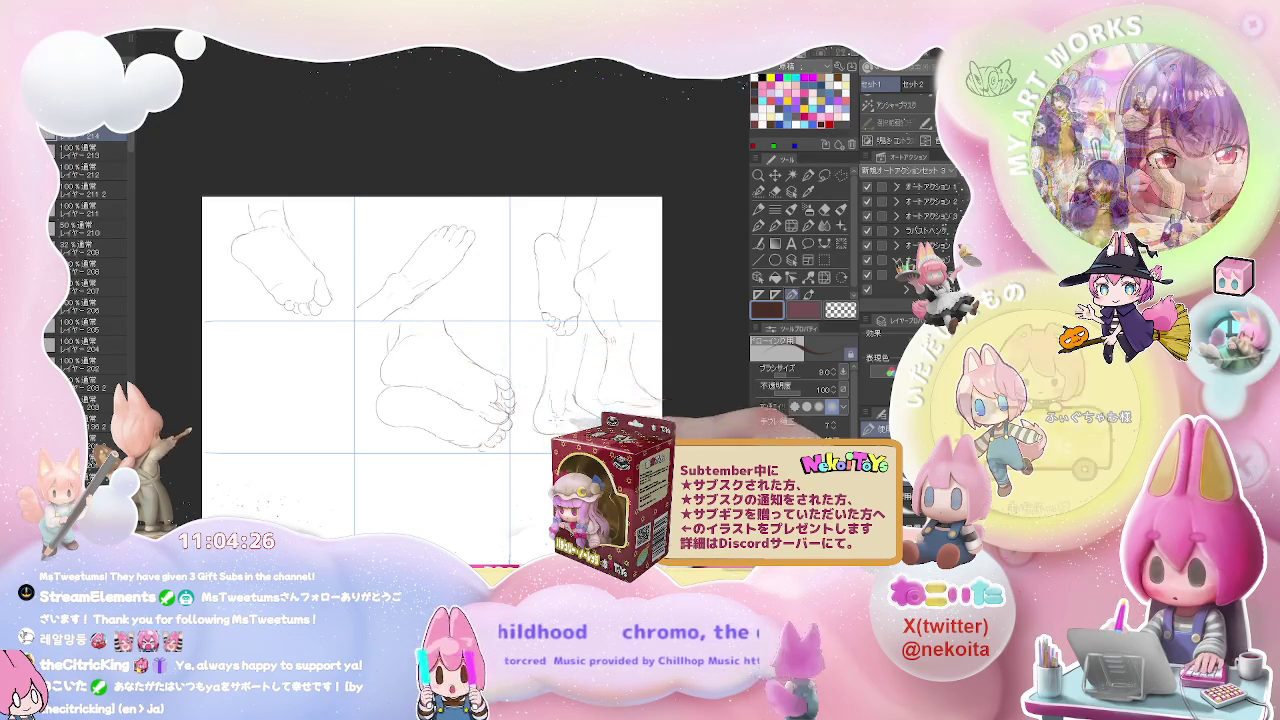
key(ctrl+minus)
drag(636, 456, 576, 404)
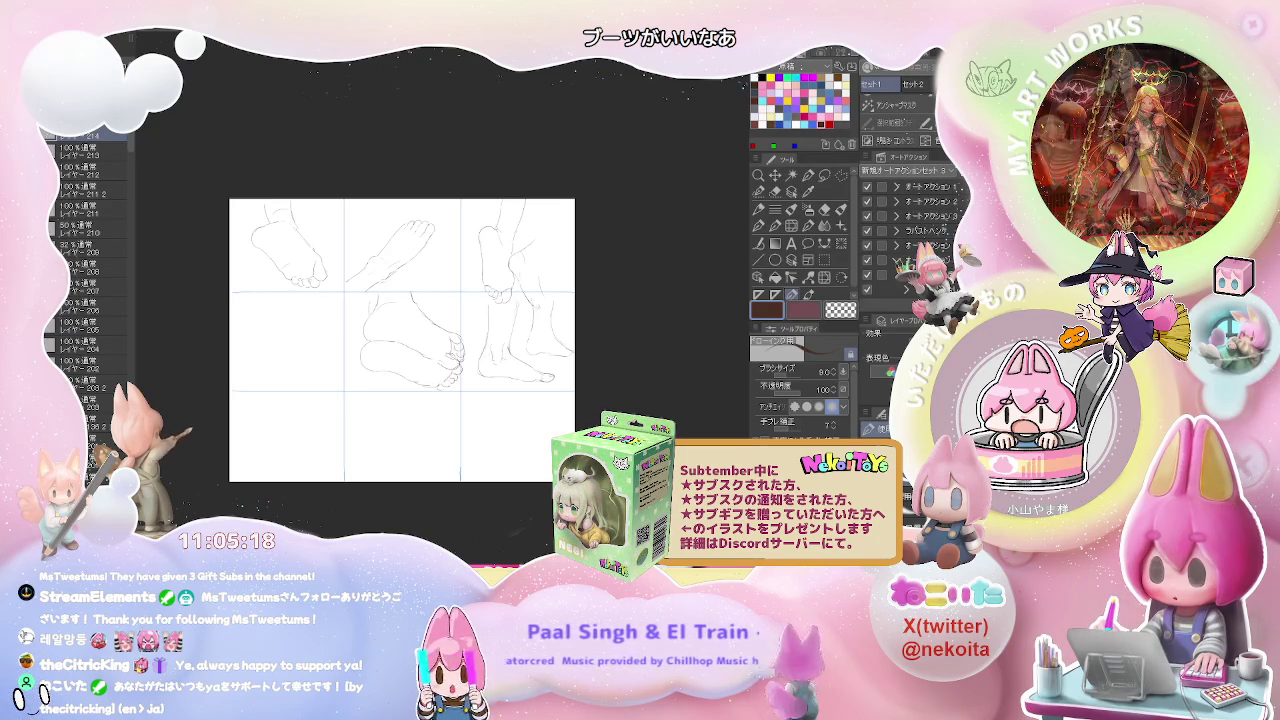
Step: Outline the boot shaft's back line down to the heel and its front line in the middle-left cell
scroll(282, 338, up, 1)
scroll(282, 338, up, 2)
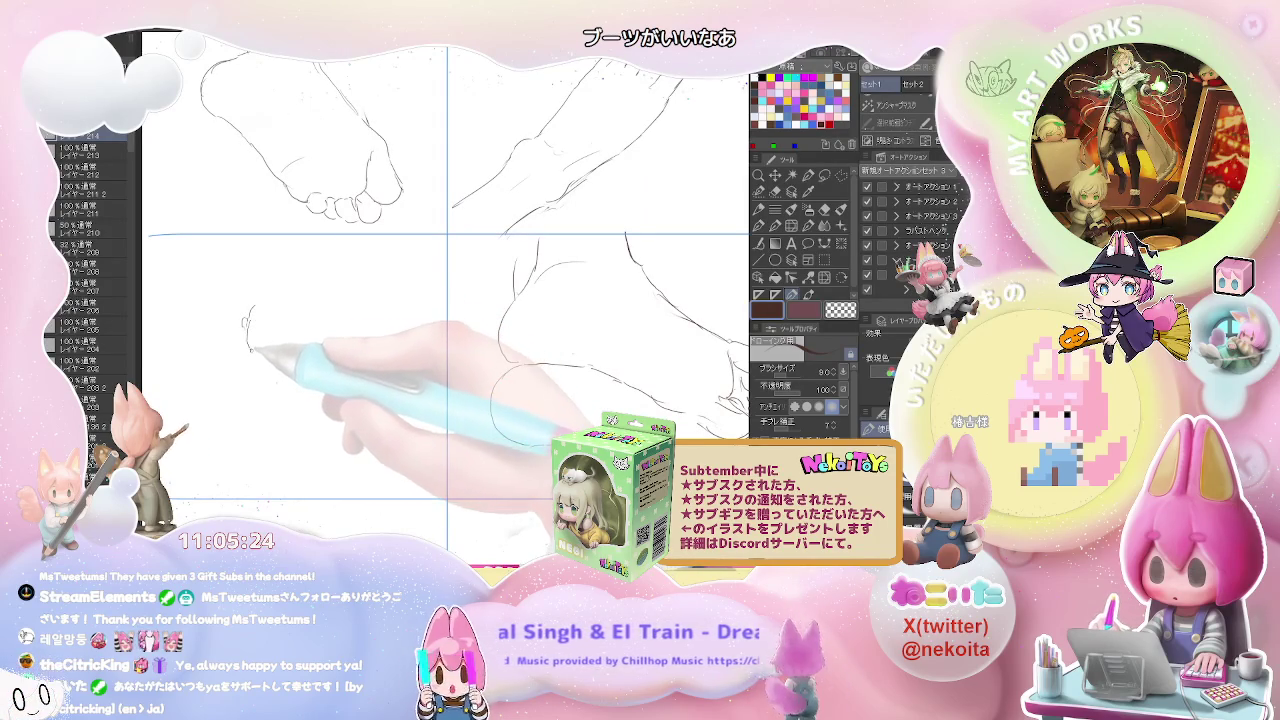
drag(249, 306, 242, 371)
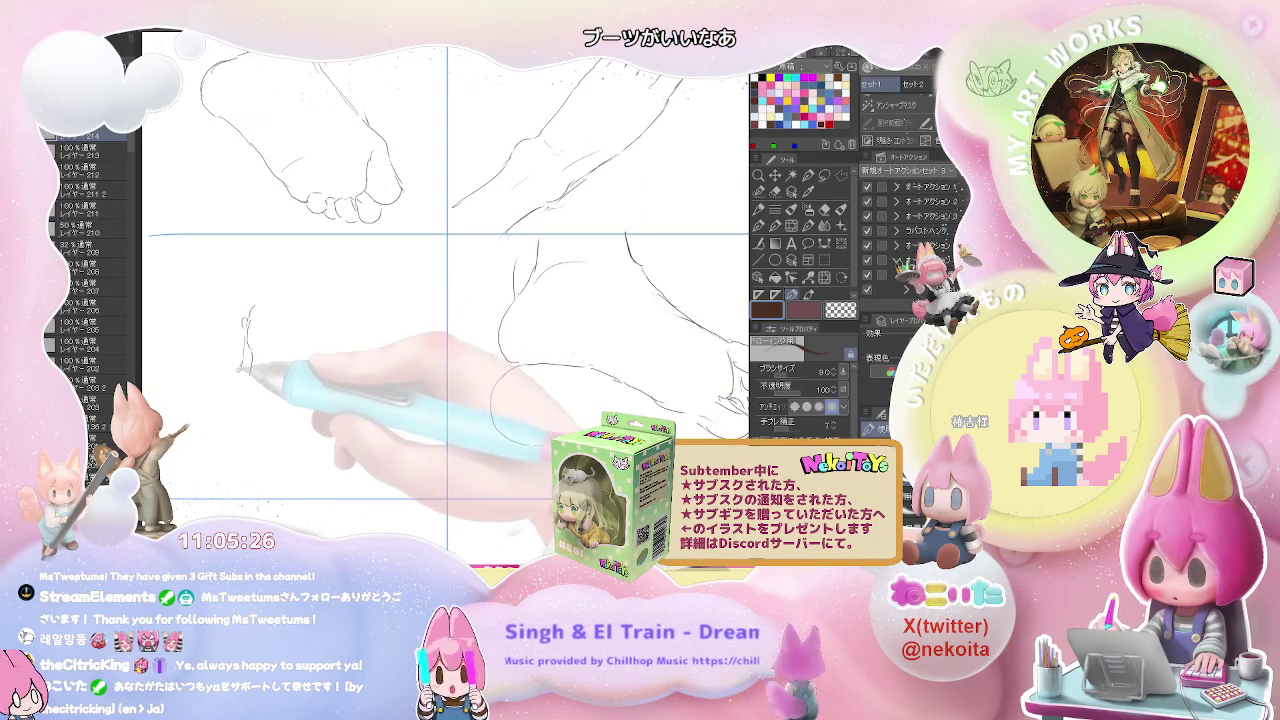
drag(242, 370, 222, 420)
mouse_move(252, 355)
mouse_down()
mouse_move(234, 408)
mouse_move(284, 408)
mouse_up()
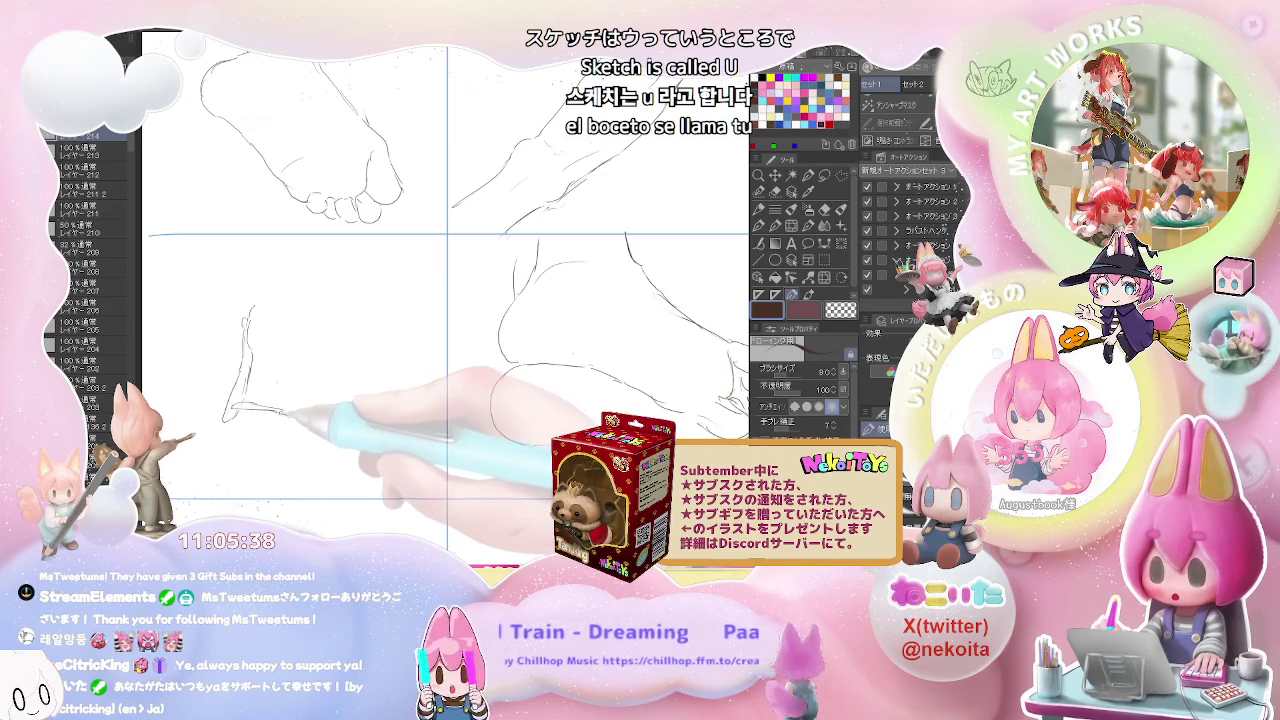
key(e)
key(p)
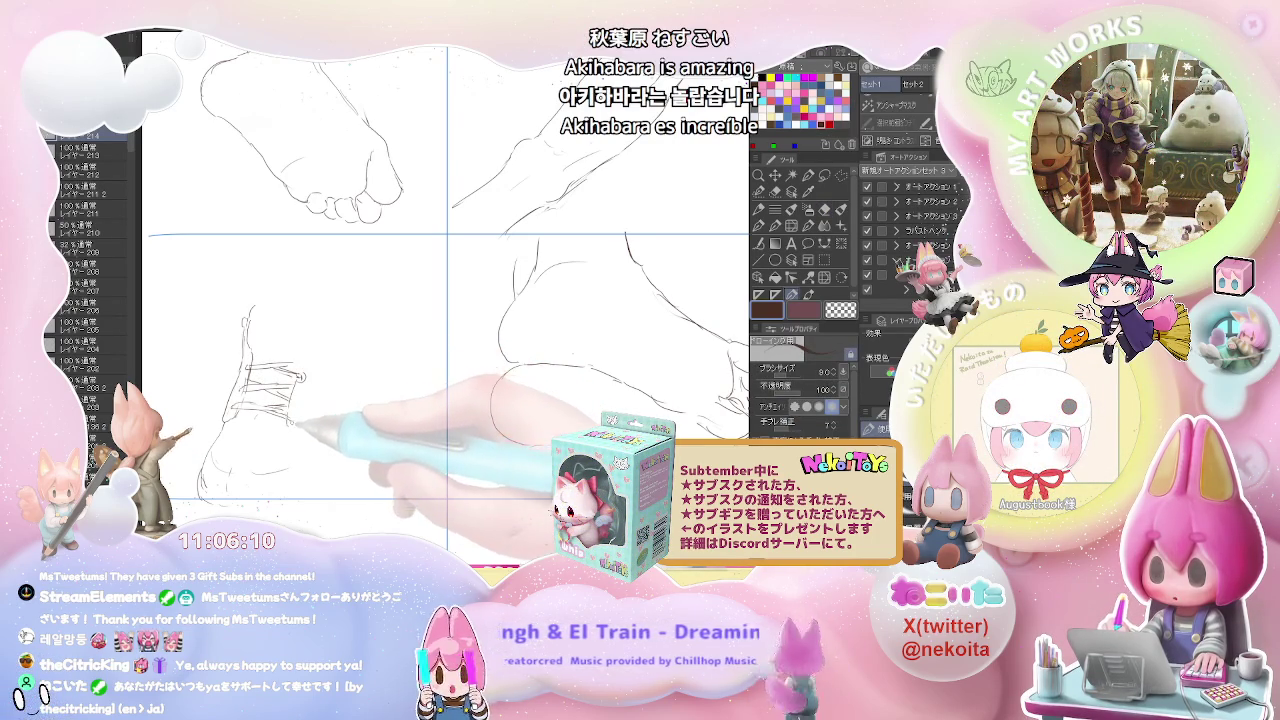
Step: Add a lace eyelet and a rounded toe to the middle-left boot, correcting with the eraser
key(e)
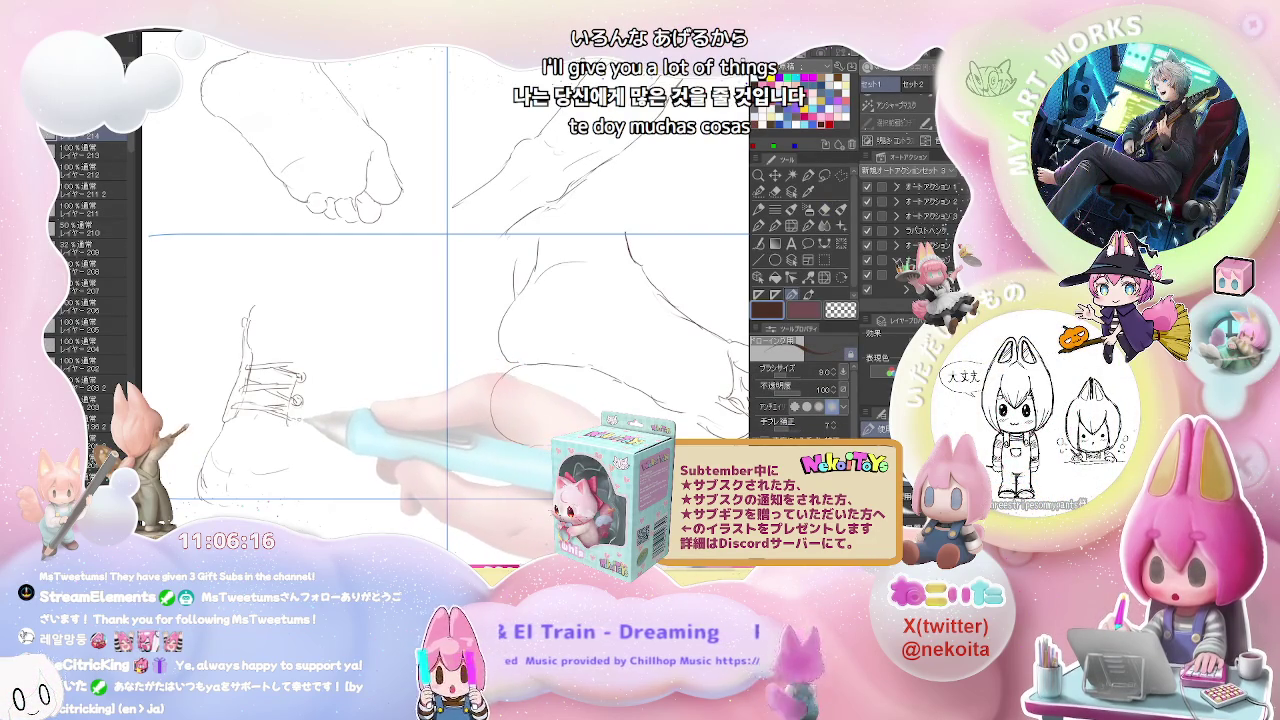
drag(290, 414, 298, 424)
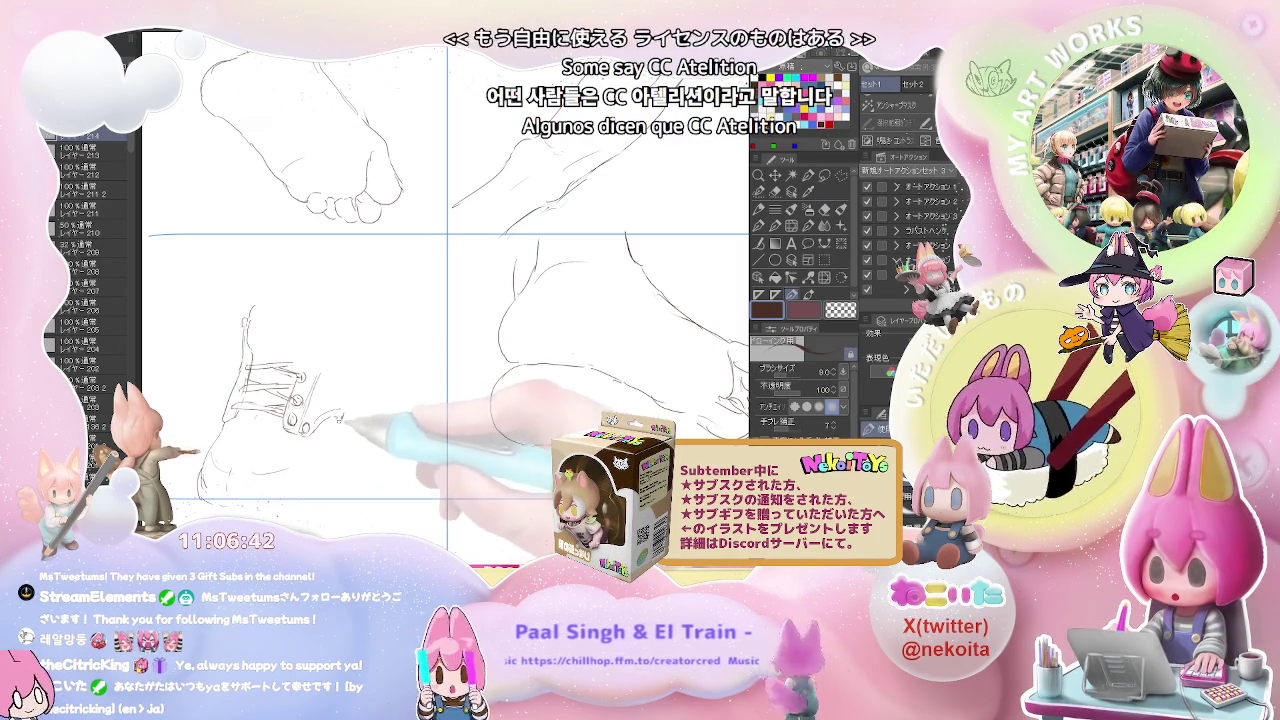
drag(340, 440, 347, 416)
key(e)
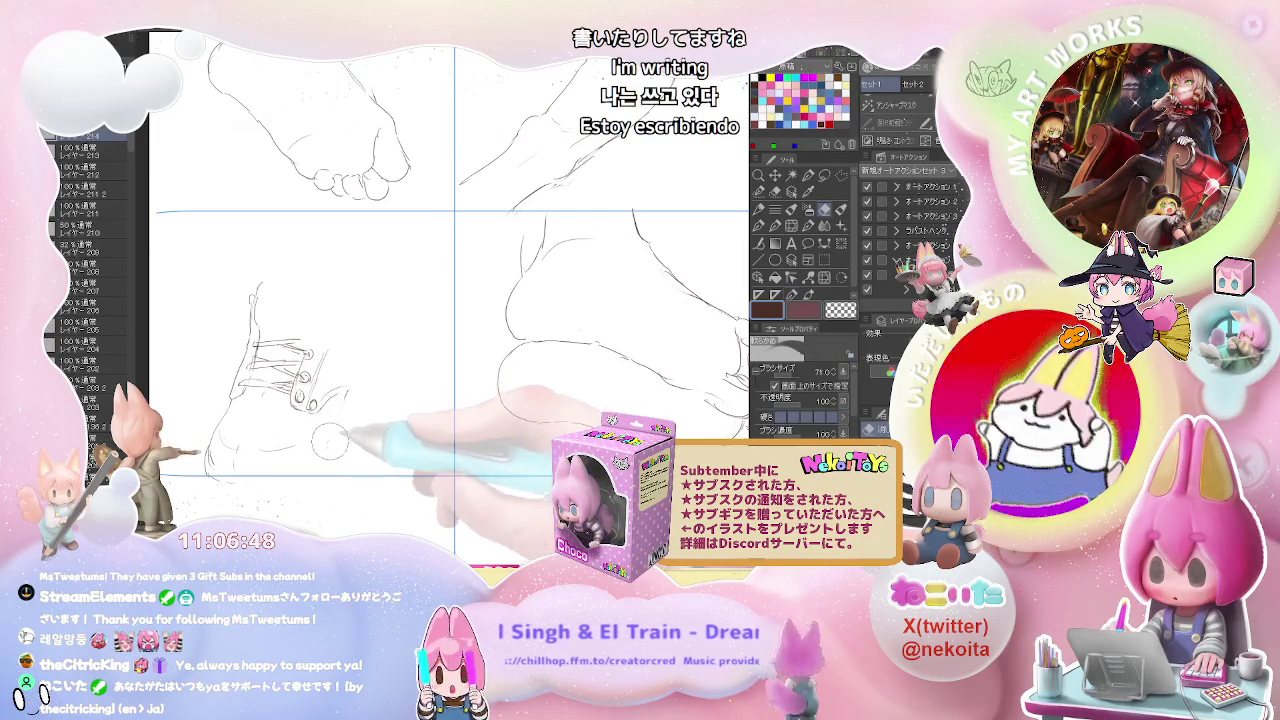
key(p)
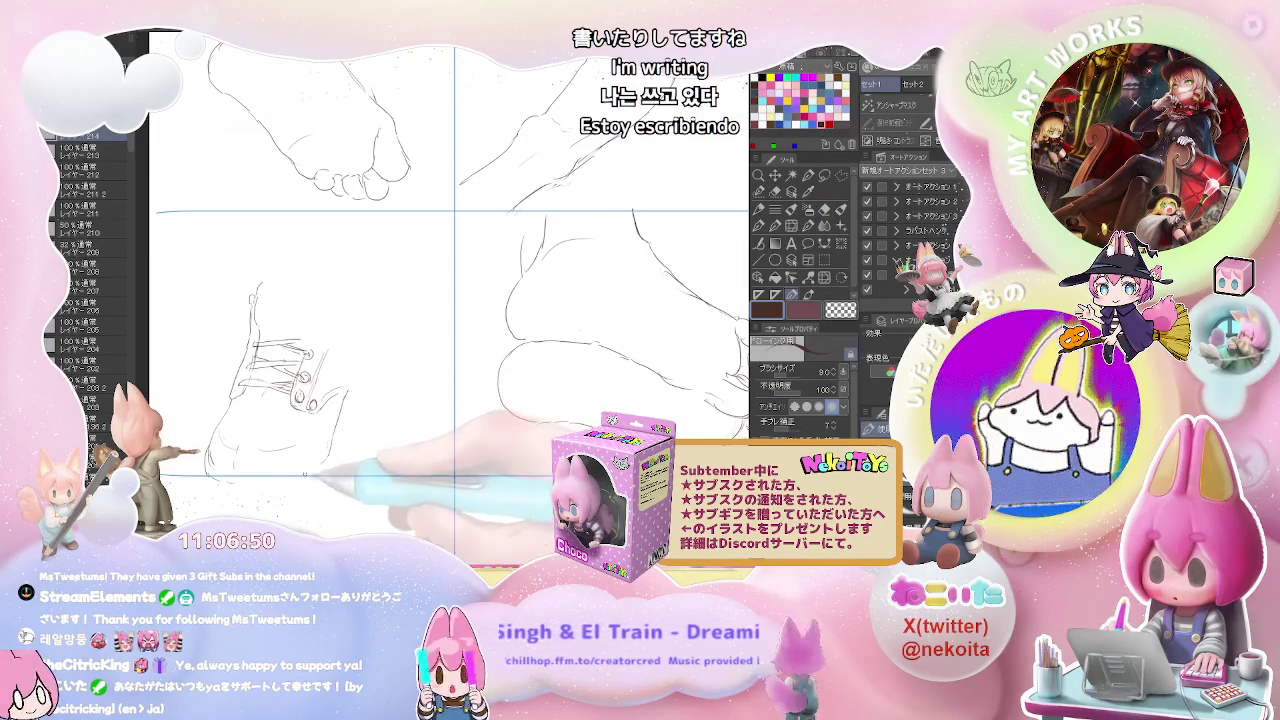
drag(310, 473, 338, 441)
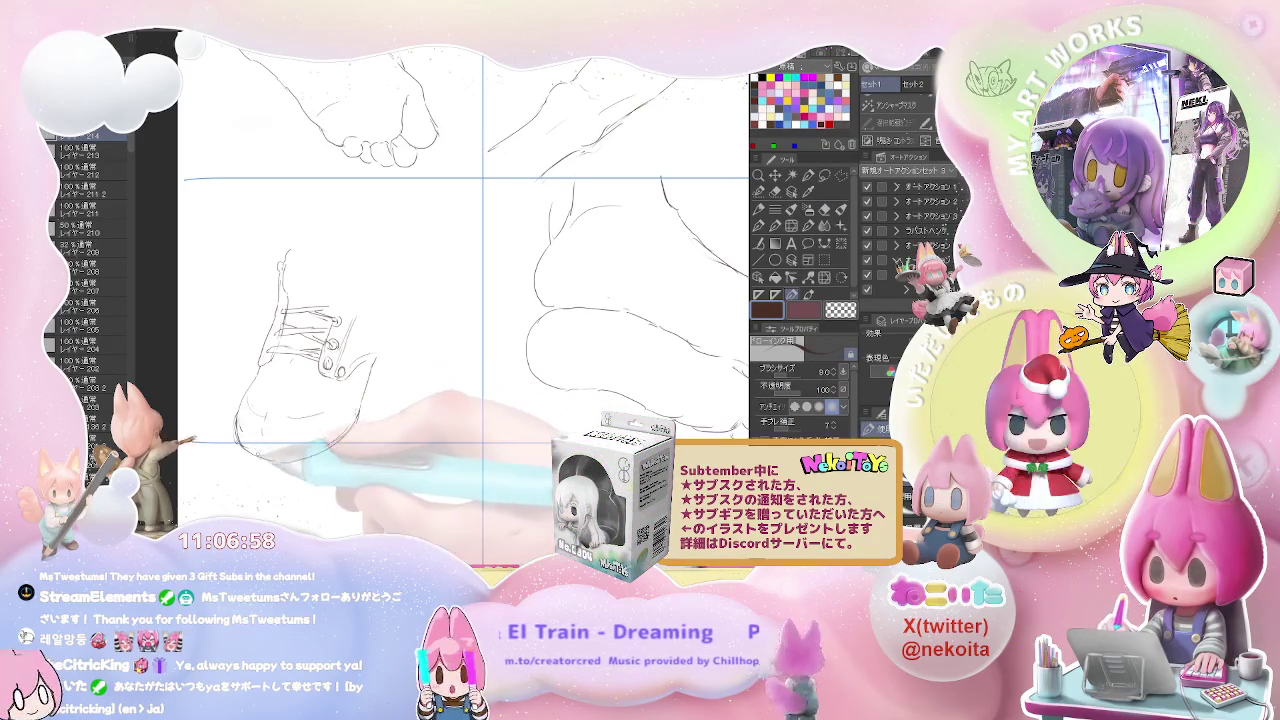
Step: Sketch the left edge of the boot's toe
key(e)
drag(358, 403, 335, 448)
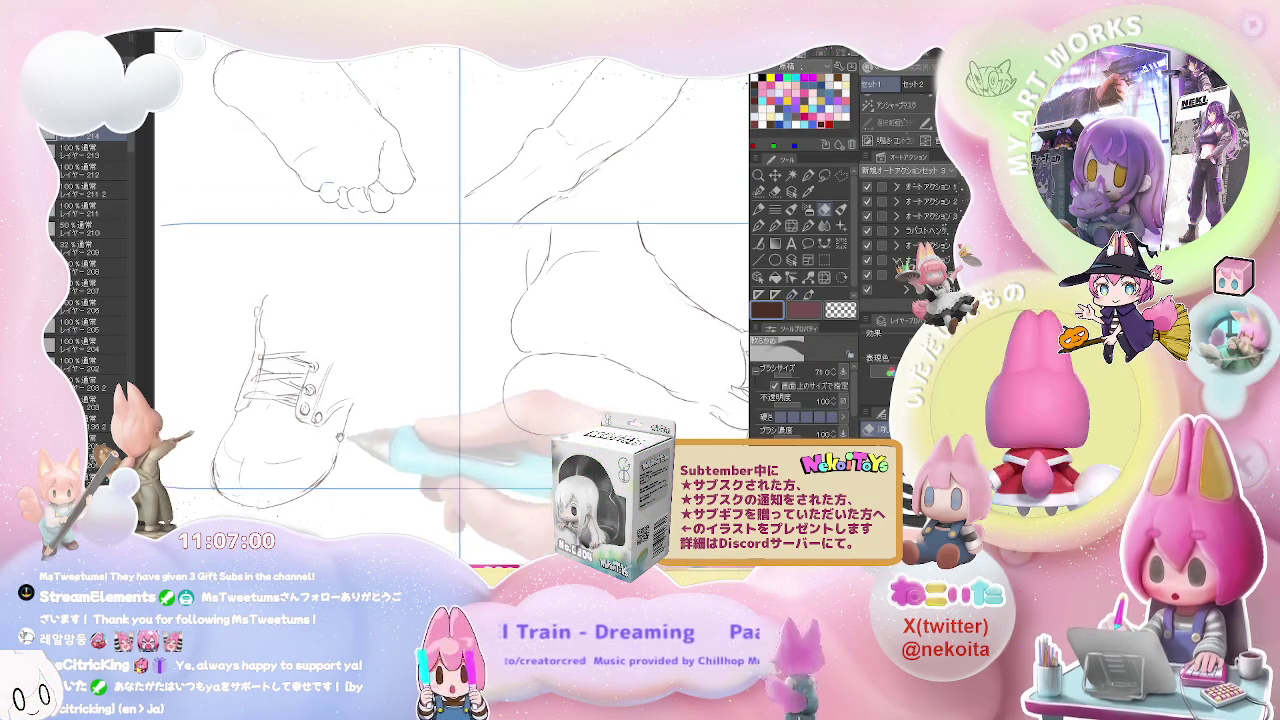
key(p)
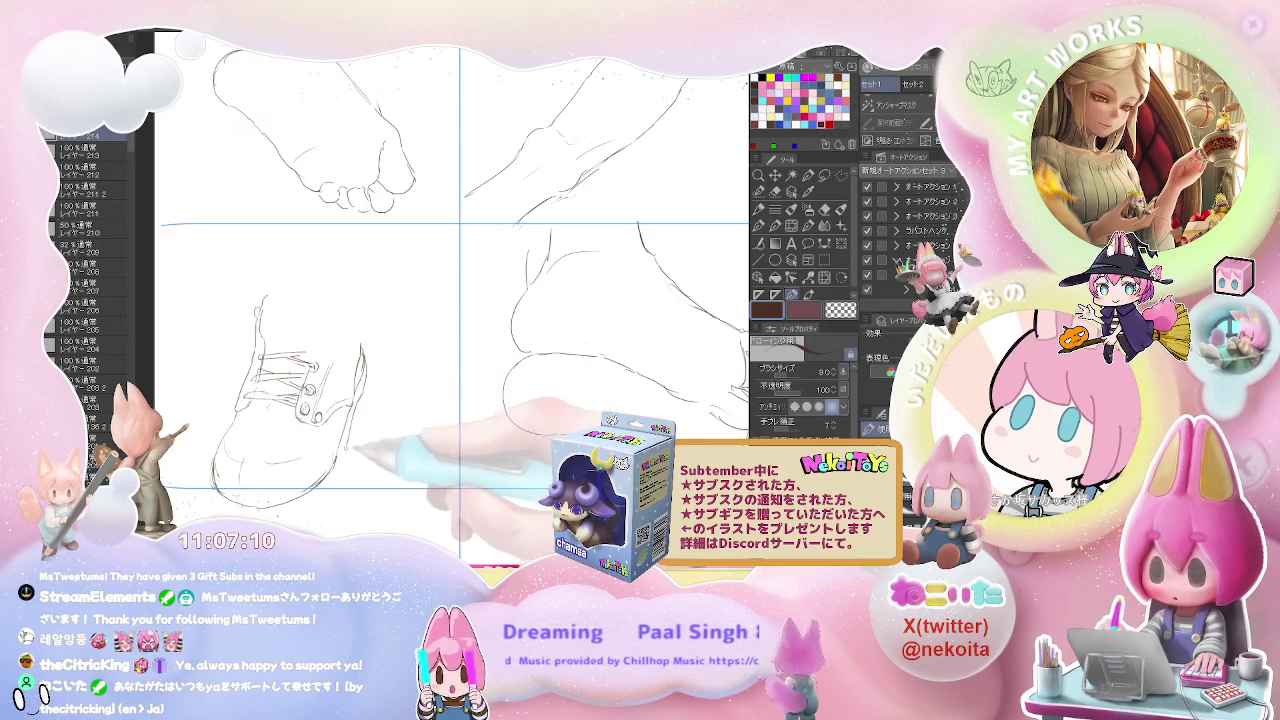
scroll(450, 300, down, 2)
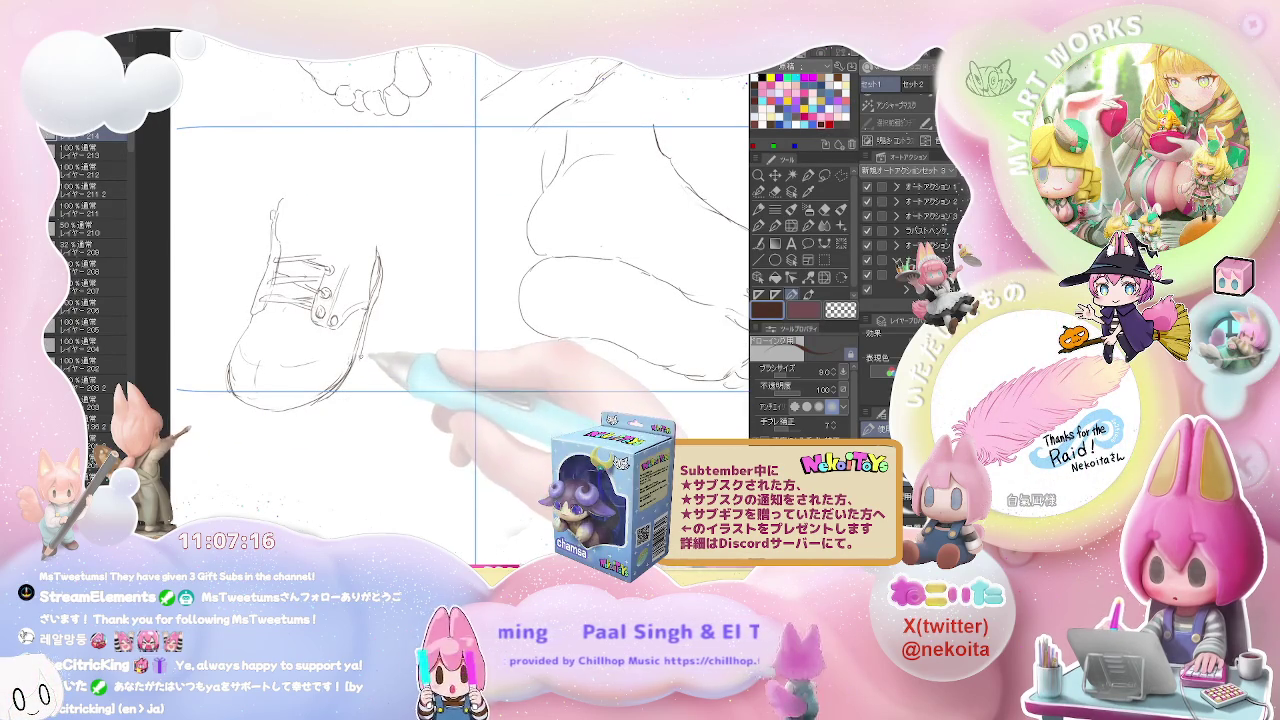
mouse_move(230, 365)
mouse_down()
mouse_move(240, 398)
mouse_move(345, 388)
mouse_up()
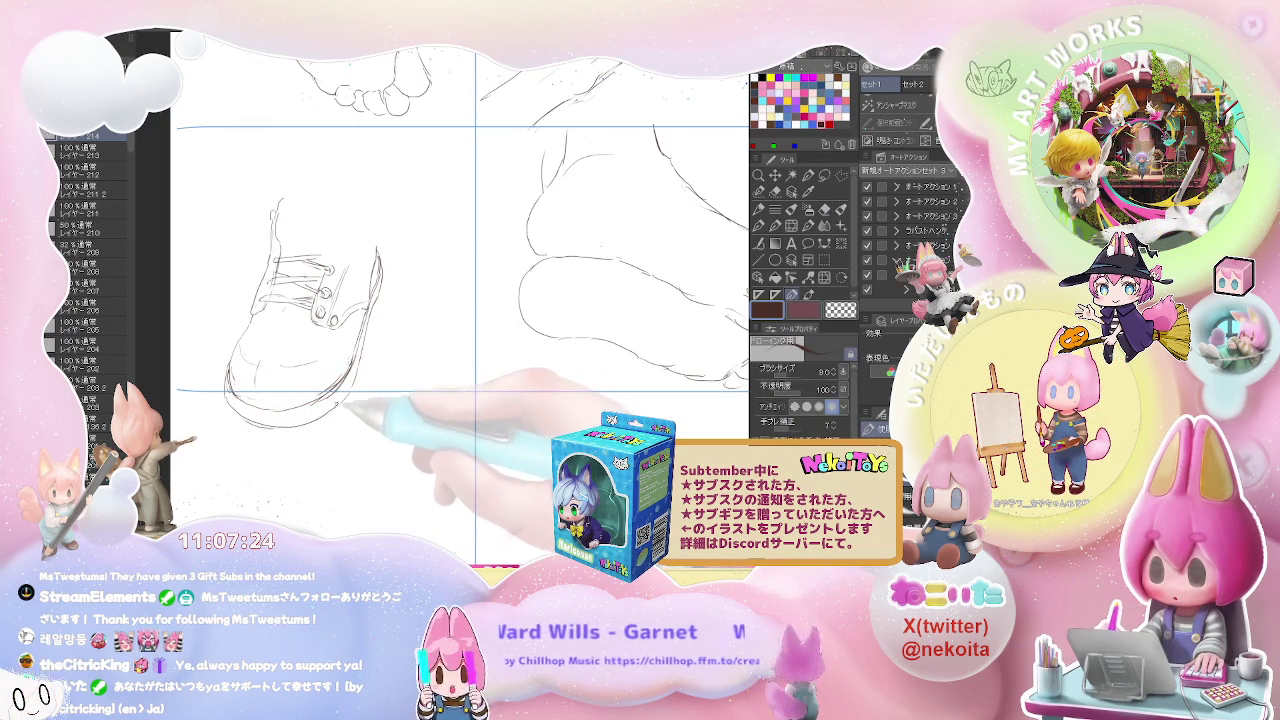
drag(360, 330, 351, 383)
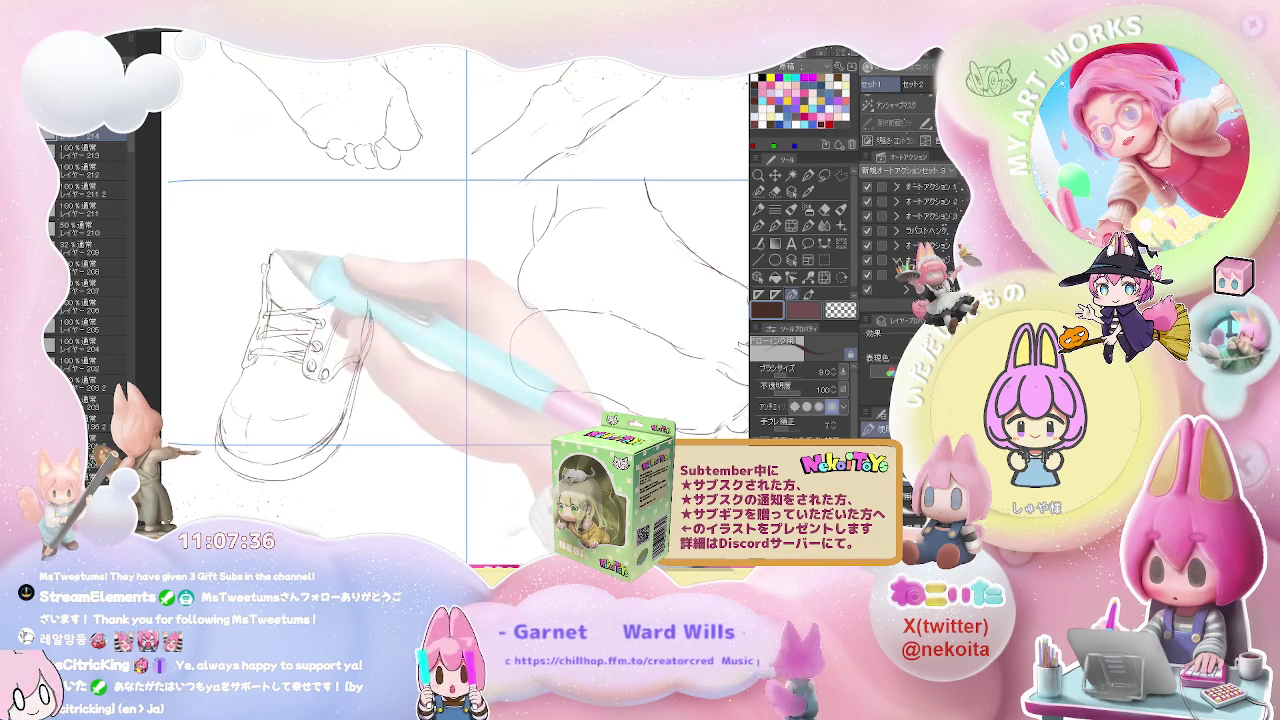
Step: Draw the boot collar's top and right edges and complete the sole and heel
drag(283, 240, 336, 251)
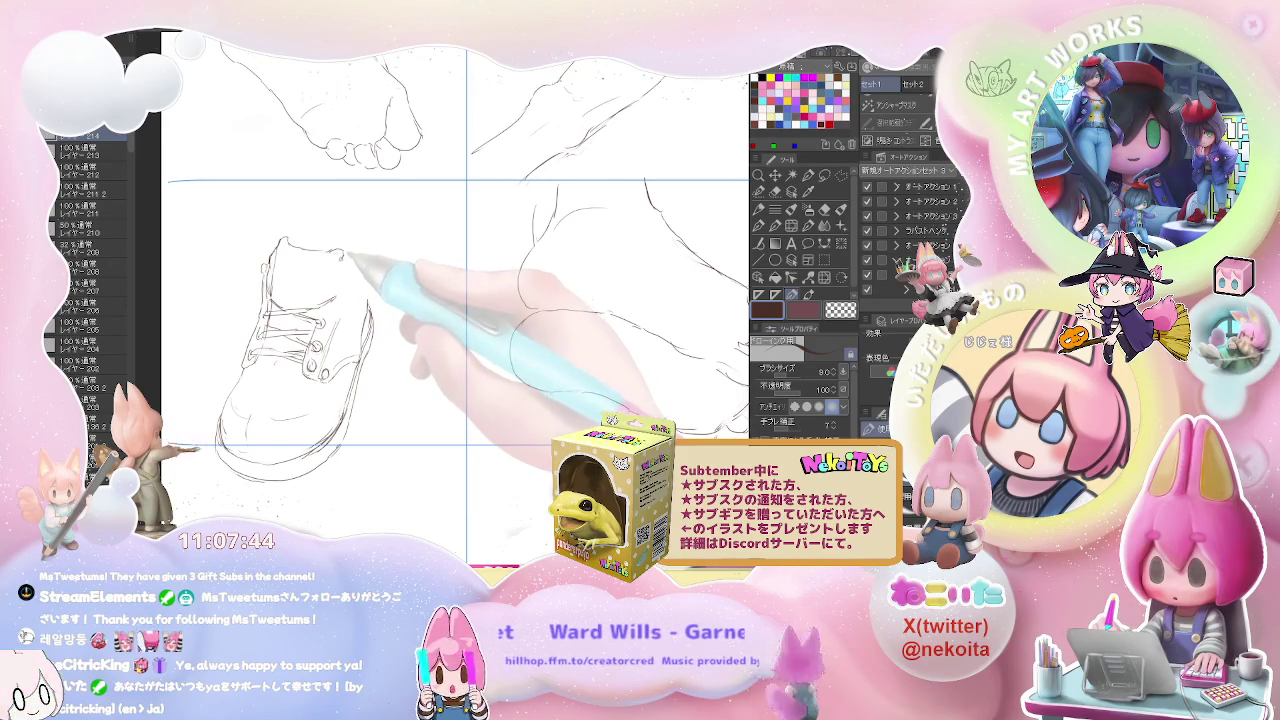
drag(345, 252, 341, 280)
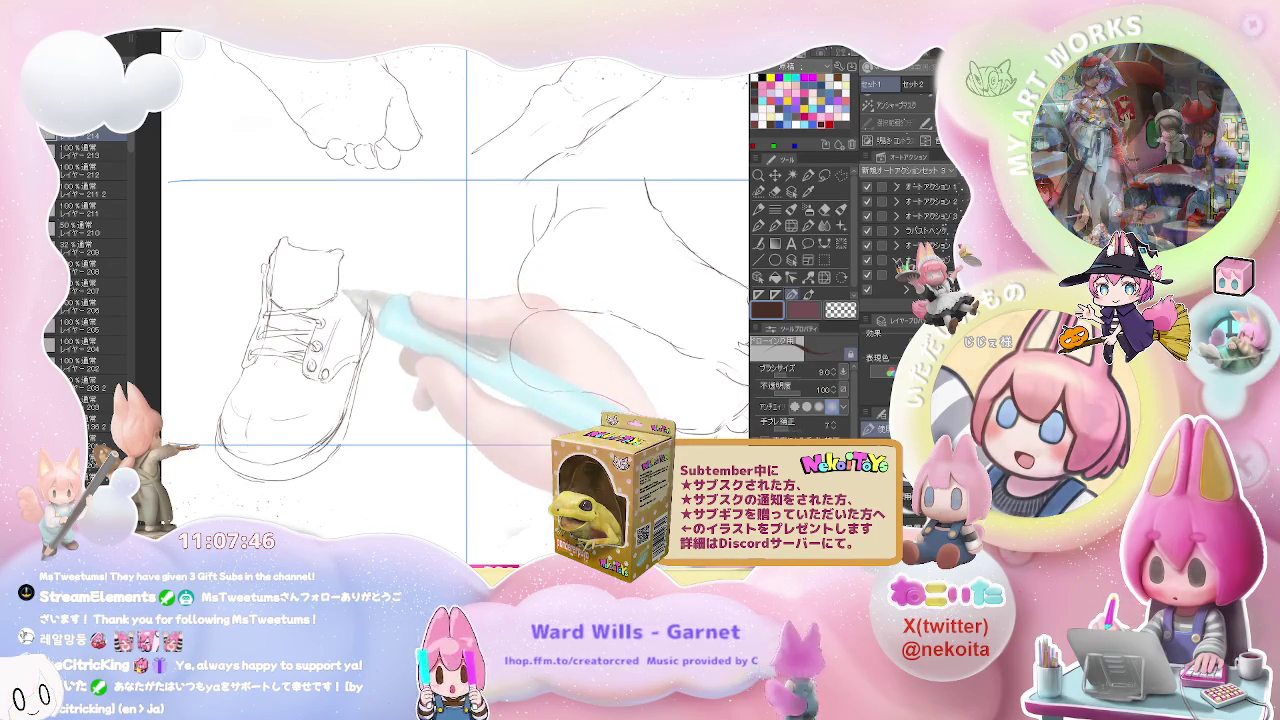
key(e)
key(p)
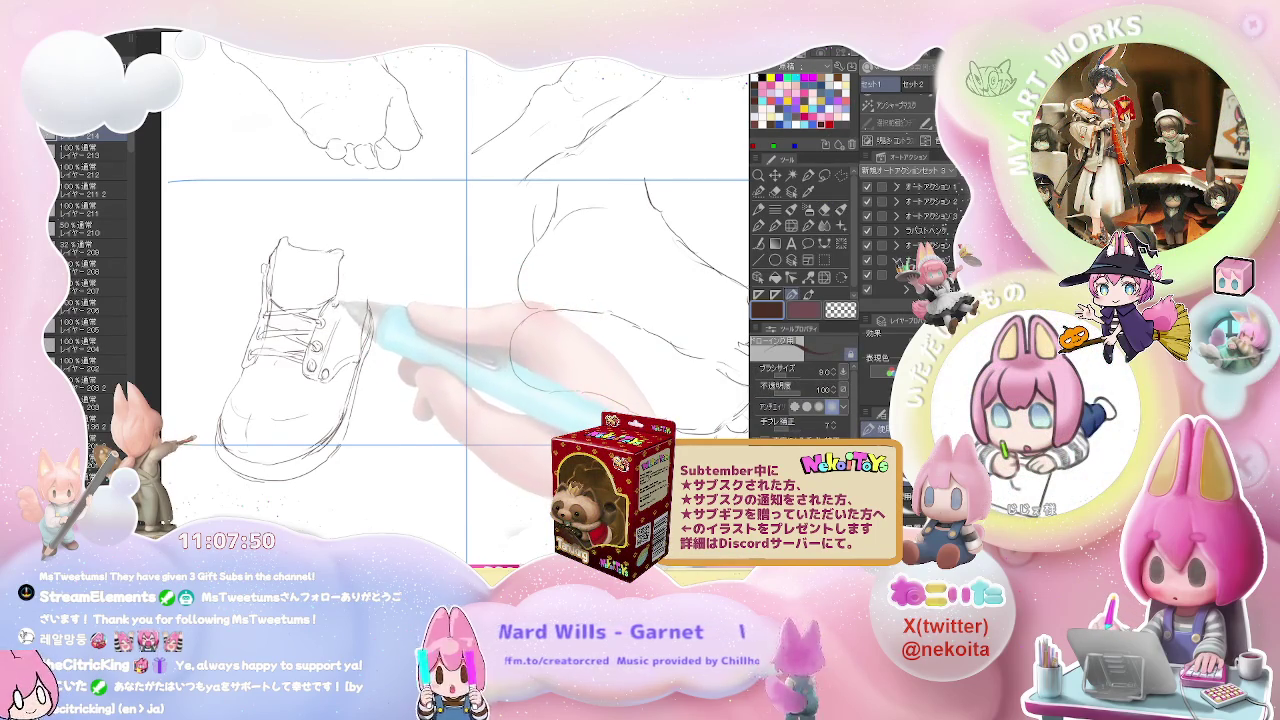
key(e)
key(p)
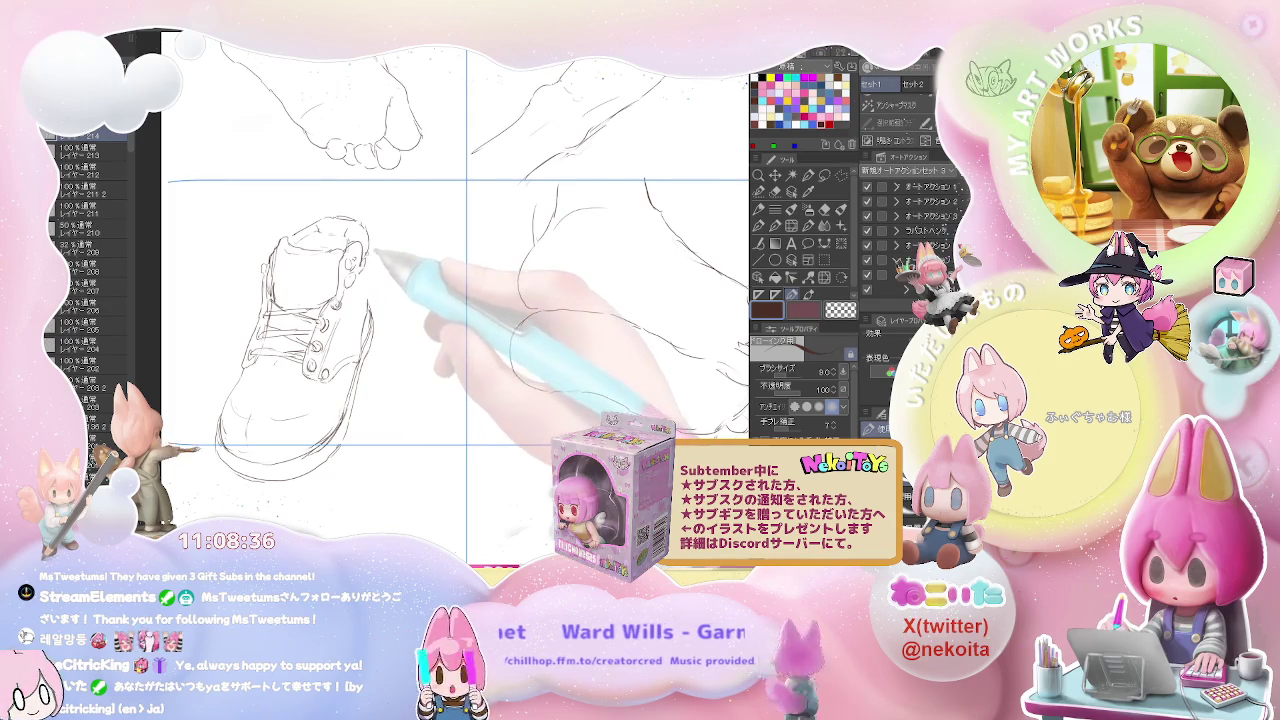
key(e)
key(p)
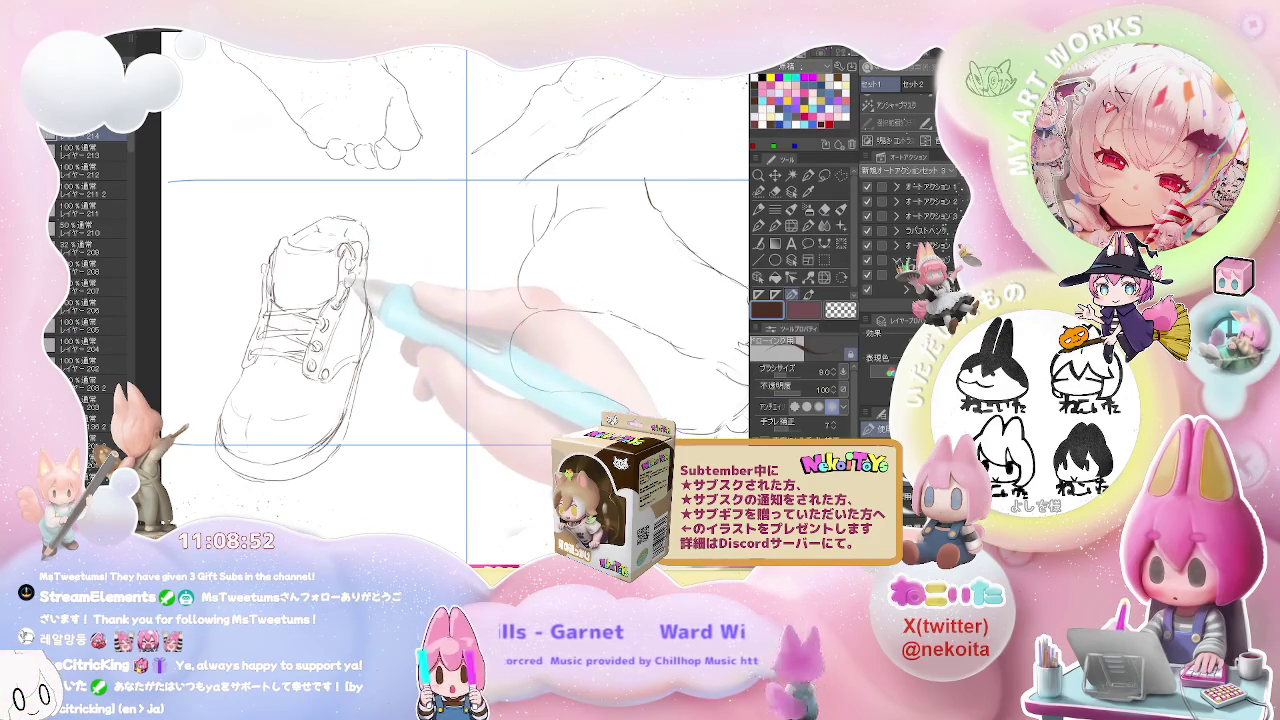
key(e)
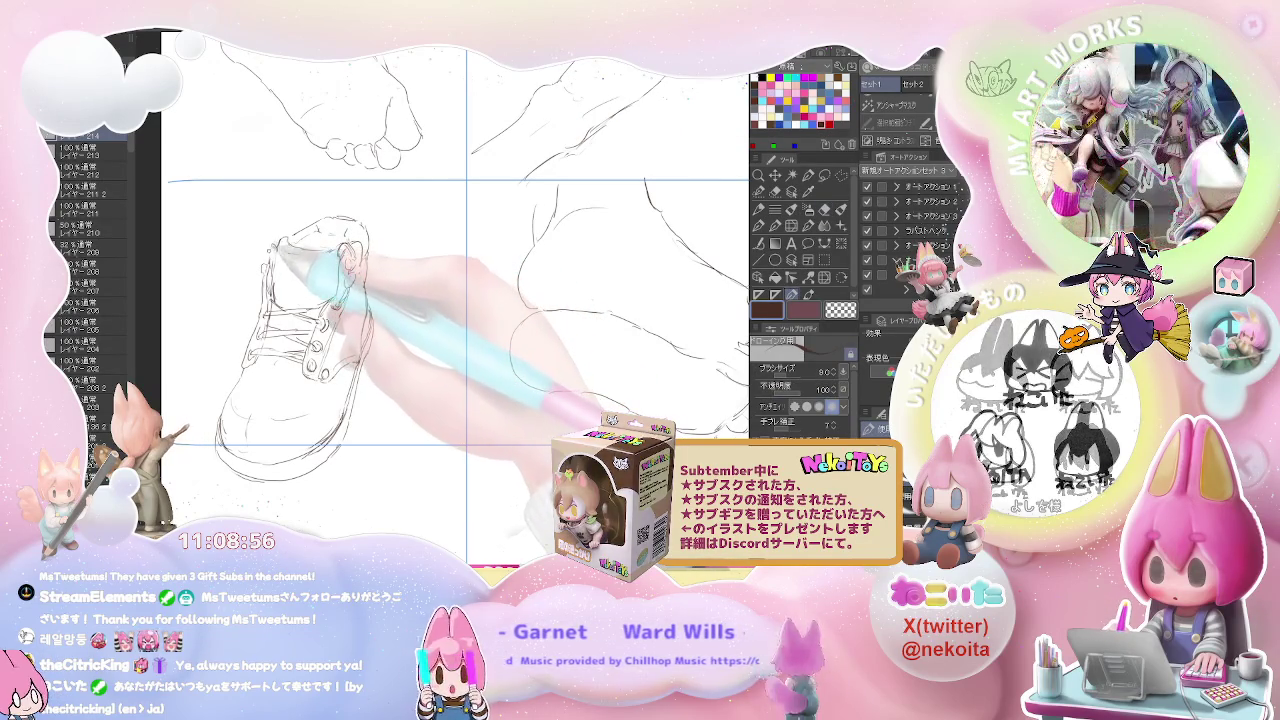
key(p)
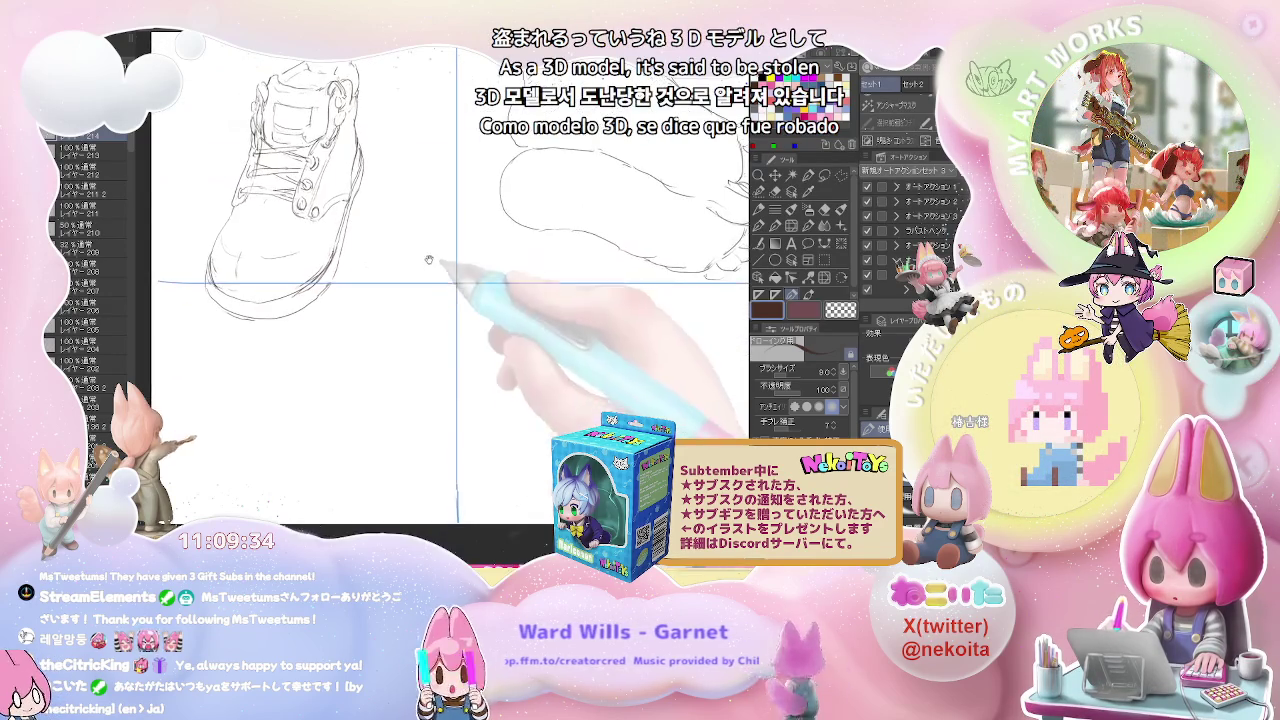
drag(439, 424, 302, 320)
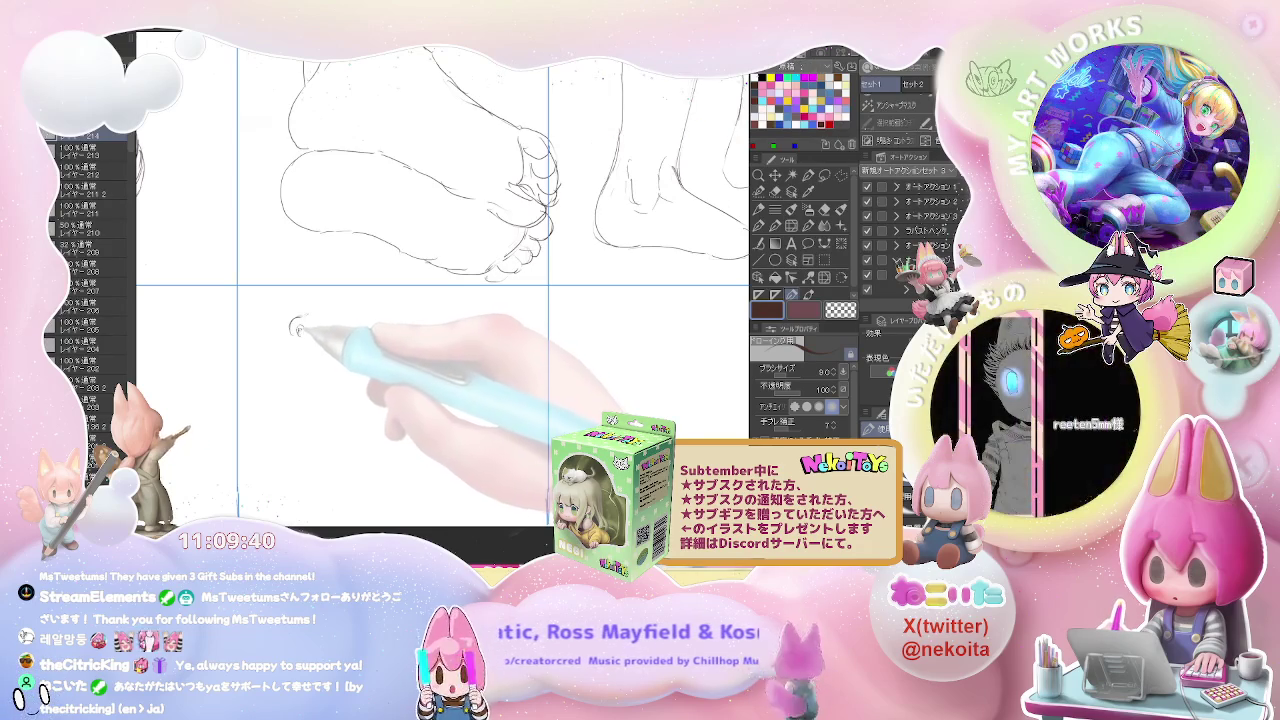
Step: Outline a new foot in the empty lower cell: ankle back, heel, sole line, arch and ankle band
drag(297, 326, 300, 342)
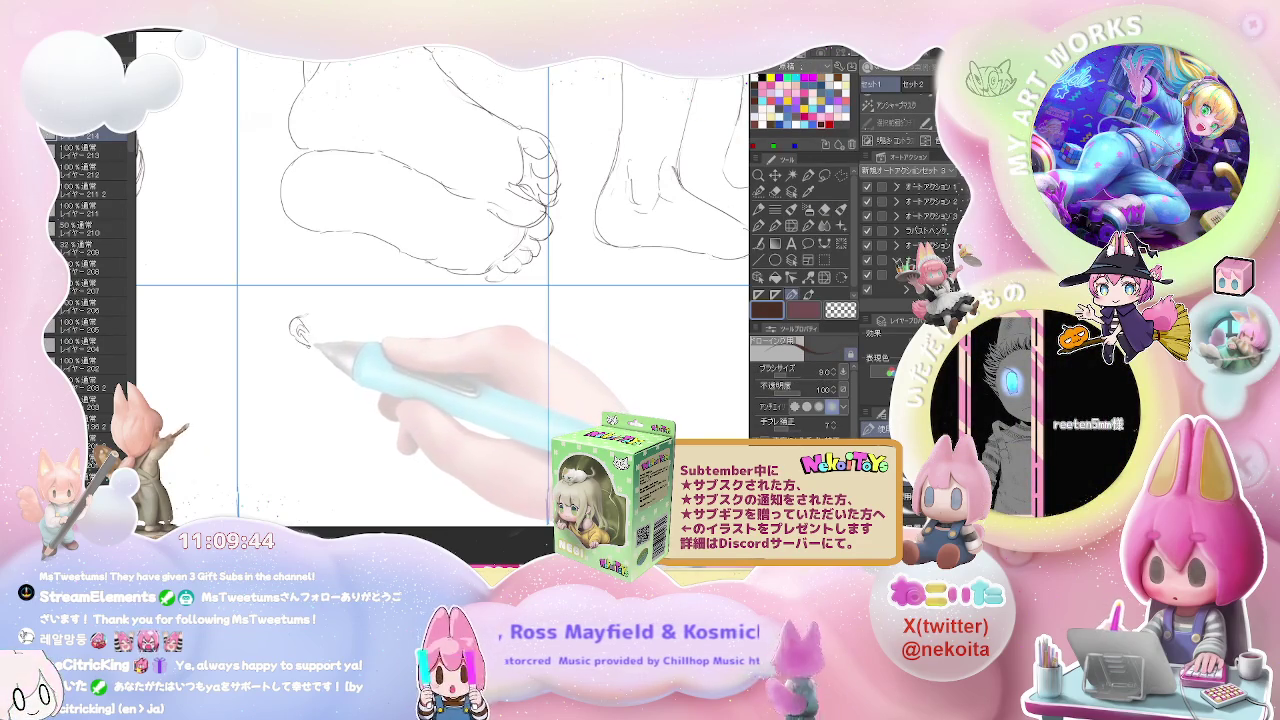
drag(307, 359, 300, 462)
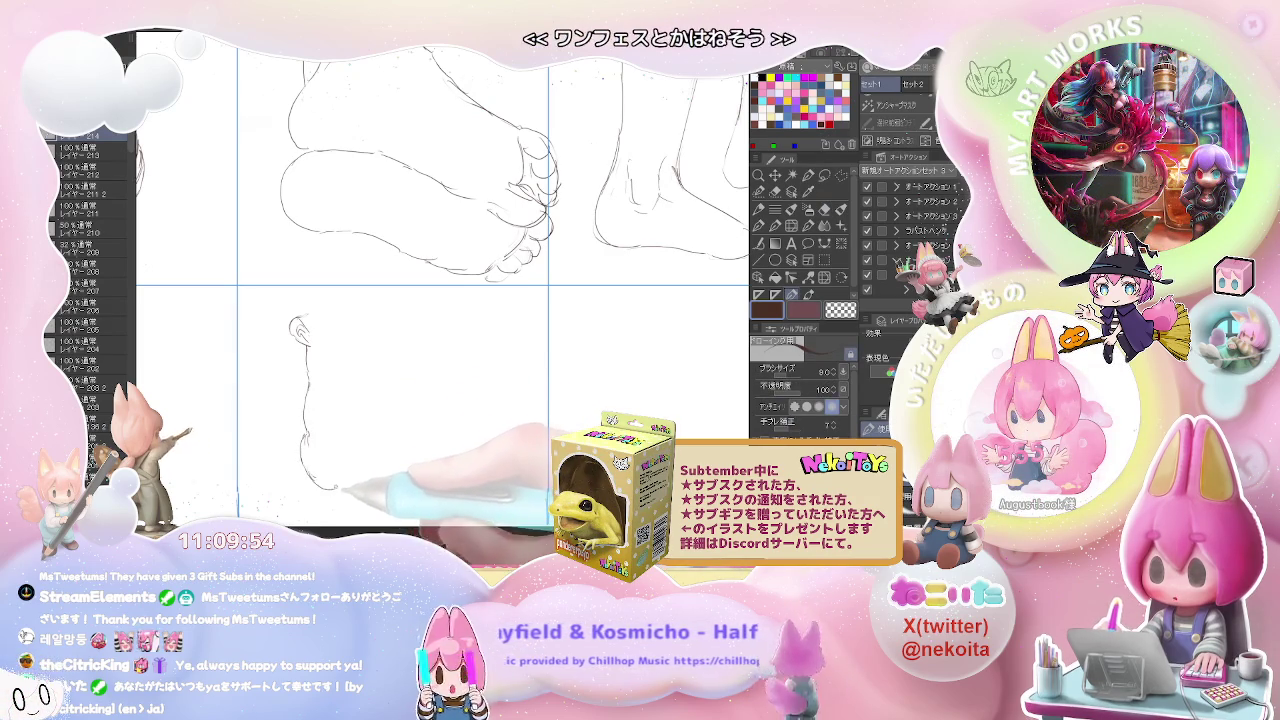
drag(318, 456, 330, 448)
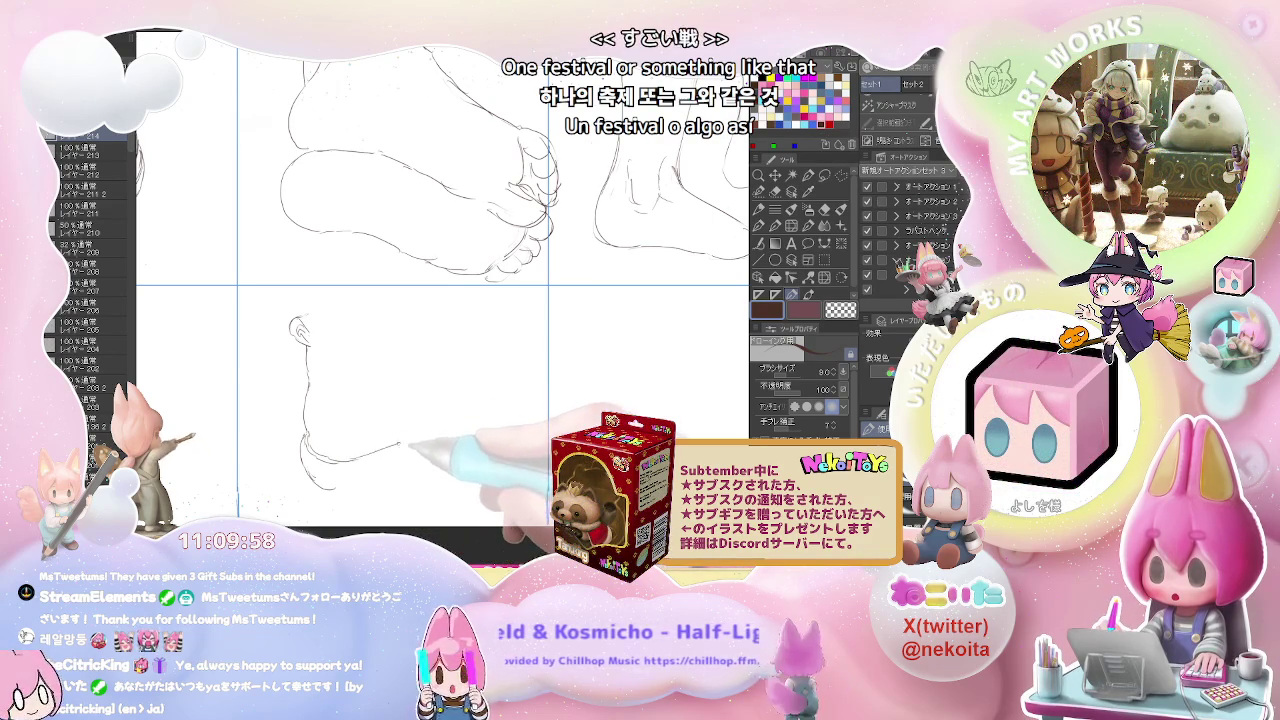
drag(345, 462, 432, 440)
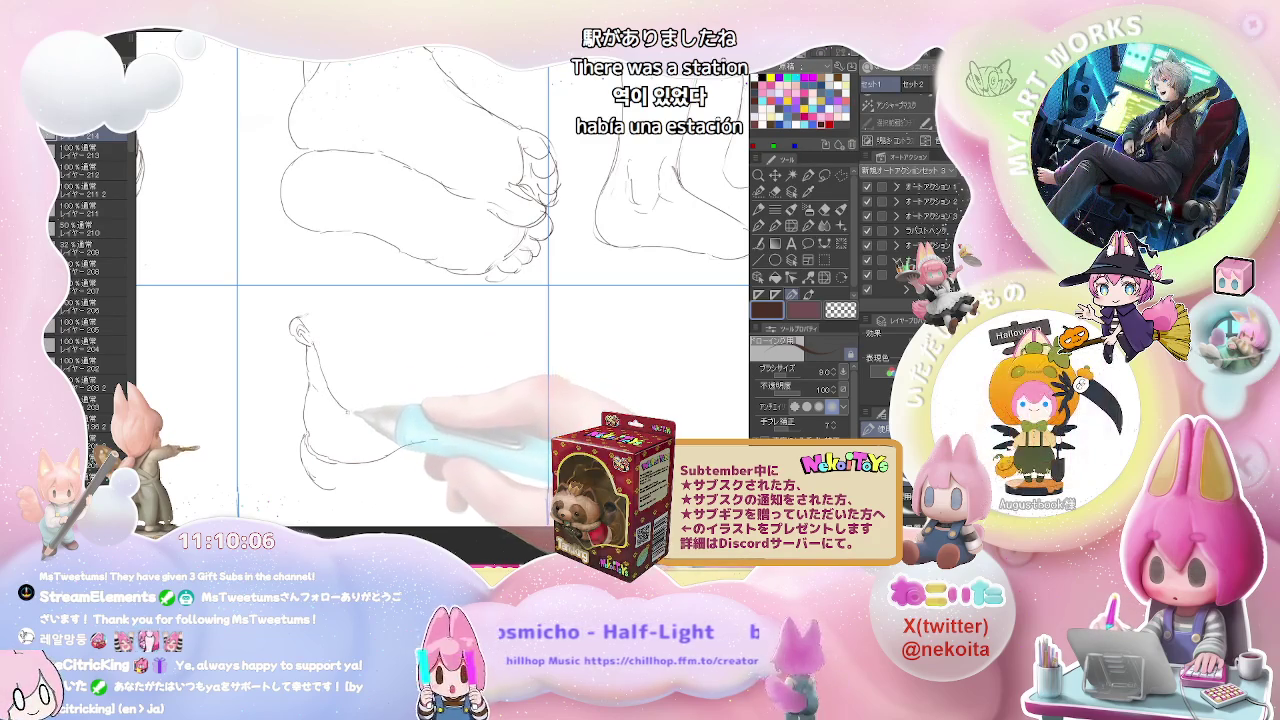
drag(352, 409, 398, 423)
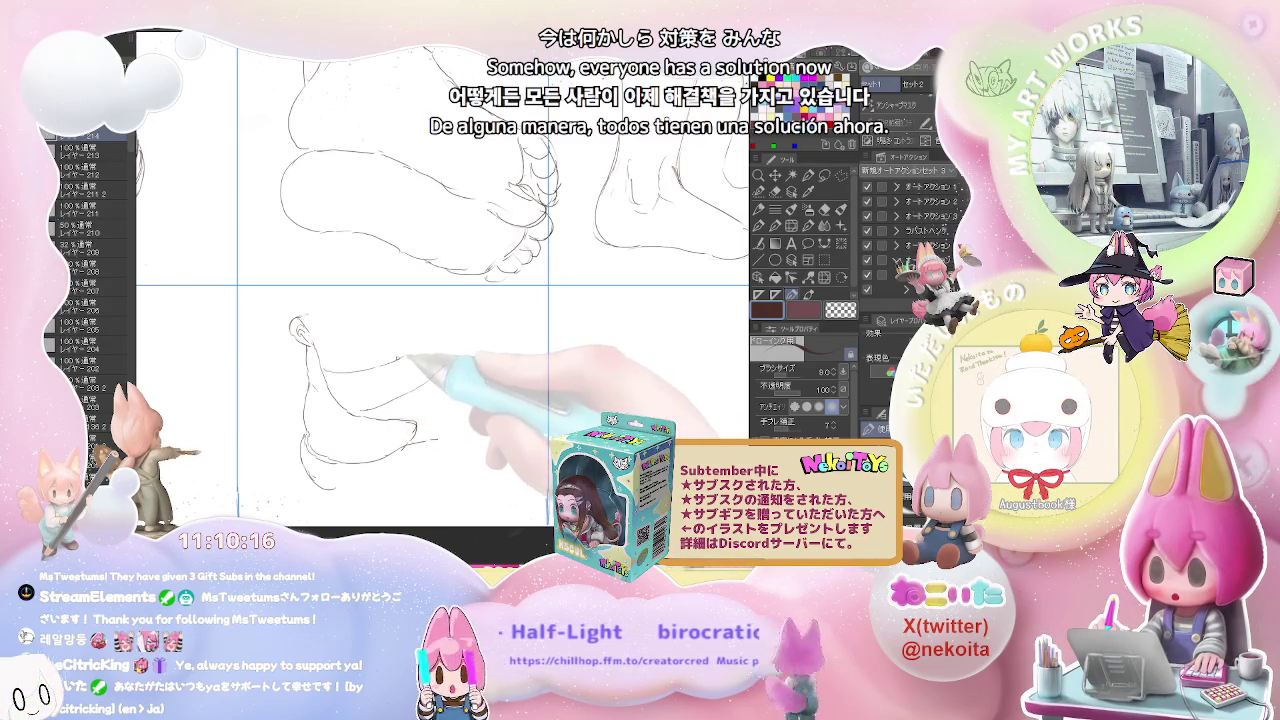
key(e)
key(p)
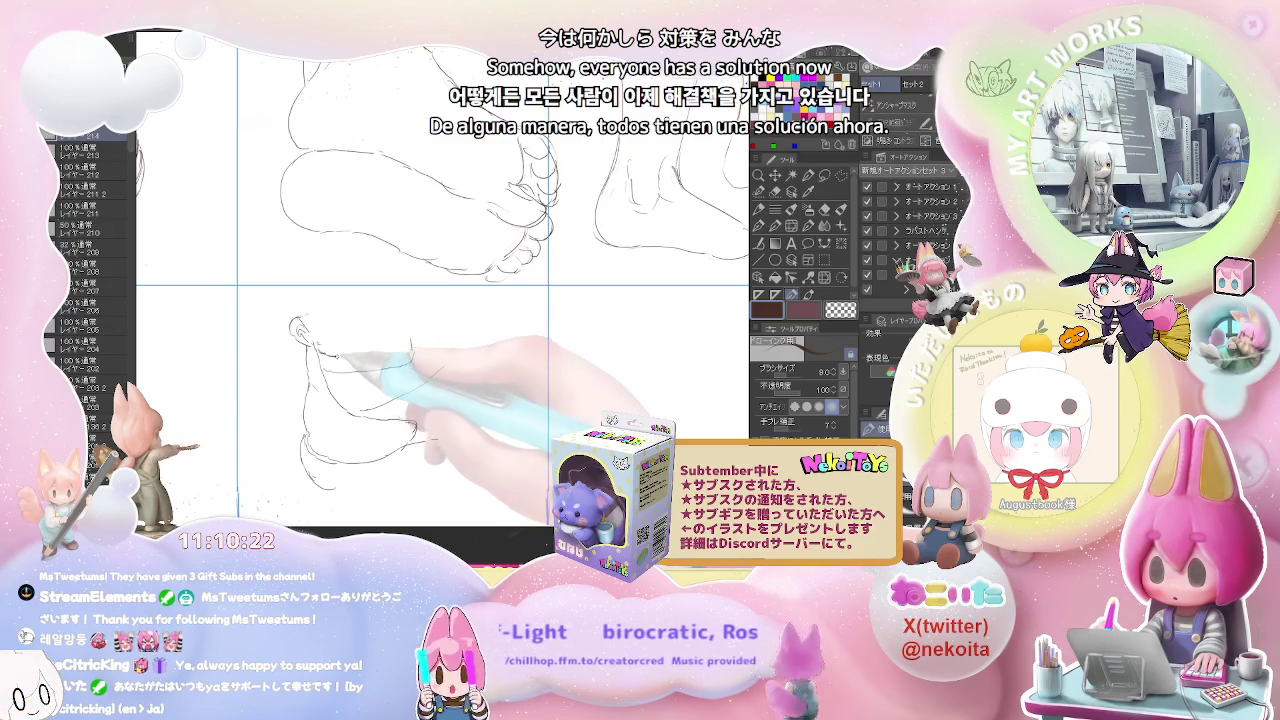
drag(385, 350, 410, 345)
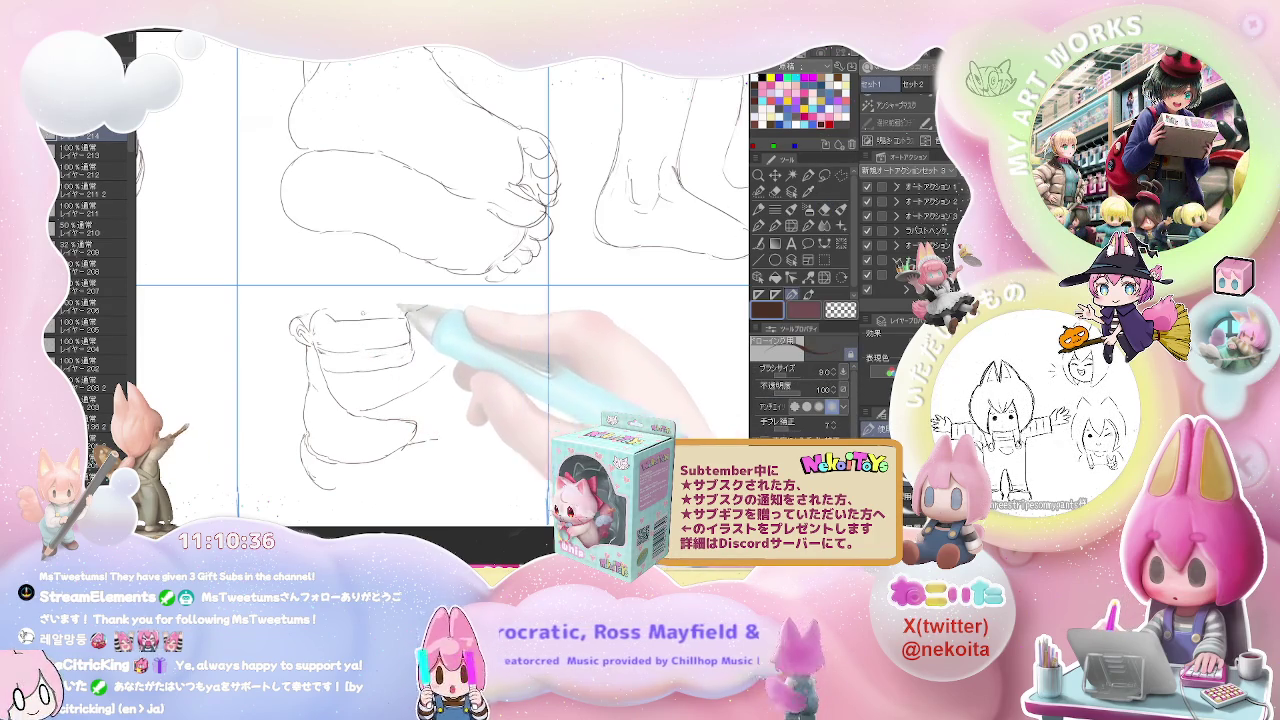
Step: Draw the lower boot's ankle top edge and its crossed laces with eyelets
mouse_move(365, 296)
mouse_down()
mouse_move(318, 310)
mouse_move(392, 290)
mouse_up()
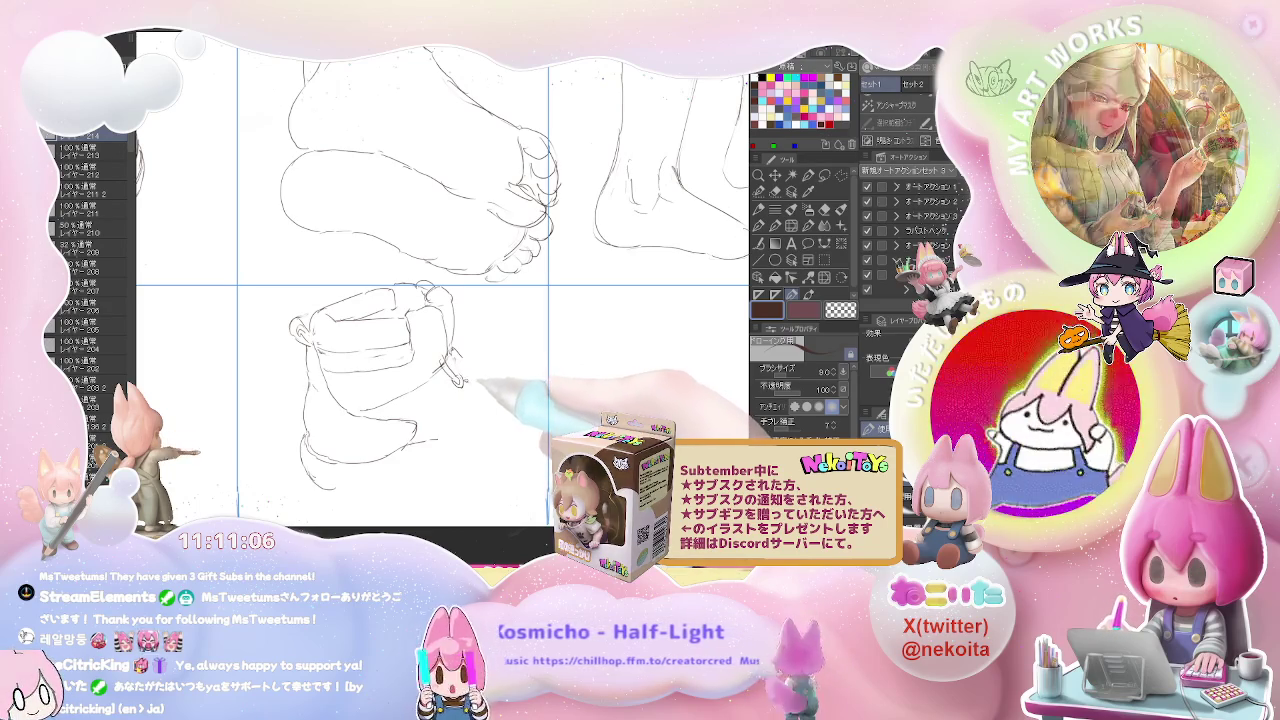
key(e)
key(p)
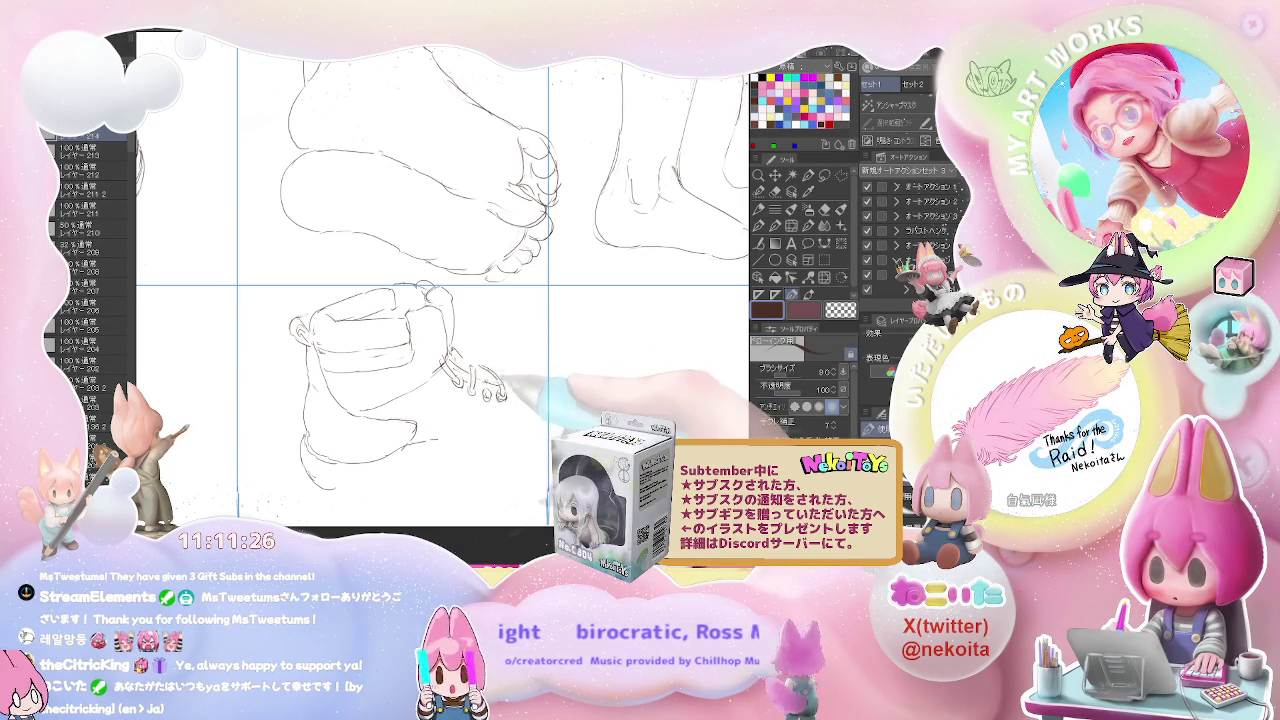
key(e)
key(p)
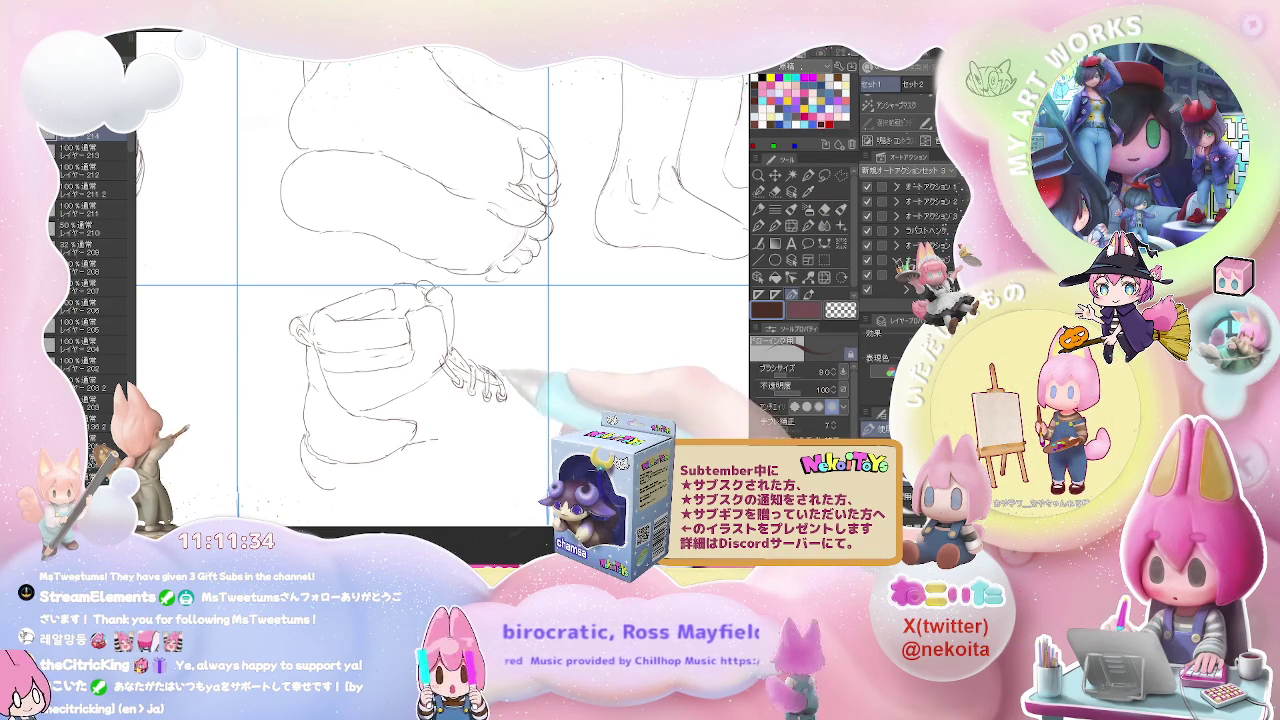
Step: Sketch the boot toe right of the laces and join the sole line to it
drag(500, 378, 572, 383)
drag(416, 441, 558, 406)
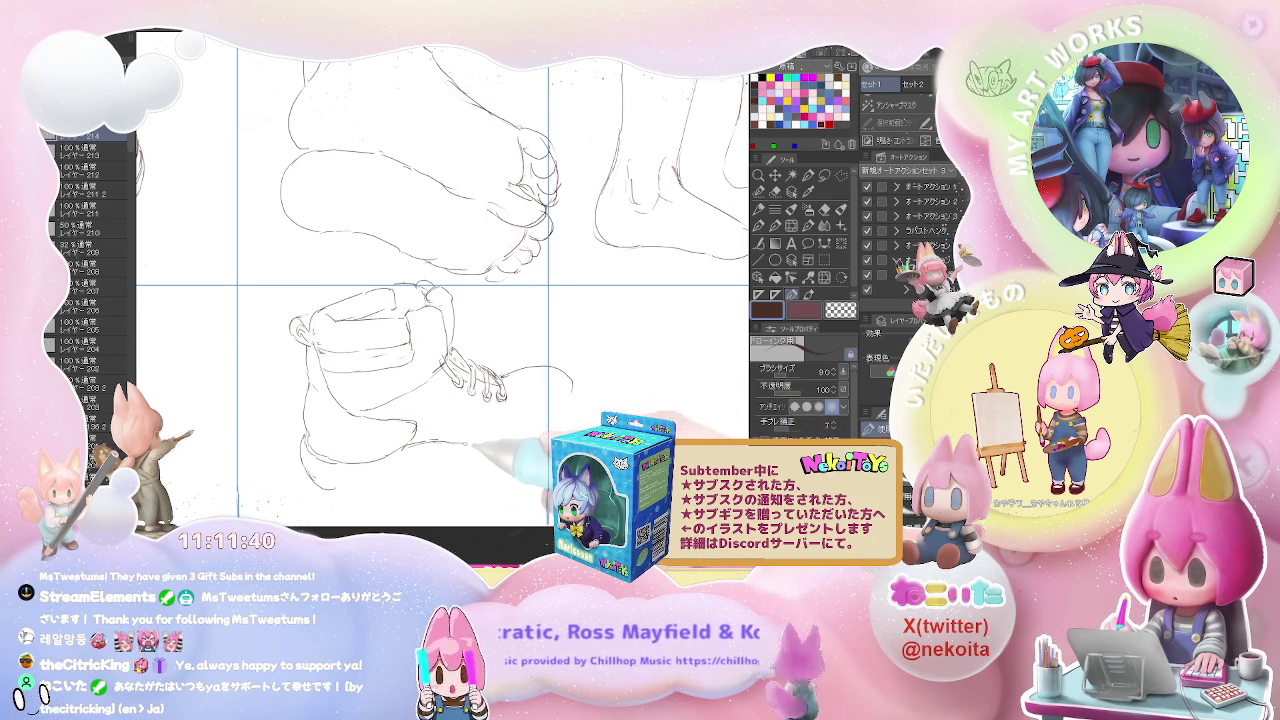
key(e)
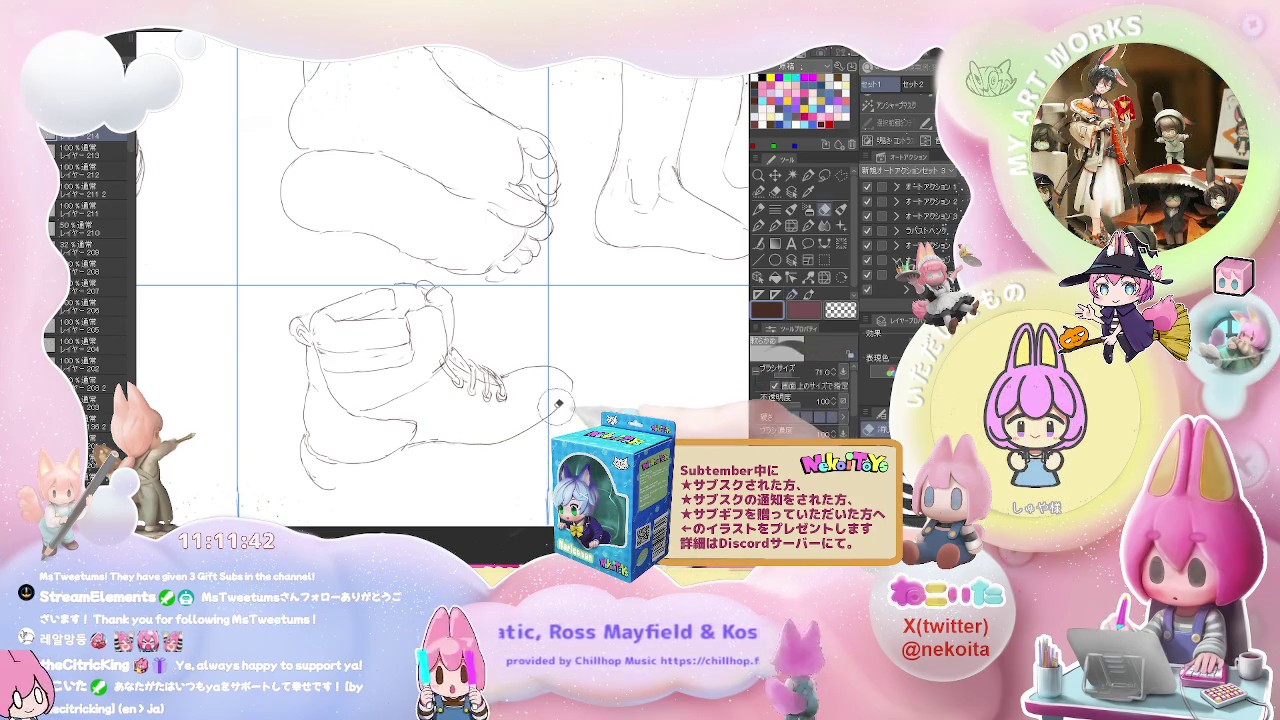
key(p)
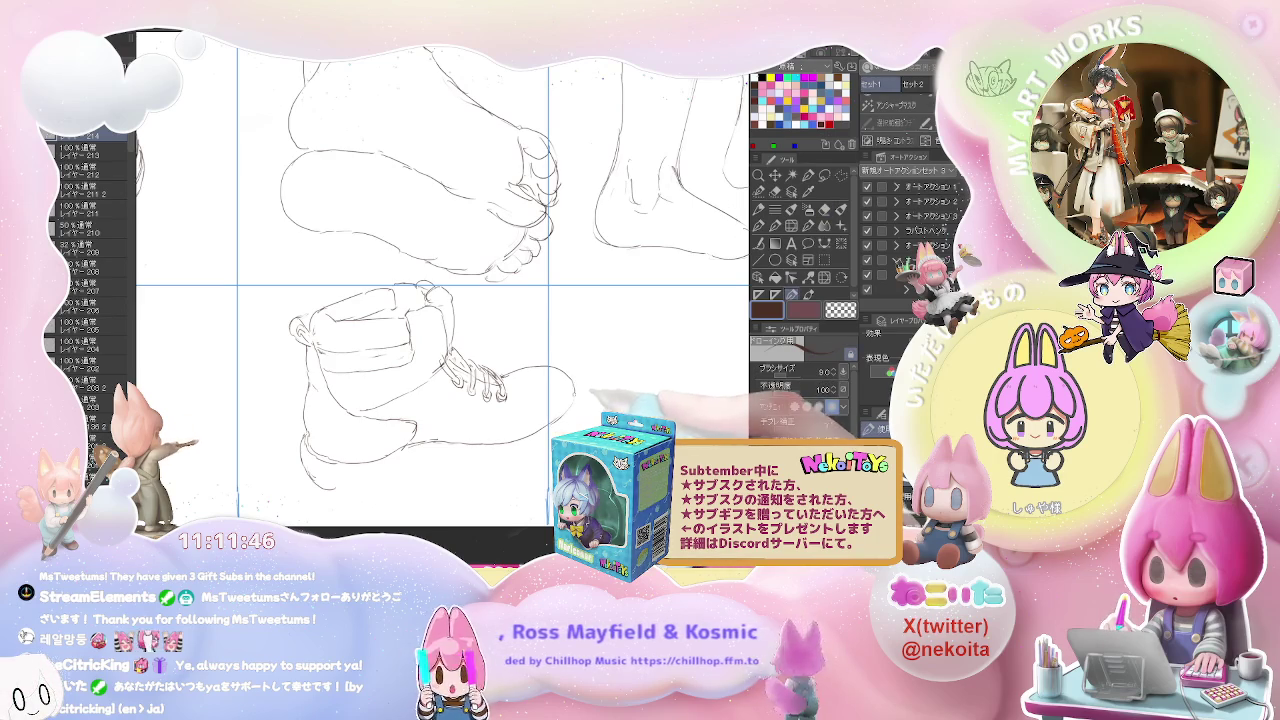
key(e)
key(p)
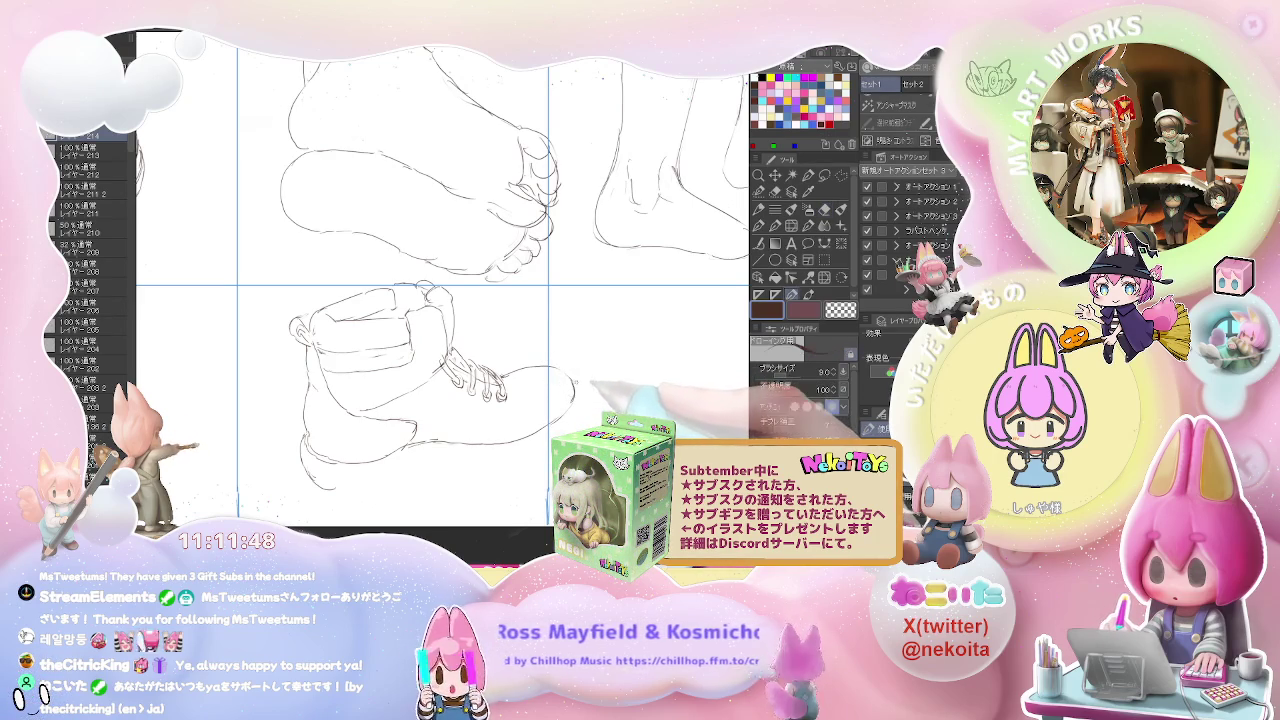
drag(566, 410, 561, 378)
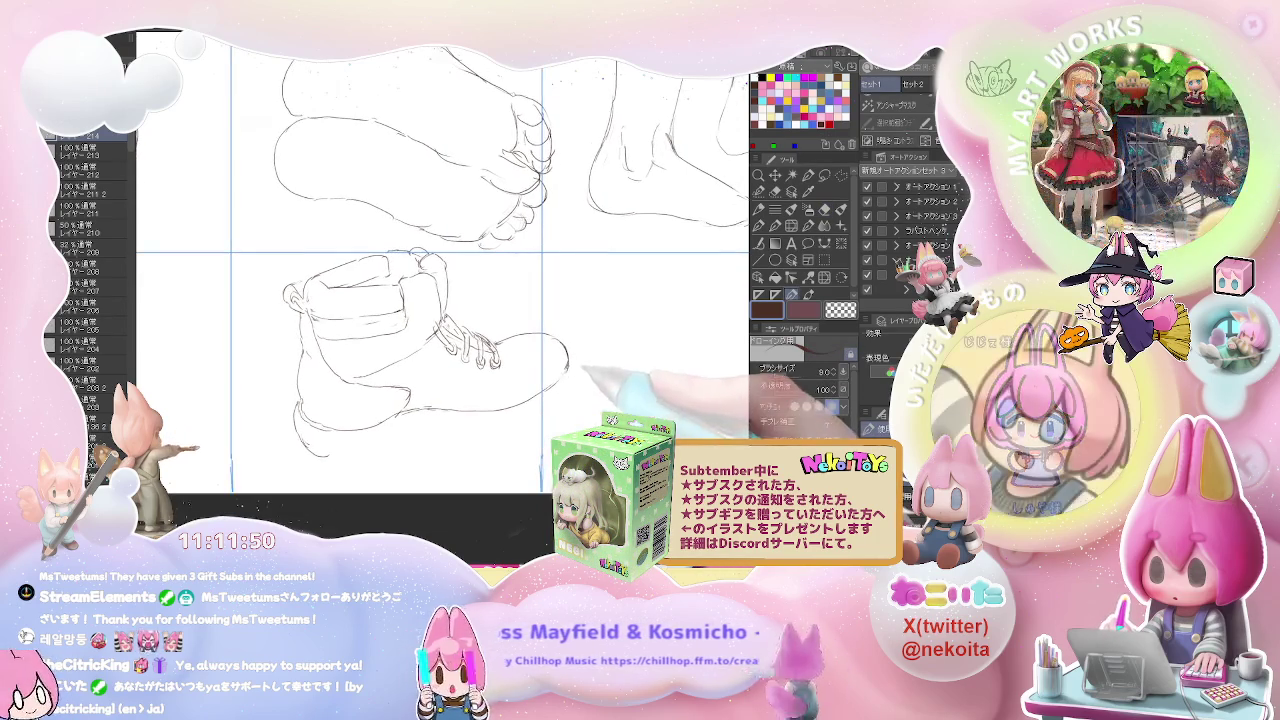
Step: Extend the boot toe outline downward to form a thick sole, erasing stray pencil lines
key(e)
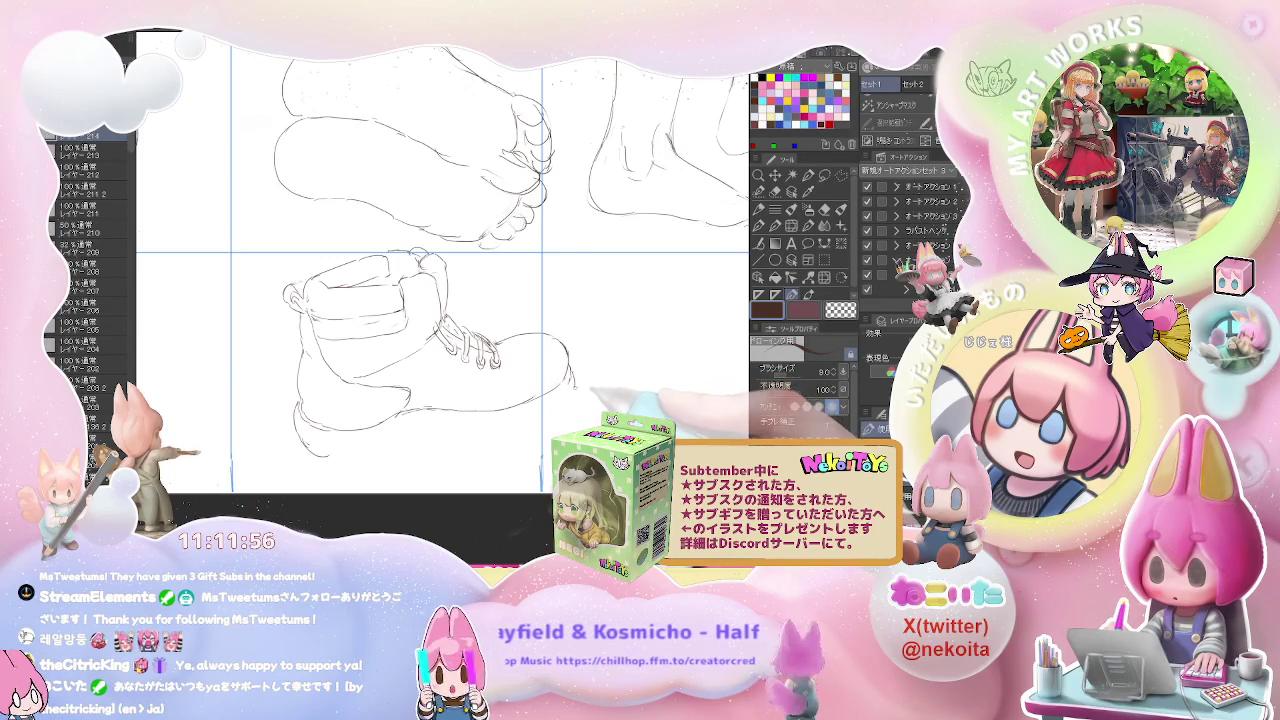
drag(570, 378, 573, 396)
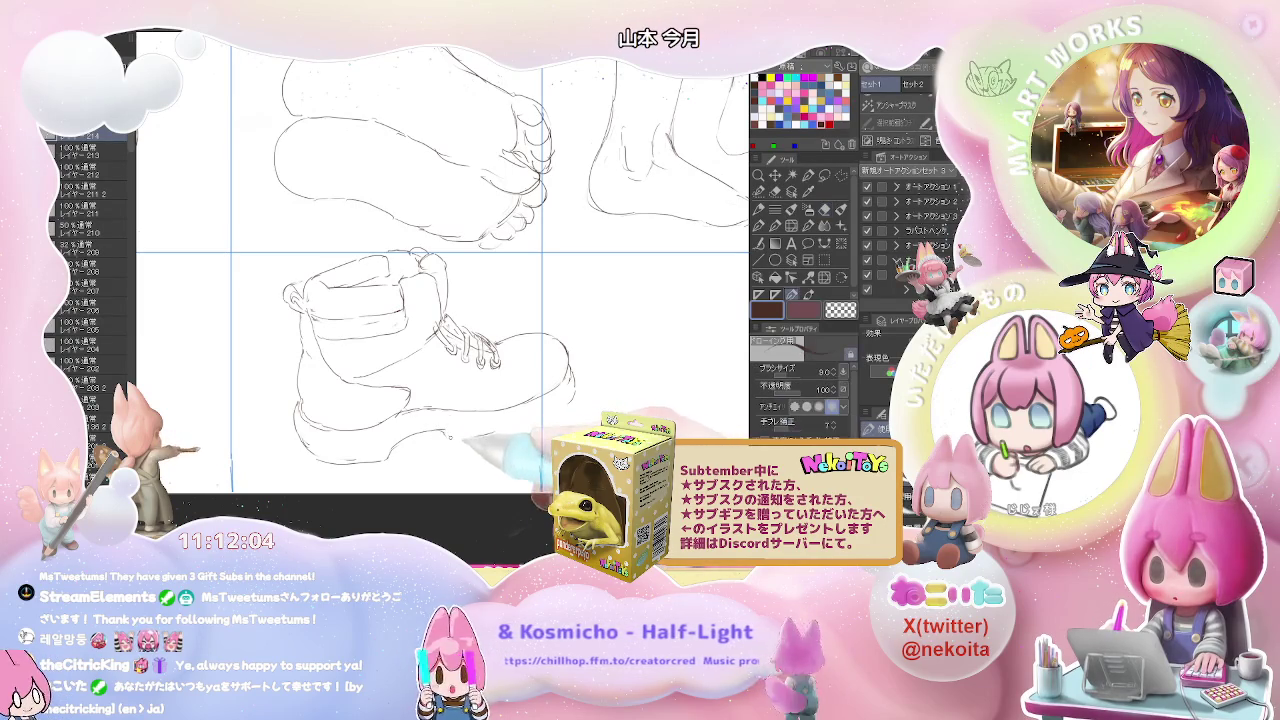
key(e)
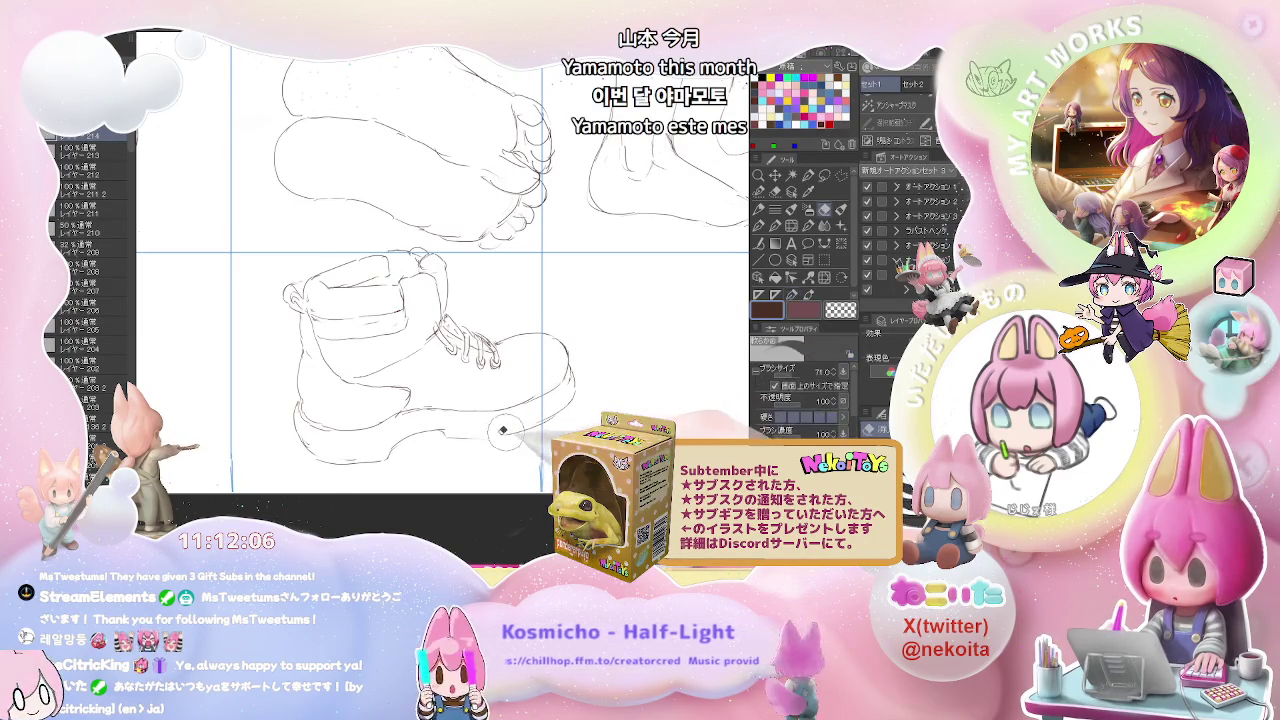
key(p)
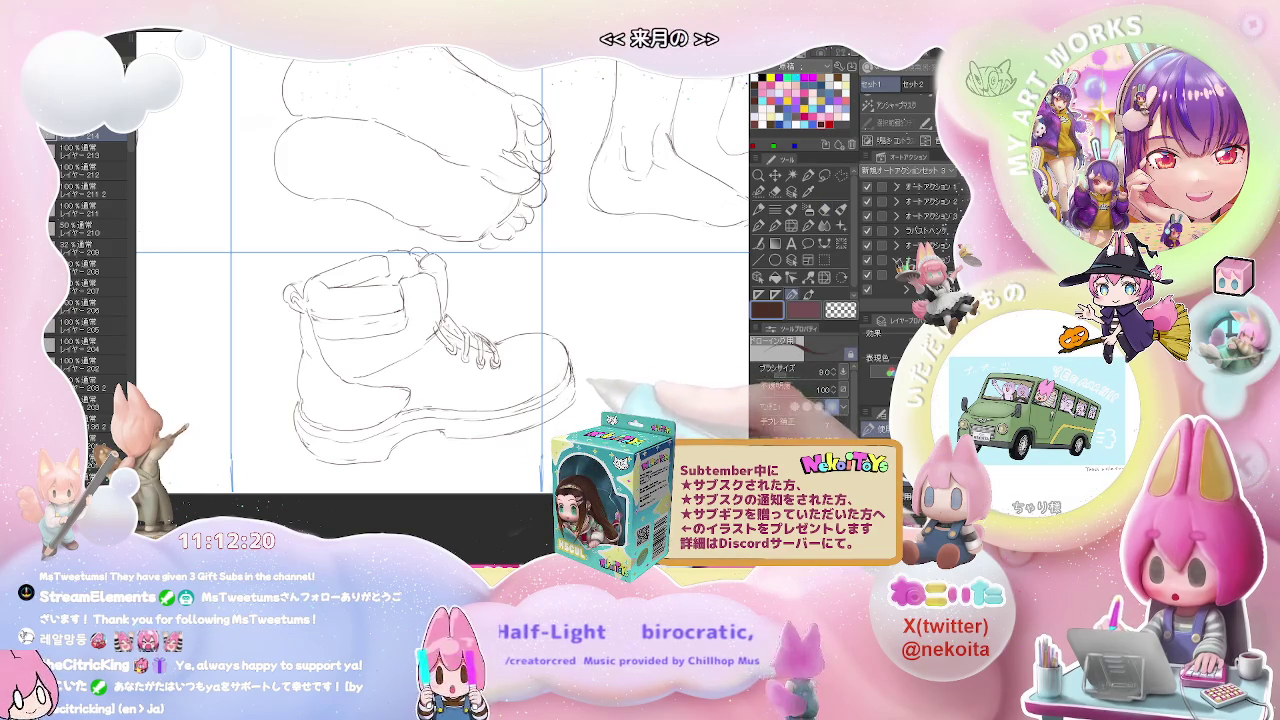
key(p)
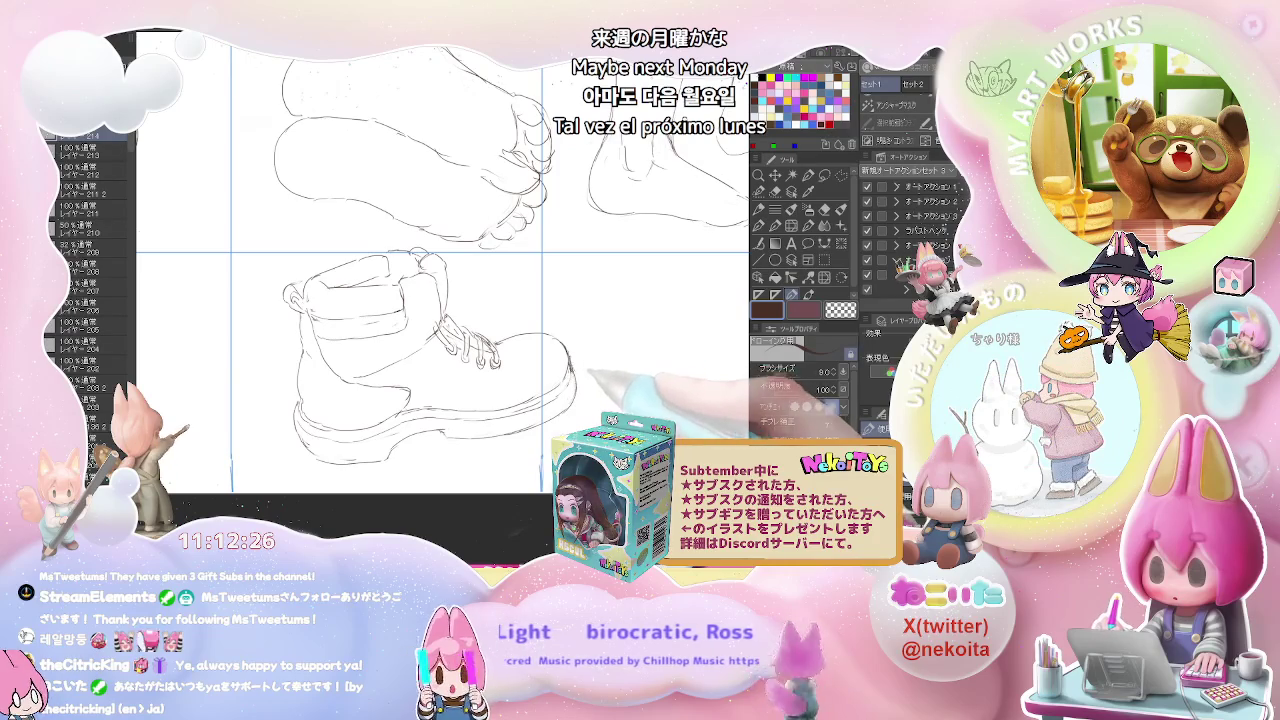
Step: Redraw the top line of the boot toe into a cleaner, rounded shape, then zoom out slightly
drag(520, 340, 566, 342)
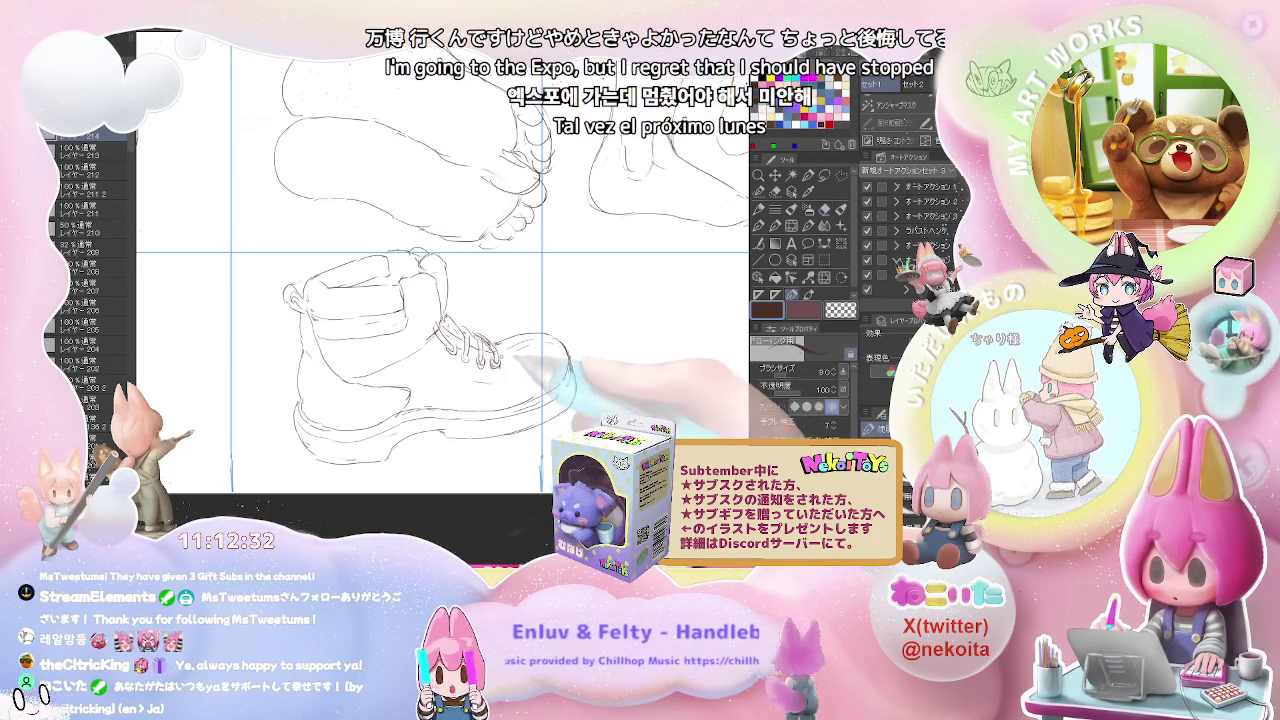
key(e)
key(p)
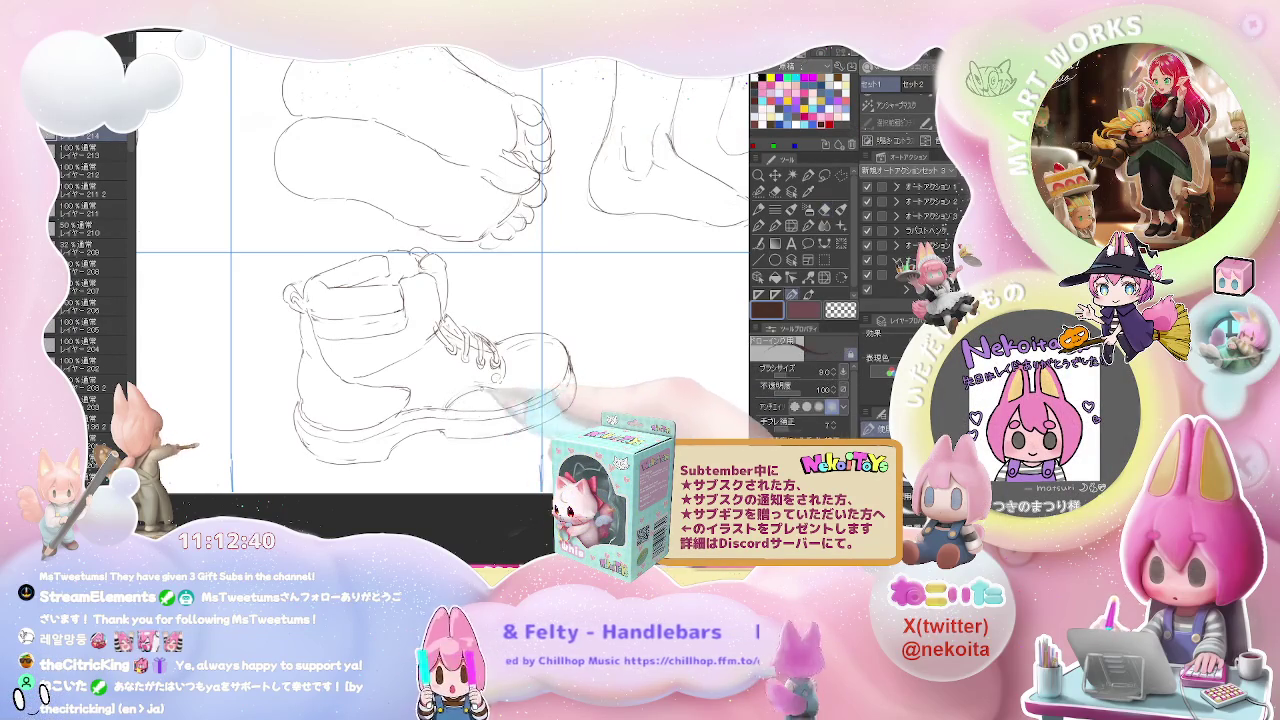
key(ctrl+minus)
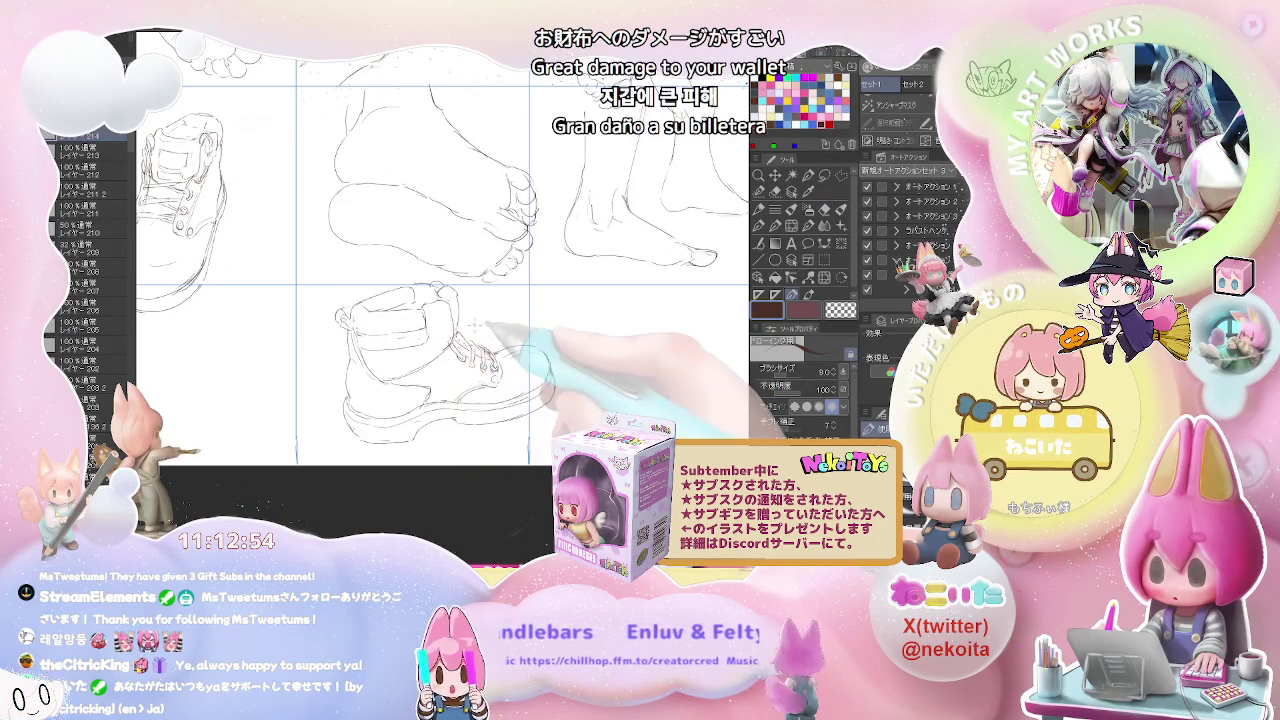
scroll(475, 326, down, 3)
Step: Fit all seven foot and boot sketch cells in view and choose the Rectangle Selection tool
drag(475, 326, 566, 407)
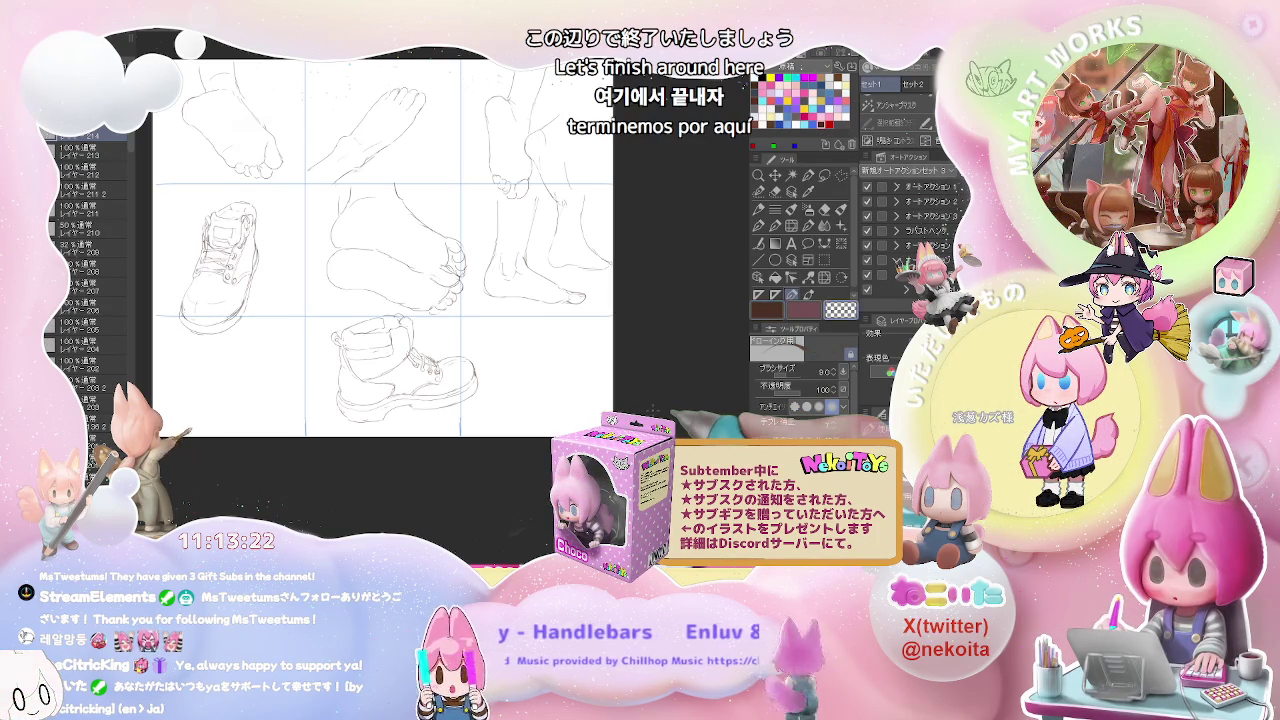
key(ctrl+minus)
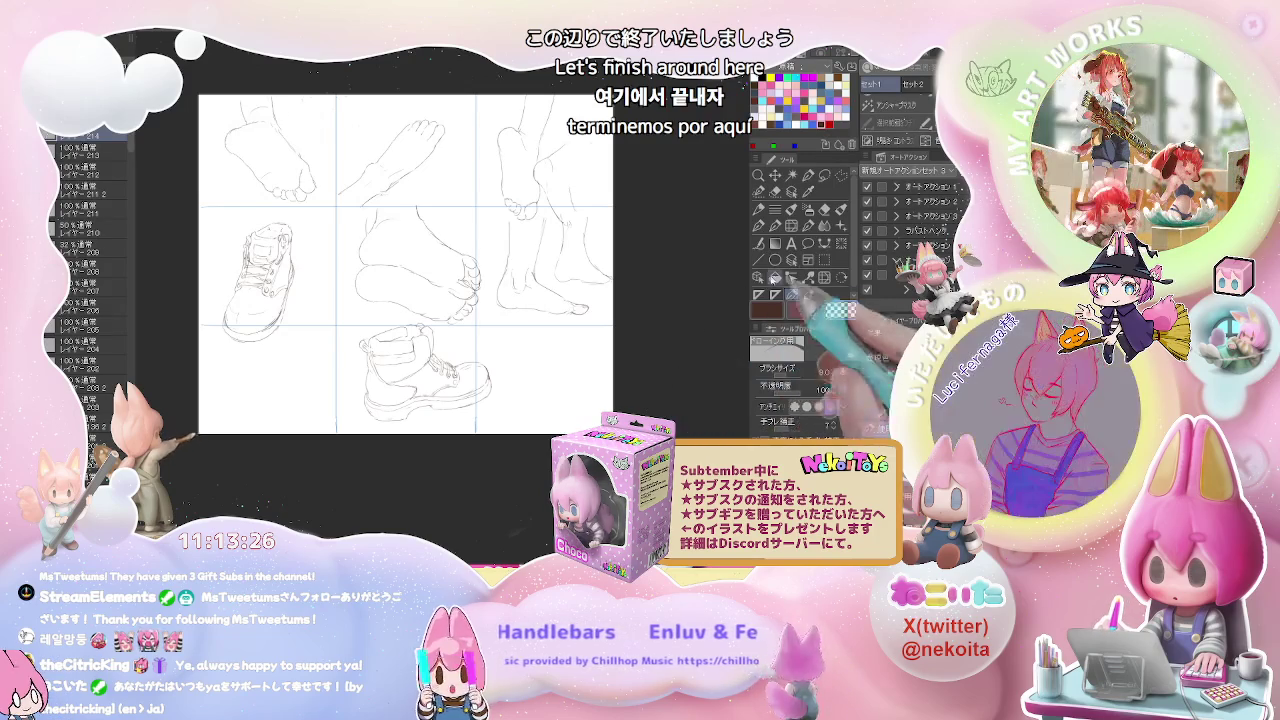
click(824, 261)
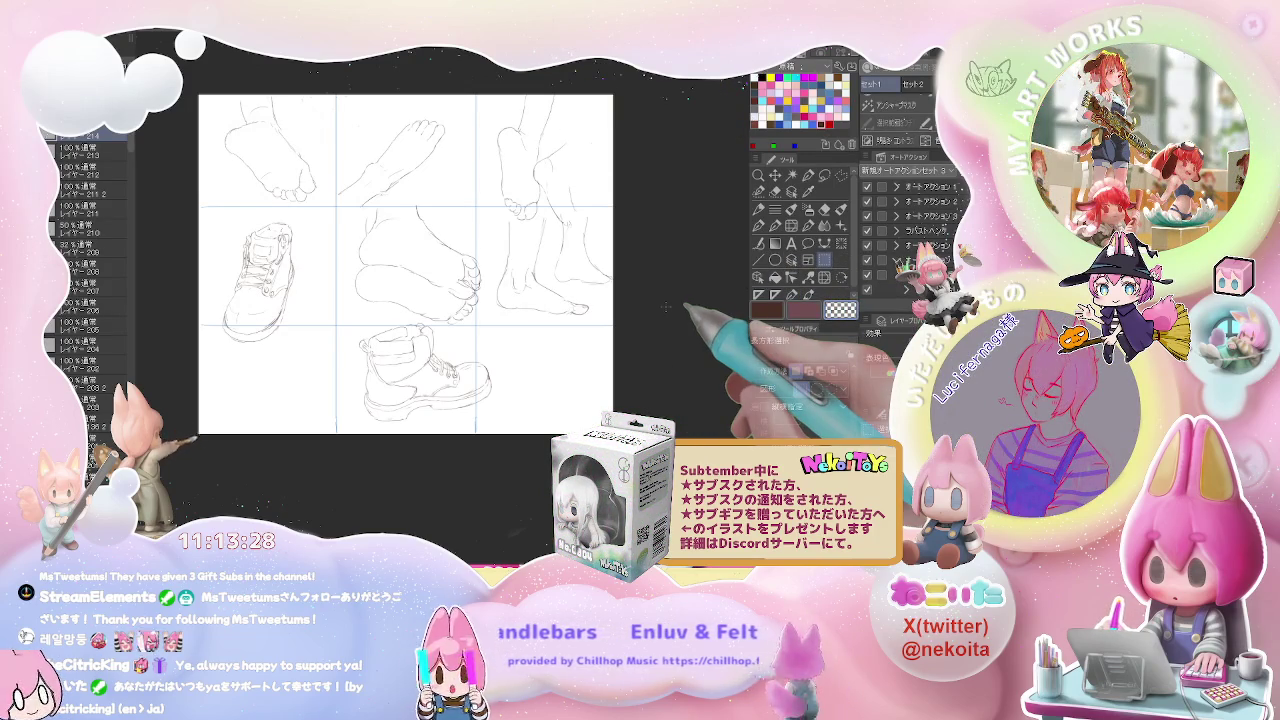
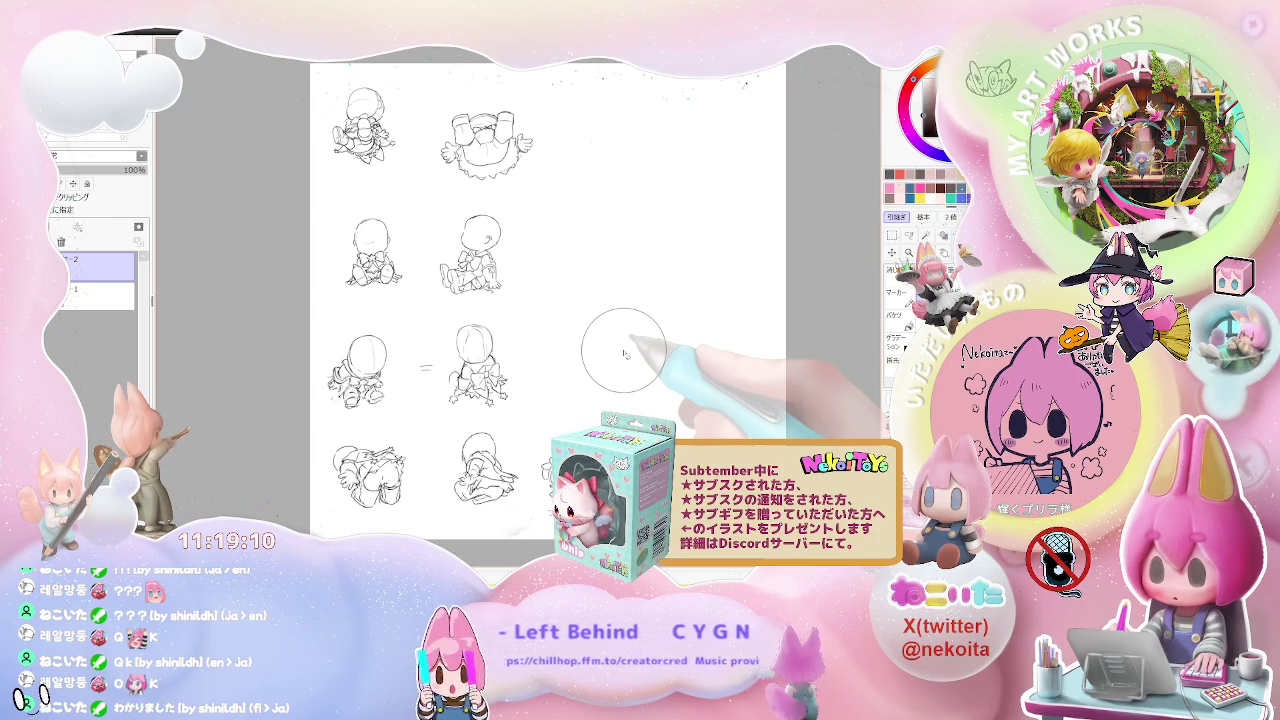
Step: Pan the sketch sheet and lasso the top-left chibi figure
drag(624, 353, 565, 330)
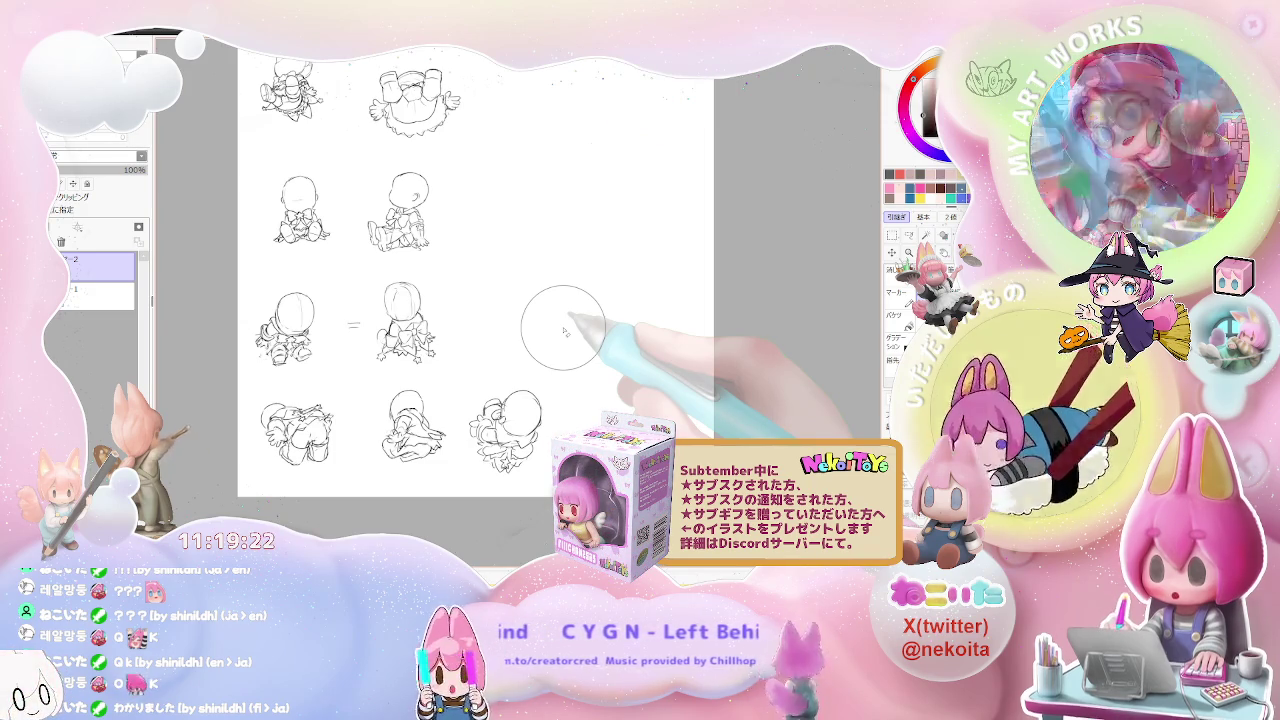
drag(540, 249, 514, 349)
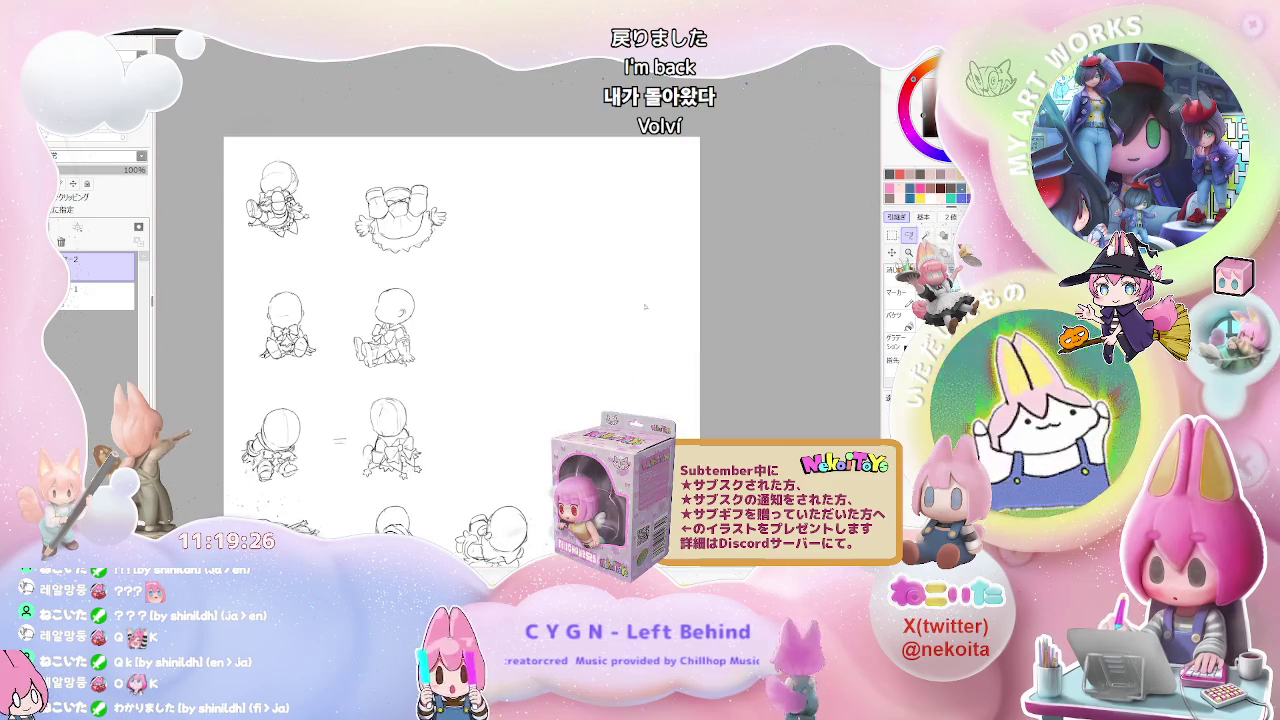
drag(300, 243, 279, 141)
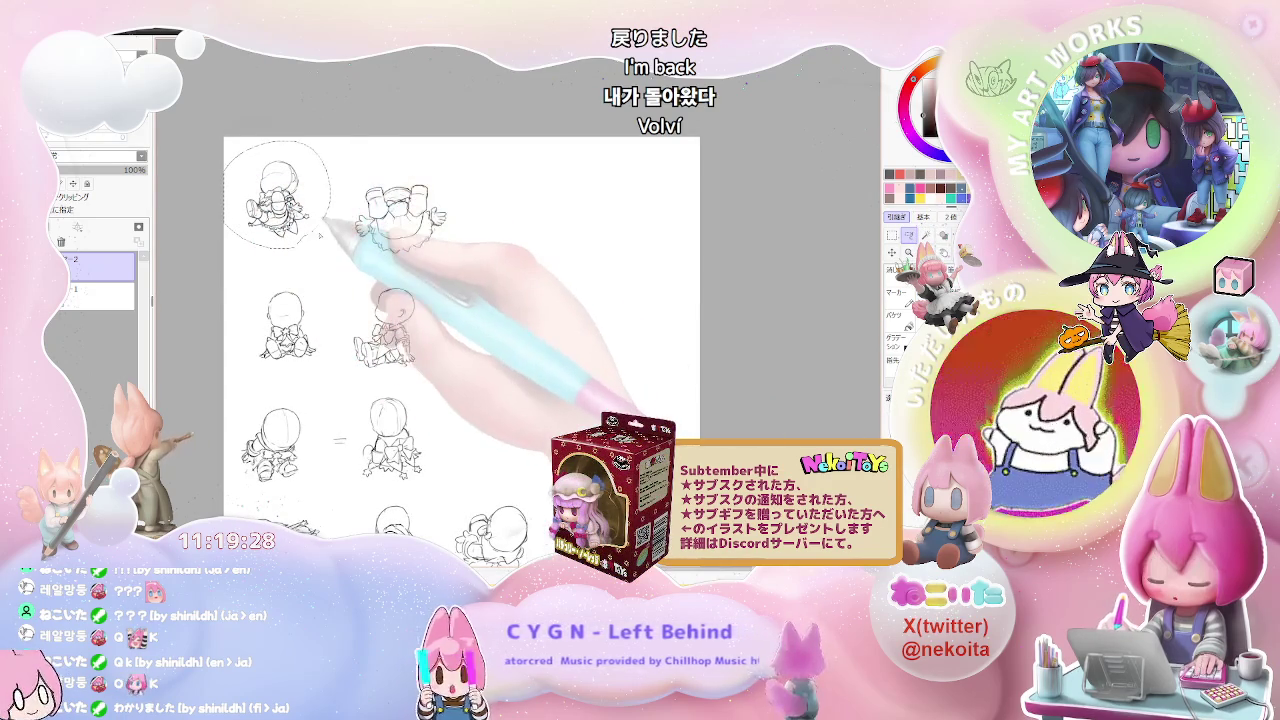
Step: Paste the top-left figure onto a new layer, then try and cancel a first enlargement
key(ctrl+x)
key(ctrl+v)
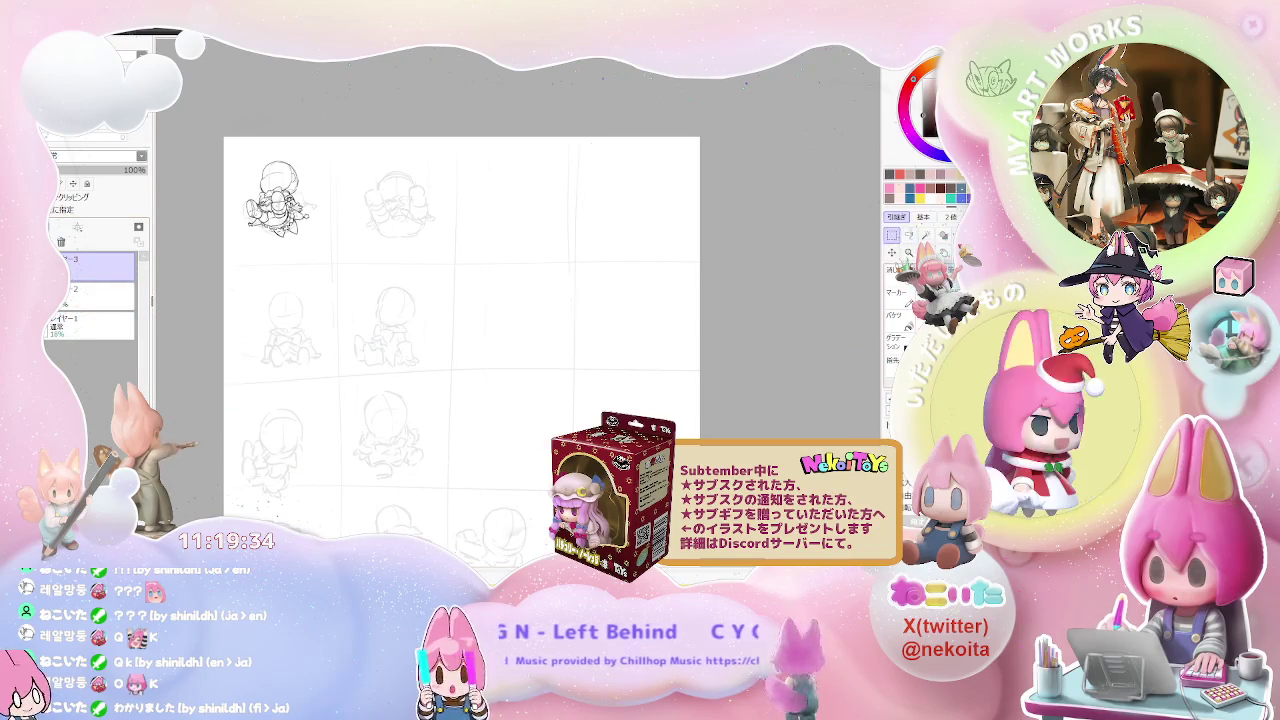
key(ctrl+t)
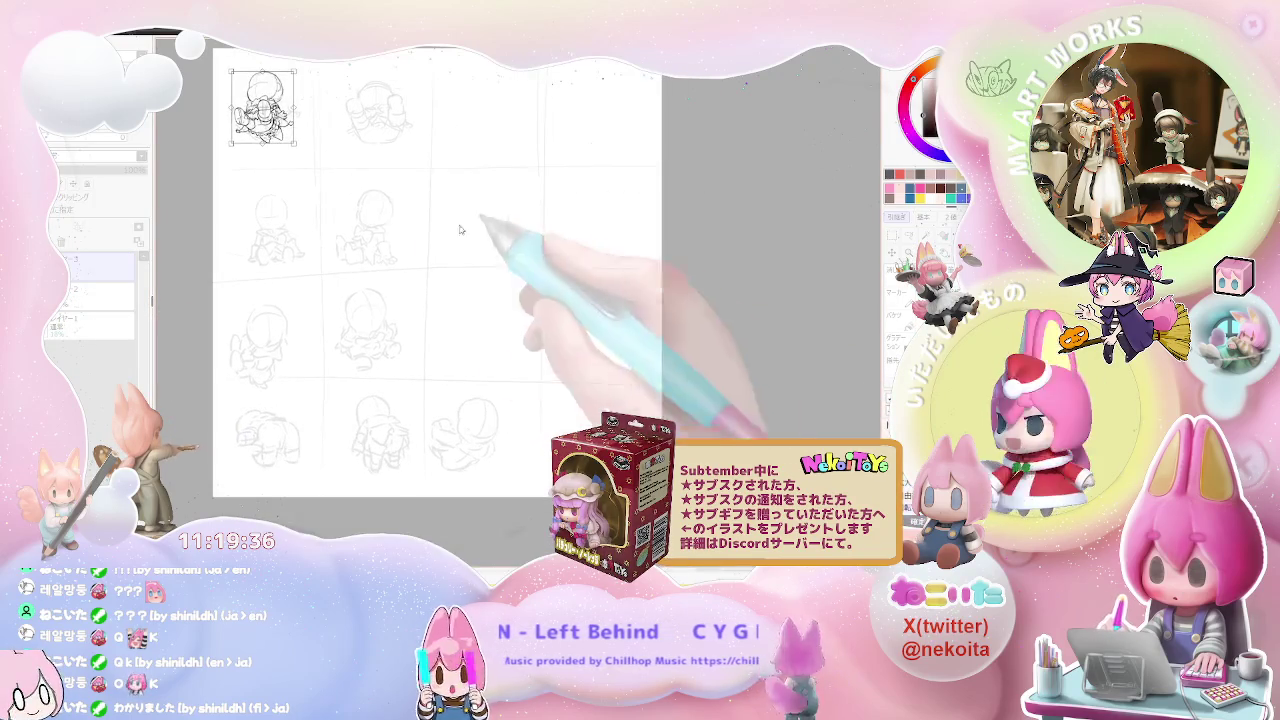
drag(295, 143, 461, 335)
drag(413, 265, 491, 322)
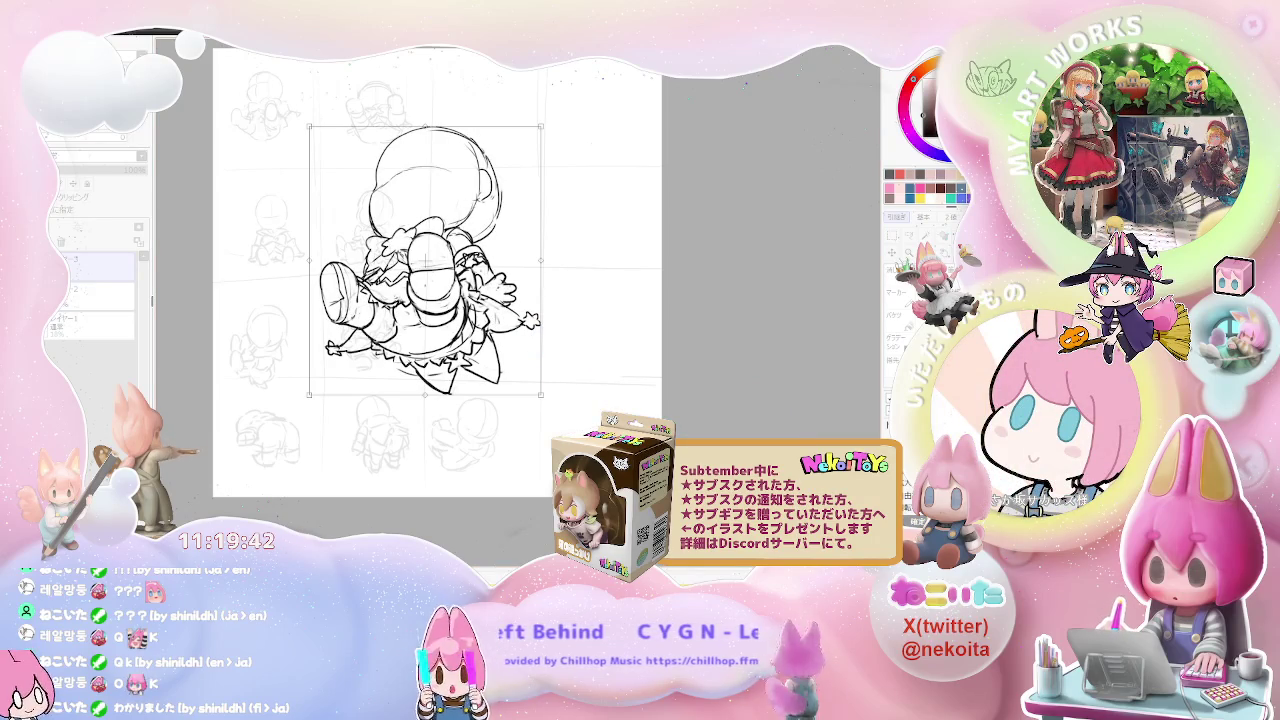
key(Escape)
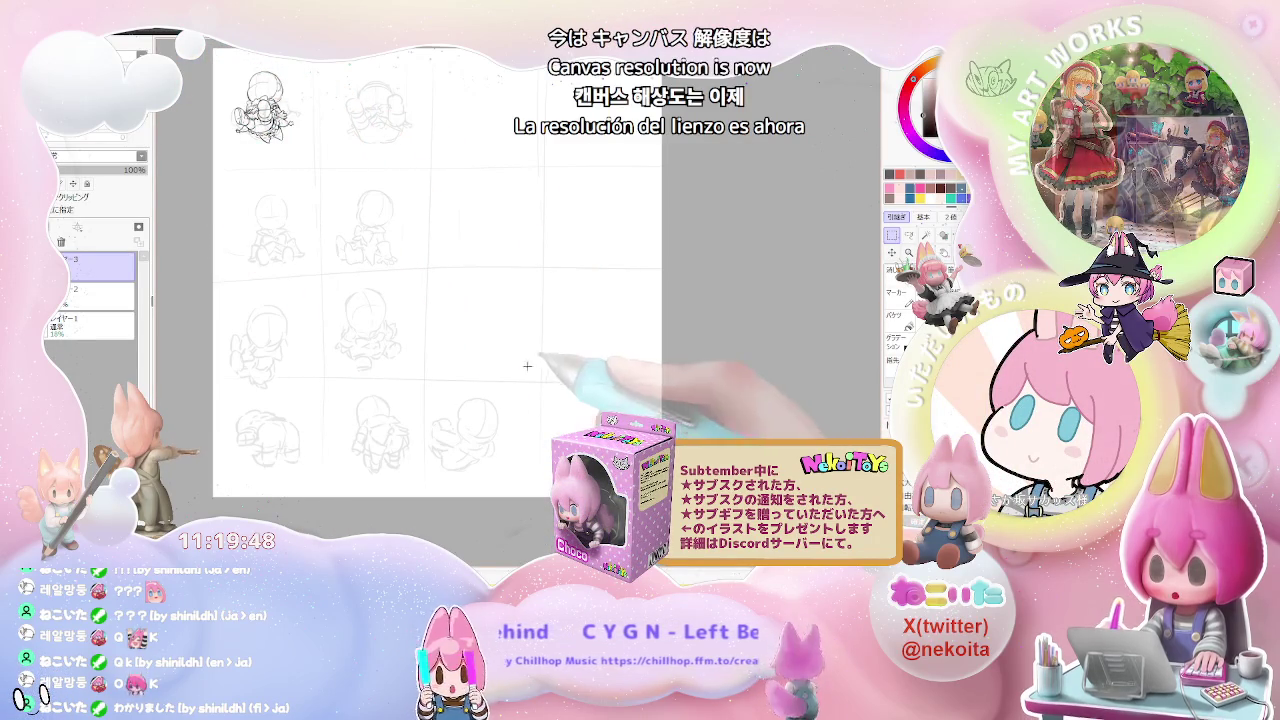
Step: Bring the top-left figure back into view and box-select the sketch
drag(425, 324, 507, 421)
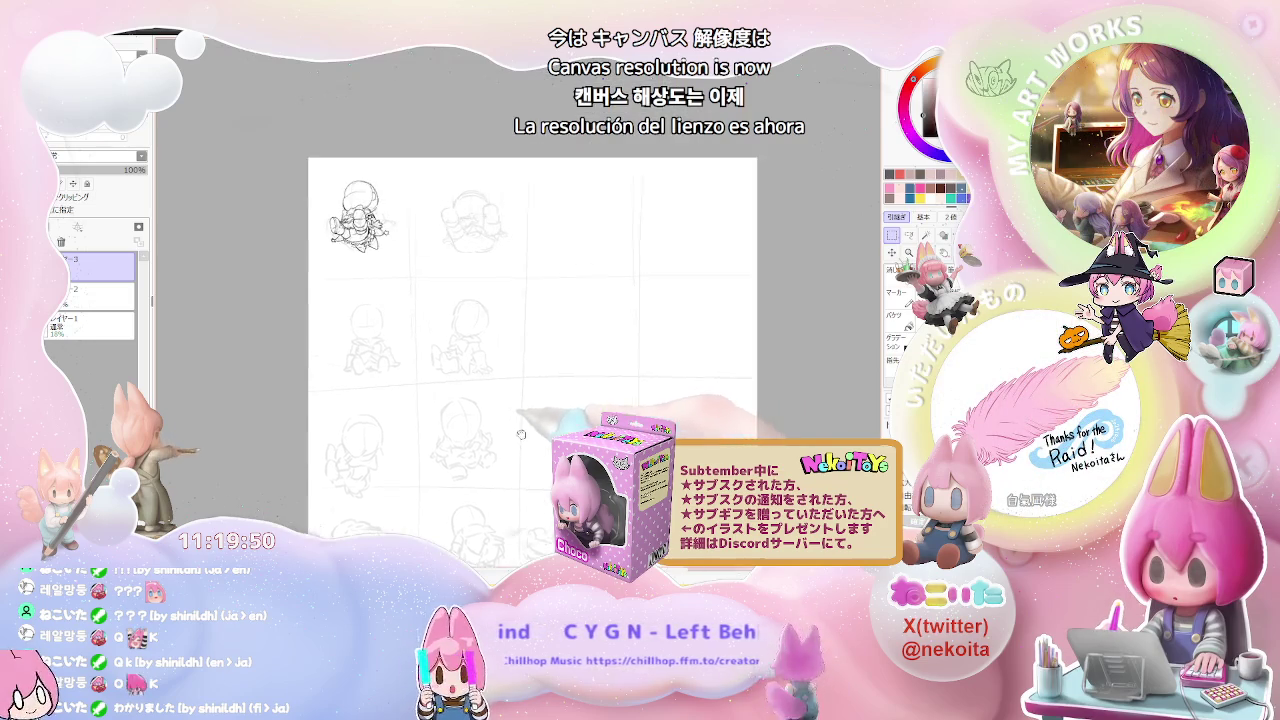
scroll(357, 207, up, 3)
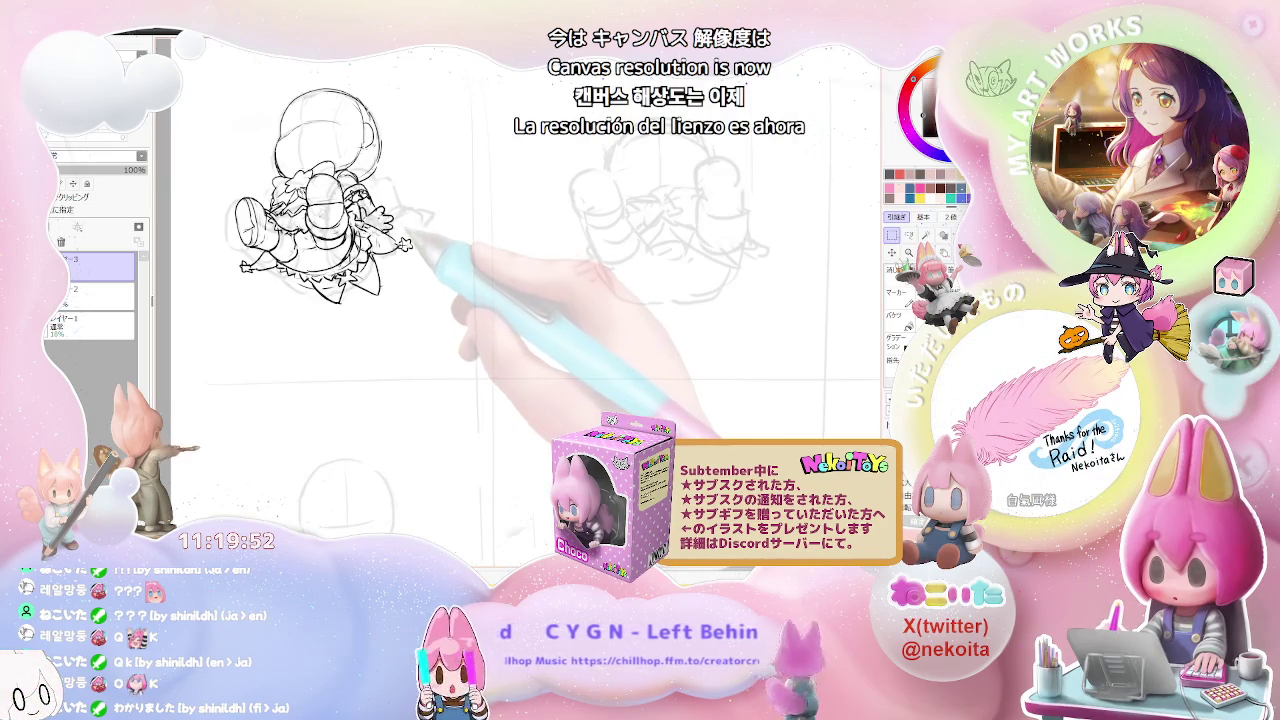
scroll(400, 240, down, 2)
scroll(400, 240, down, 1)
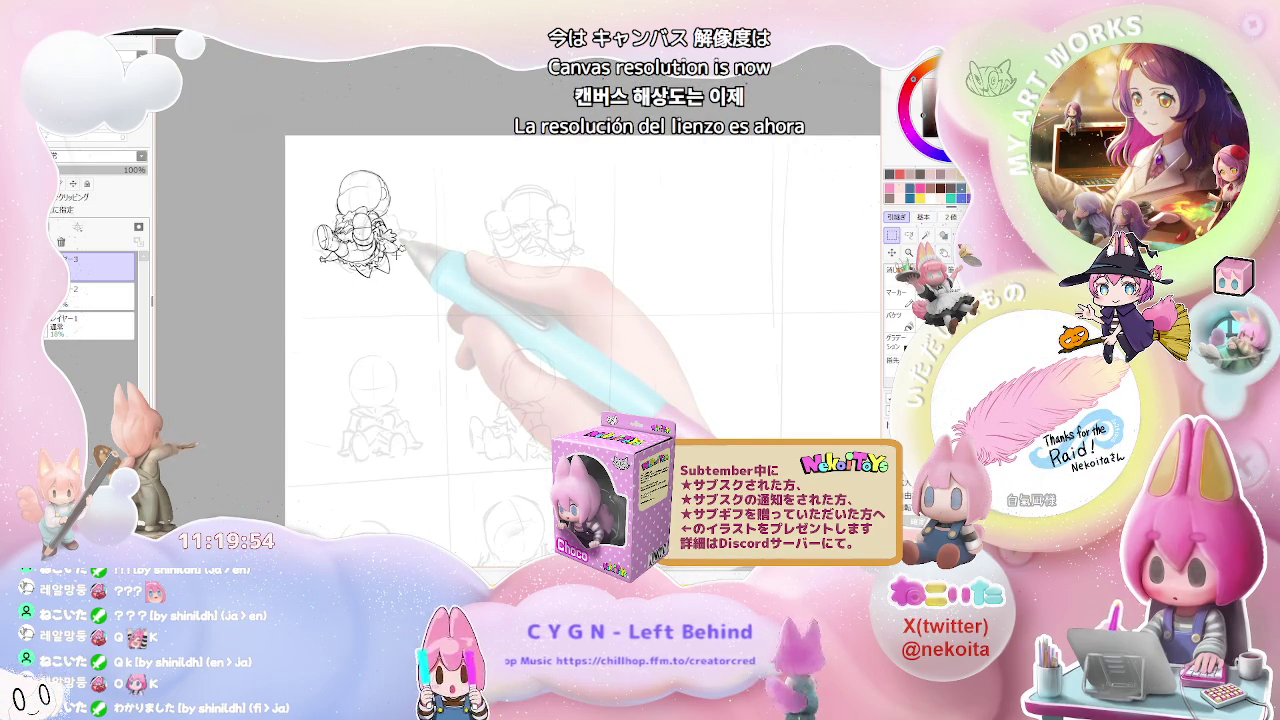
scroll(400, 255, down, 1)
scroll(400, 255, down, 1)
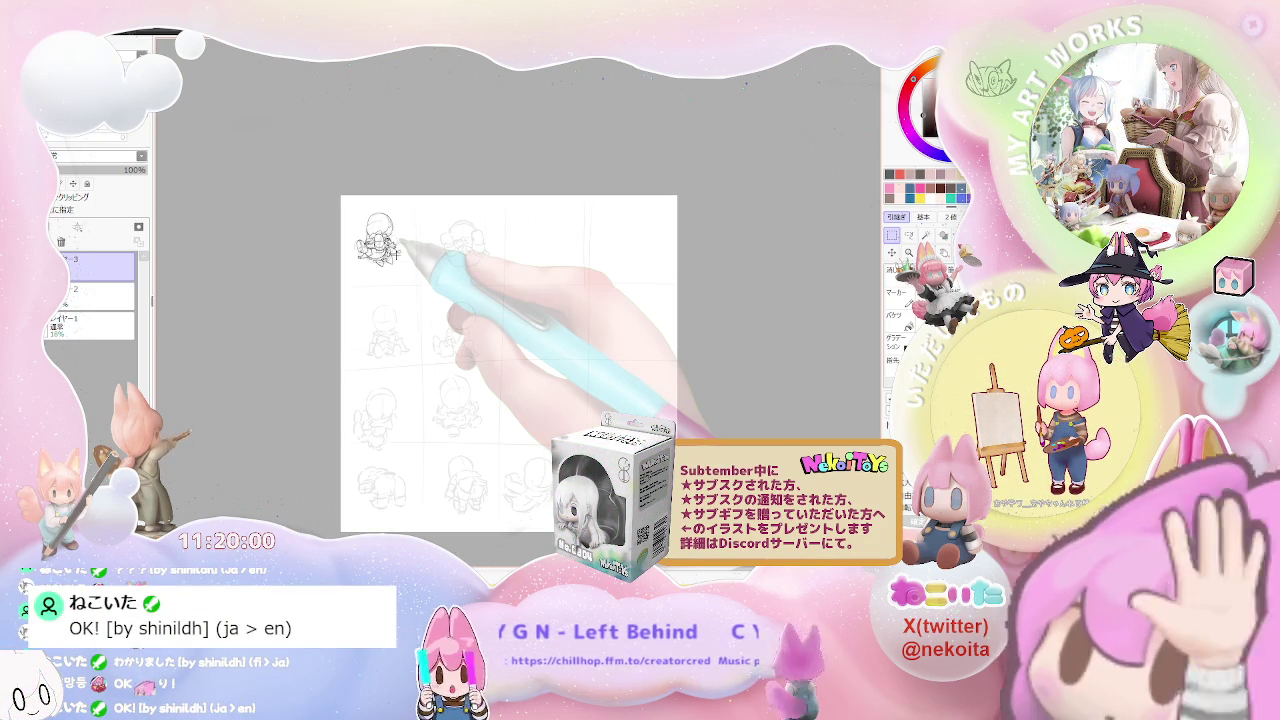
scroll(371, 222, up, 2)
mouse_move(346, 208)
mouse_down()
mouse_move(460, 325)
mouse_move(433, 313)
mouse_up()
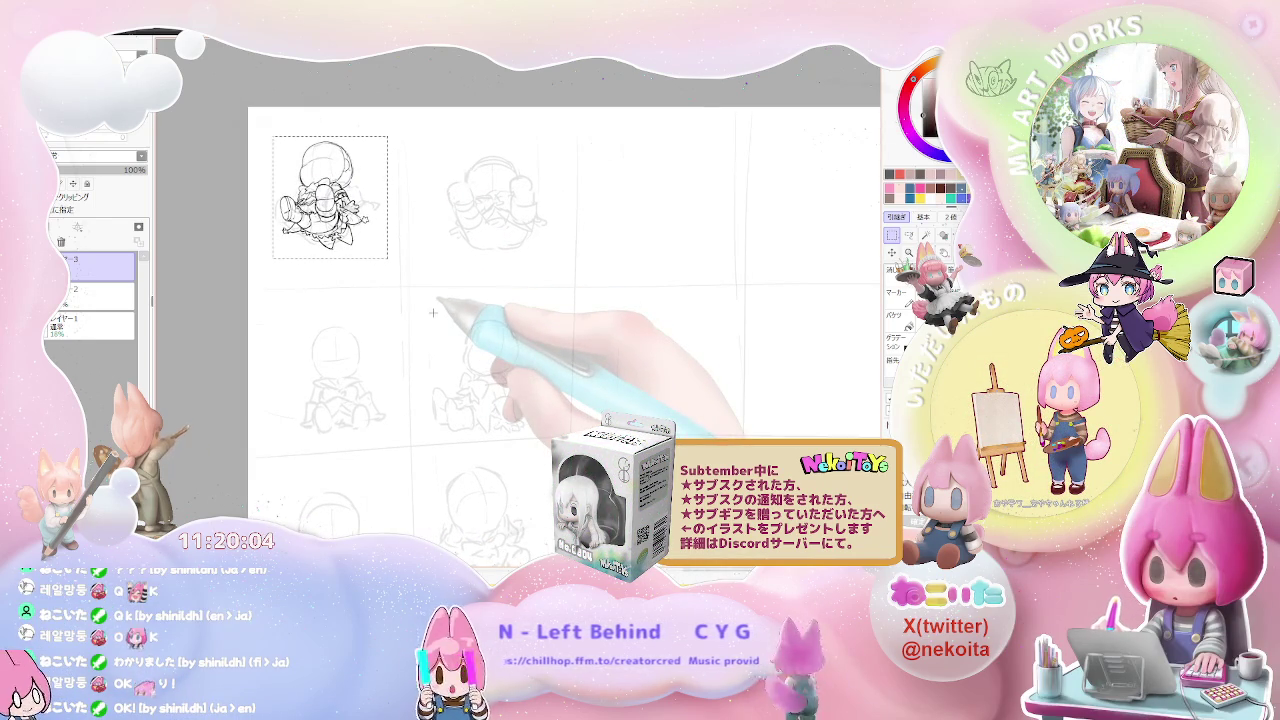
Step: Scale the selected sketch to roughly double size, move it down-right, and apply
key(ctrl+t)
drag(387, 258, 478, 369)
key(ctrl+minus)
mouse_move(577, 377)
mouse_down()
mouse_move(526, 289)
mouse_move(506, 328)
mouse_up()
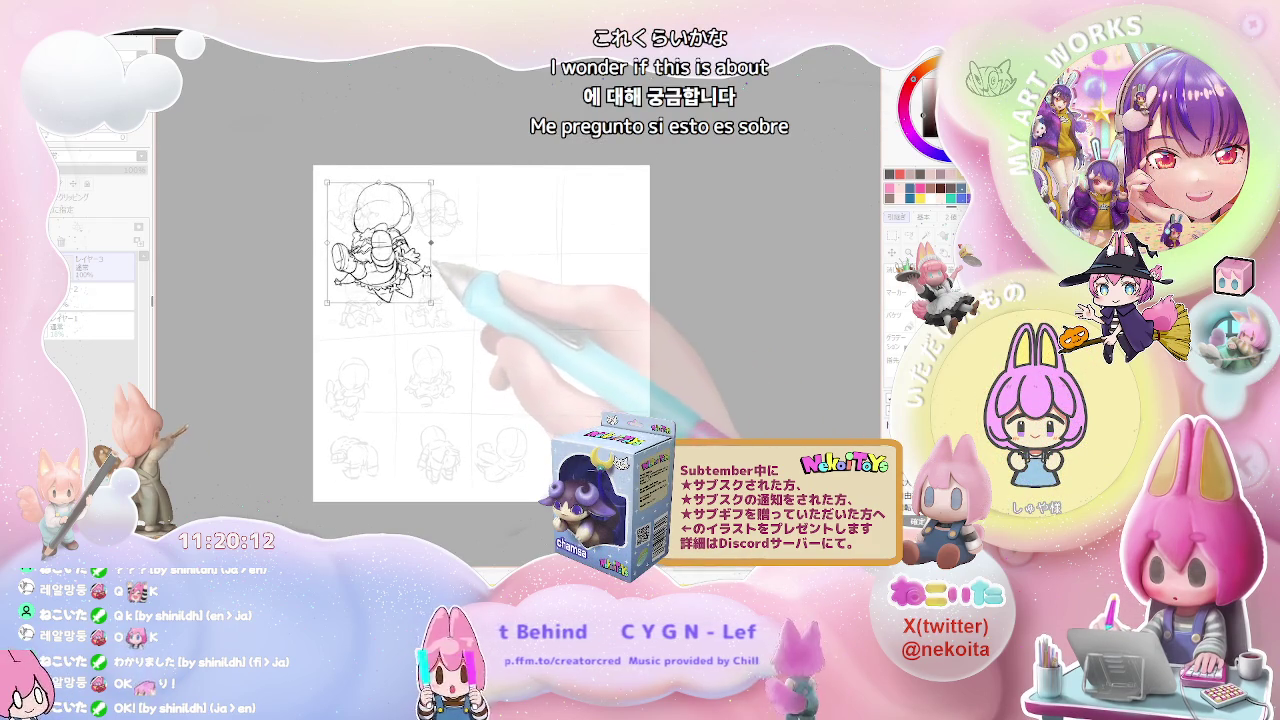
key(ctrl+plus)
drag(440, 268, 458, 284)
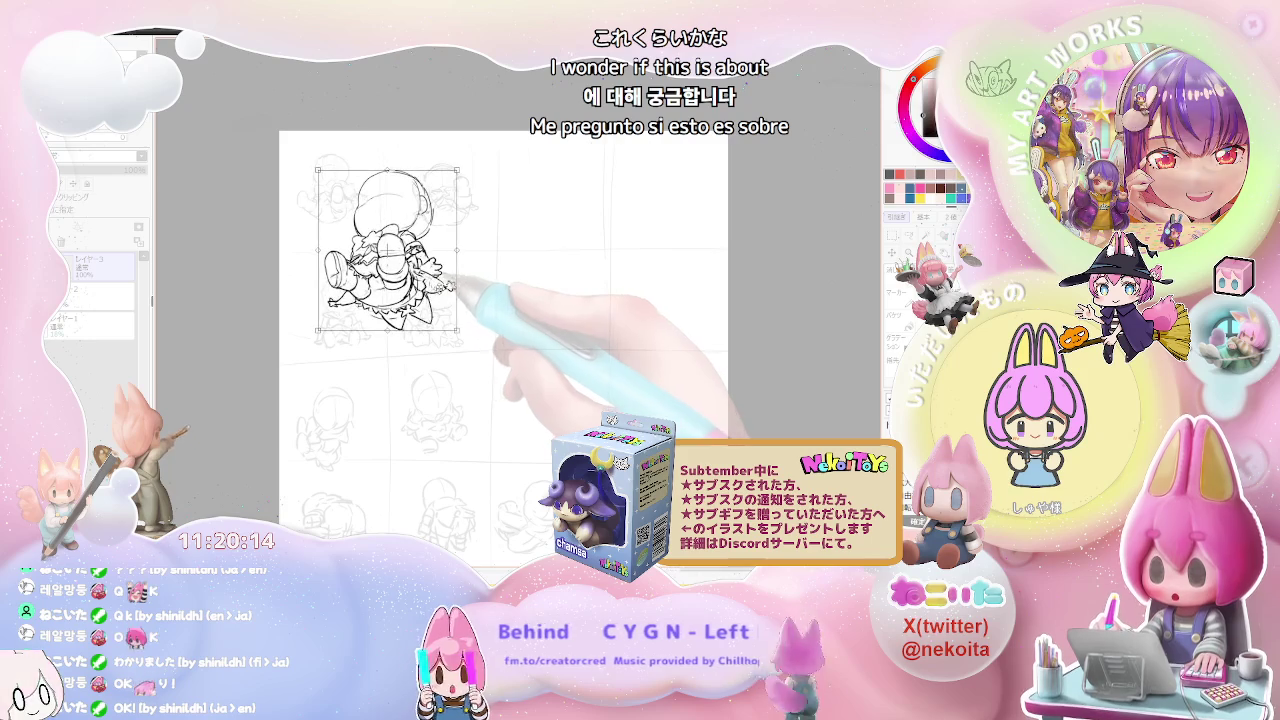
key(Return)
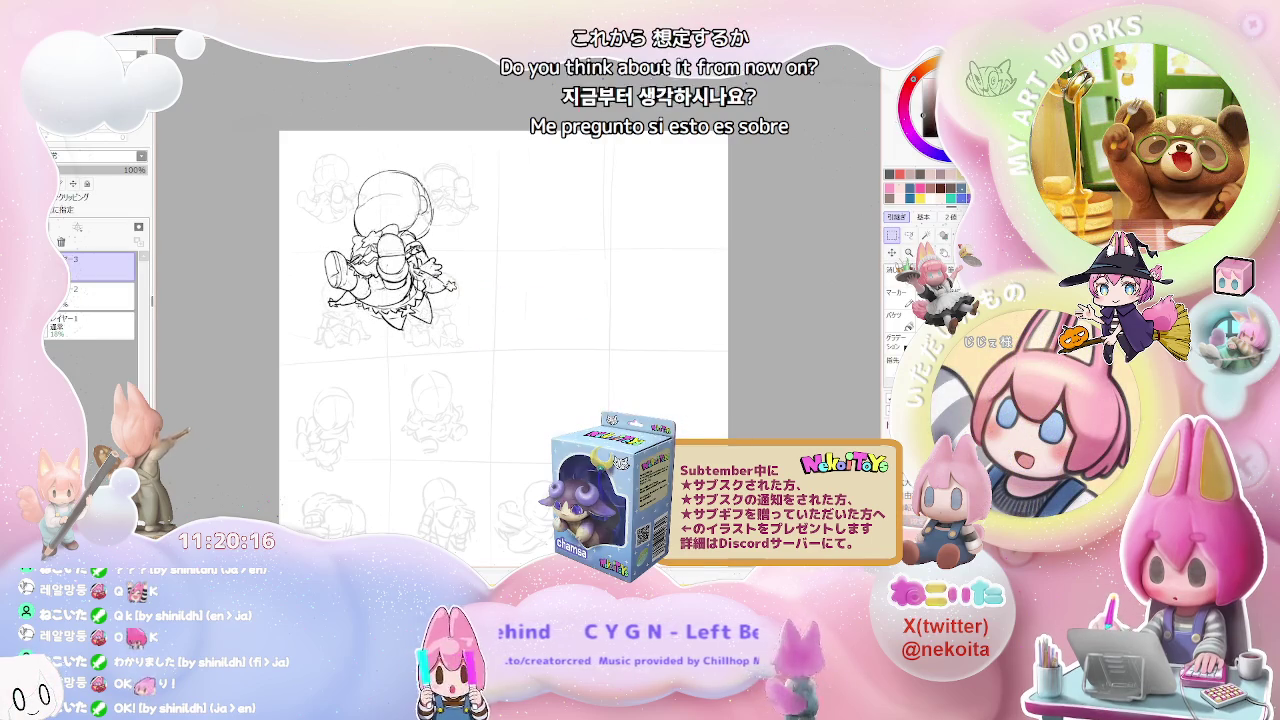
click(95, 292)
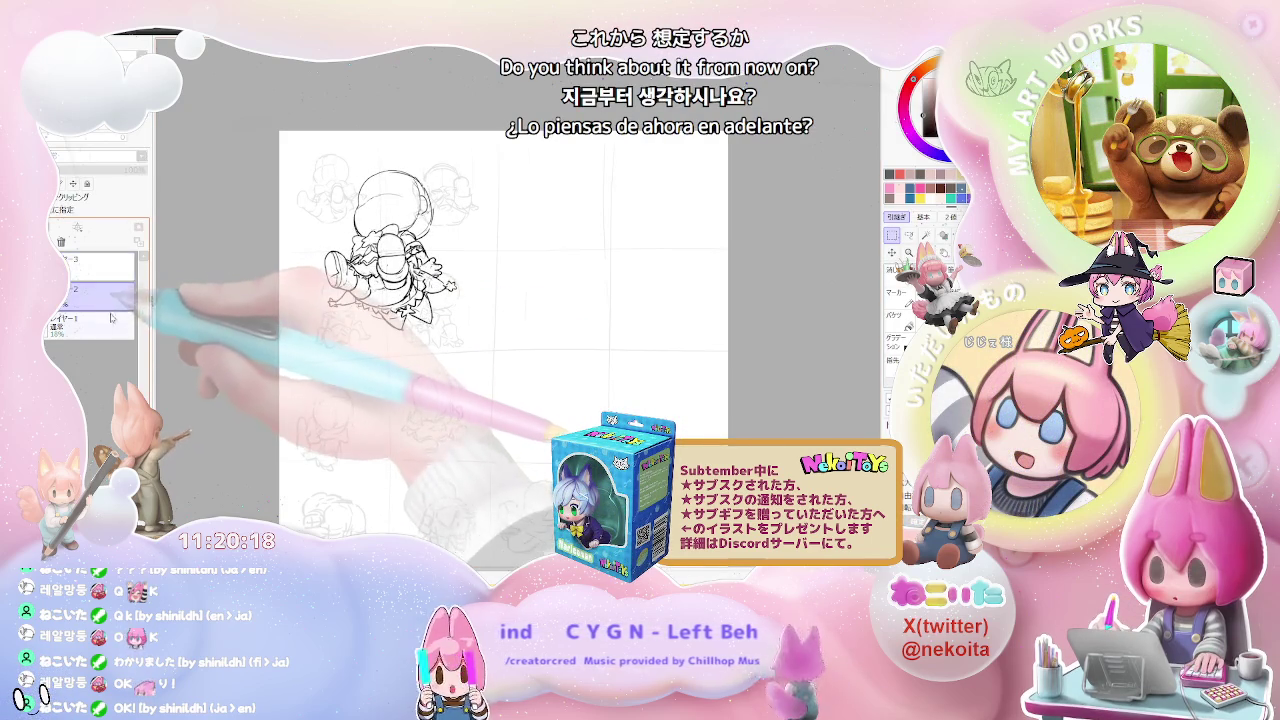
Step: Return to the enlarged figure's layer and box-select its middle section
click(56, 264)
key(ctrl+z)
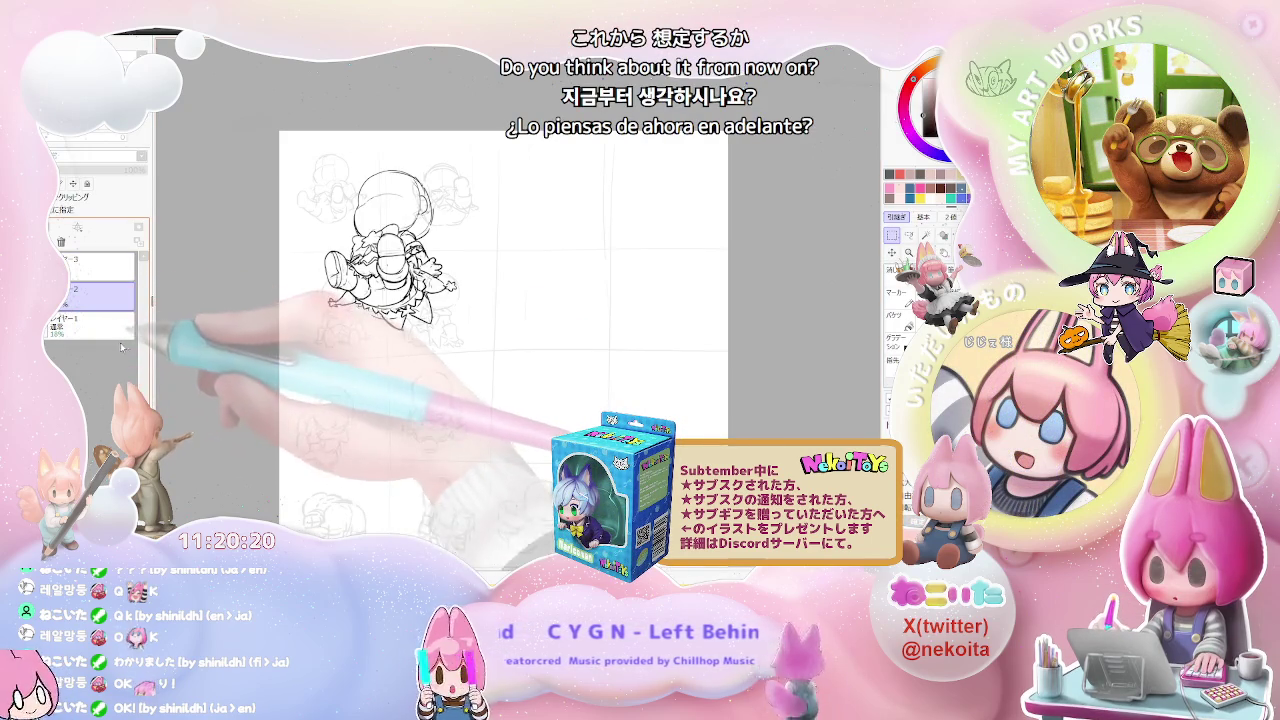
click(95, 292)
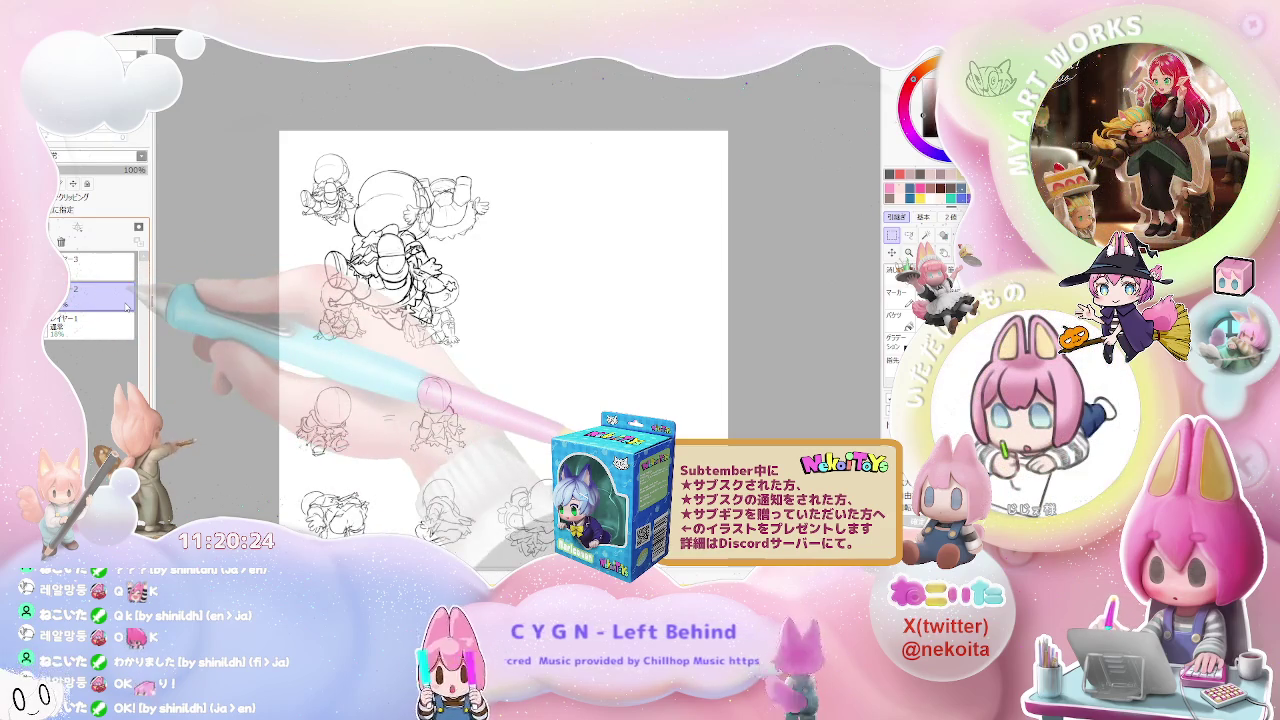
key(ctrl+plus)
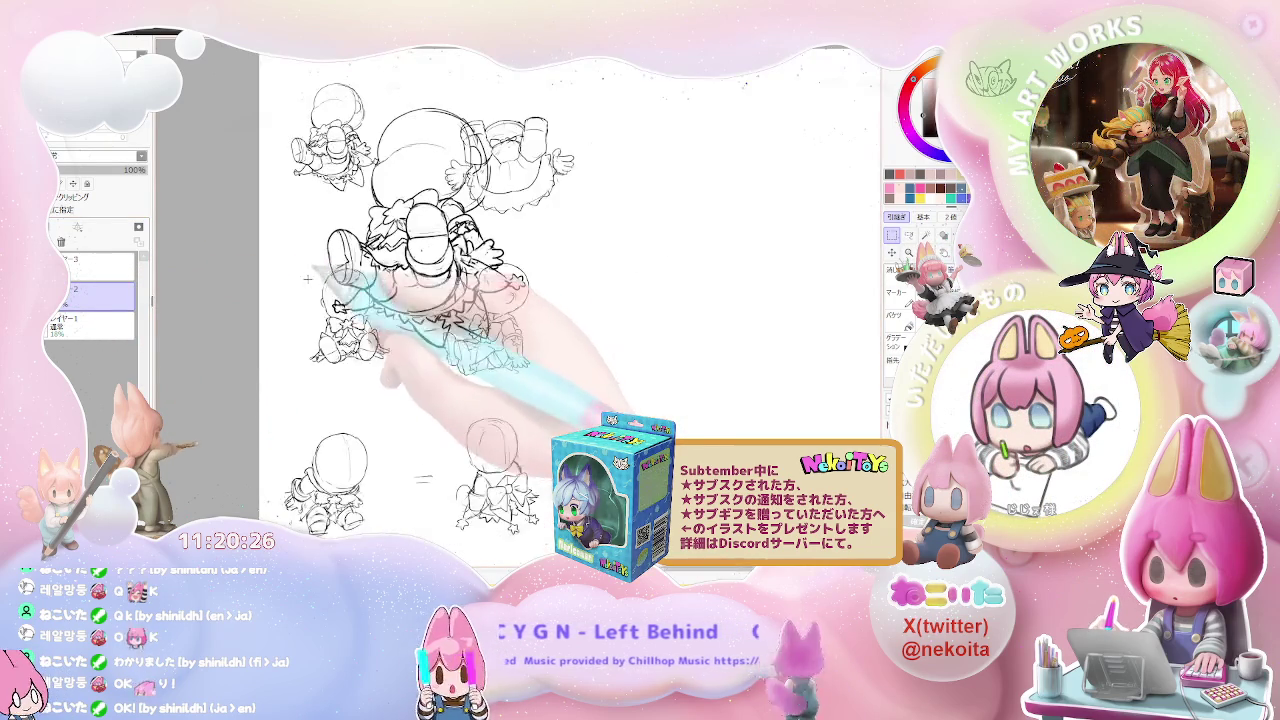
drag(291, 259, 401, 380)
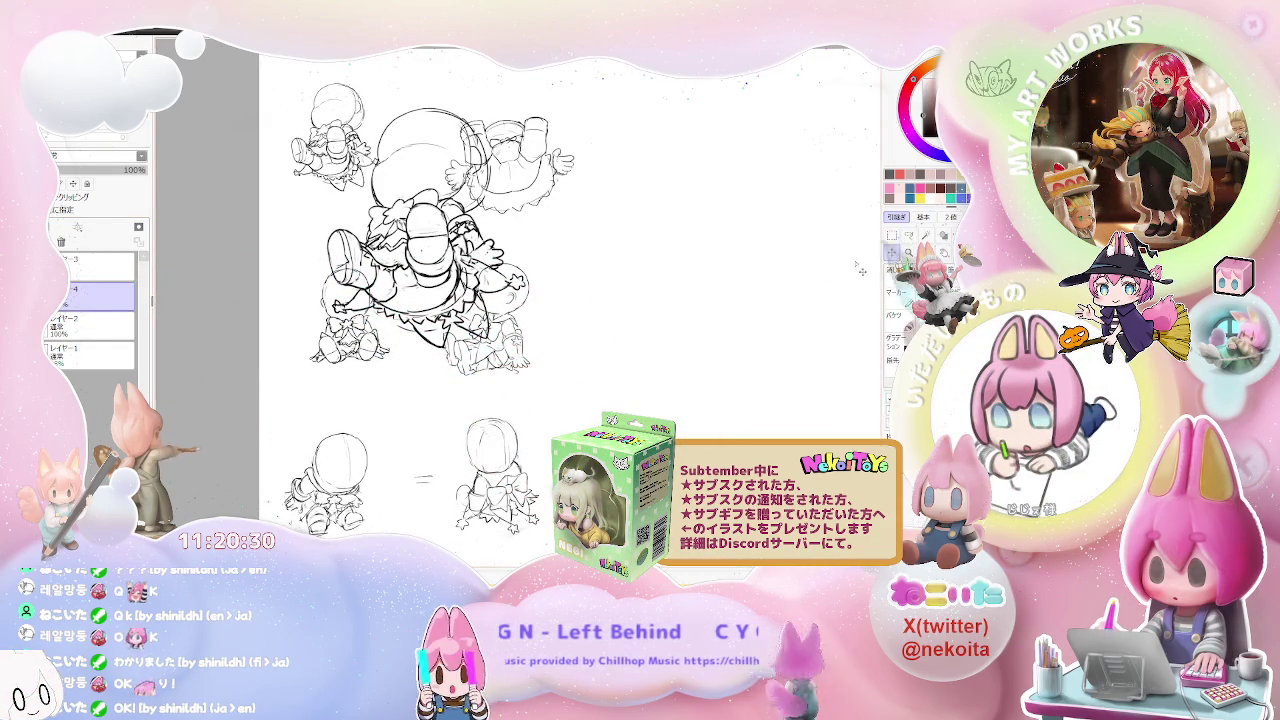
Step: Shift the selected body section upward and resize it to rework the proportions
drag(460, 330, 541, 284)
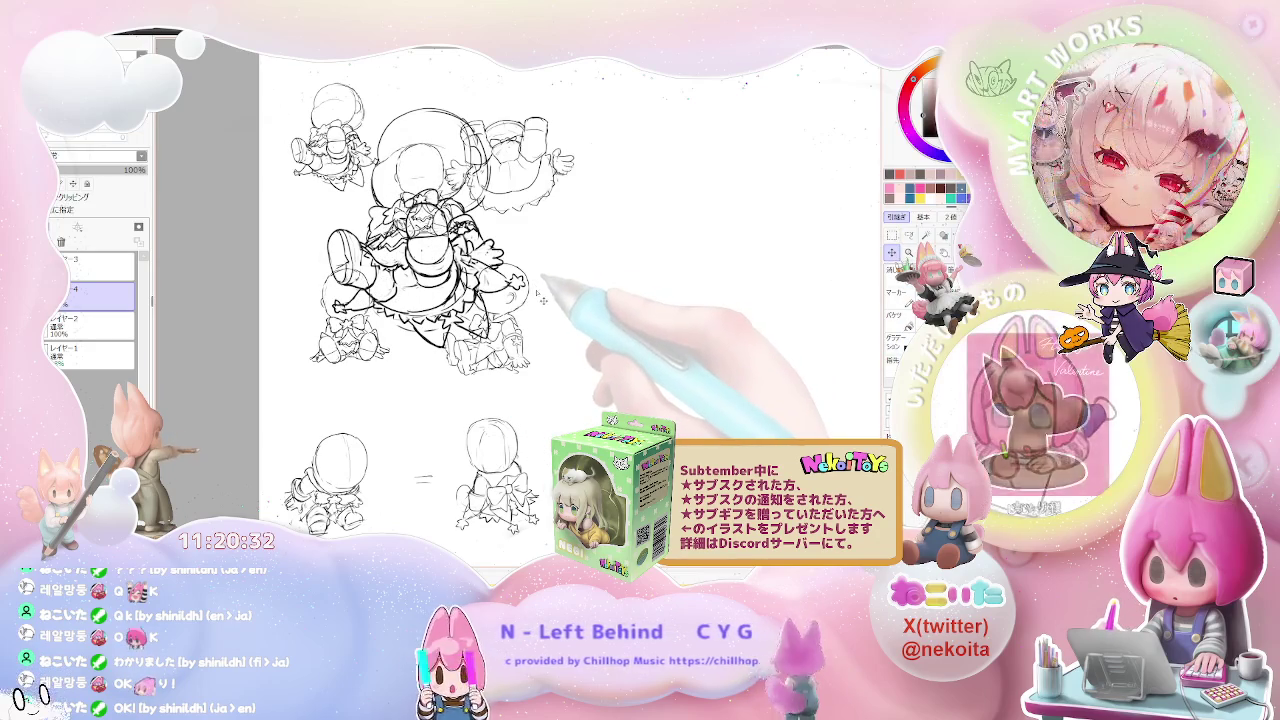
mouse_move(481, 240)
mouse_down()
mouse_move(506, 260)
mouse_move(474, 232)
mouse_move(480, 242)
mouse_up()
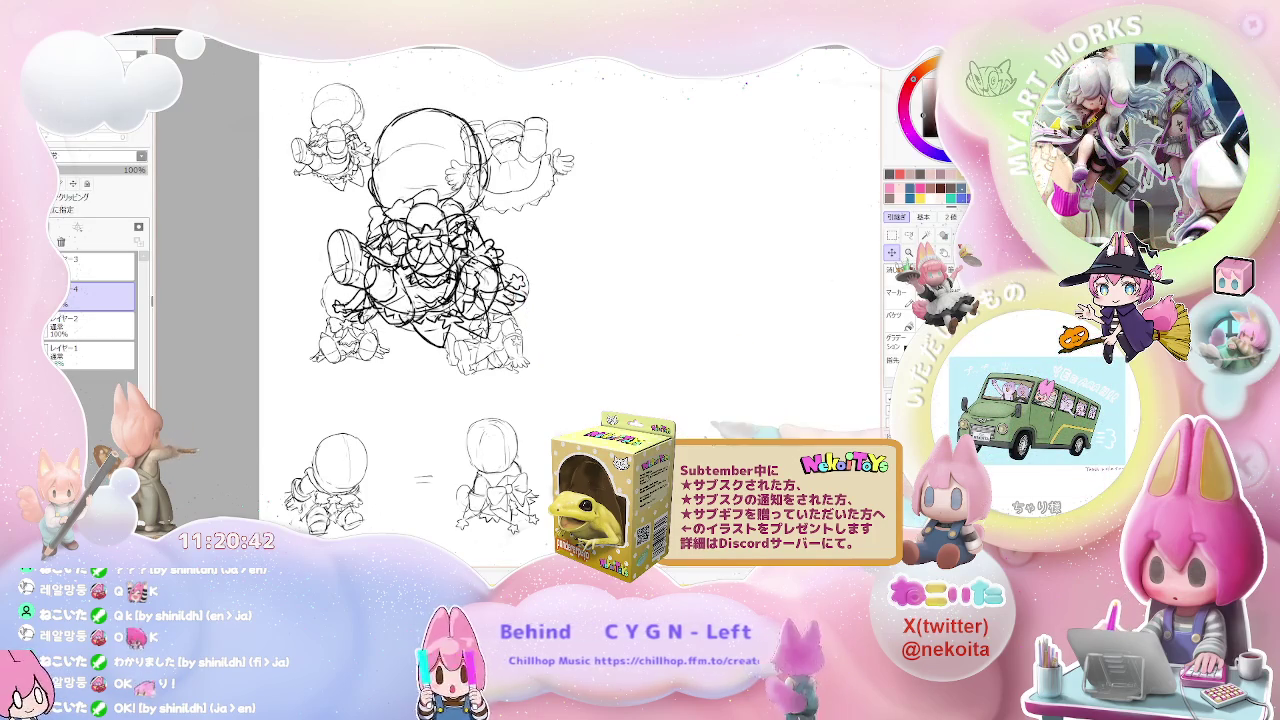
click(90, 325)
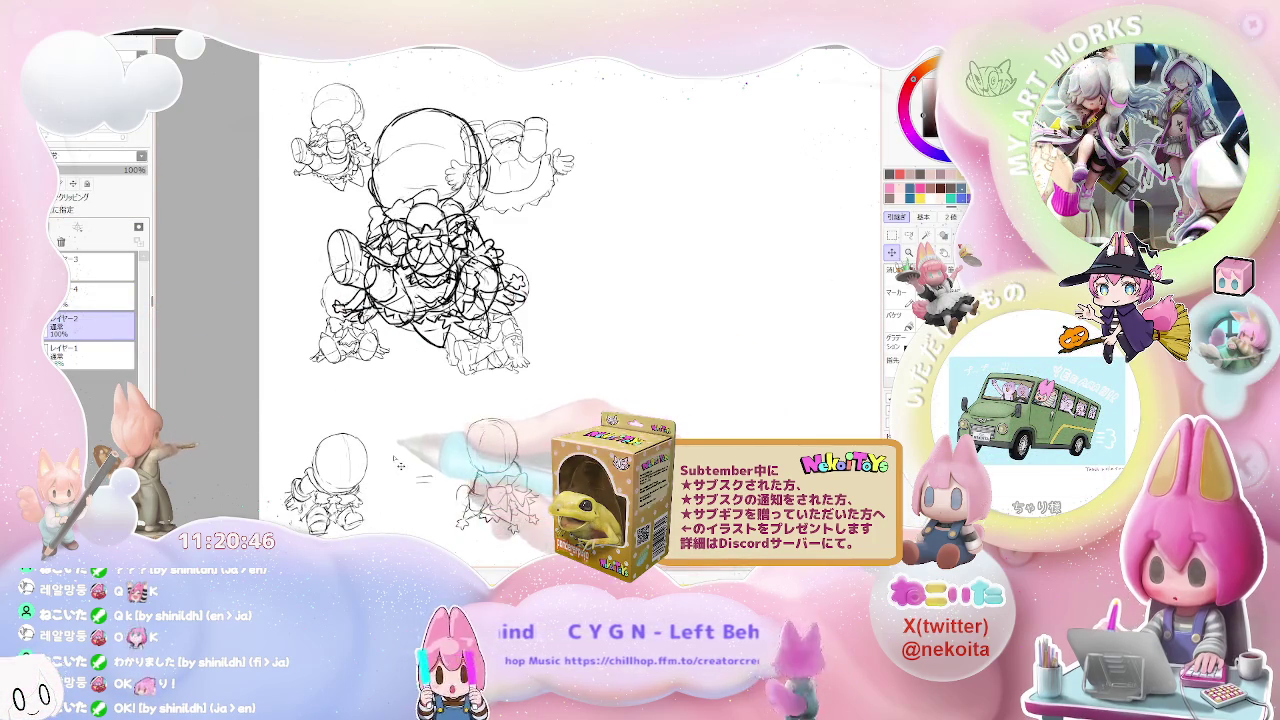
drag(398, 463, 593, 387)
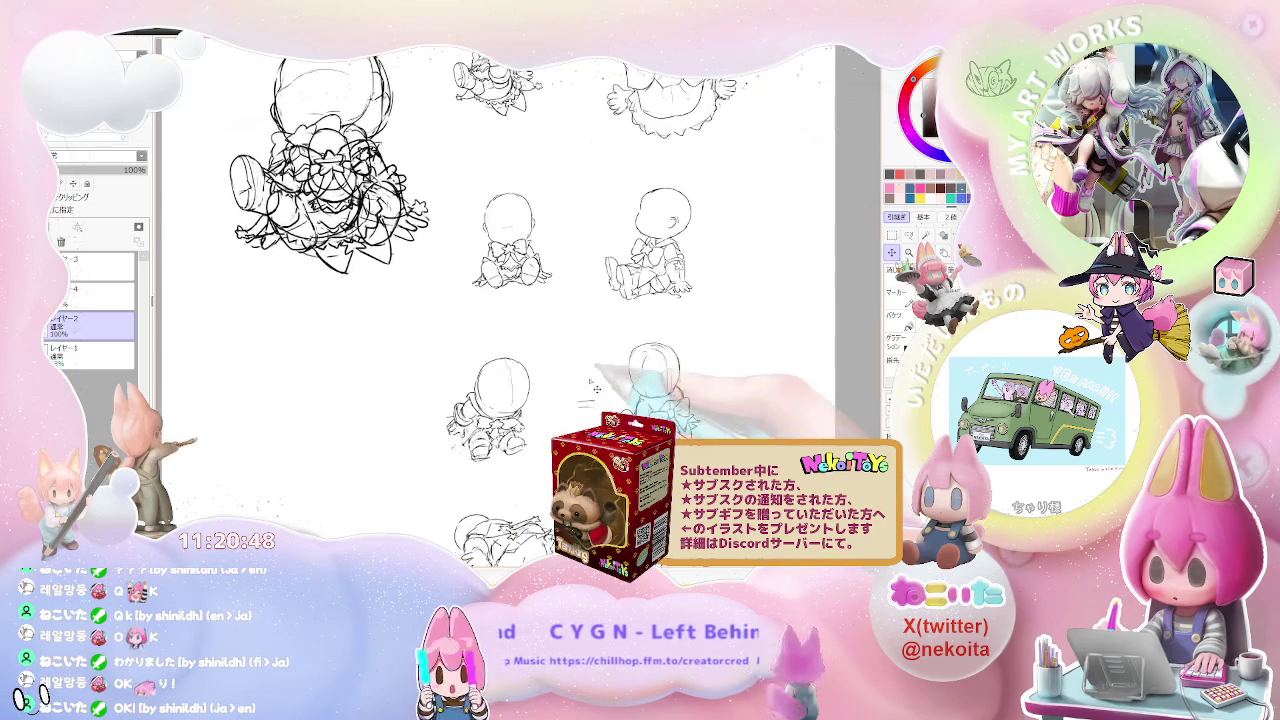
Step: Transform the left figure to shift and enlarge it slightly
scroll(594, 386, down, 2)
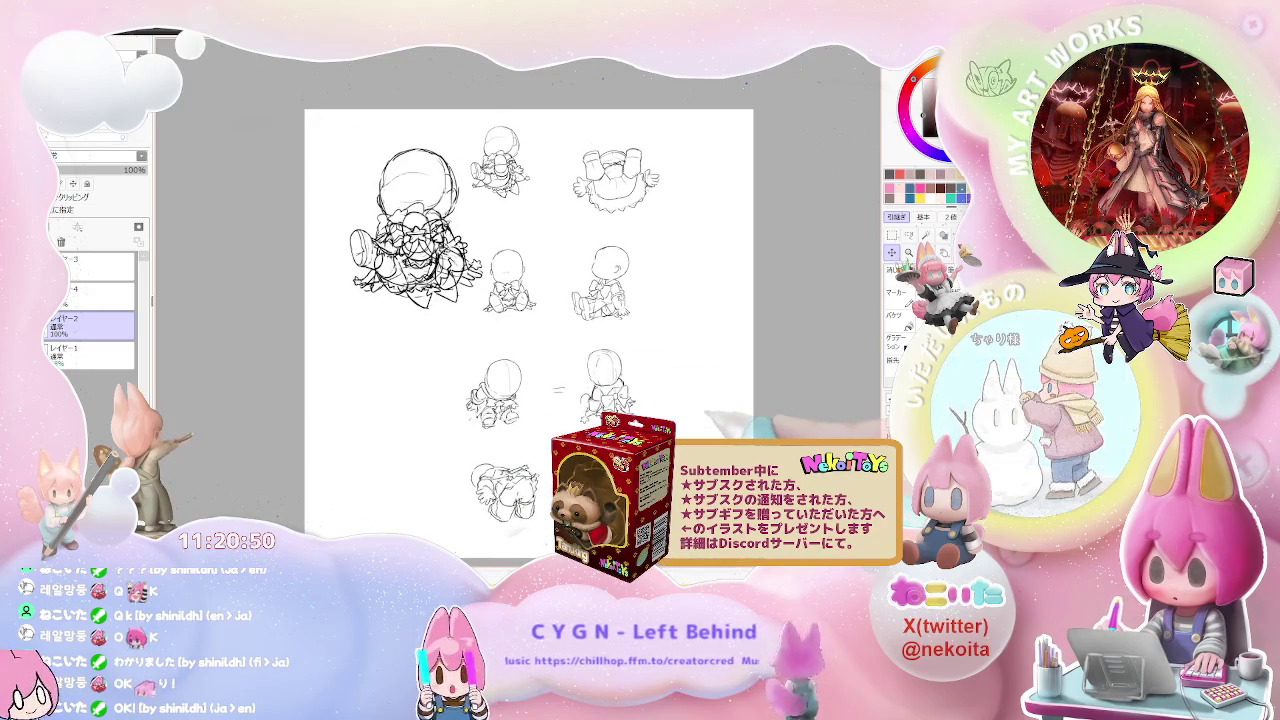
drag(703, 432, 729, 434)
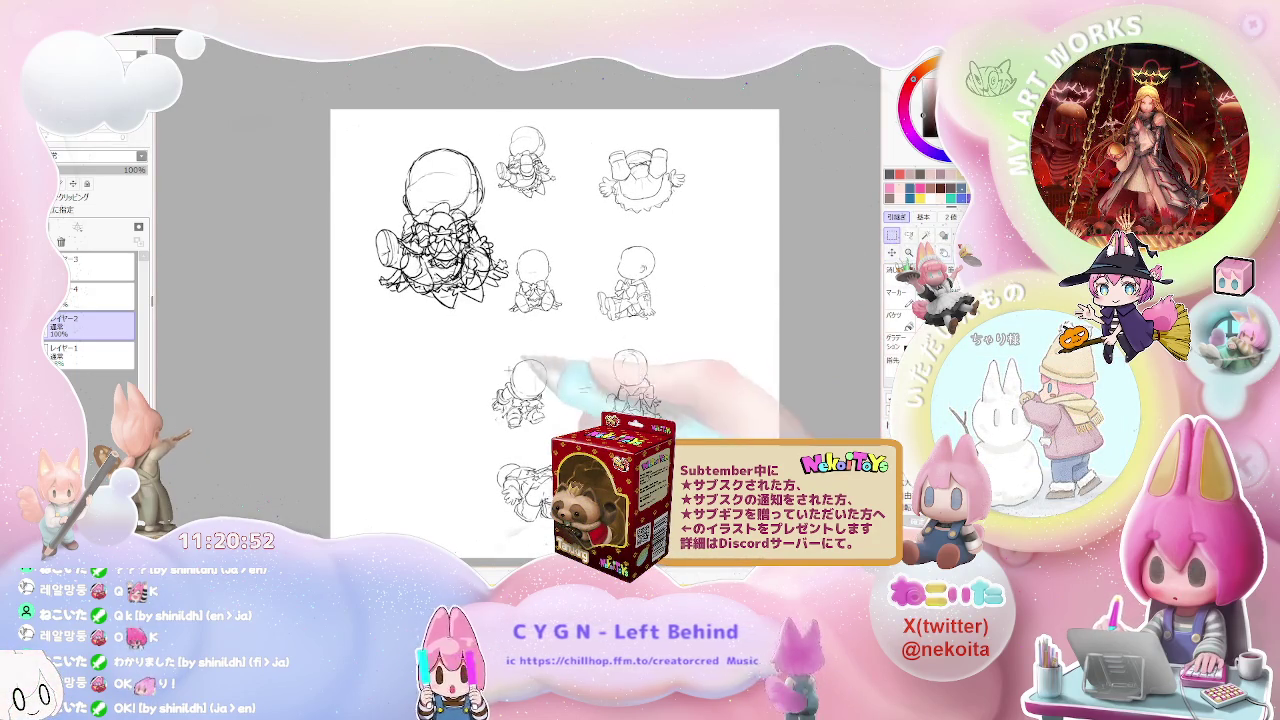
scroll(482, 334, up, 2)
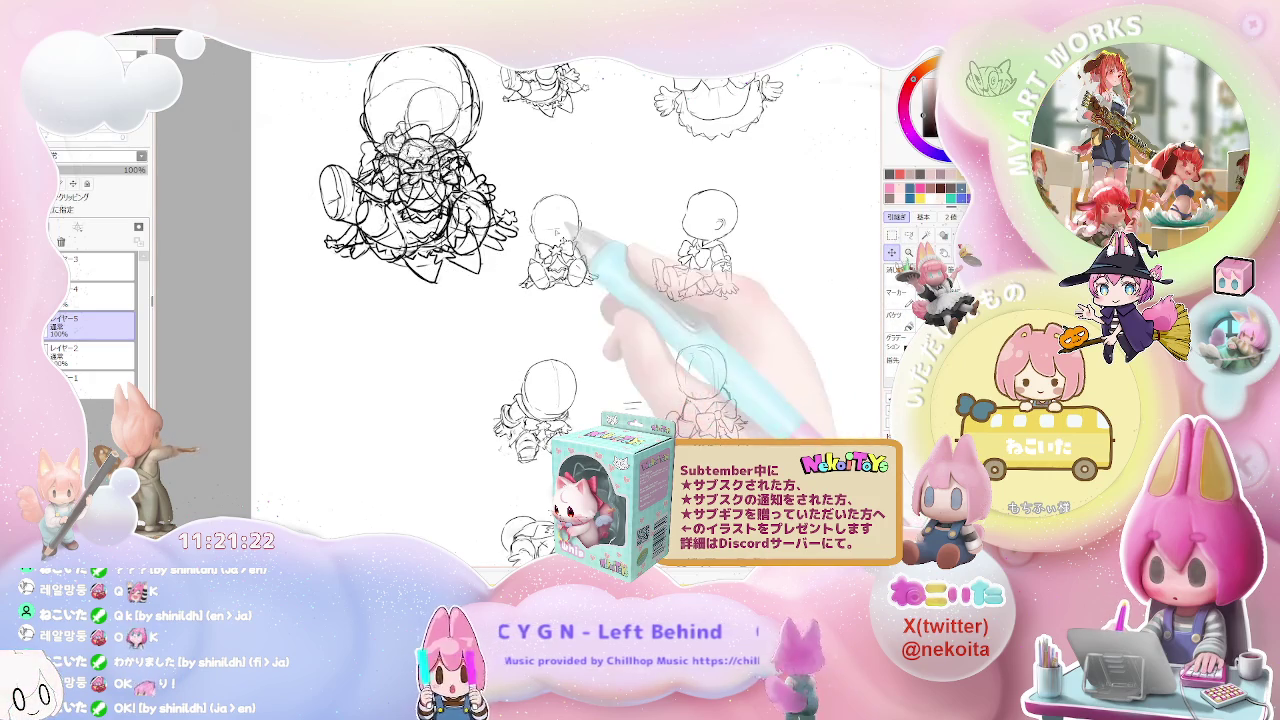
drag(615, 270, 600, 380)
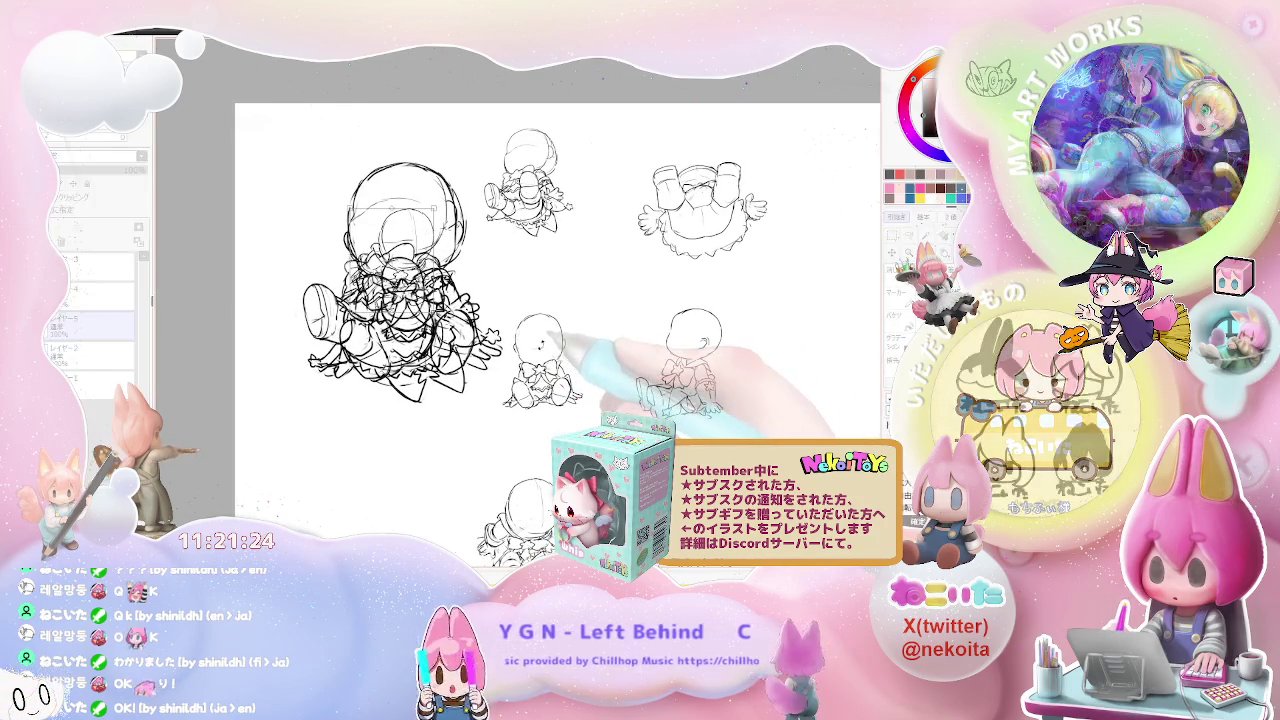
key(ctrl+t)
mouse_move(470, 350)
mouse_down()
mouse_move(502, 397)
mouse_move(447, 350)
mouse_move(460, 365)
mouse_up()
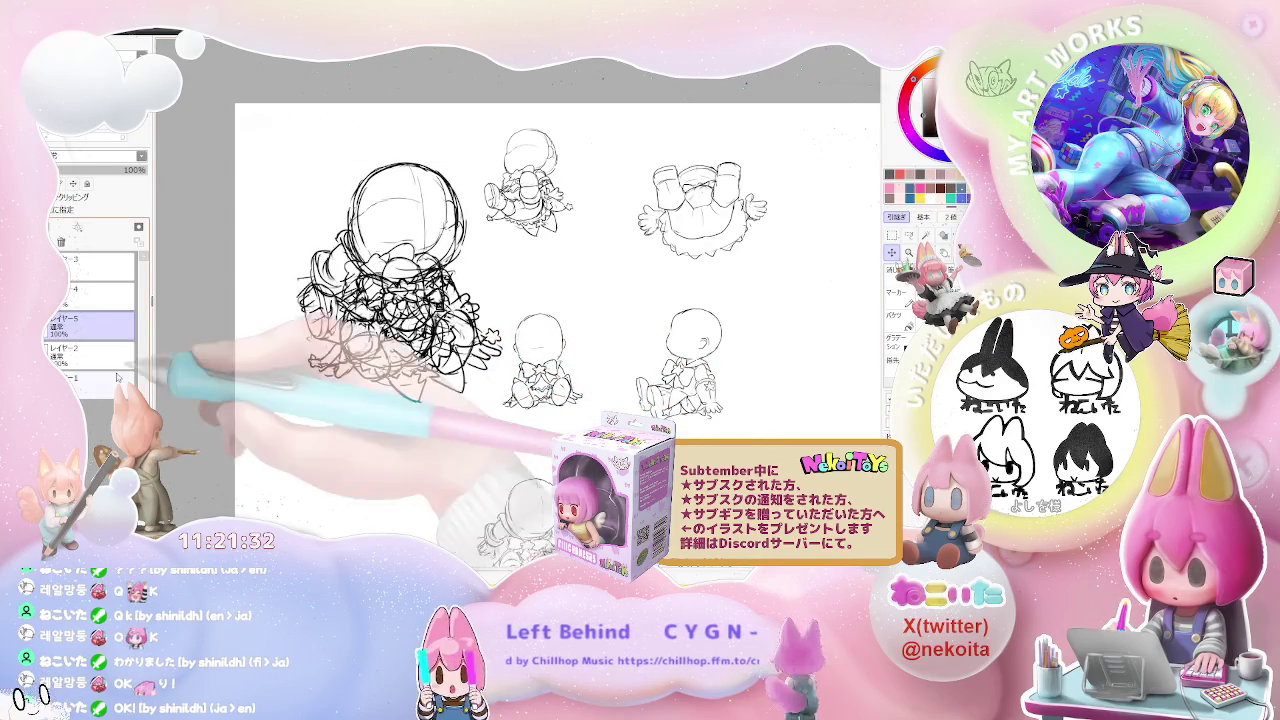
click(90, 352)
Step: Enclose the bottom-left pose sketch in a freehand lasso selection
drag(470, 625, 428, 436)
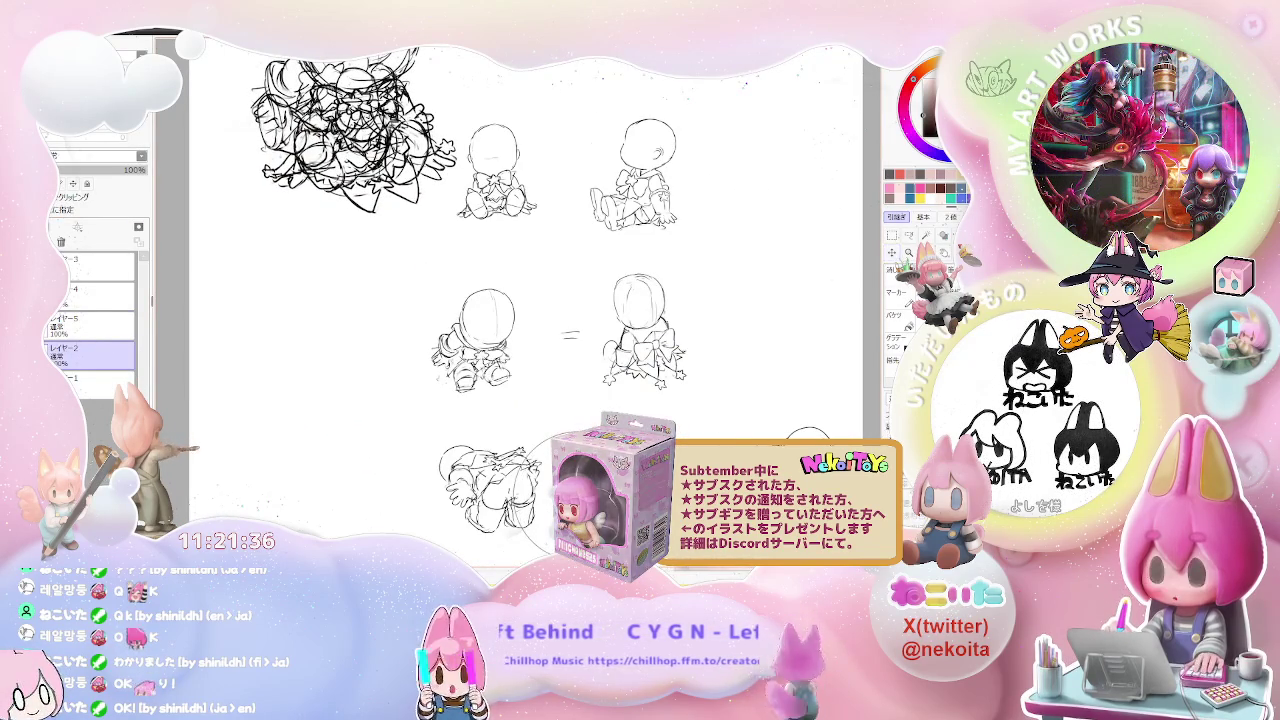
key(l)
drag(428, 522, 440, 535)
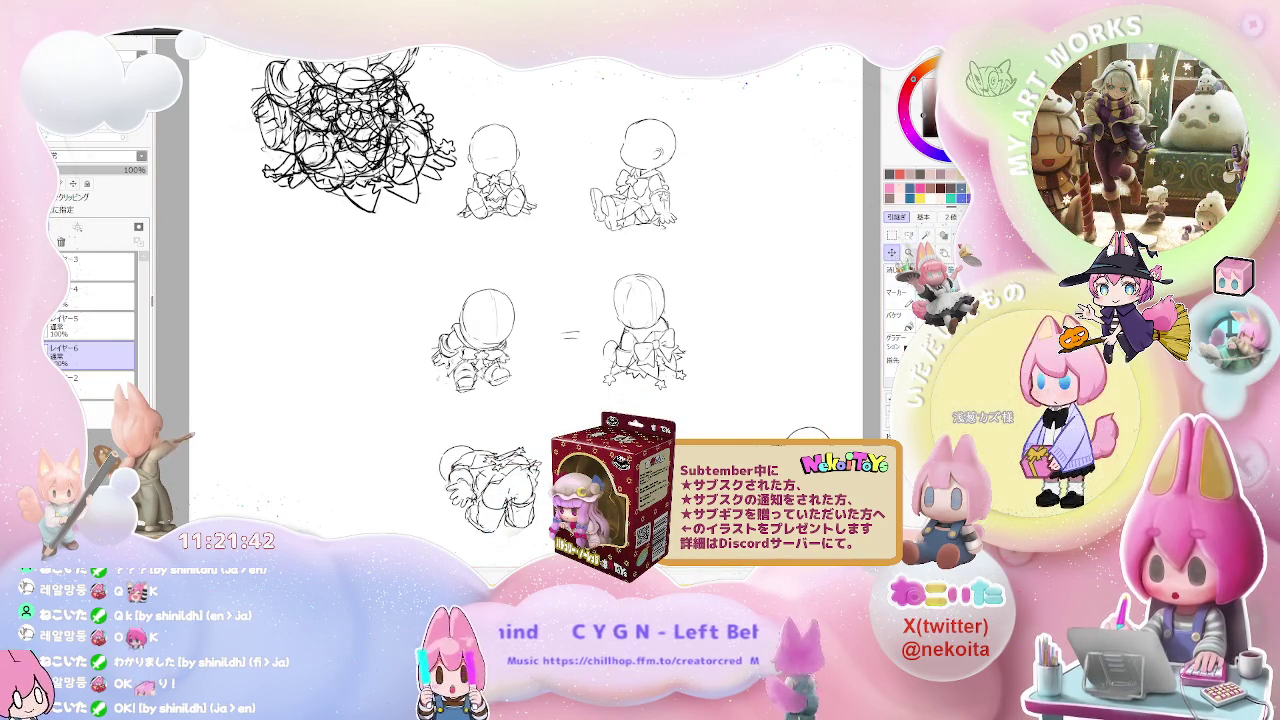
scroll(820, 320, down, 2)
scroll(620, 300, up, 3)
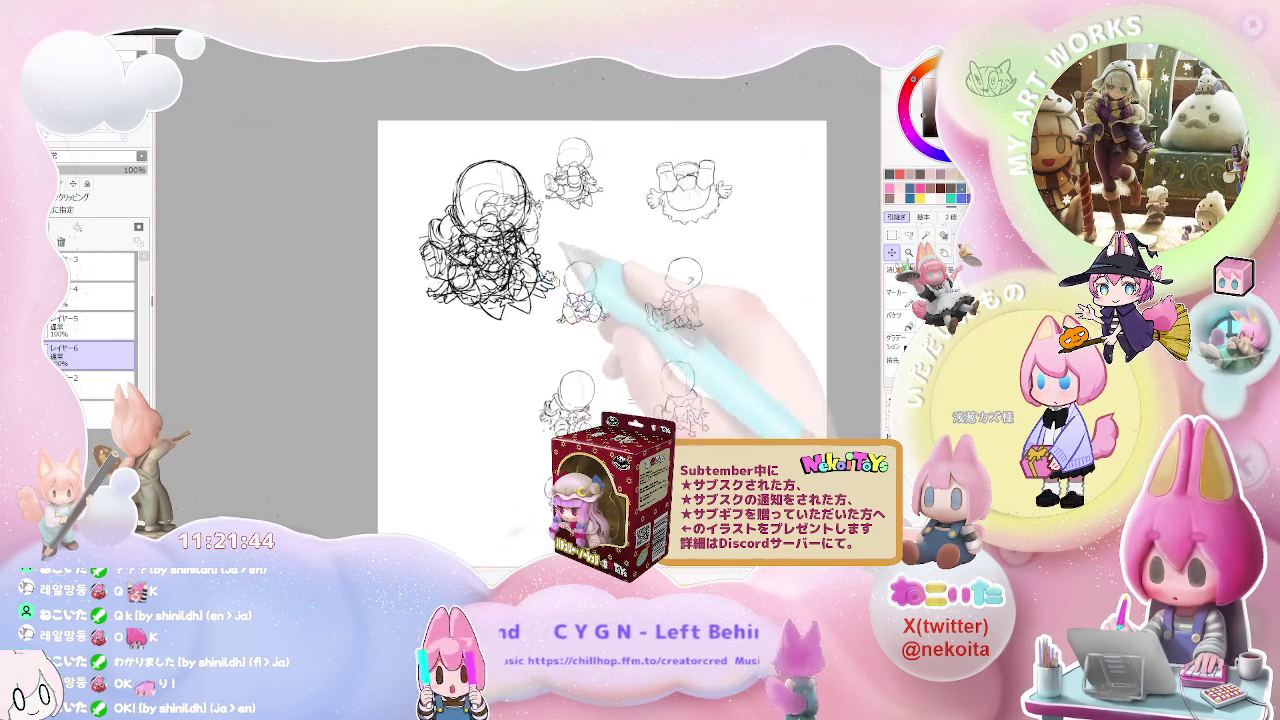
key(ctrl+t)
Step: Scale up the selected sketch, place it over the top-left scribble, and apply the transform
mouse_move(603, 363)
mouse_down()
mouse_move(583, 283)
mouse_move(610, 322)
mouse_up()
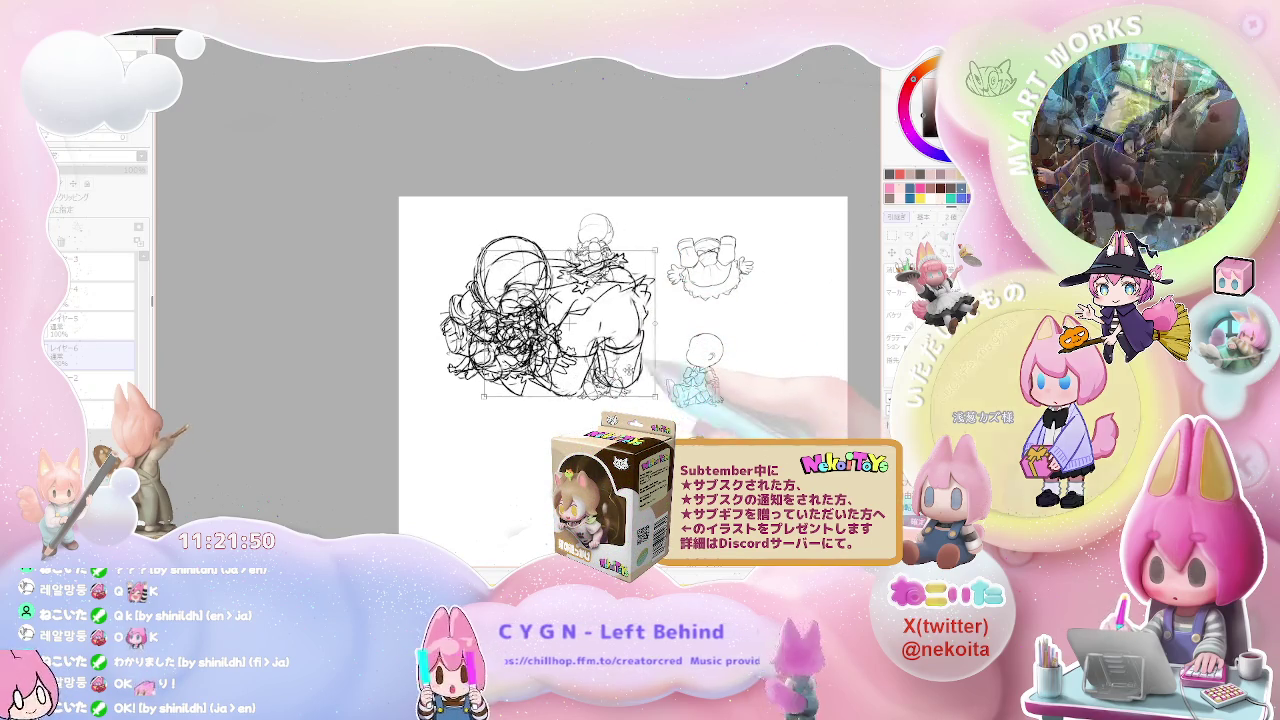
drag(563, 320, 529, 314)
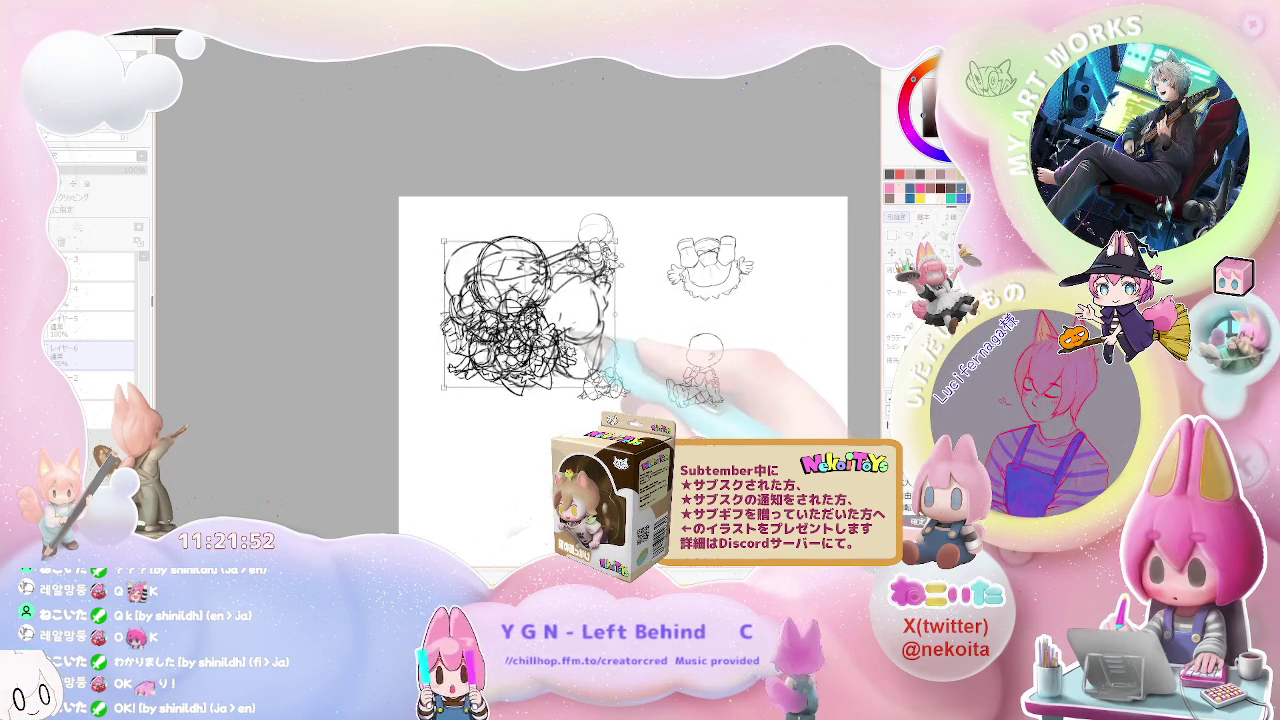
drag(613, 390, 588, 372)
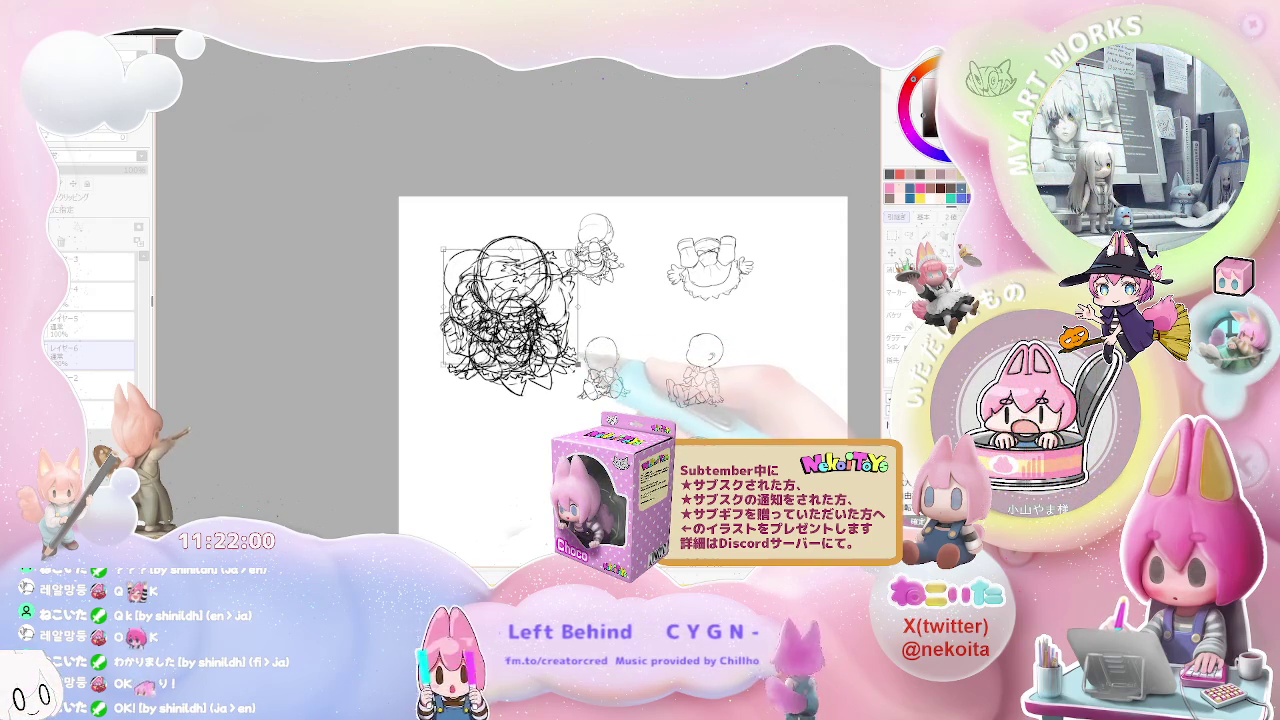
drag(510, 318, 500, 362)
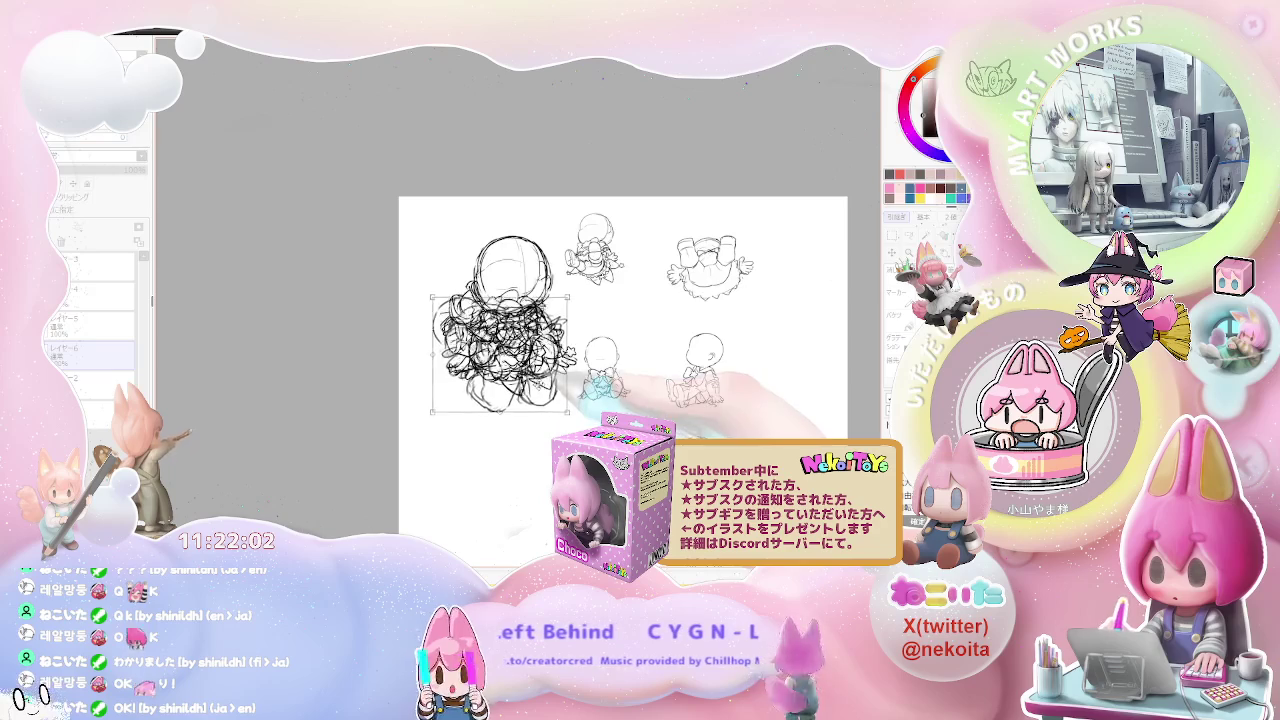
key(ctrl+z)
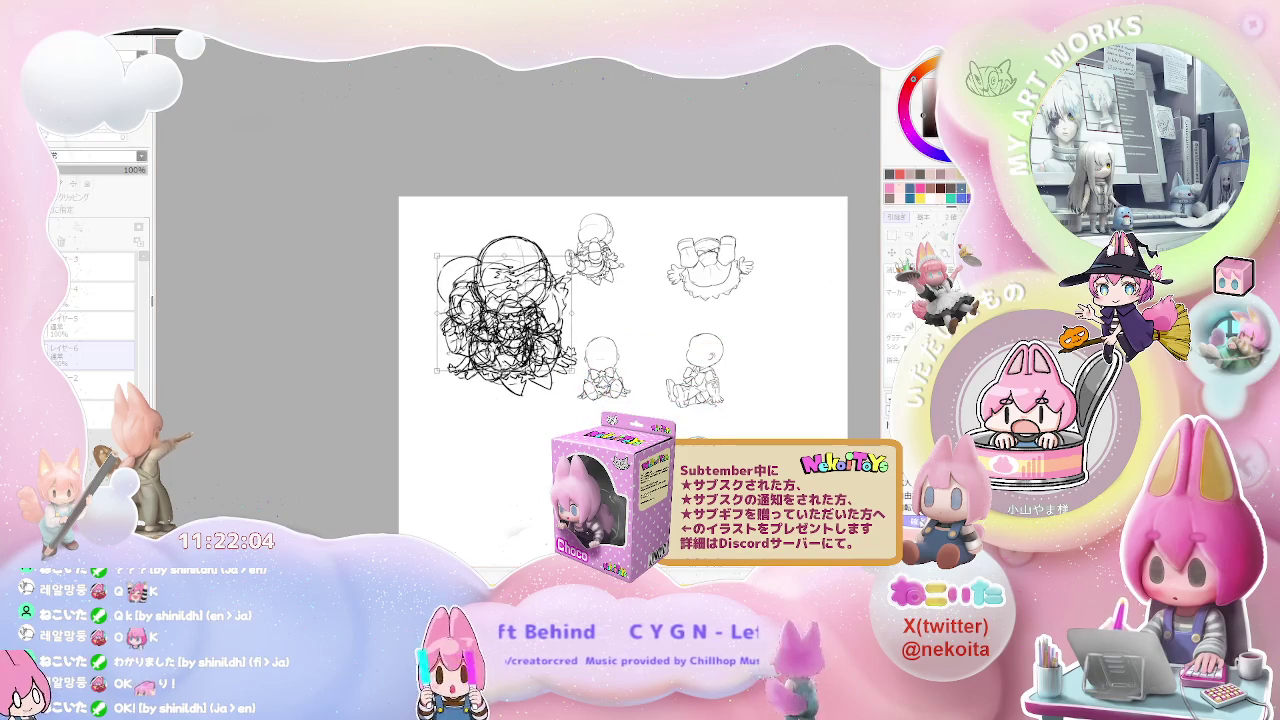
key(Return)
drag(430, 470, 323, 337)
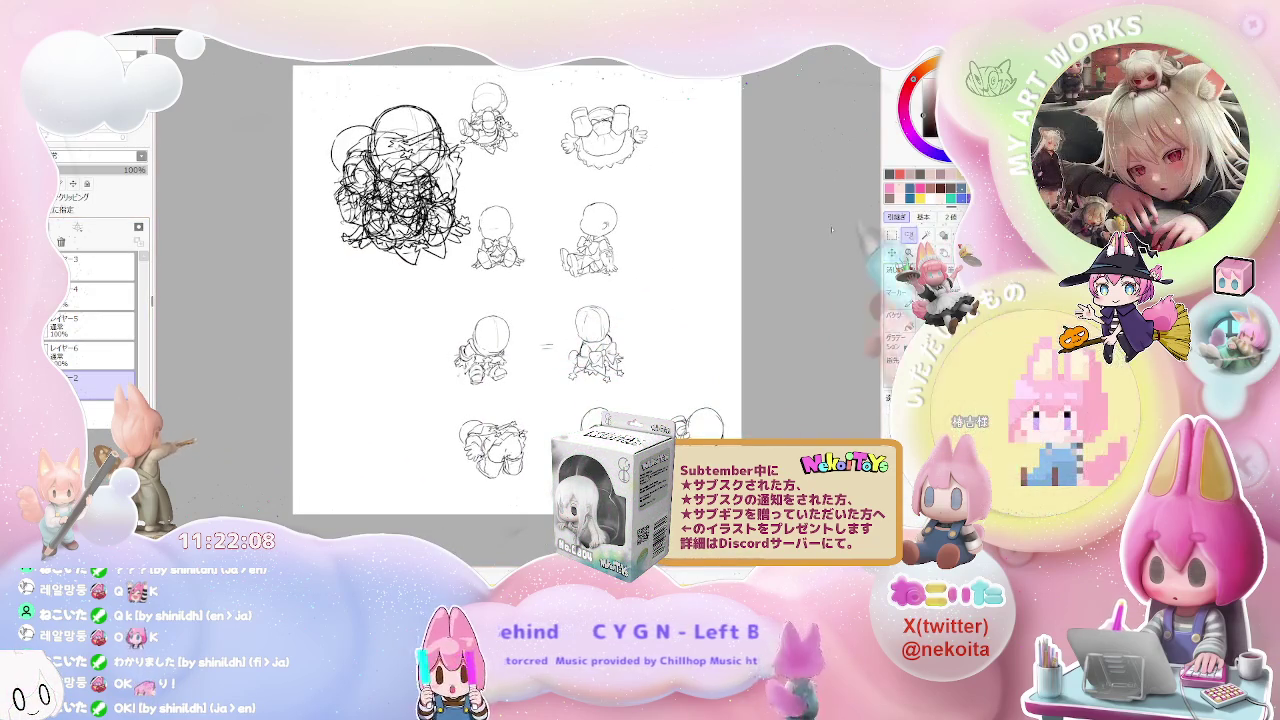
Step: Lasso the upside-down top-right figure and move its strokes onto the scribble cluster
drag(682, 215, 657, 329)
drag(628, 210, 612, 285)
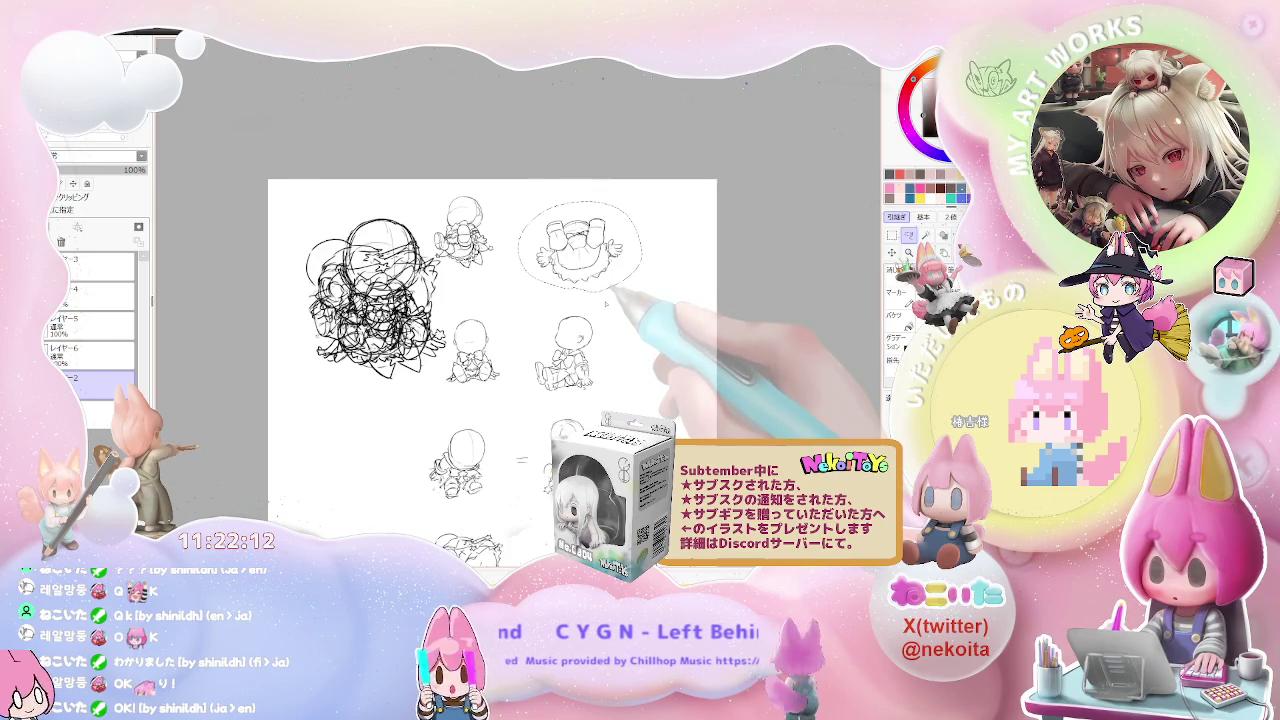
click(891, 252)
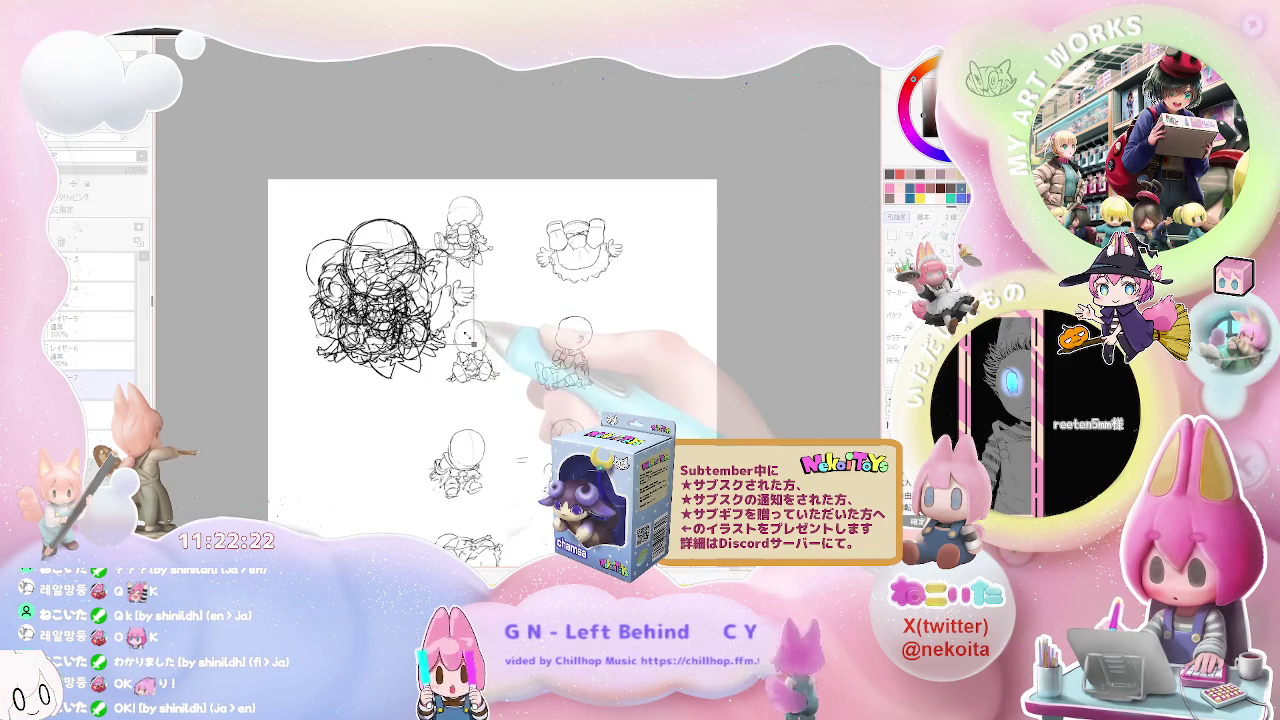
mouse_move(470, 340)
mouse_down()
mouse_move(430, 300)
mouse_move(465, 340)
mouse_move(472, 428)
mouse_move(450, 348)
mouse_up()
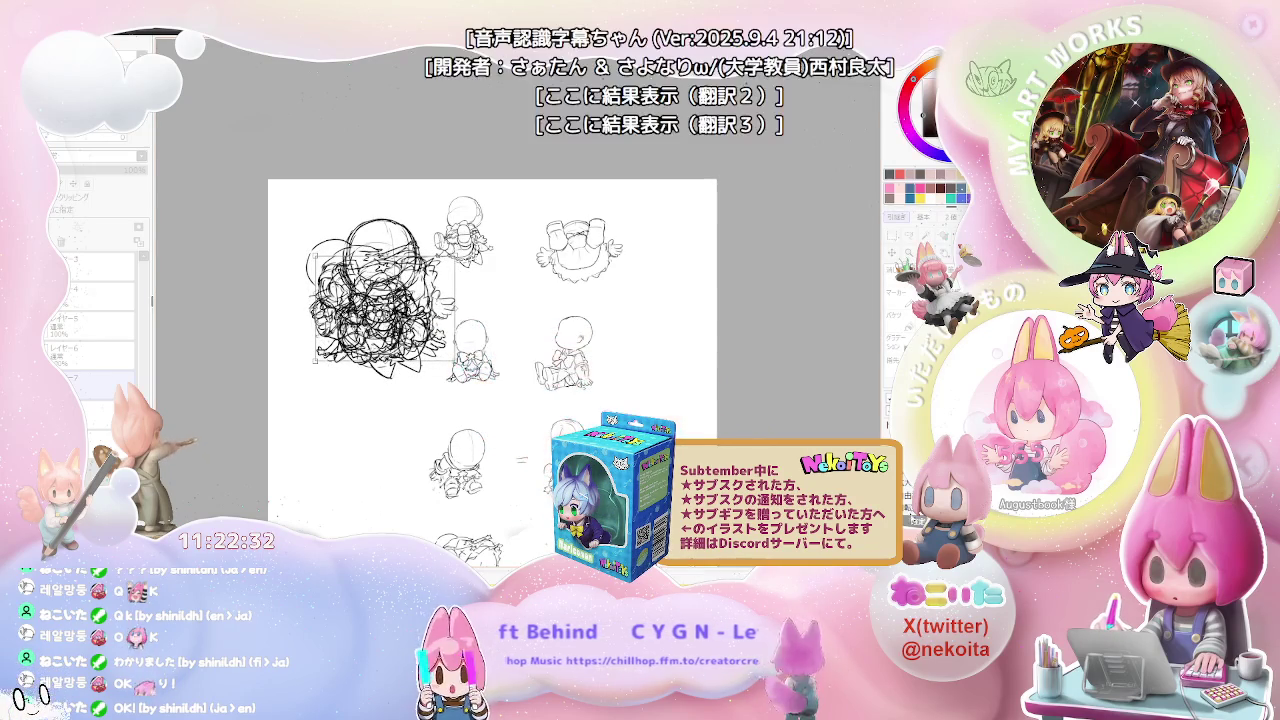
drag(553, 397, 505, 365)
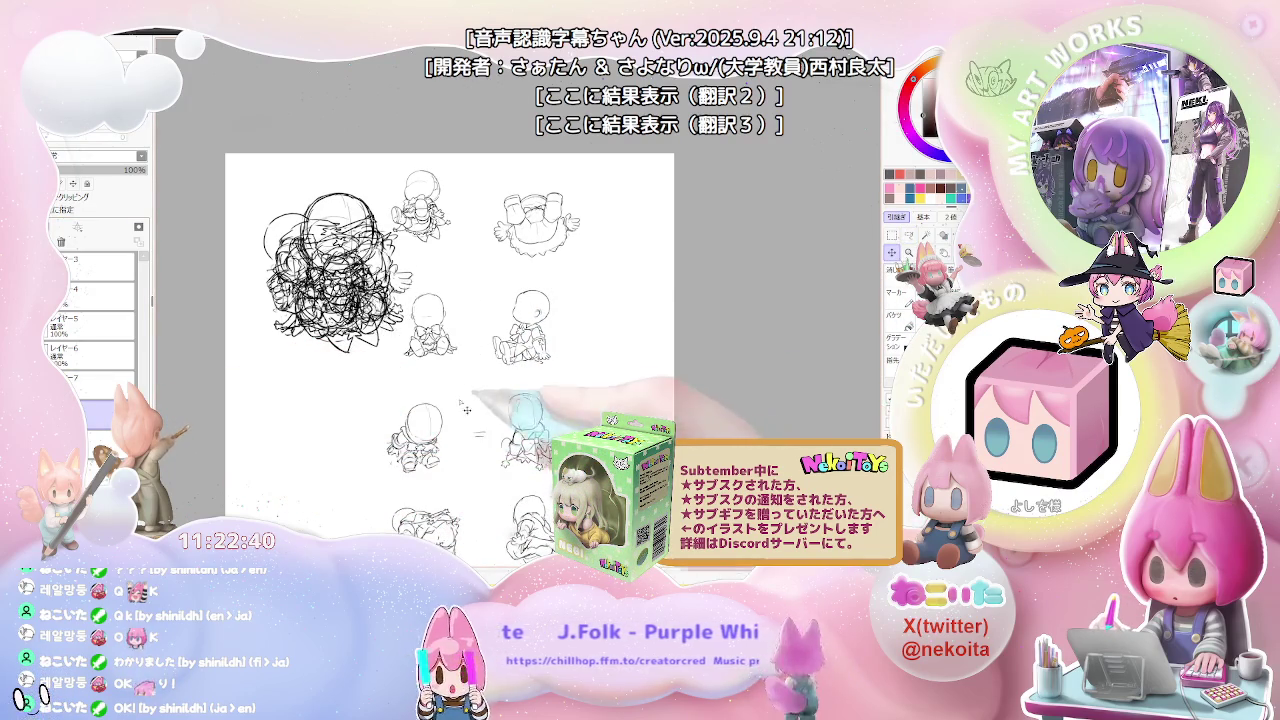
key(ctrl+t)
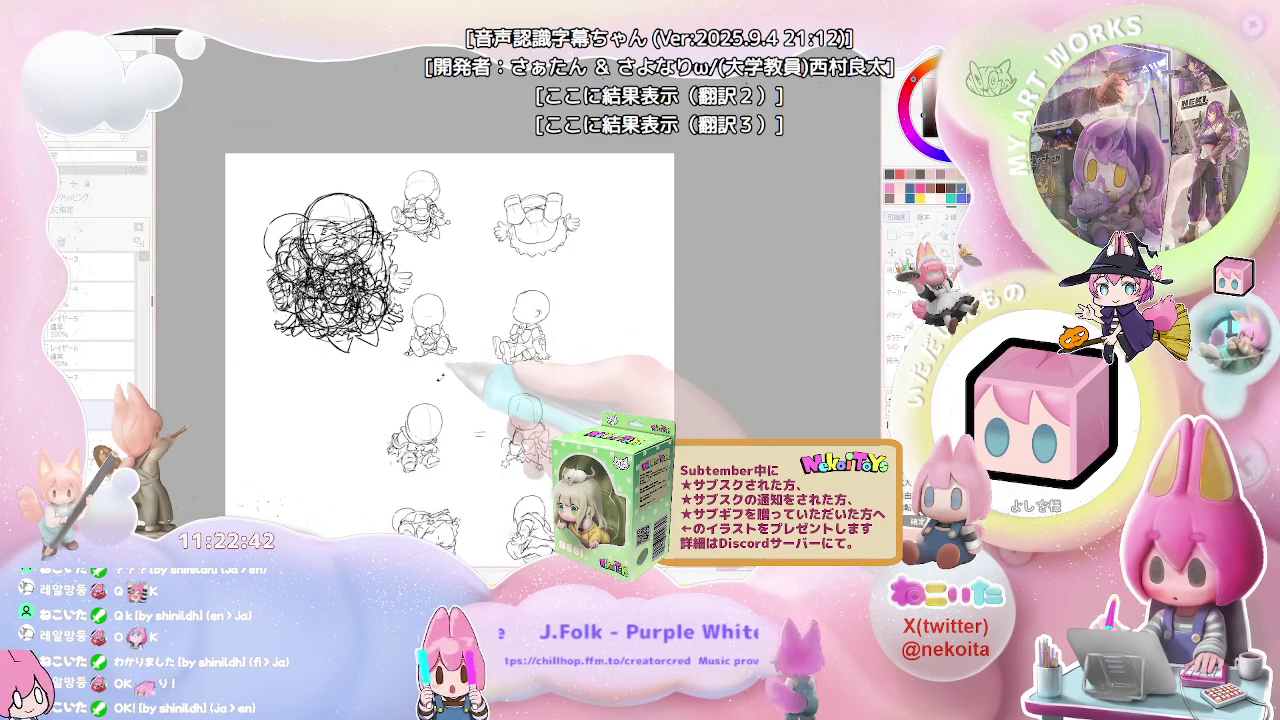
Step: Reposition the scribbled figure up-left, lasso another figure, and enlarge the scribble slightly
drag(405, 348, 383, 308)
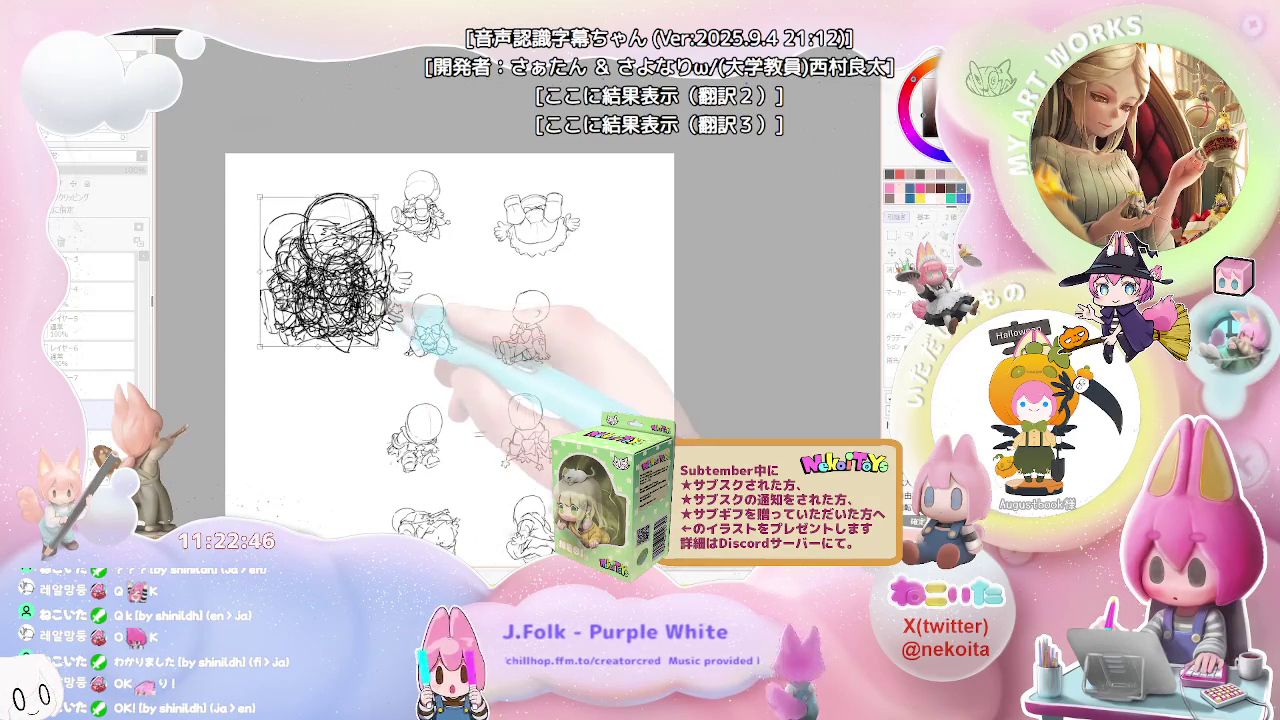
drag(386, 310, 398, 315)
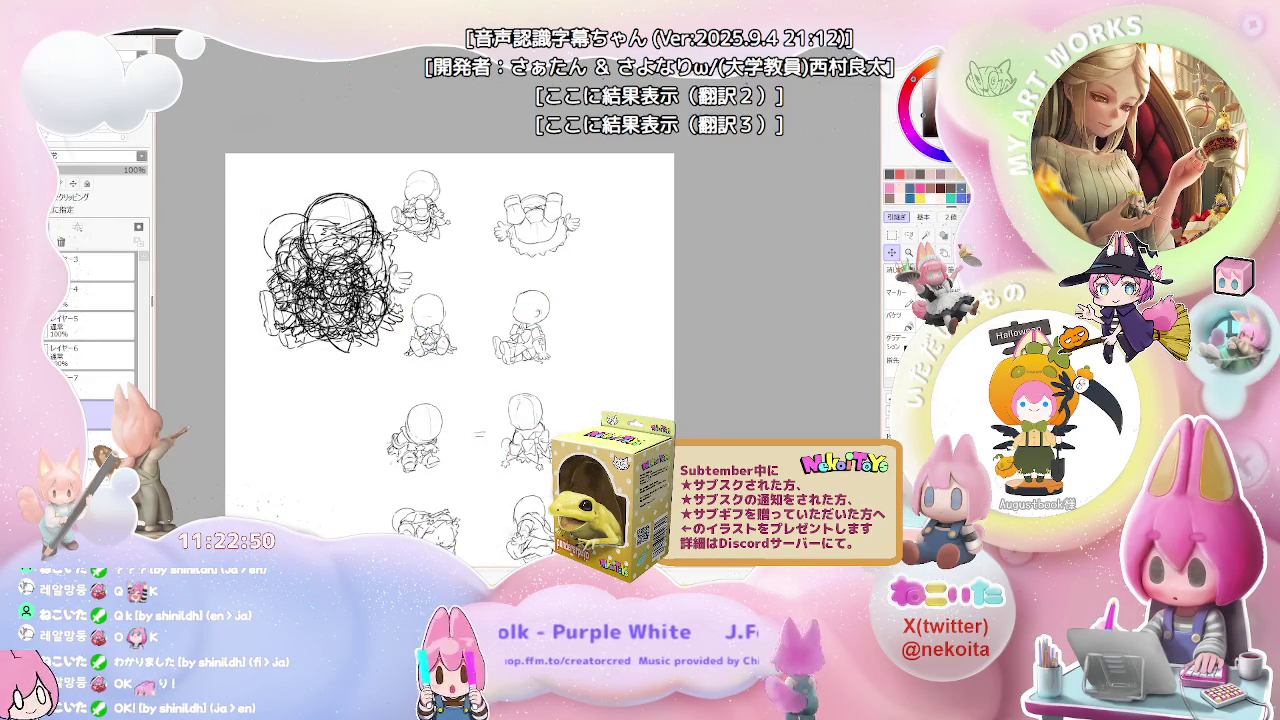
scroll(450, 350, down, 2)
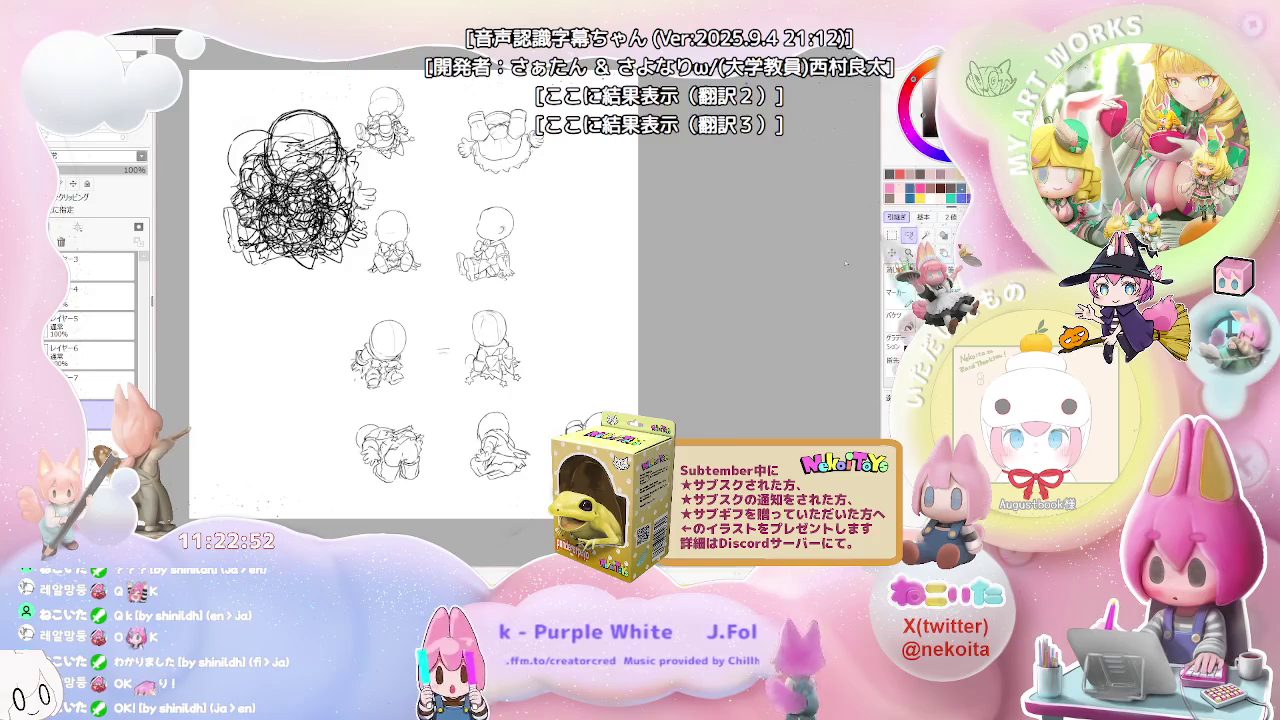
drag(500, 300, 517, 400)
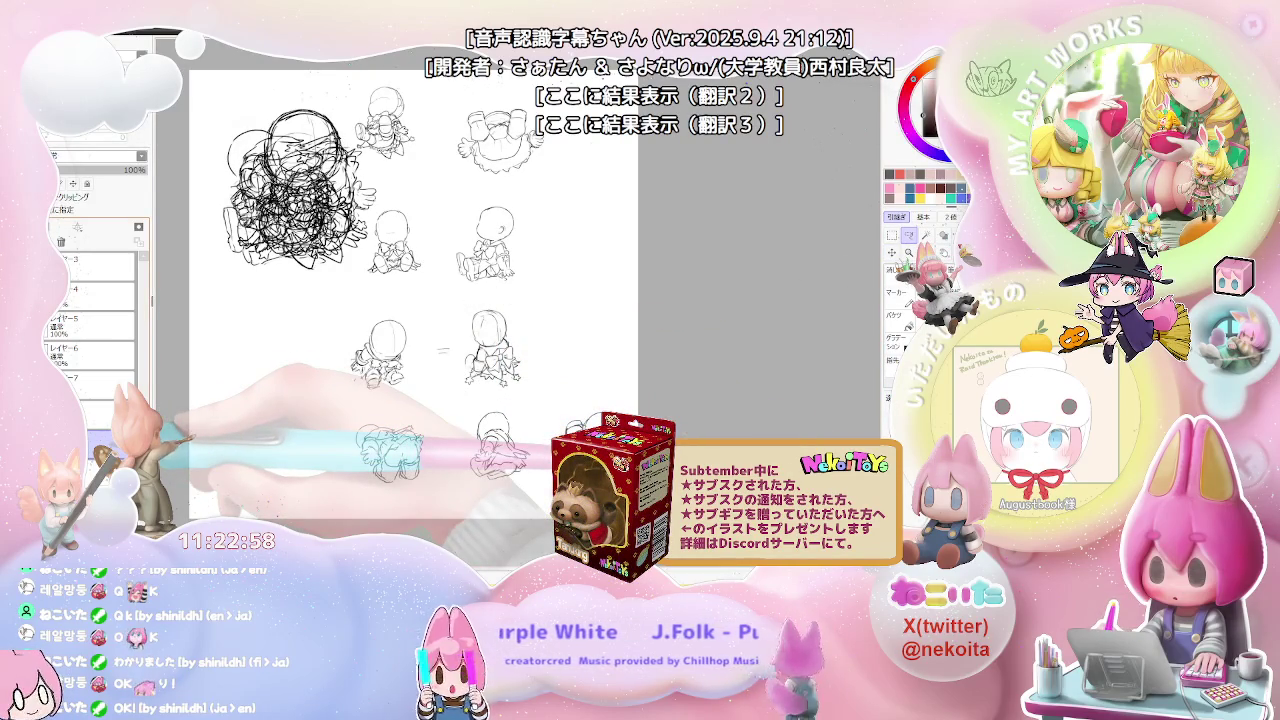
key(ctrl)
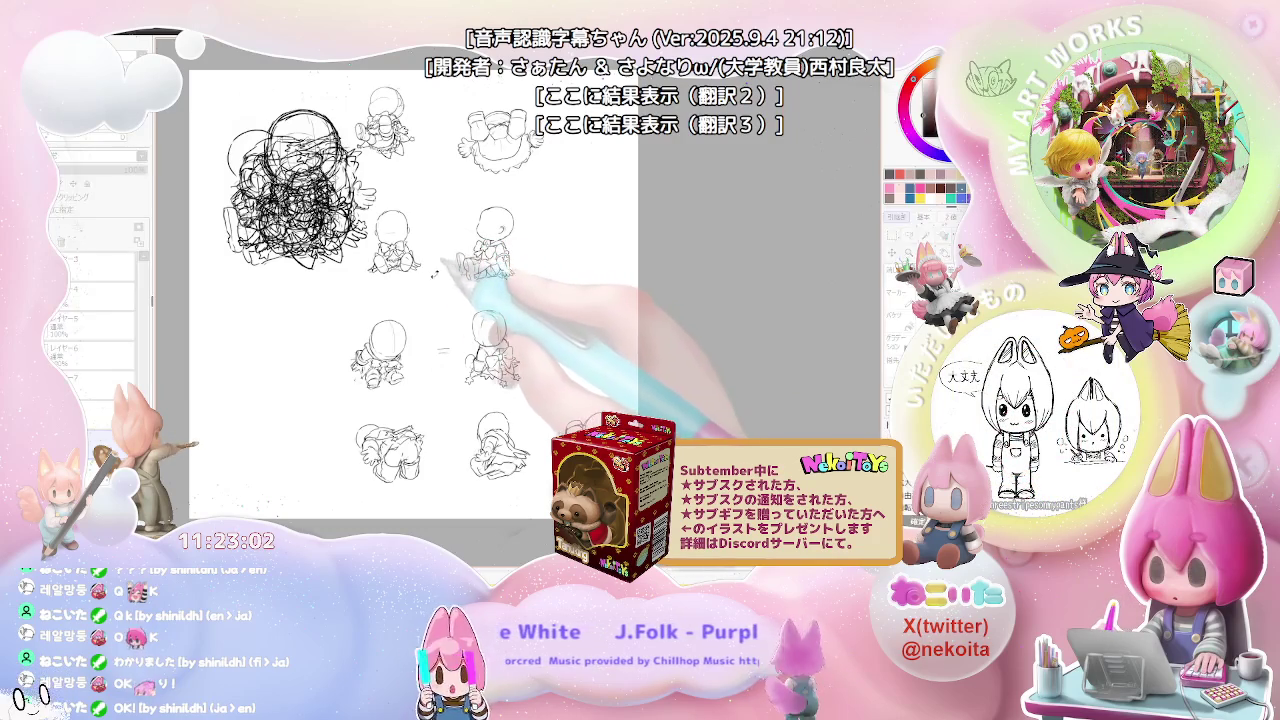
key(ctrl+t)
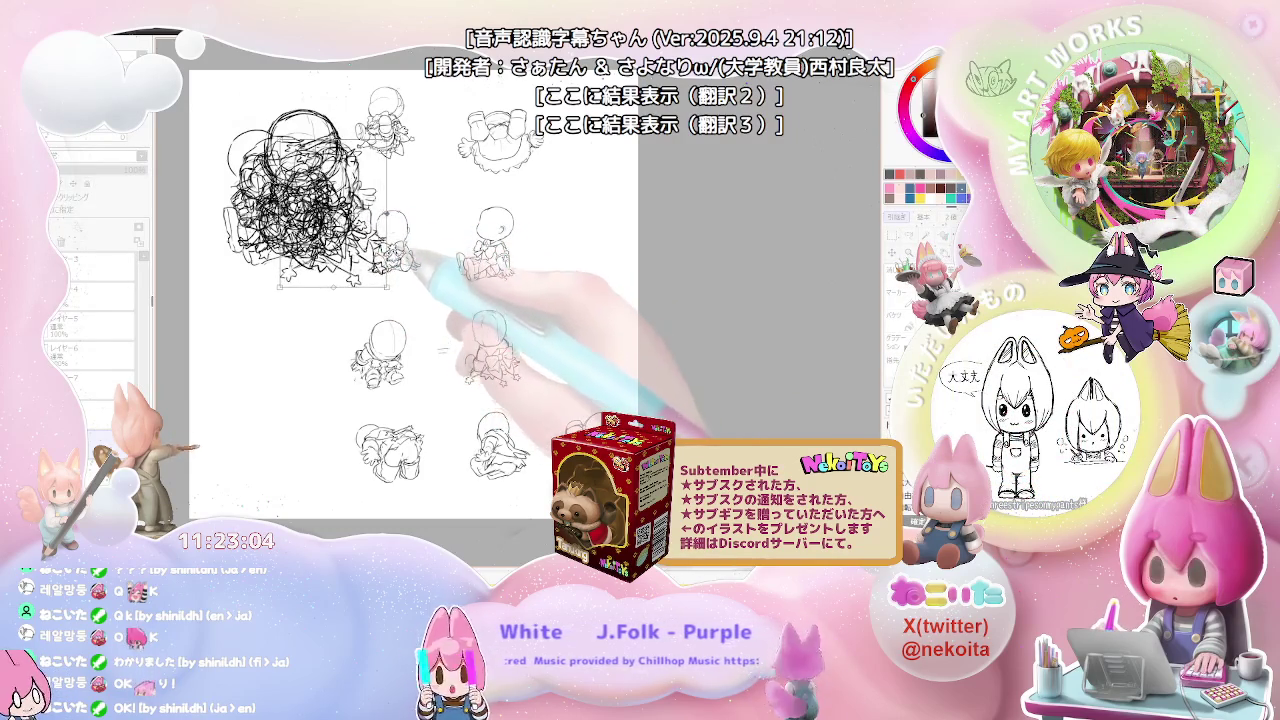
drag(365, 265, 368, 268)
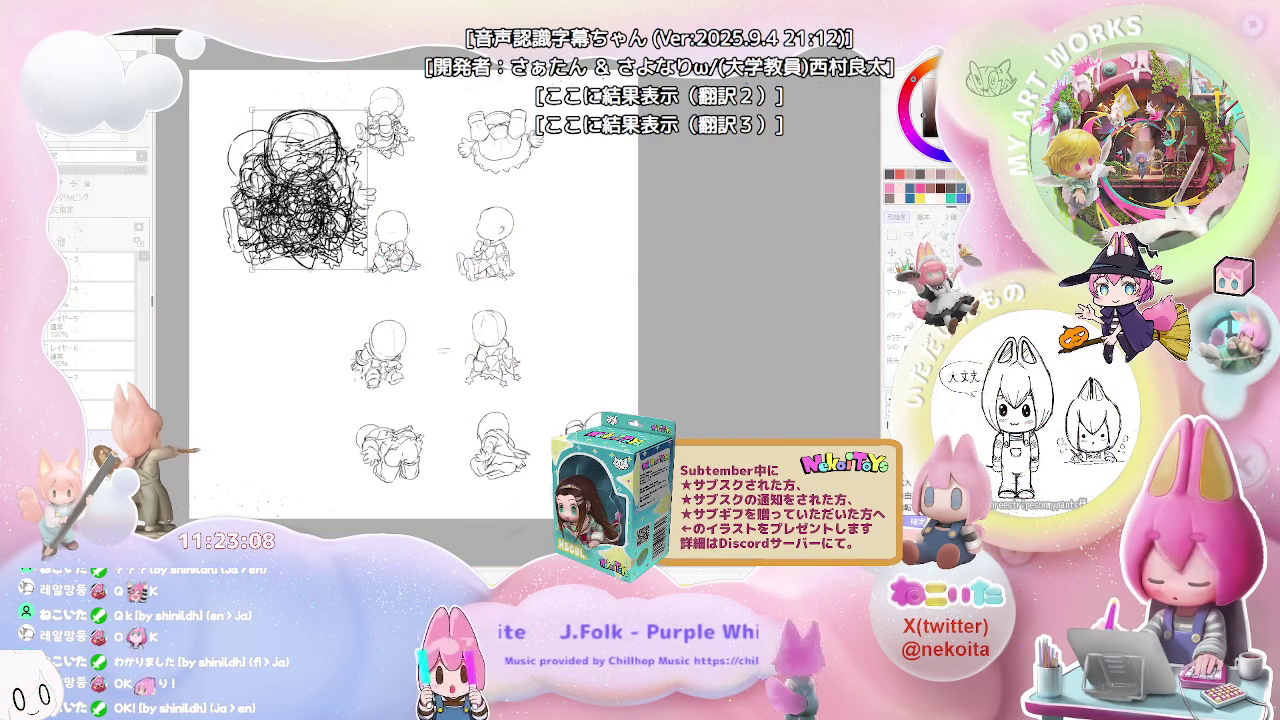
key(Return)
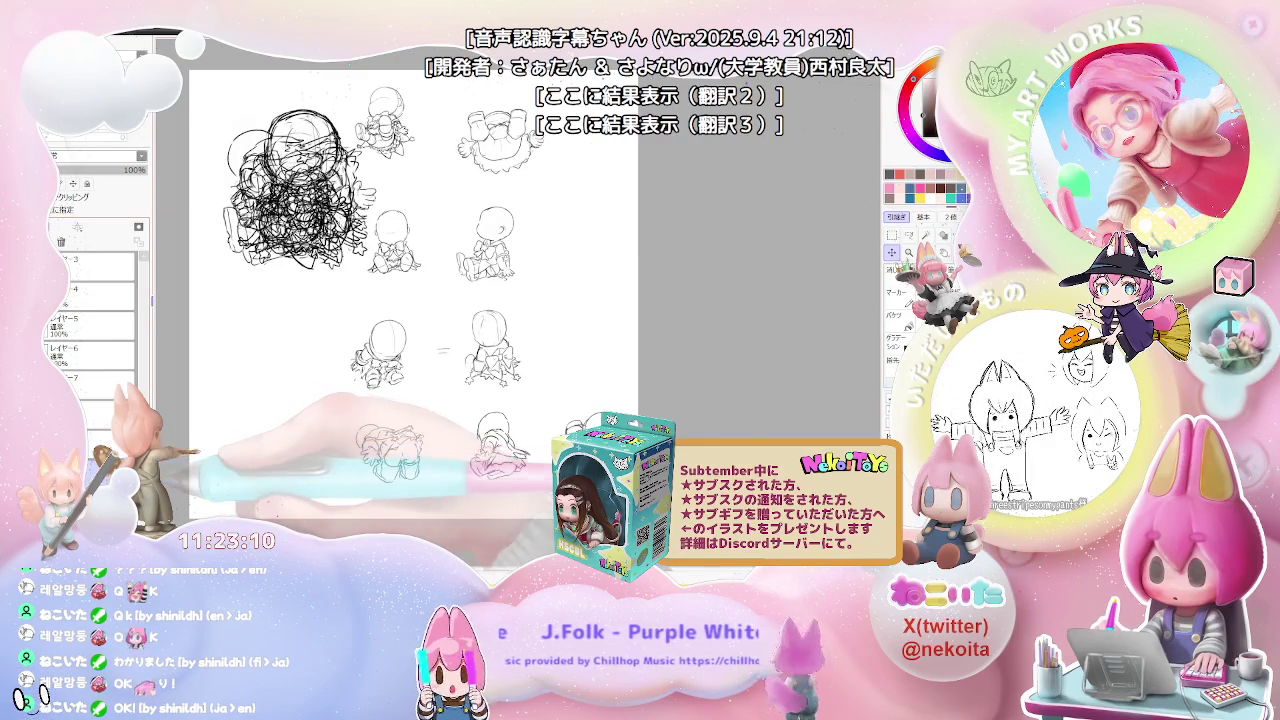
Step: Scale up the top-left scribble, add strokes to it, and delete the small chibi sketches
drag(478, 488, 535, 440)
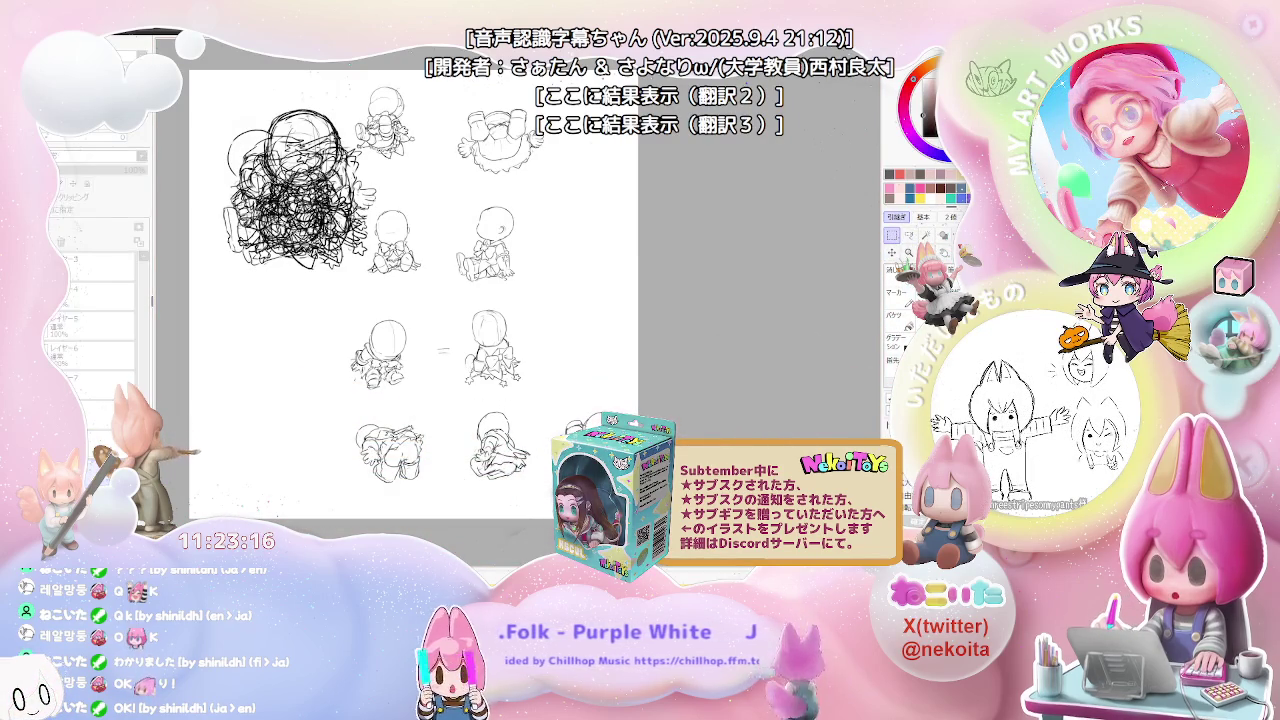
key(ctrl+t)
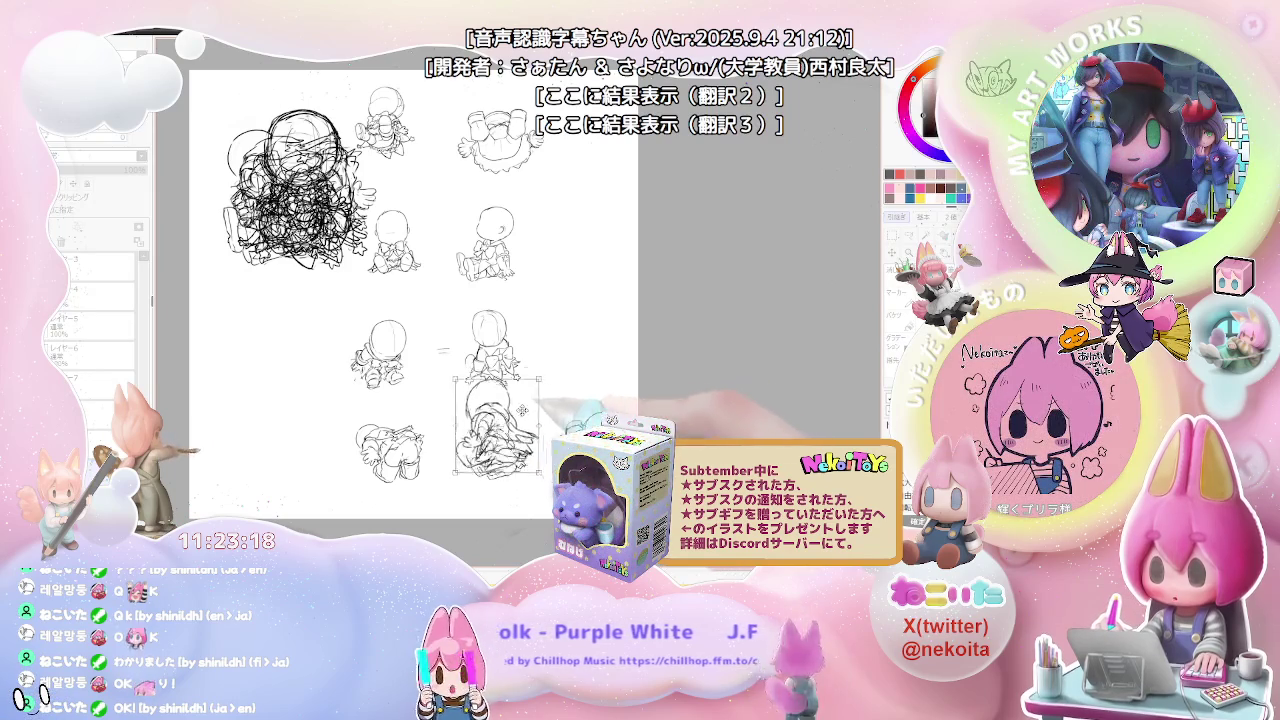
click(360, 168)
mouse_move(362, 168)
mouse_down()
mouse_move(397, 210)
mouse_move(382, 215)
mouse_up()
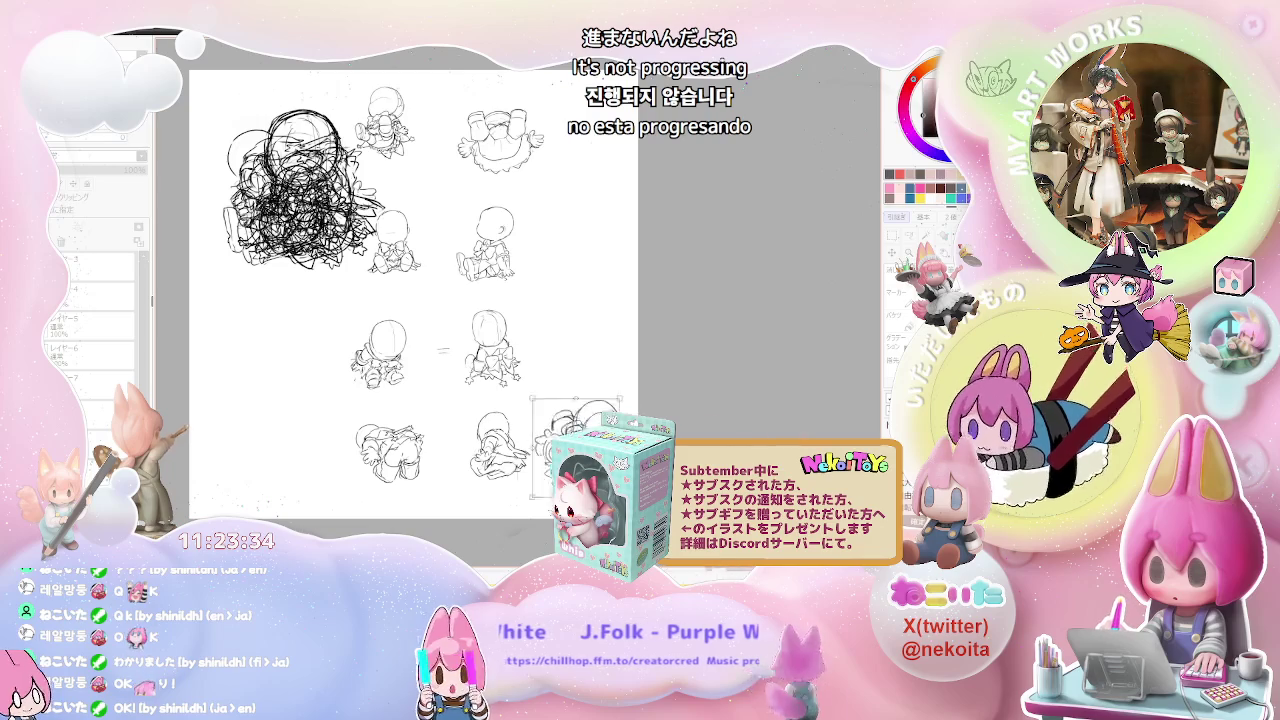
mouse_move(300, 243)
mouse_down()
mouse_move(286, 157)
mouse_move(355, 200)
mouse_move(330, 240)
mouse_move(300, 200)
mouse_move(374, 246)
mouse_move(290, 200)
mouse_move(320, 140)
mouse_up()
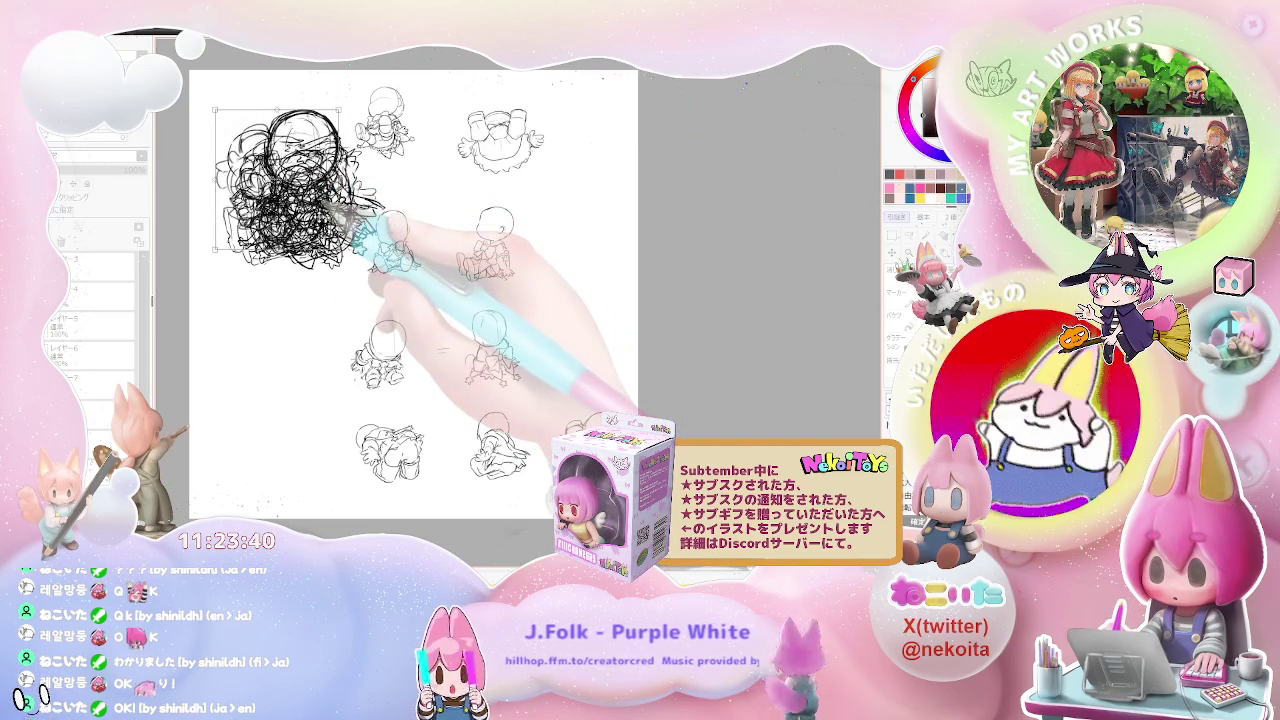
key(ctrl+d)
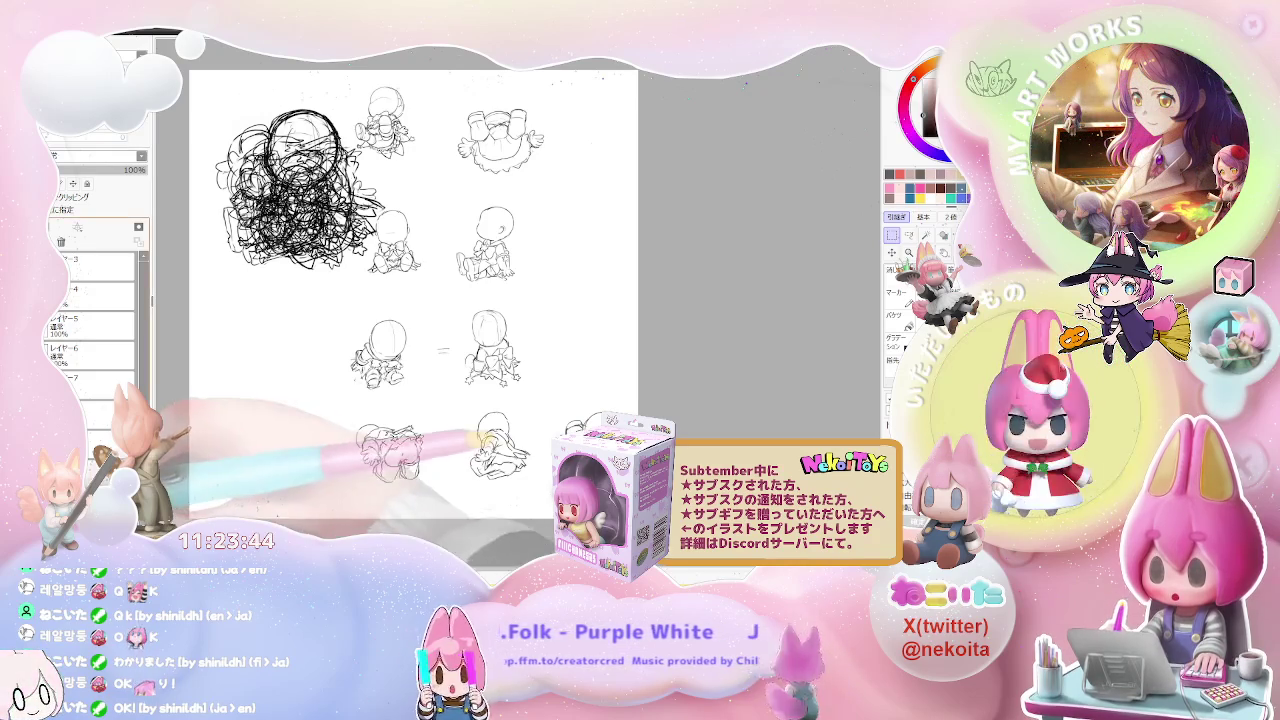
key(Delete)
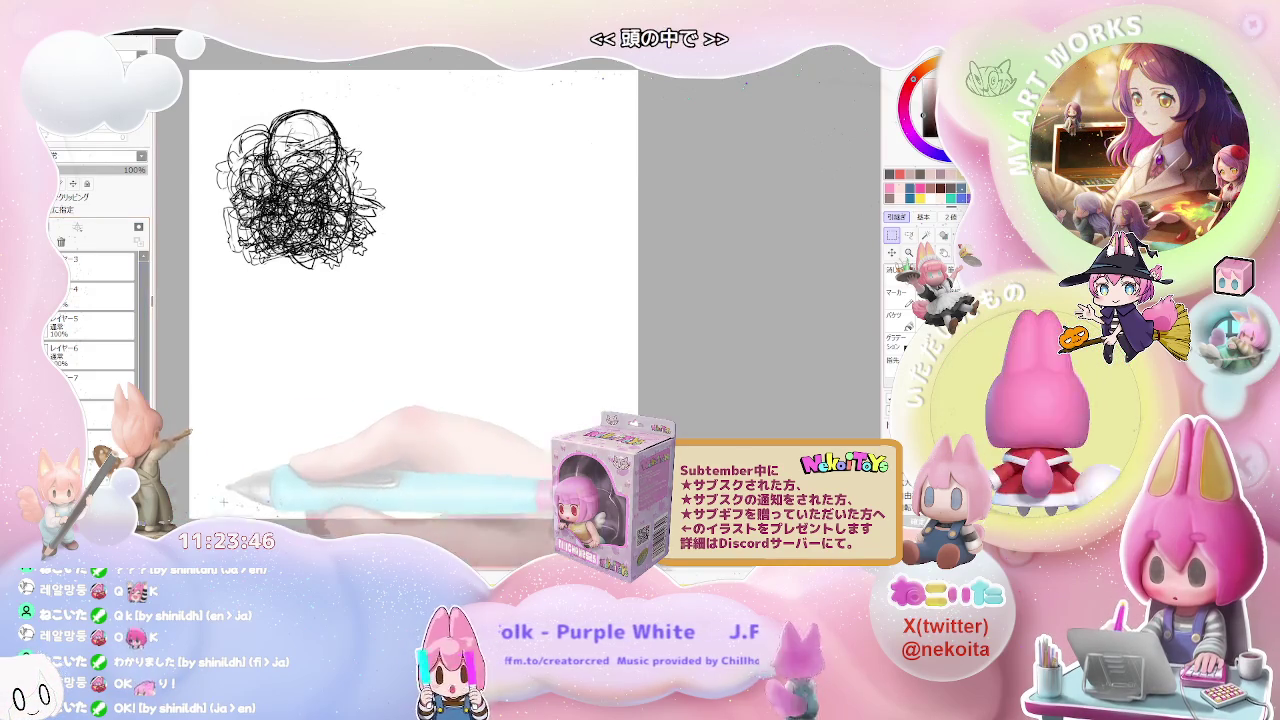
Step: Pull the bow, round-headed sitting and skirted sketches out of the pile into their own spots
key(minus)
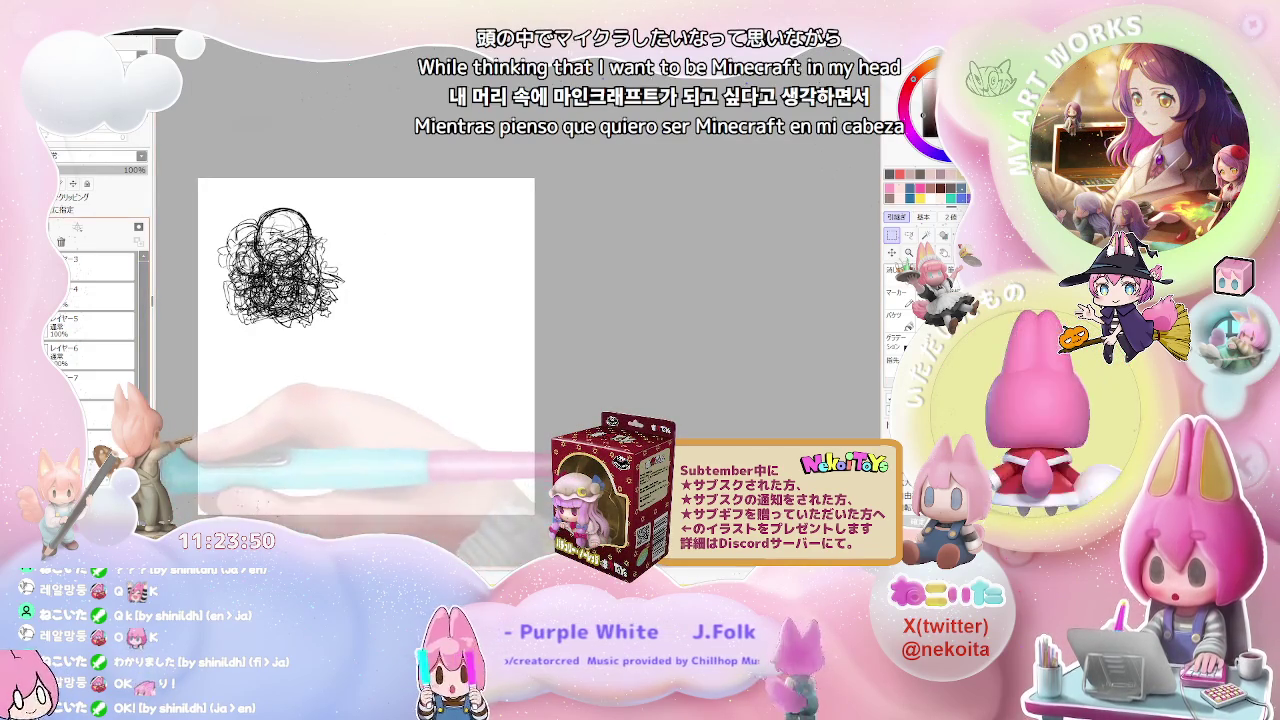
key(ctrl+v)
drag(430, 315, 457, 440)
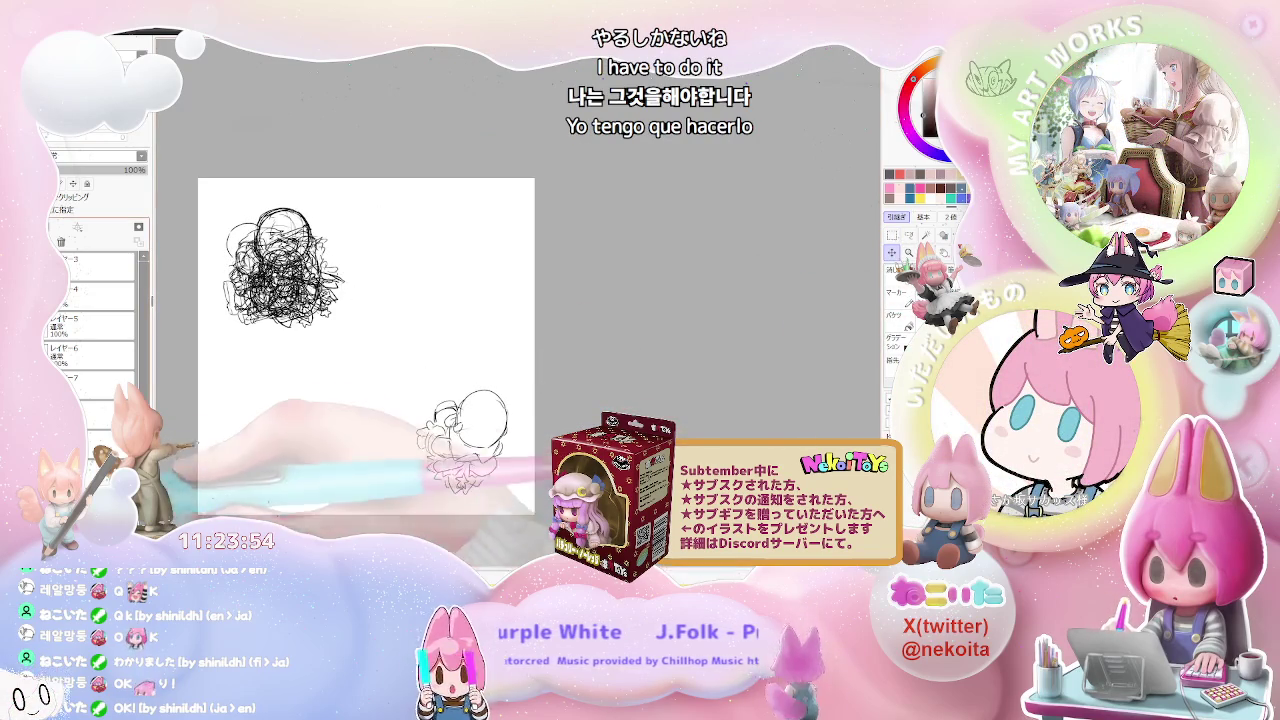
key(ctrl+v)
drag(462, 305, 472, 320)
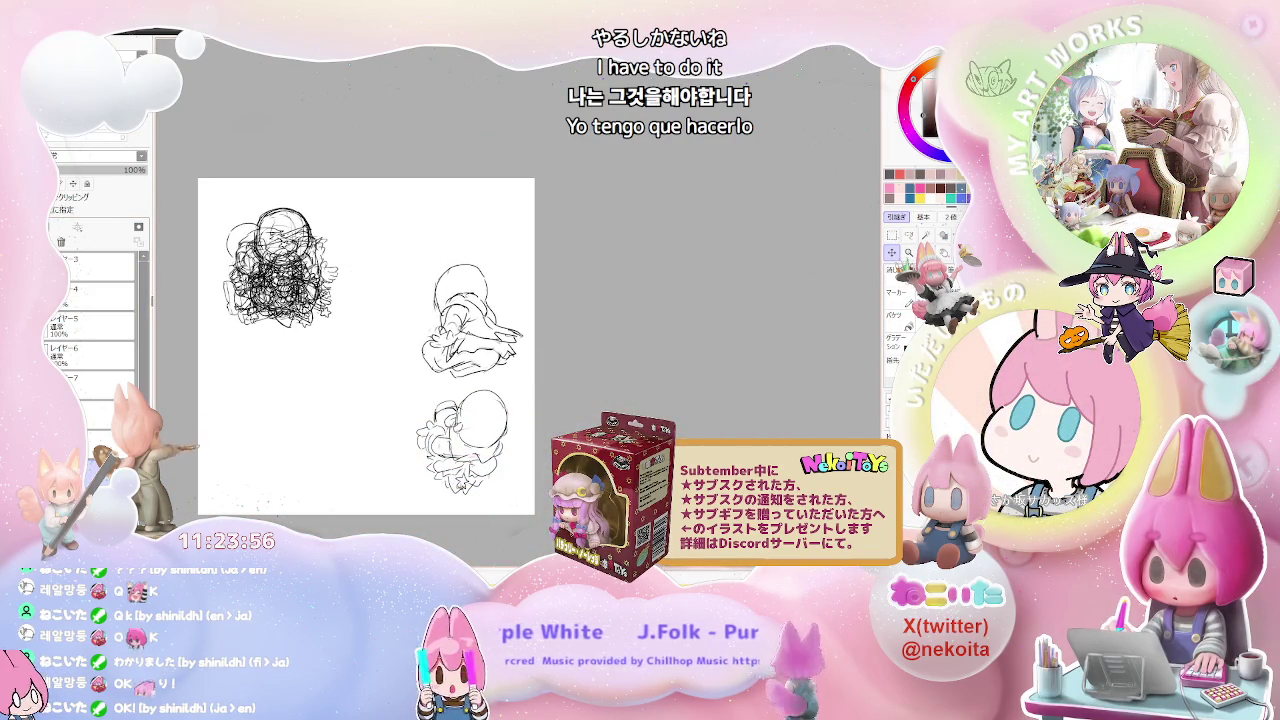
key(ctrl+v)
mouse_move(375, 235)
mouse_down()
mouse_move(420, 290)
mouse_move(365, 425)
mouse_up()
scroll(366, 318, down, 2)
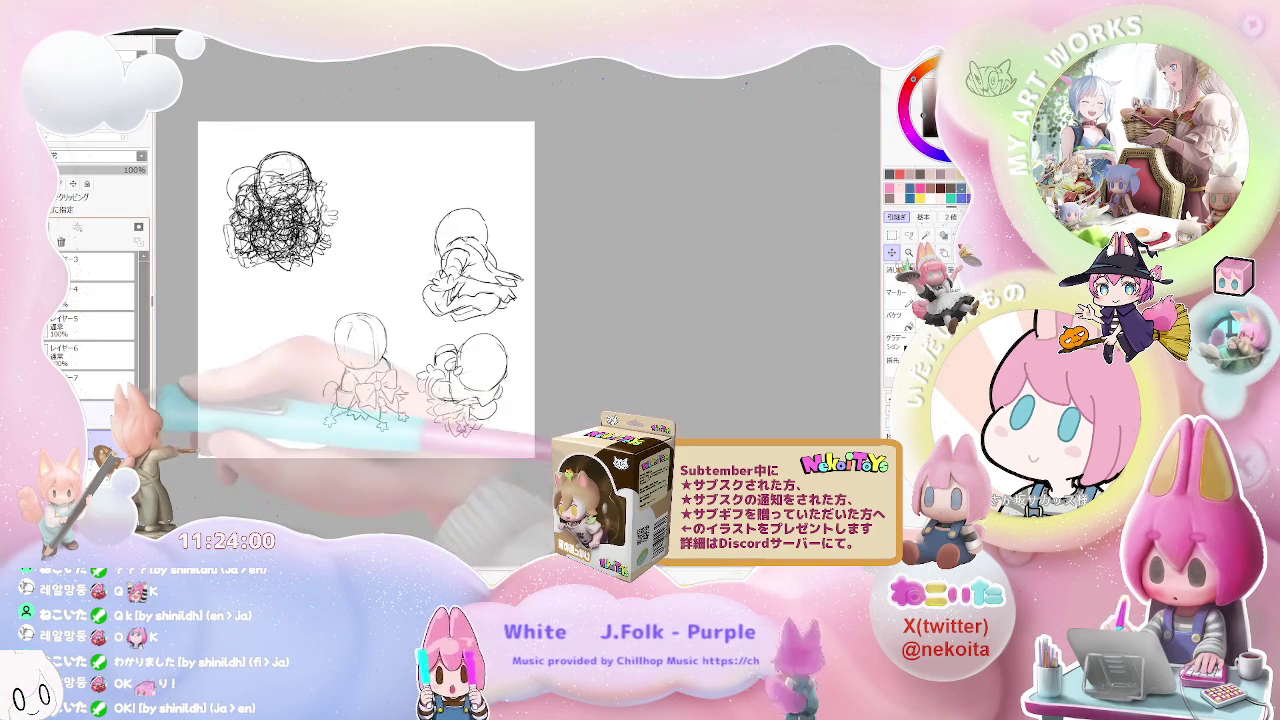
key(ctrl+v)
mouse_move(390, 290)
mouse_down()
mouse_move(310, 320)
mouse_move(265, 370)
mouse_up()
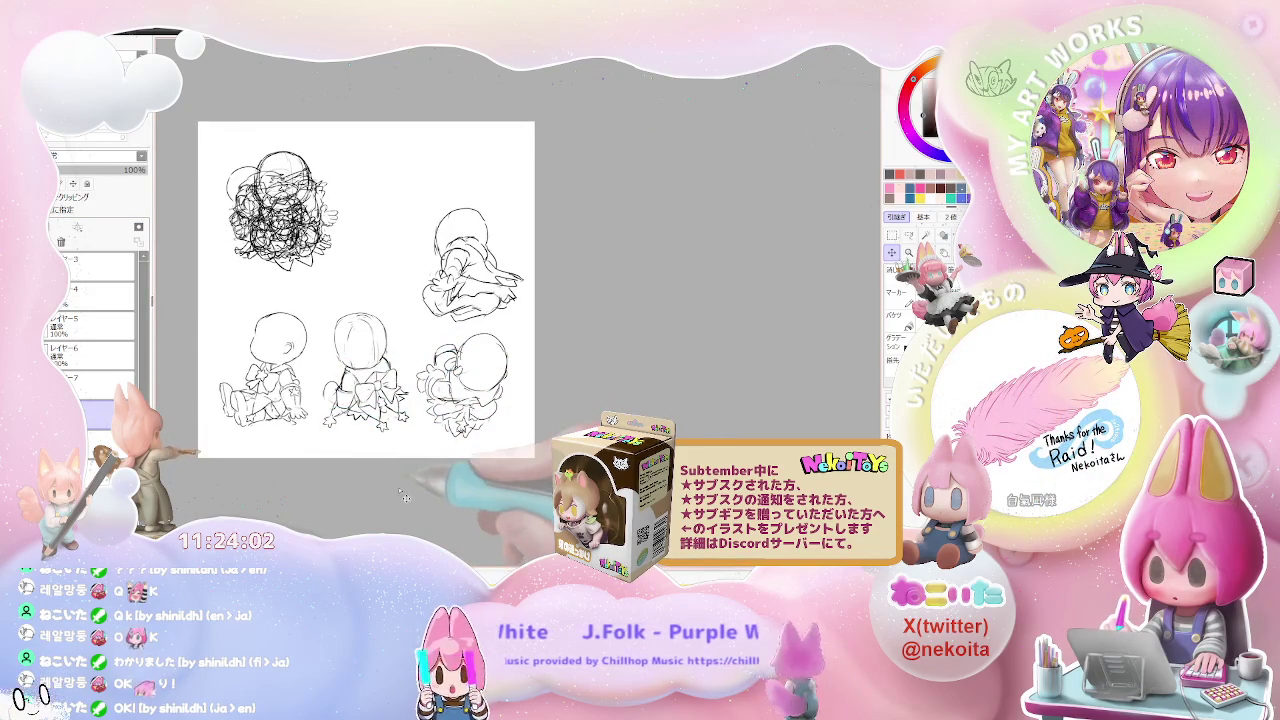
key(ctrl+v)
mouse_move(430, 386)
mouse_down()
mouse_move(404, 411)
mouse_move(494, 348)
mouse_move(510, 315)
mouse_up()
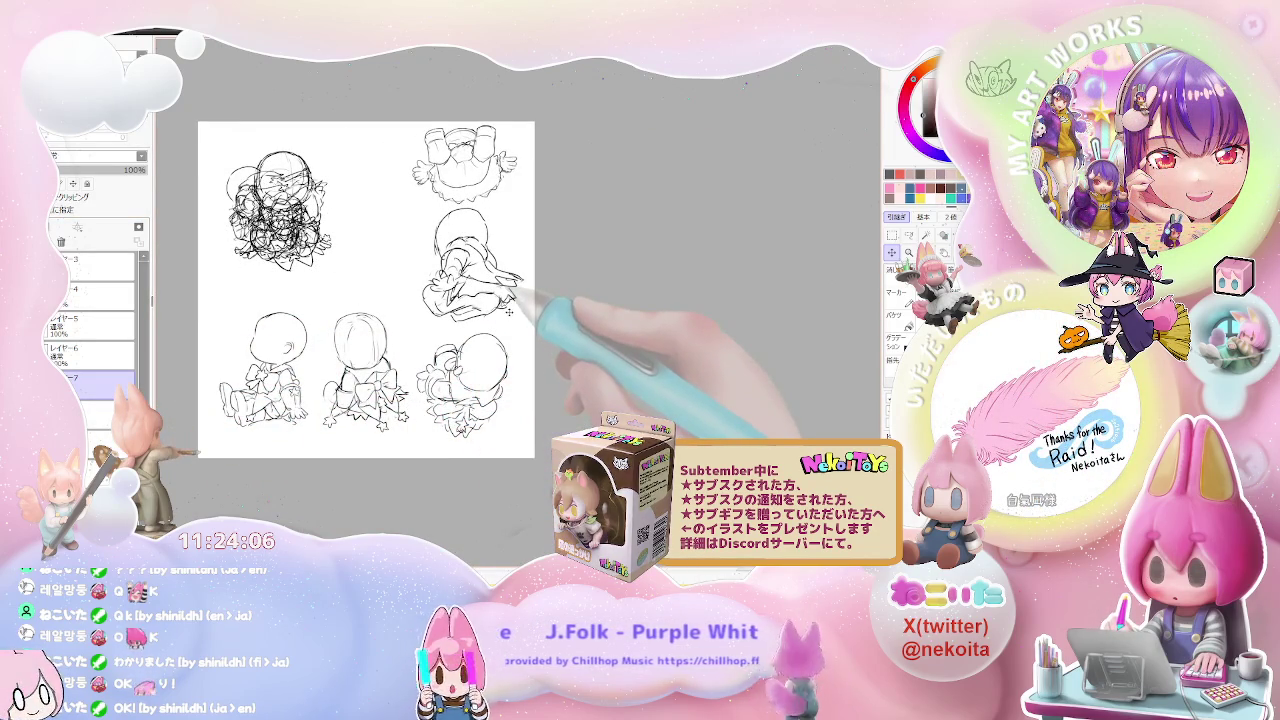
Step: Move the figures on レイヤー6 through レイヤー3 into their own grid slots
click(90, 350)
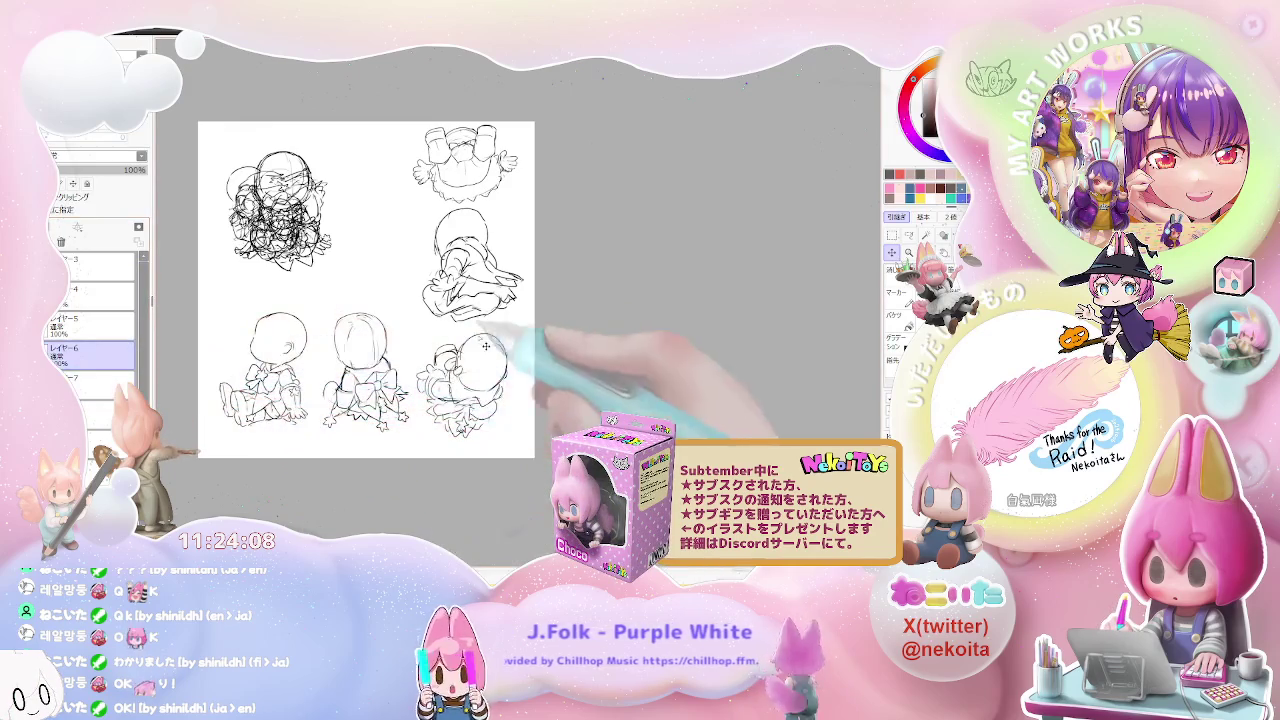
key(ctrl+v)
drag(500, 375, 578, 308)
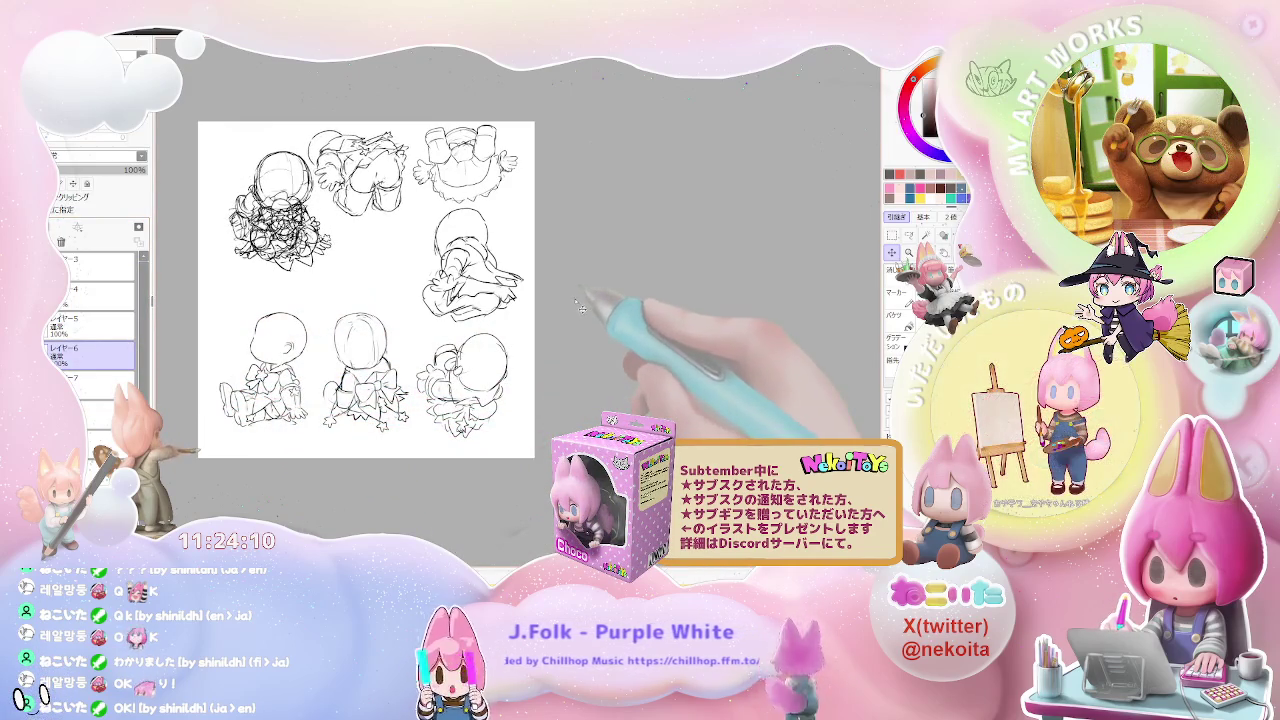
click(90, 320)
drag(510, 367, 577, 409)
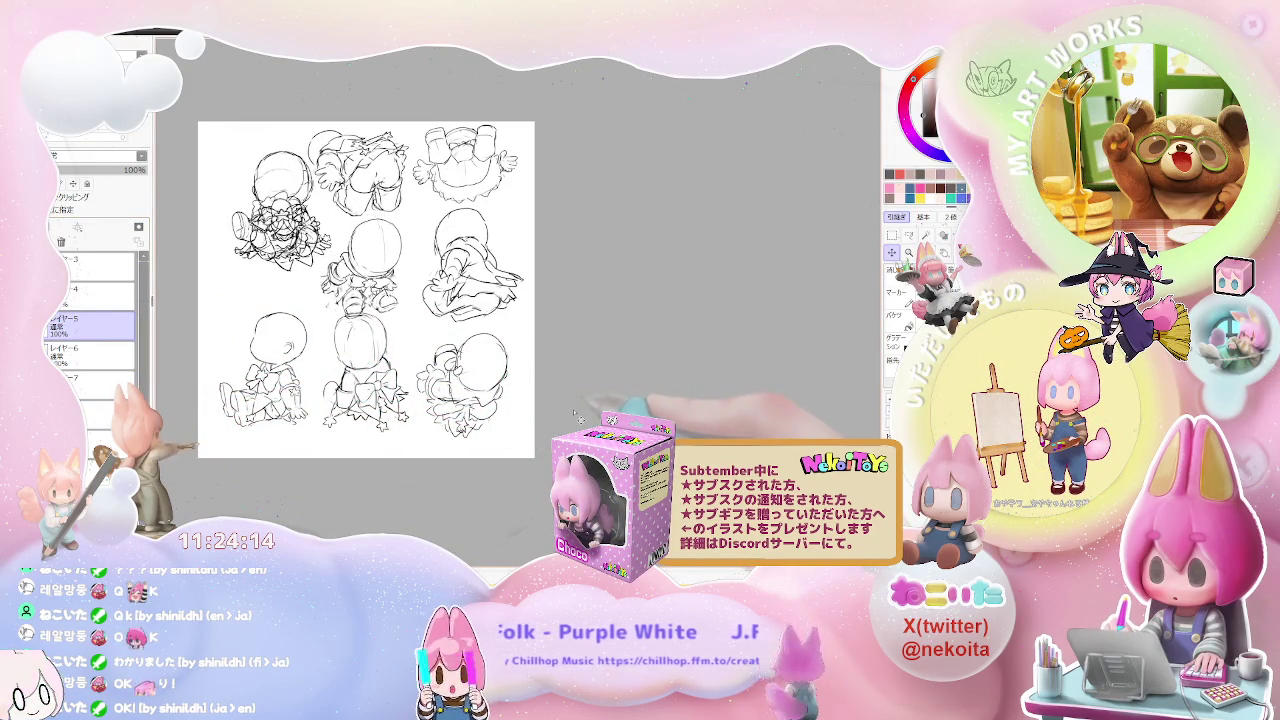
click(90, 290)
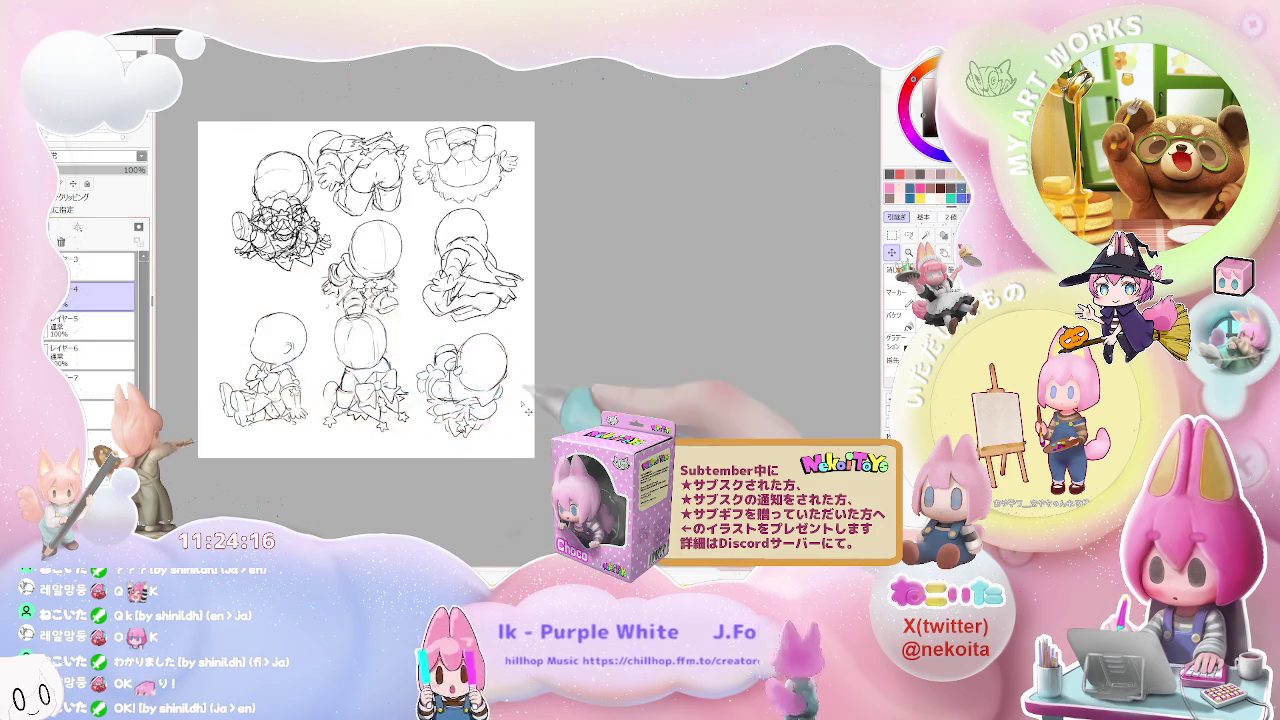
drag(480, 415, 510, 454)
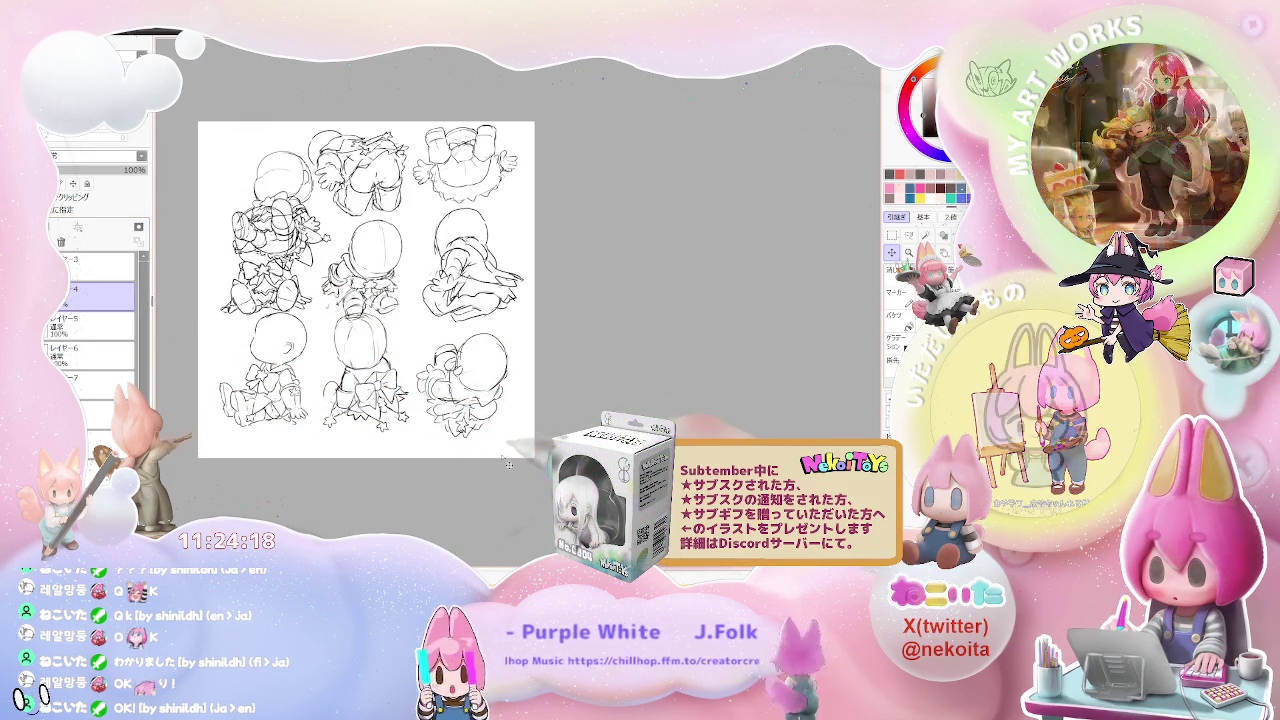
click(90, 260)
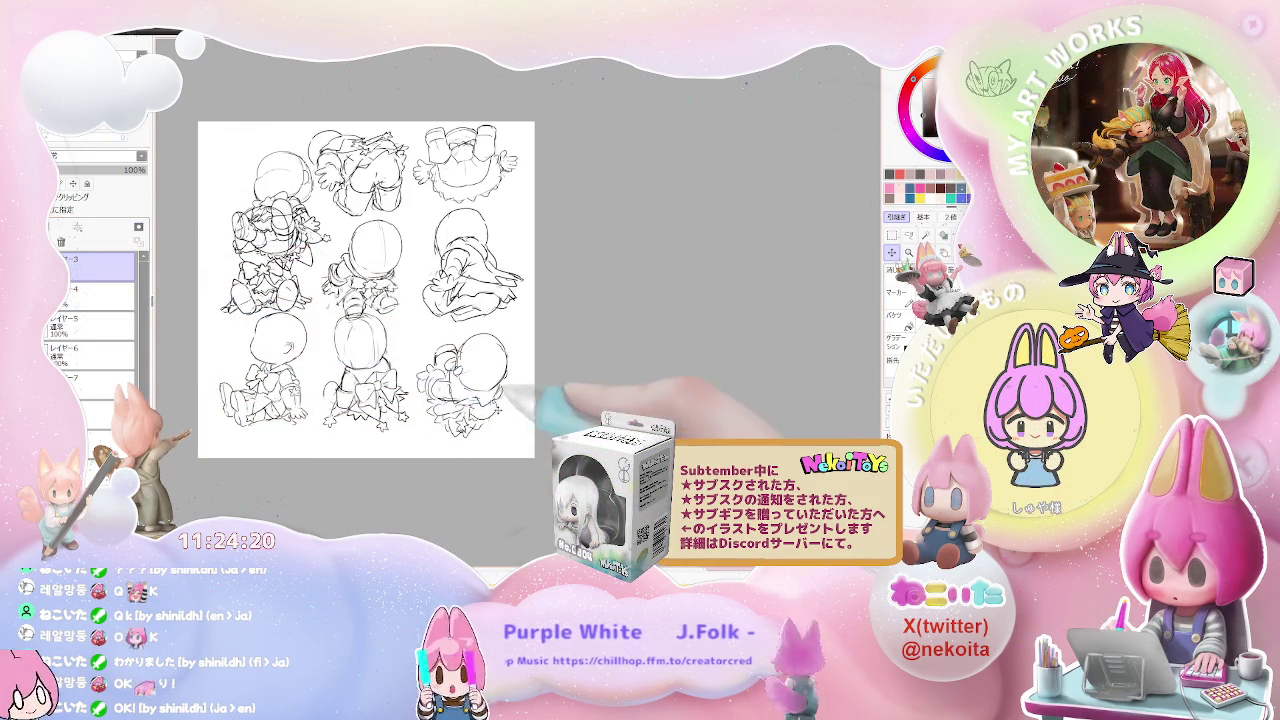
drag(400, 380, 380, 310)
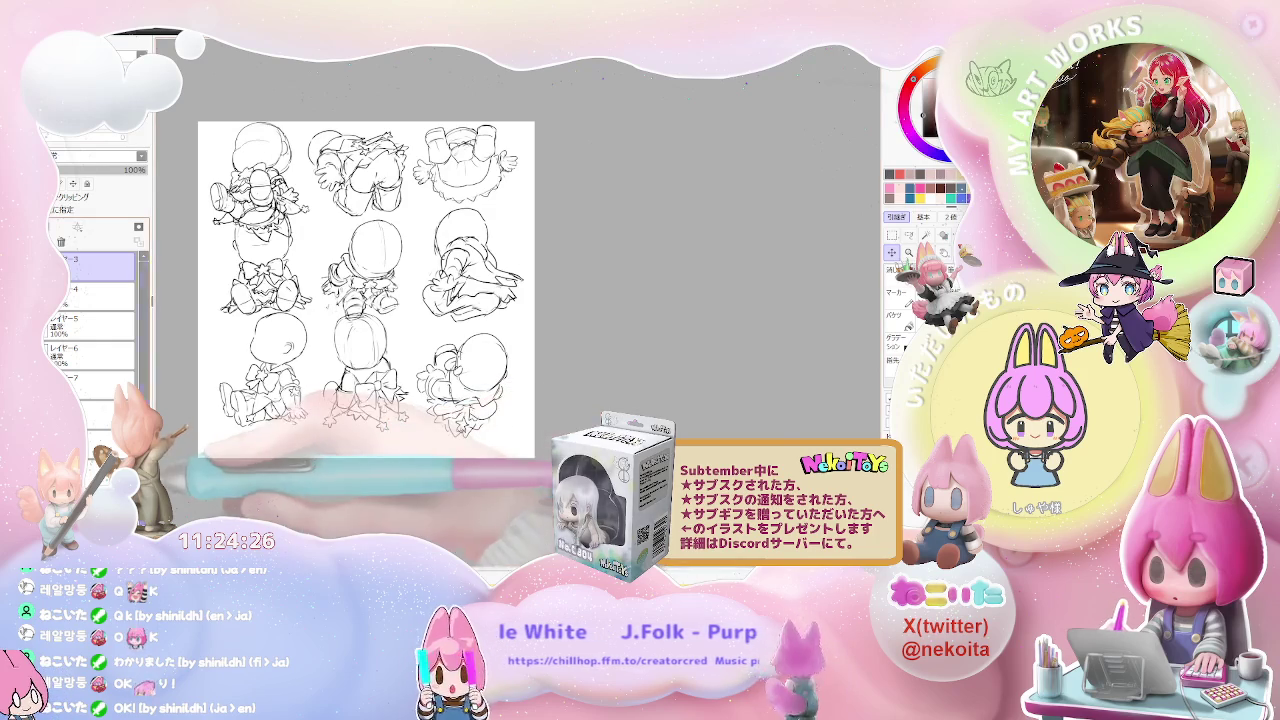
key(ctrl+t)
Step: Scale the whole sketch grid down proportionally, shift it right, and apply
drag(527, 123, 476, 171)
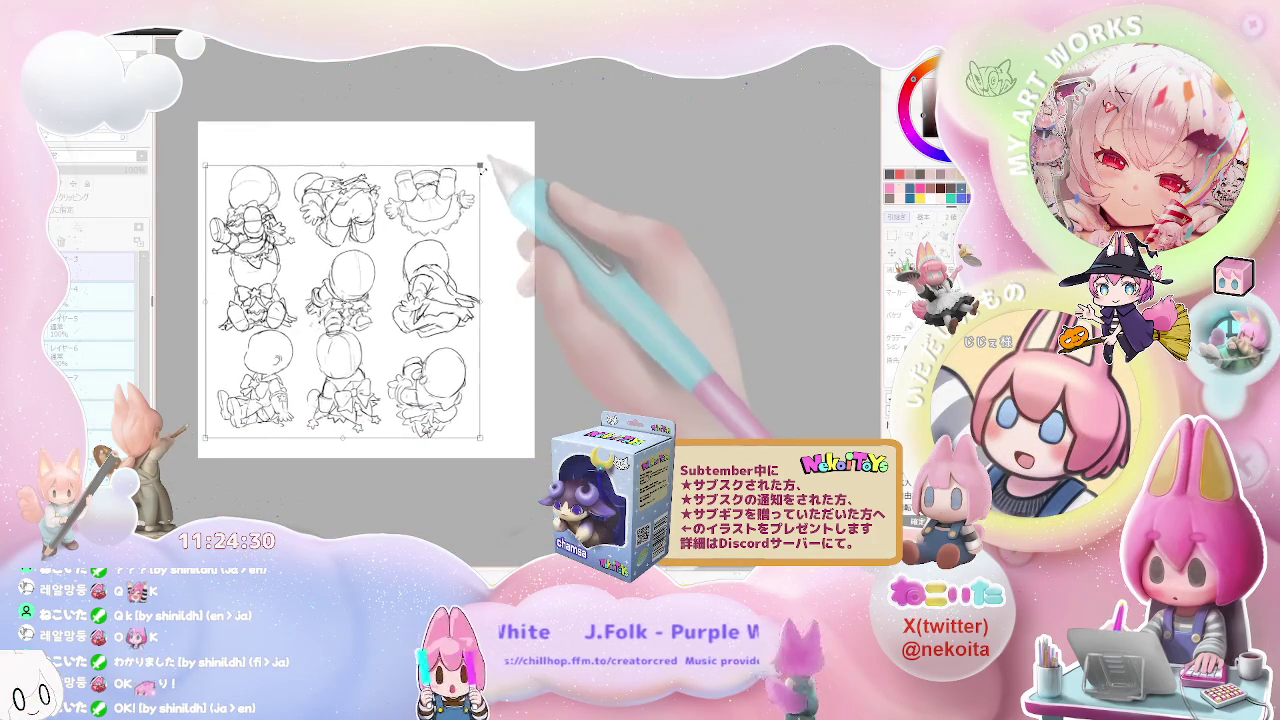
drag(458, 300, 484, 296)
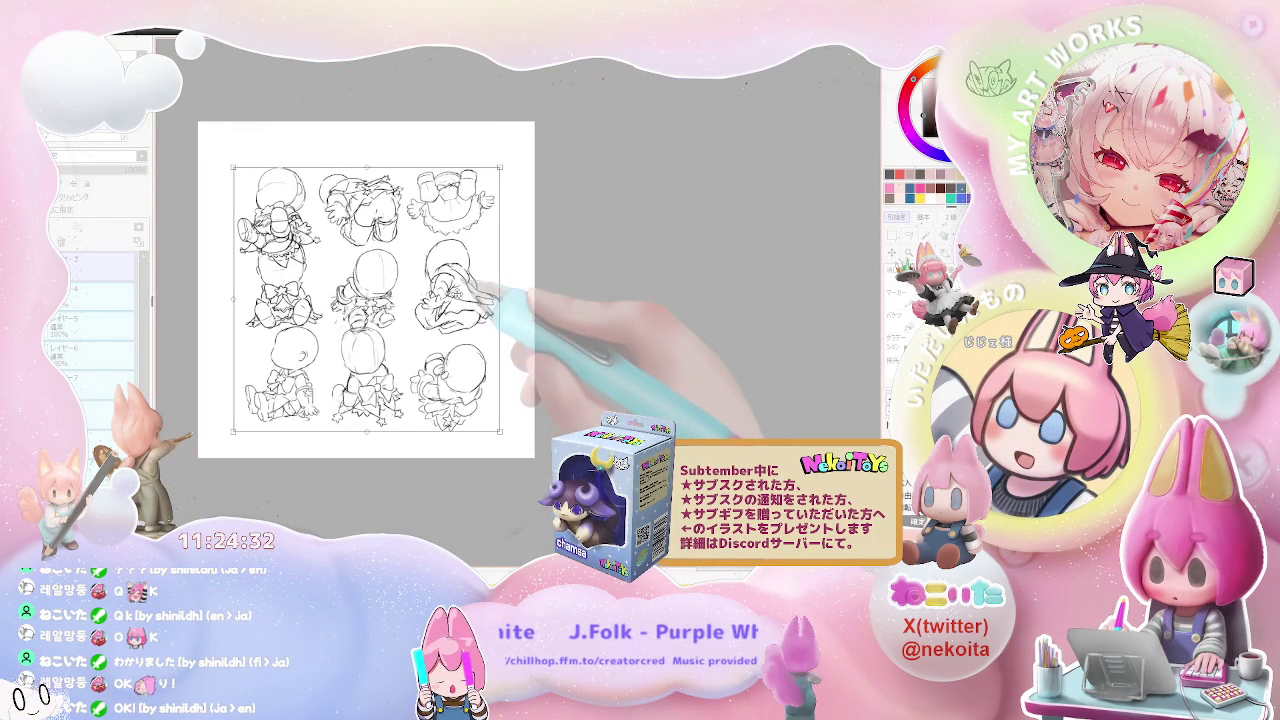
key(Return)
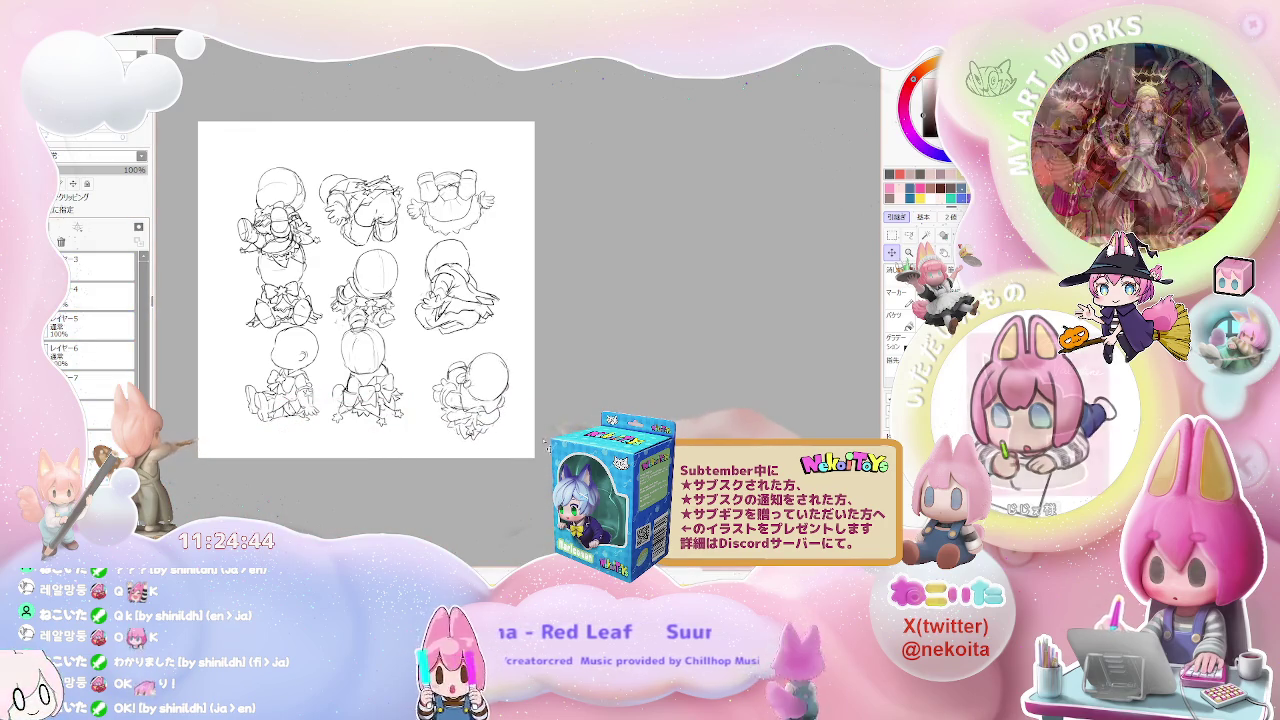
Step: Nudge the middle-right, top-right, top-middle, centre, left-middle and top-left figures into even rows
mouse_move(515, 437)
mouse_down()
mouse_move(490, 467)
mouse_move(525, 442)
mouse_move(453, 452)
mouse_move(408, 434)
mouse_up()
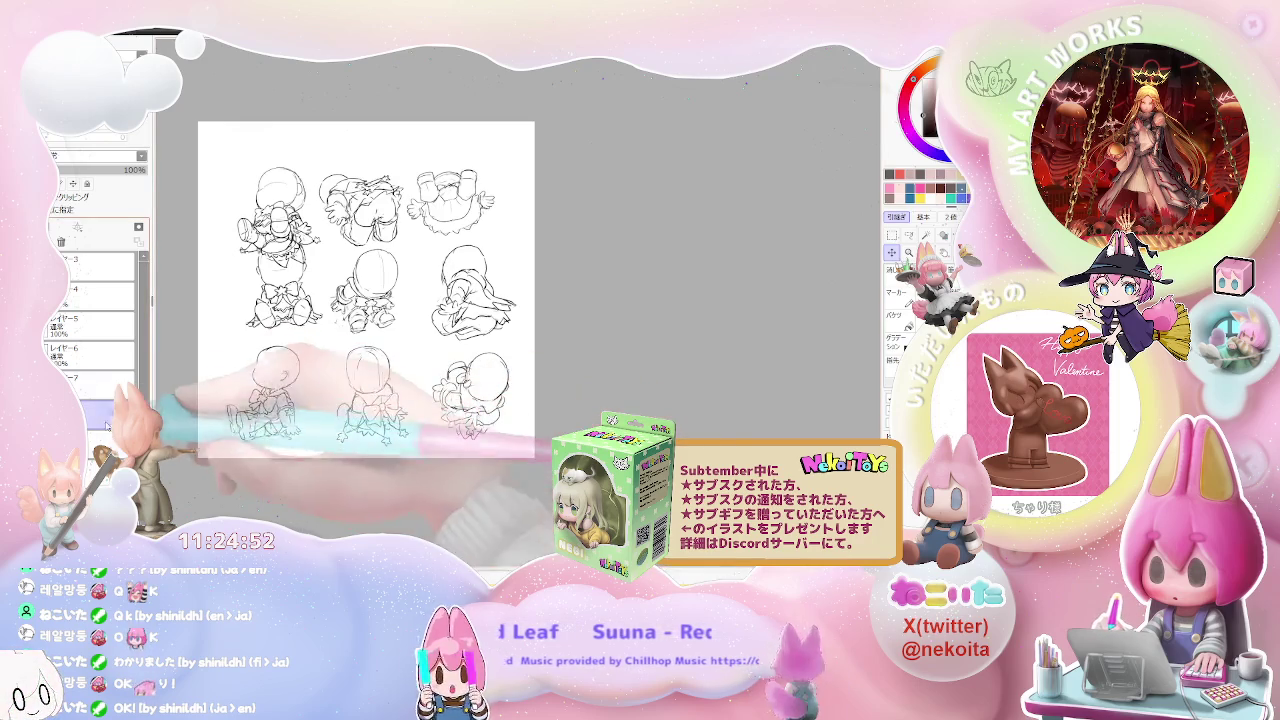
drag(401, 397, 426, 389)
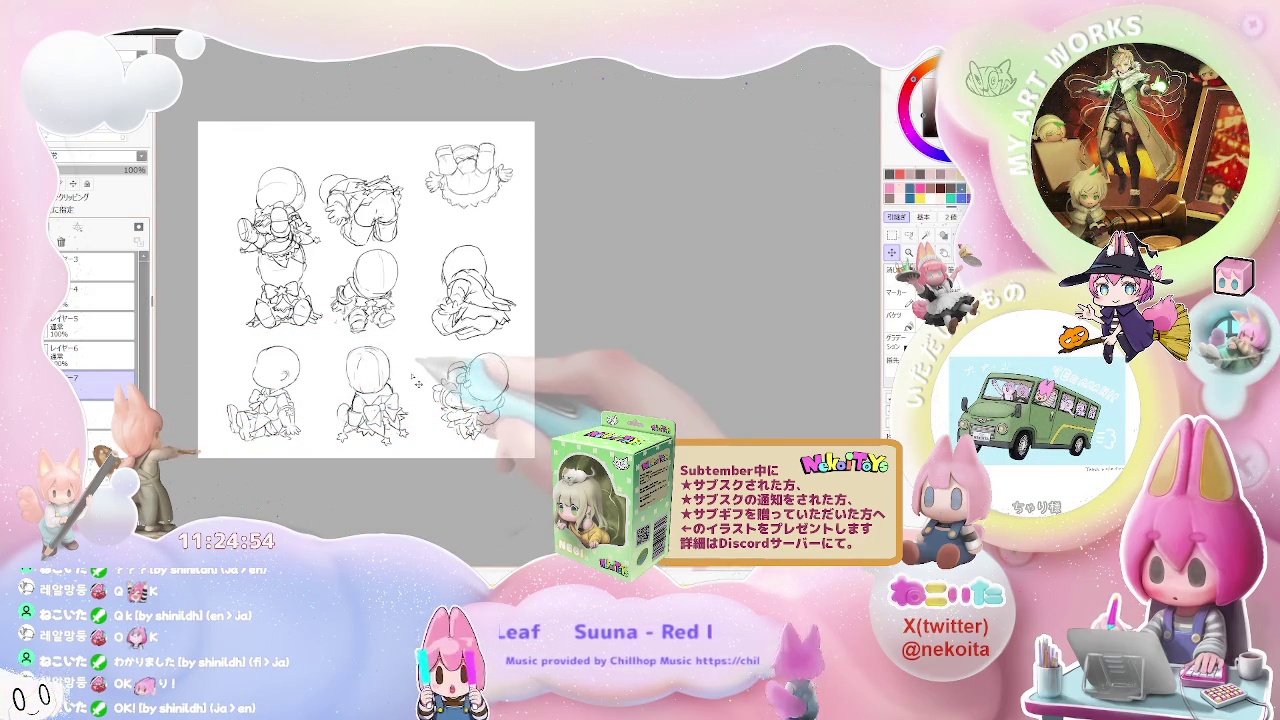
drag(362, 212, 367, 182)
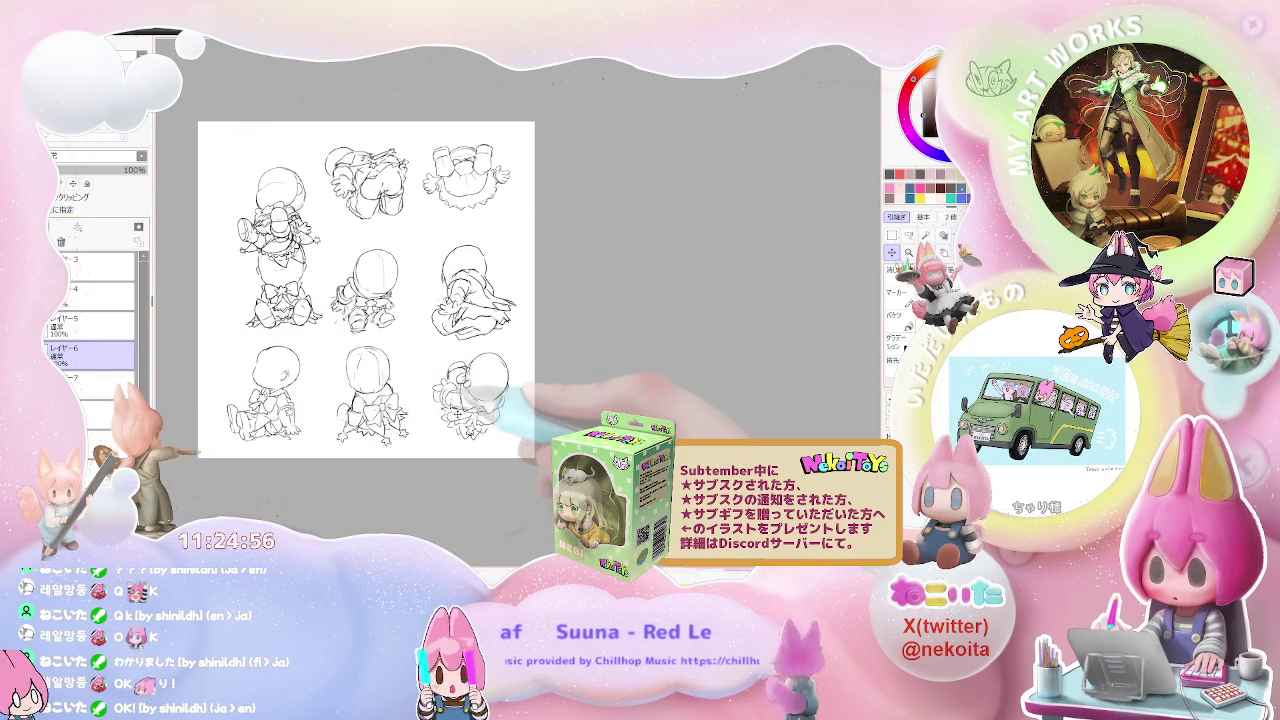
drag(365, 290, 350, 290)
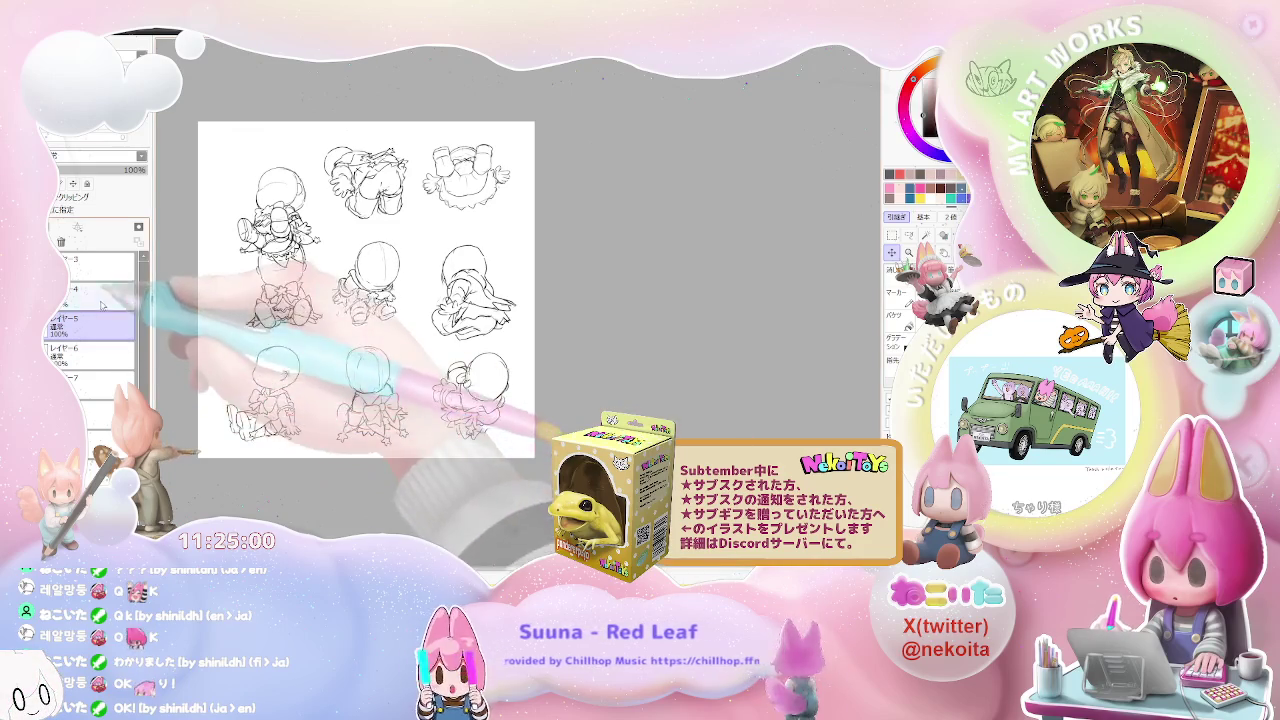
drag(270, 280, 262, 290)
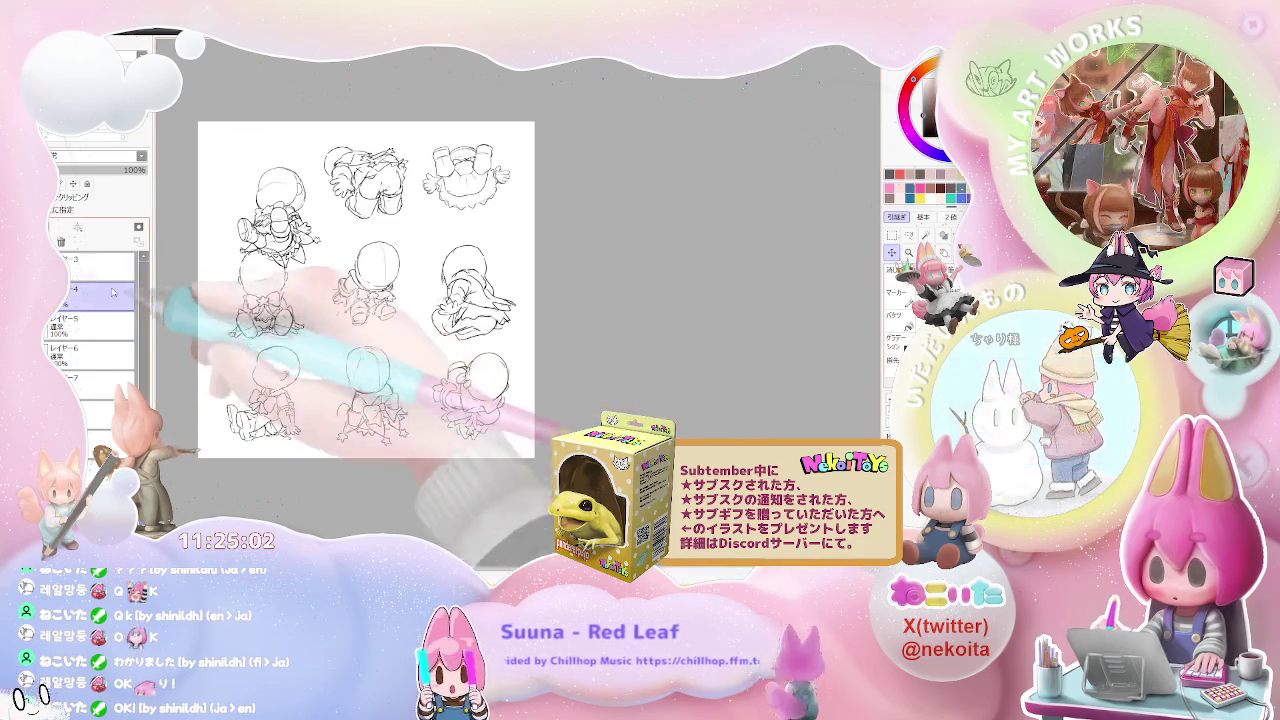
mouse_move(439, 420)
mouse_down()
mouse_move(424, 390)
mouse_move(475, 424)
mouse_up()
scroll(556, 425, down, 1)
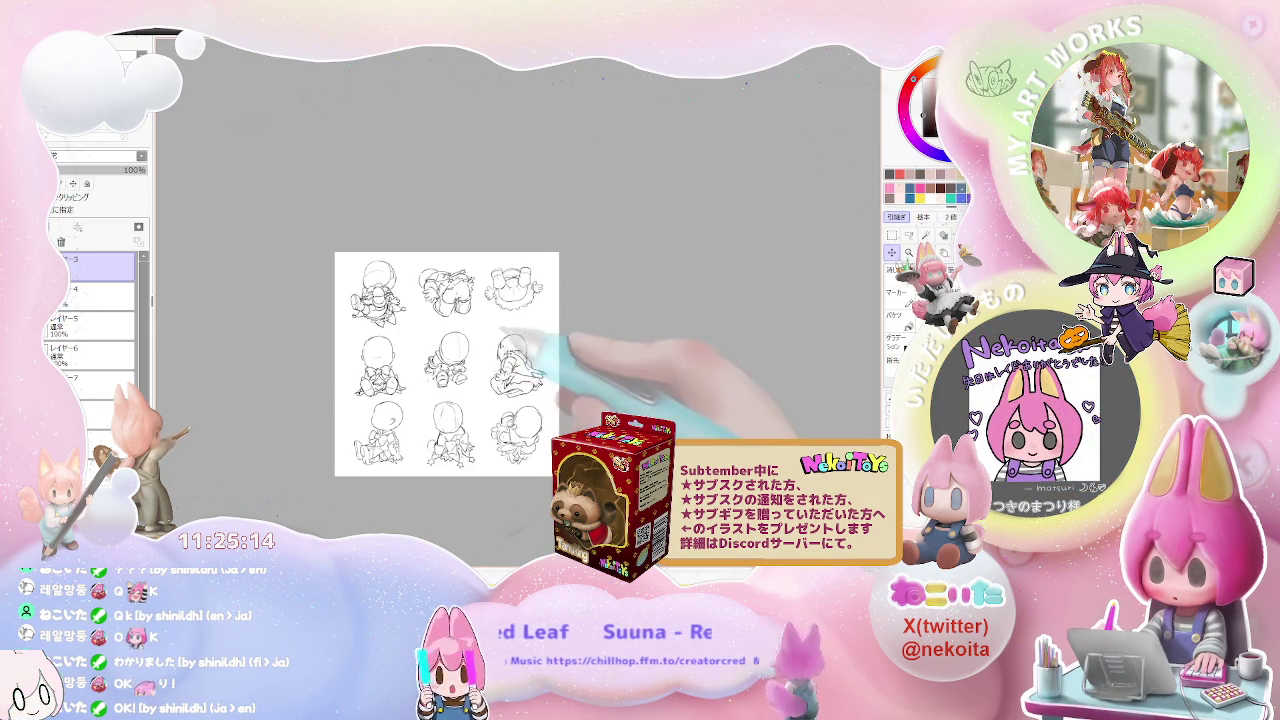
scroll(511, 344, up, 1)
scroll(457, 400, up, 2)
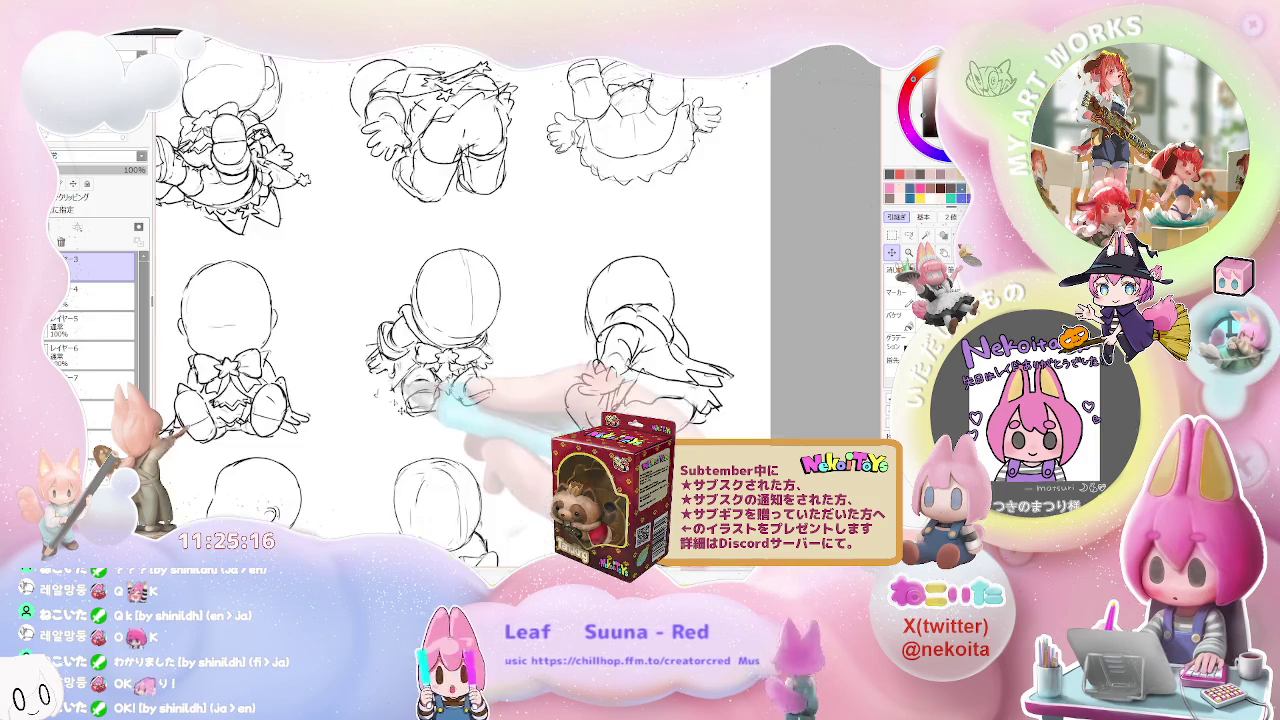
scroll(378, 398, down, 2)
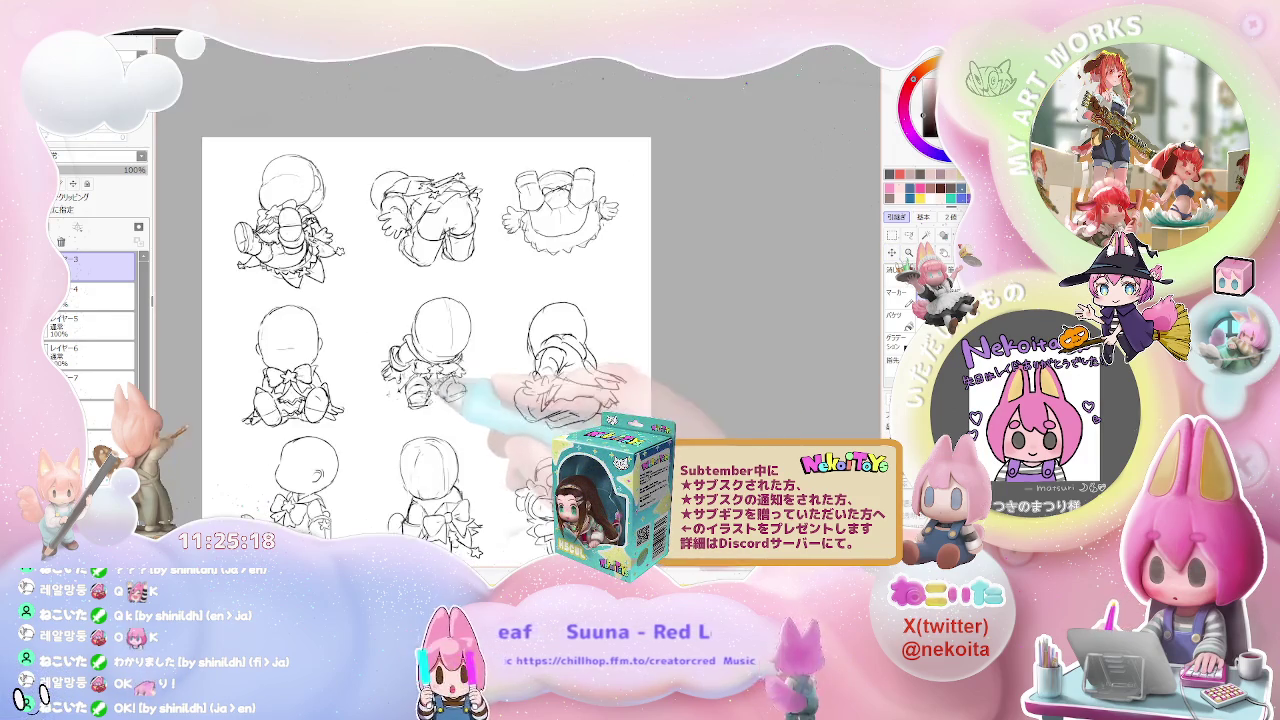
scroll(360, 400, up, 2)
scroll(335, 400, up, 2)
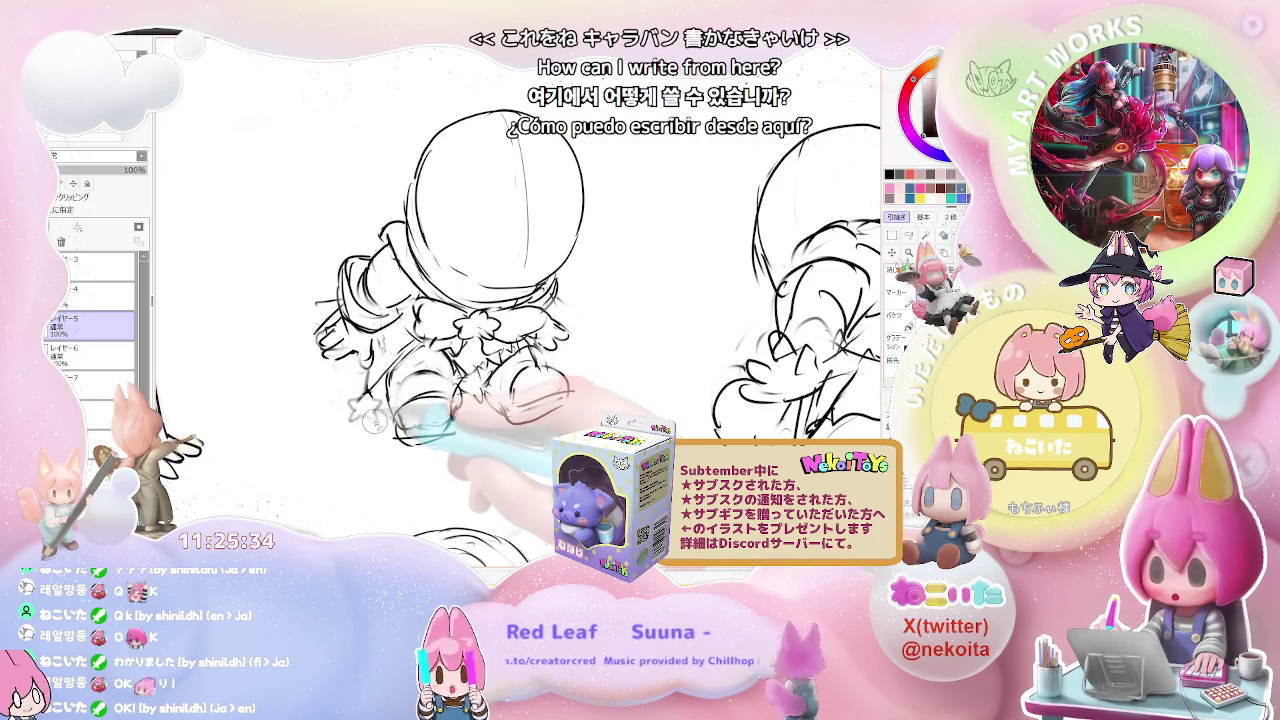
key(minus)
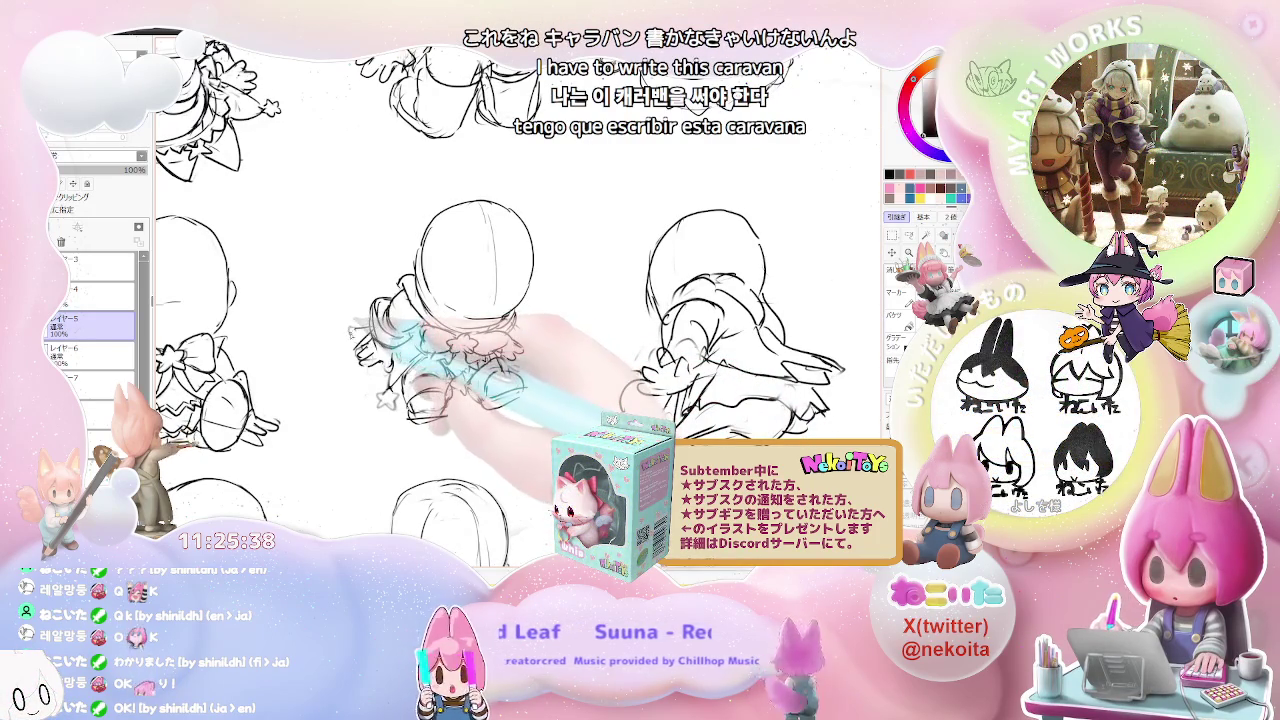
key(minus)
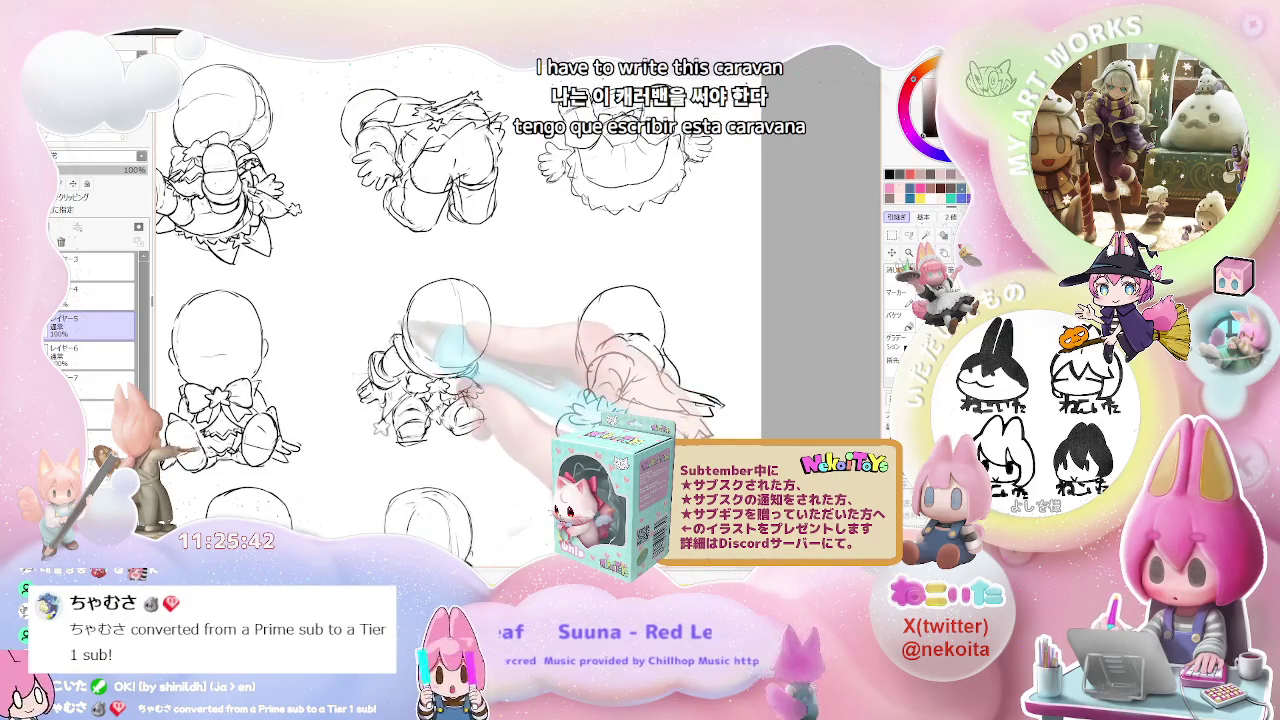
key(minus)
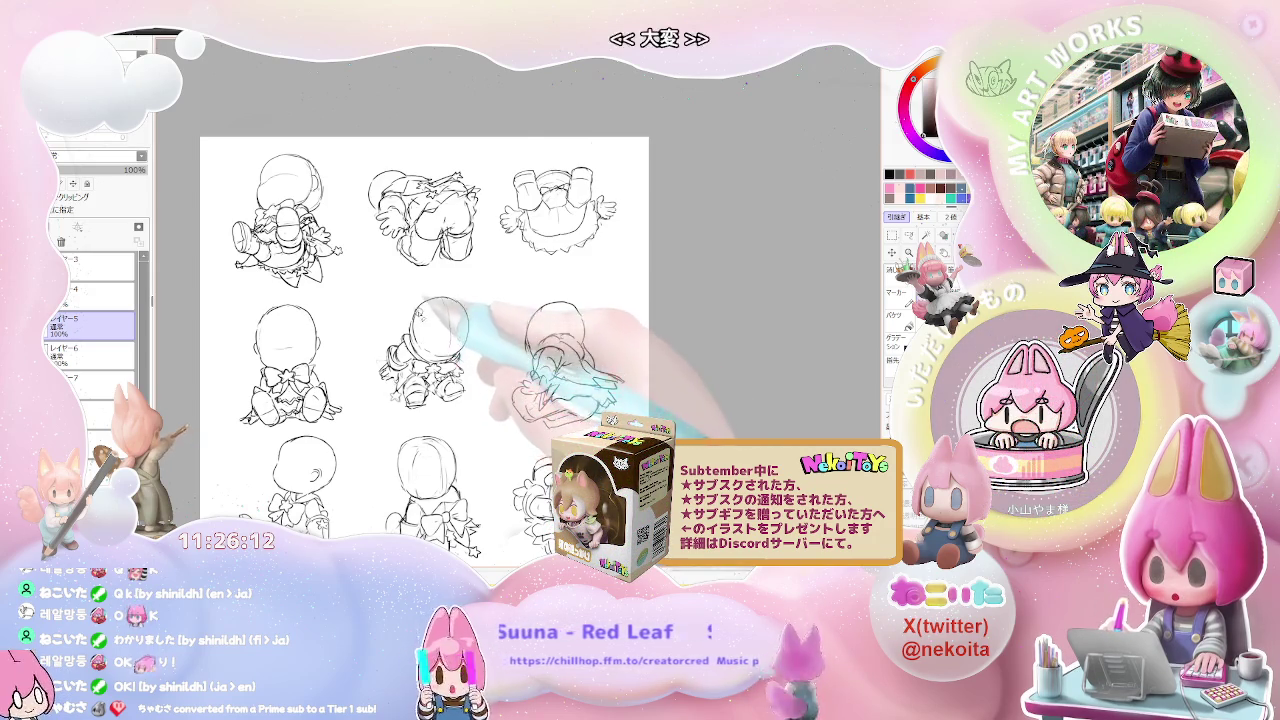
scroll(414, 330, up, 2)
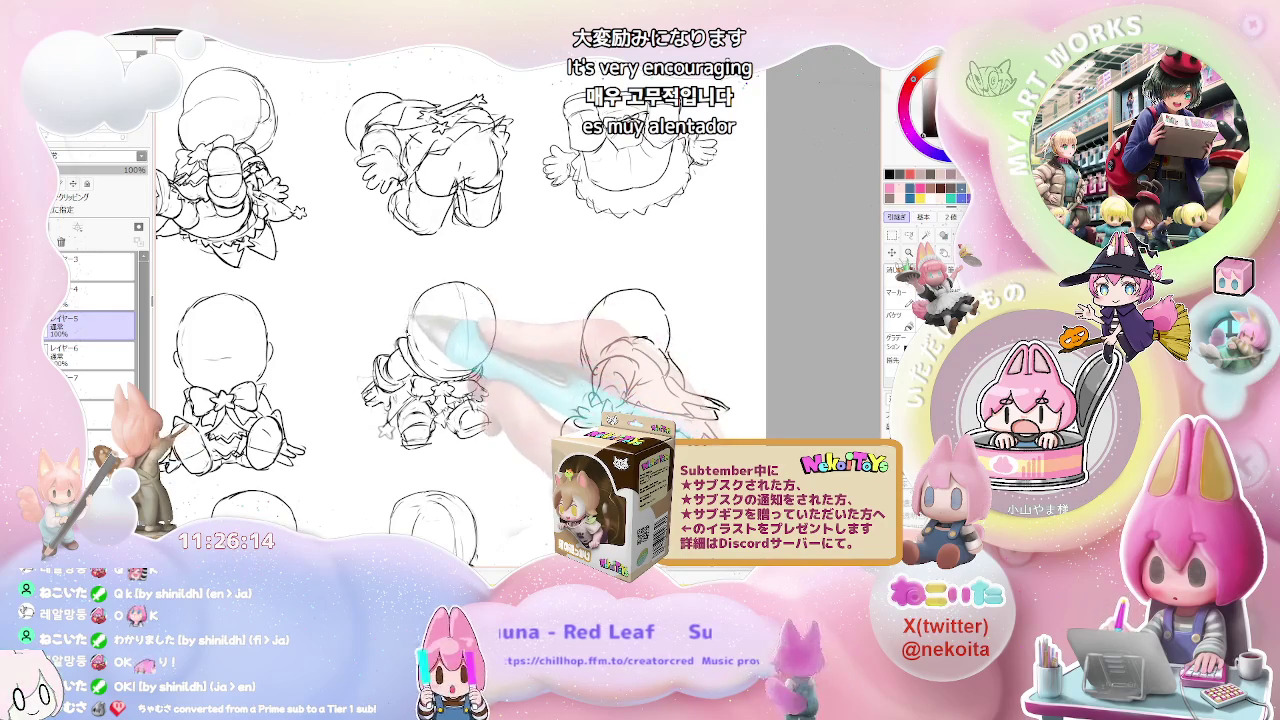
scroll(448, 330, down, 2)
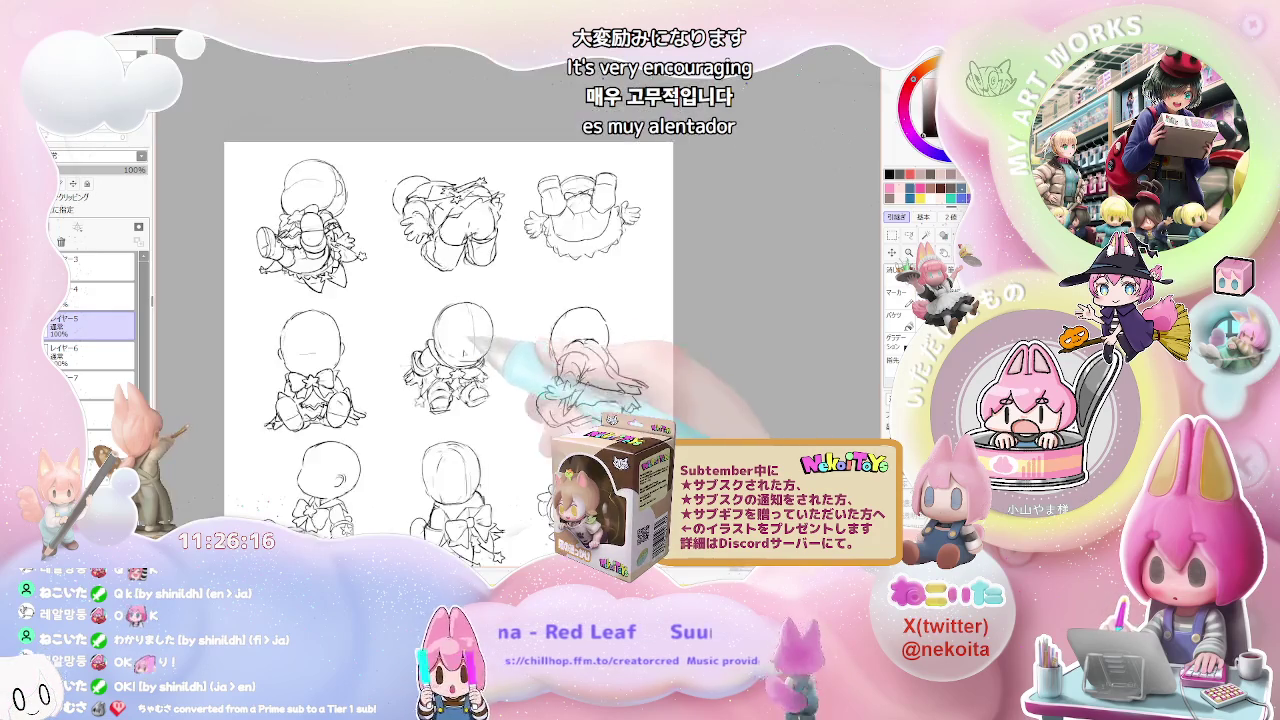
scroll(548, 346, down, 2)
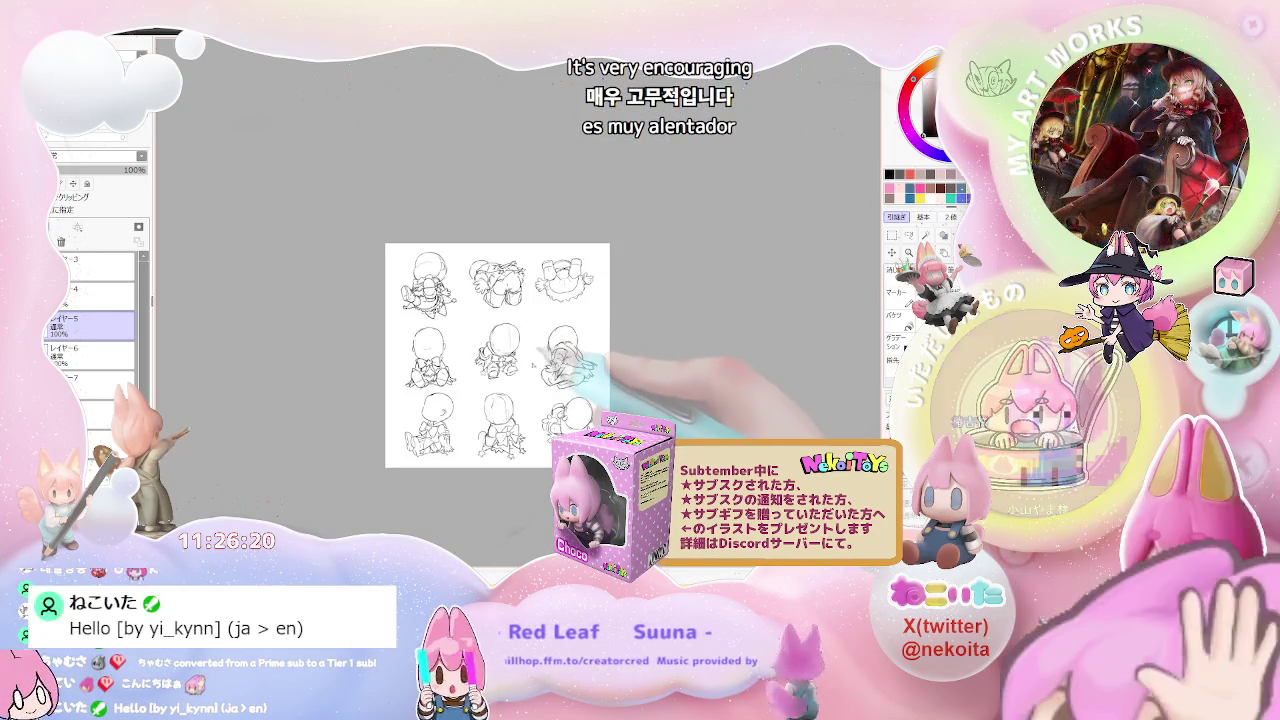
drag(497, 355, 512, 374)
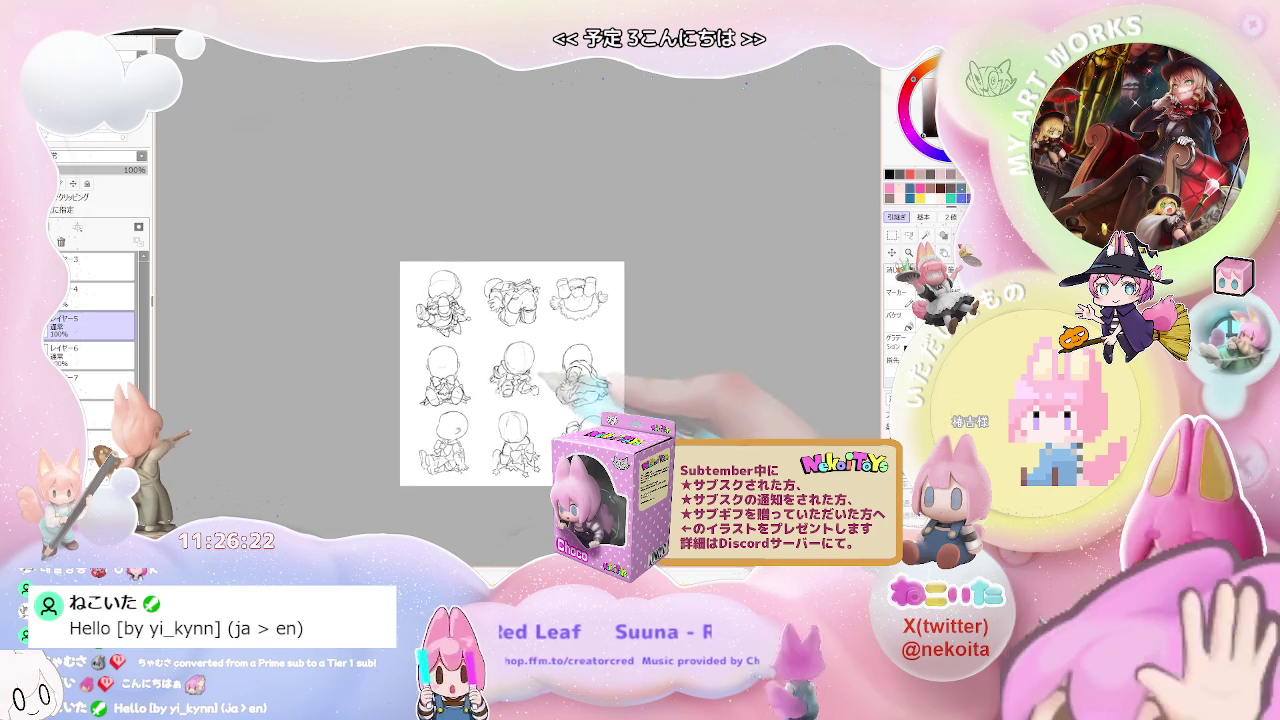
scroll(532, 360, up, 3)
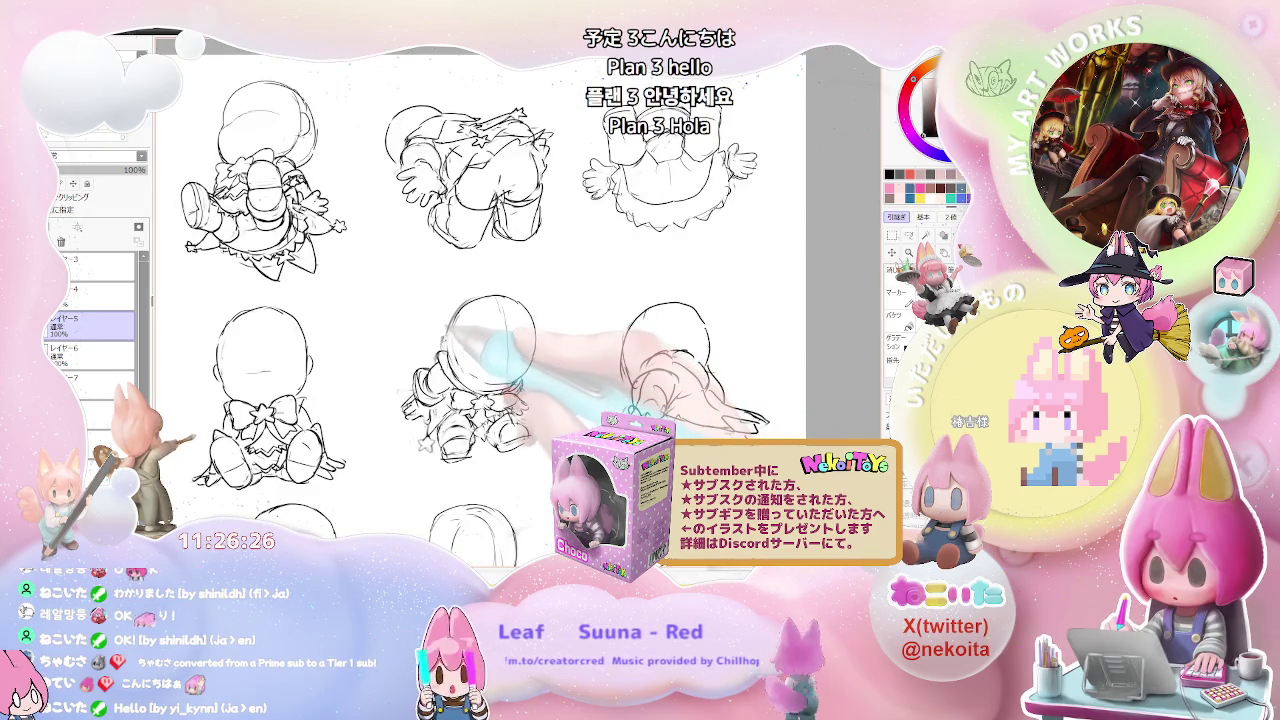
scroll(528, 365, down, 2)
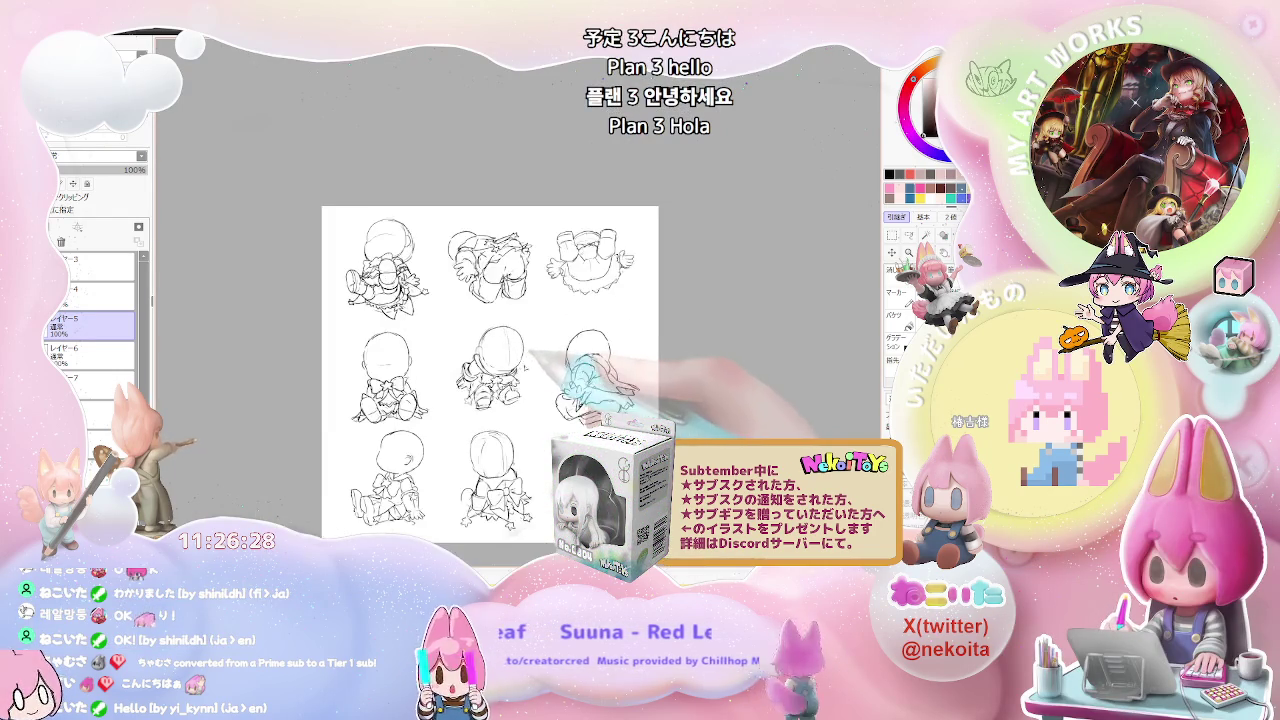
scroll(658, 326, up, 2)
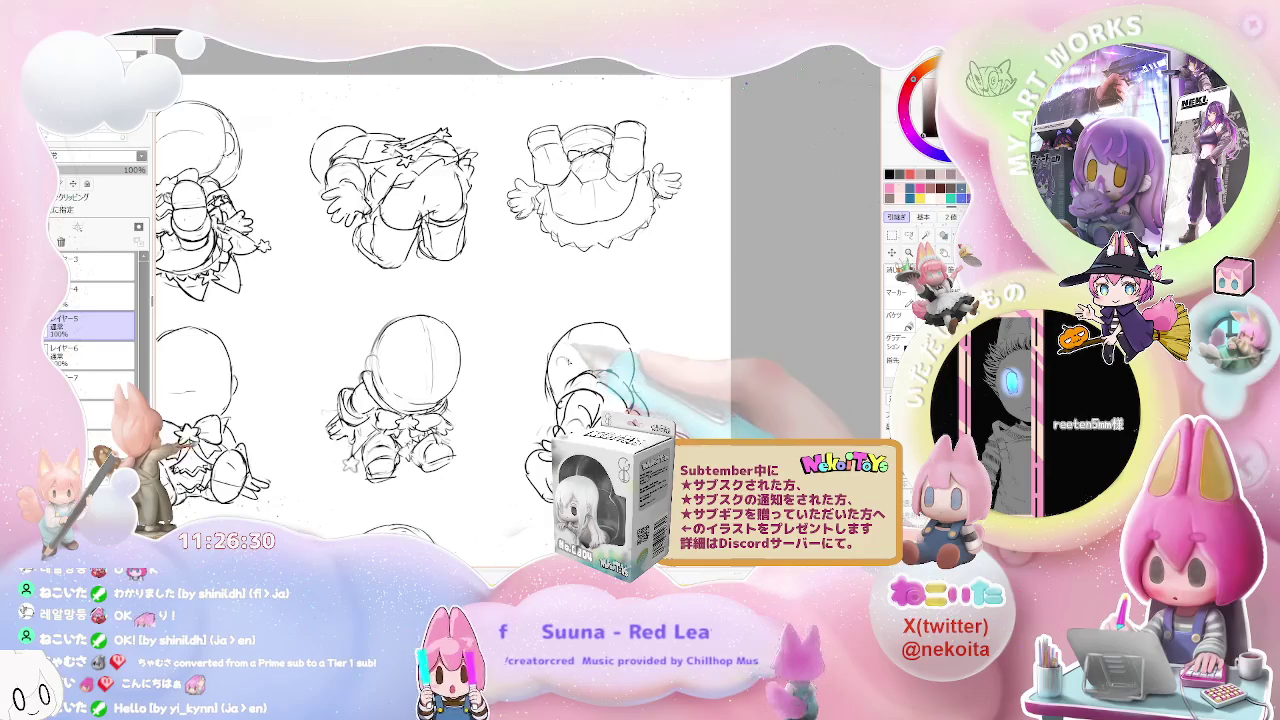
scroll(480, 300, down, 2)
scroll(480, 300, up, 1)
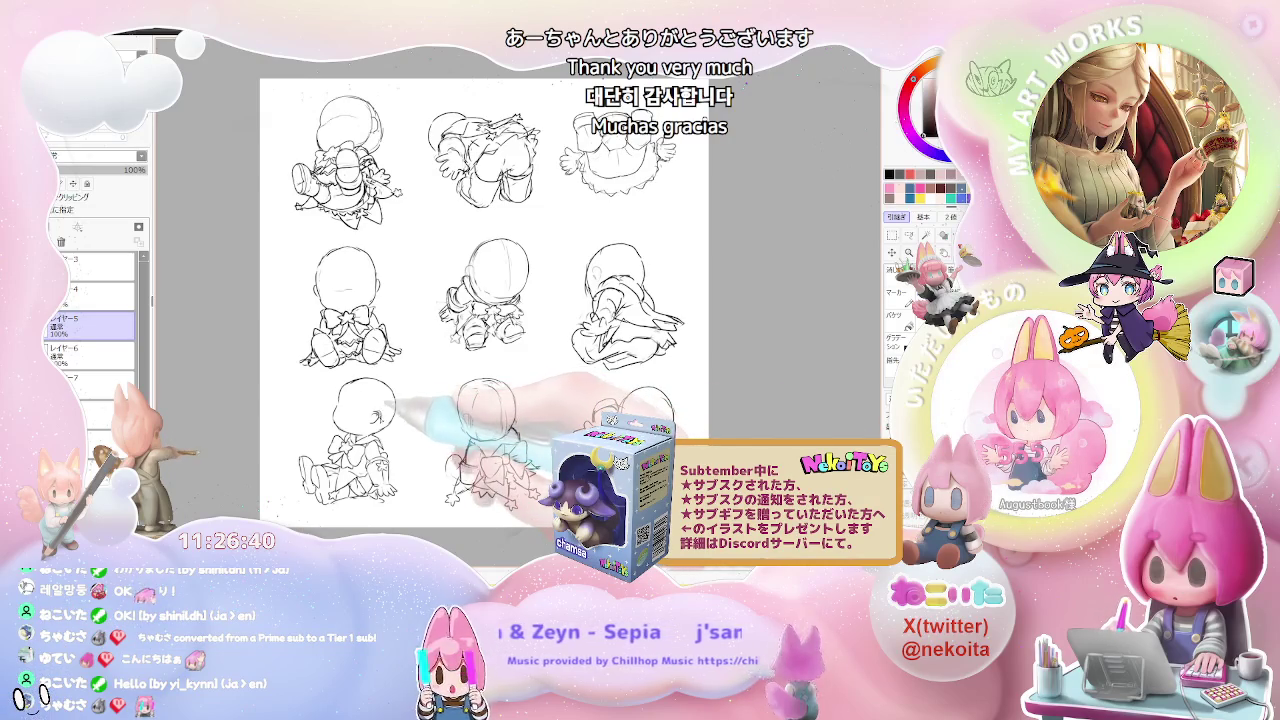
scroll(484, 303, down, 2)
drag(470, 350, 458, 382)
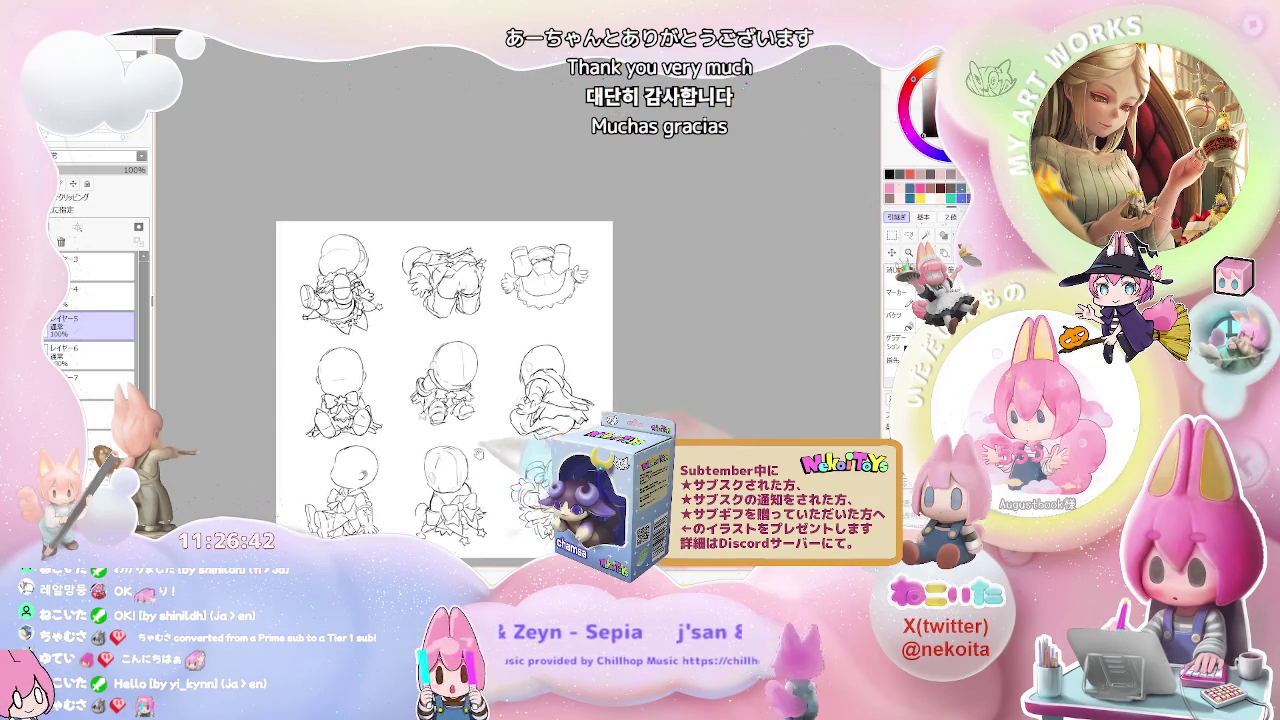
scroll(473, 455, down, 1)
scroll(481, 456, up, 1)
scroll(481, 456, up, 2)
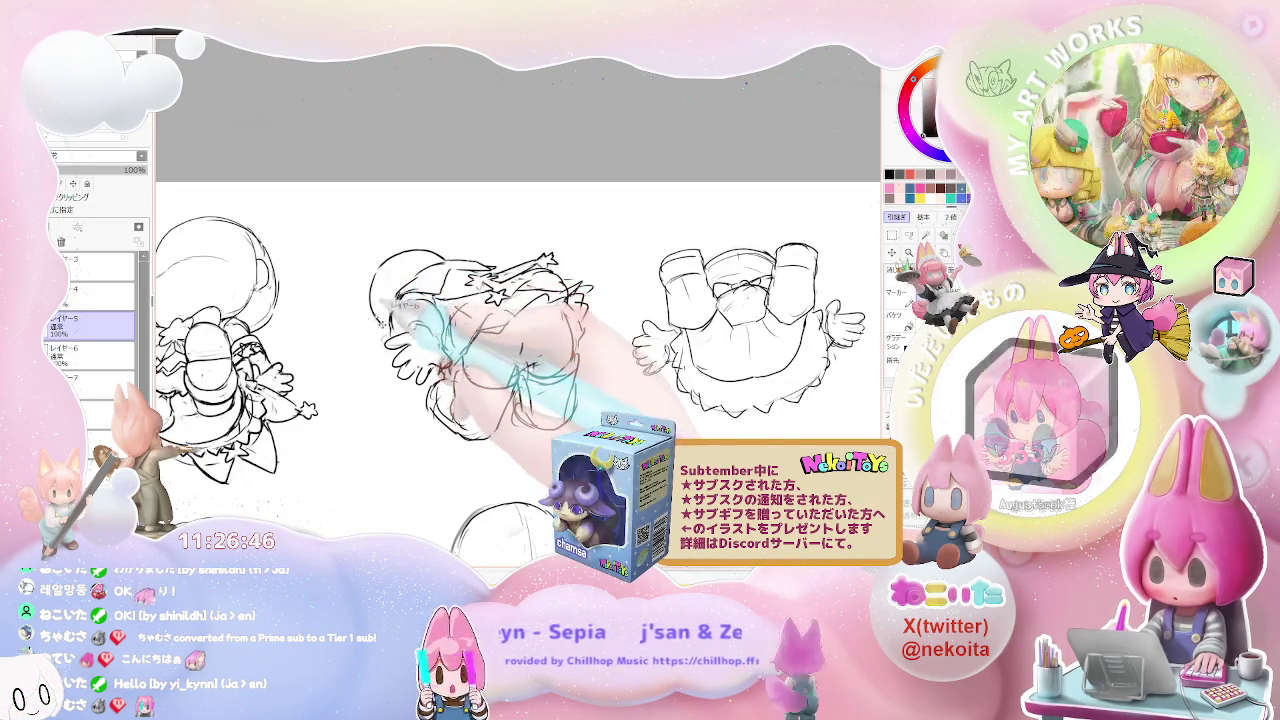
Step: Select レイヤー6 and zoom out until all nine chibi sketches are visible
click(90, 350)
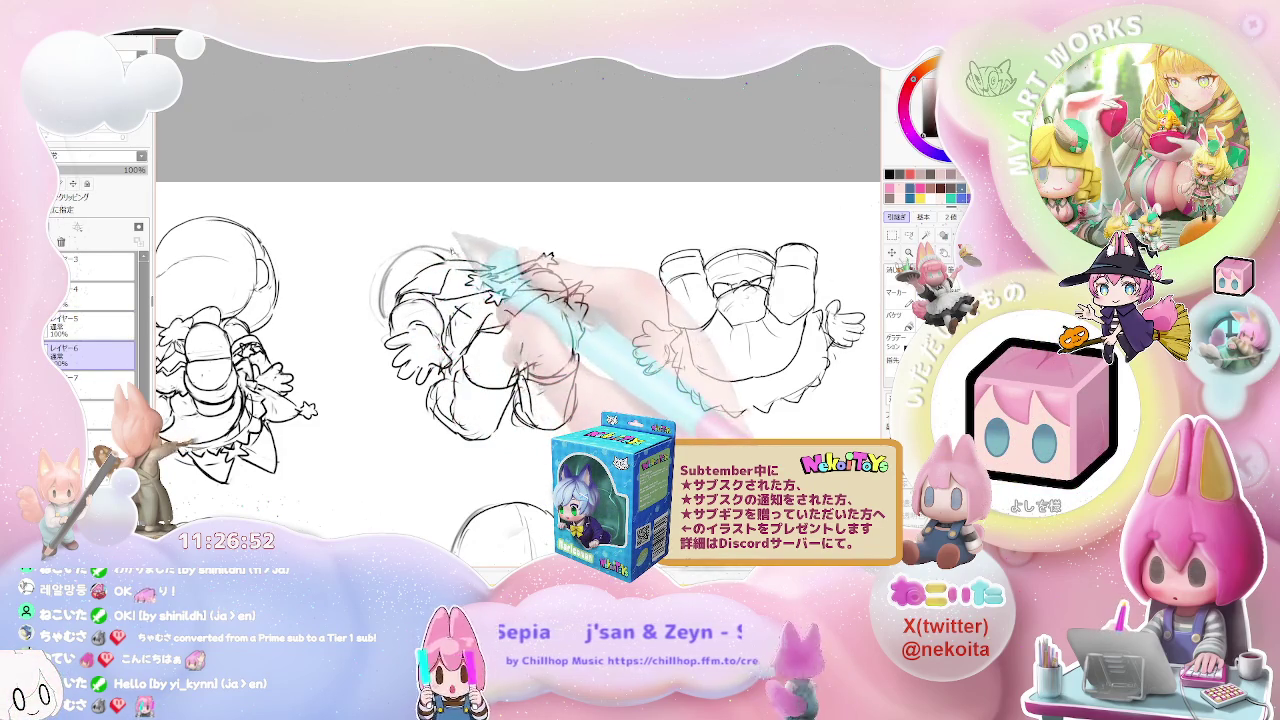
key(ctrl+minus)
key(ctrl+minus)
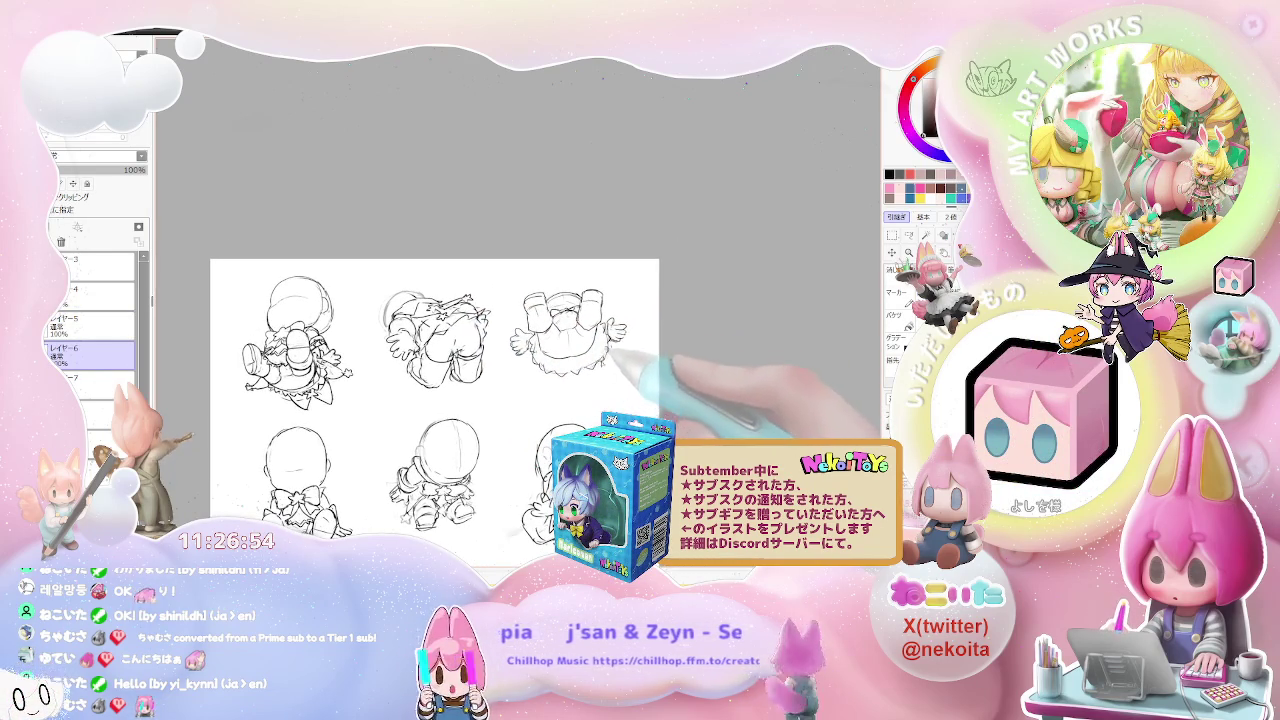
key(ctrl+minus)
key(ctrl+minus)
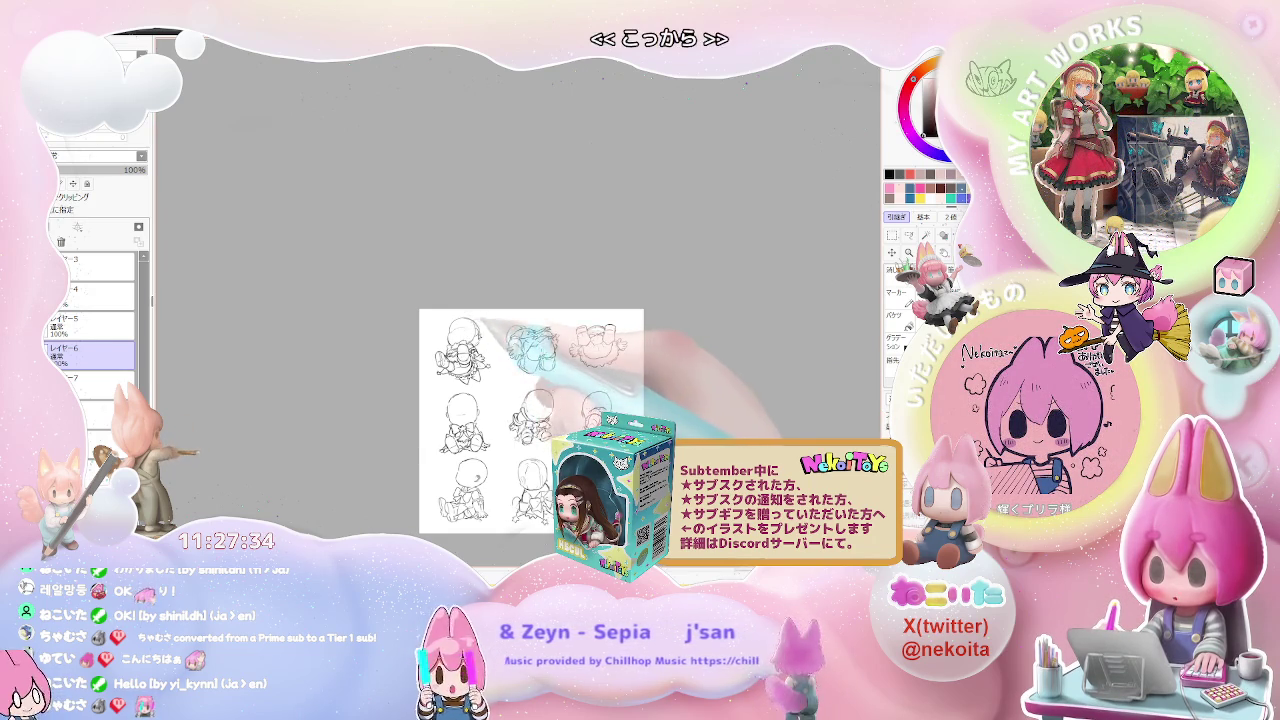
Step: Select layers 4–8 together, then select only layer 3
key(ctrl+plus)
key(ctrl+plus)
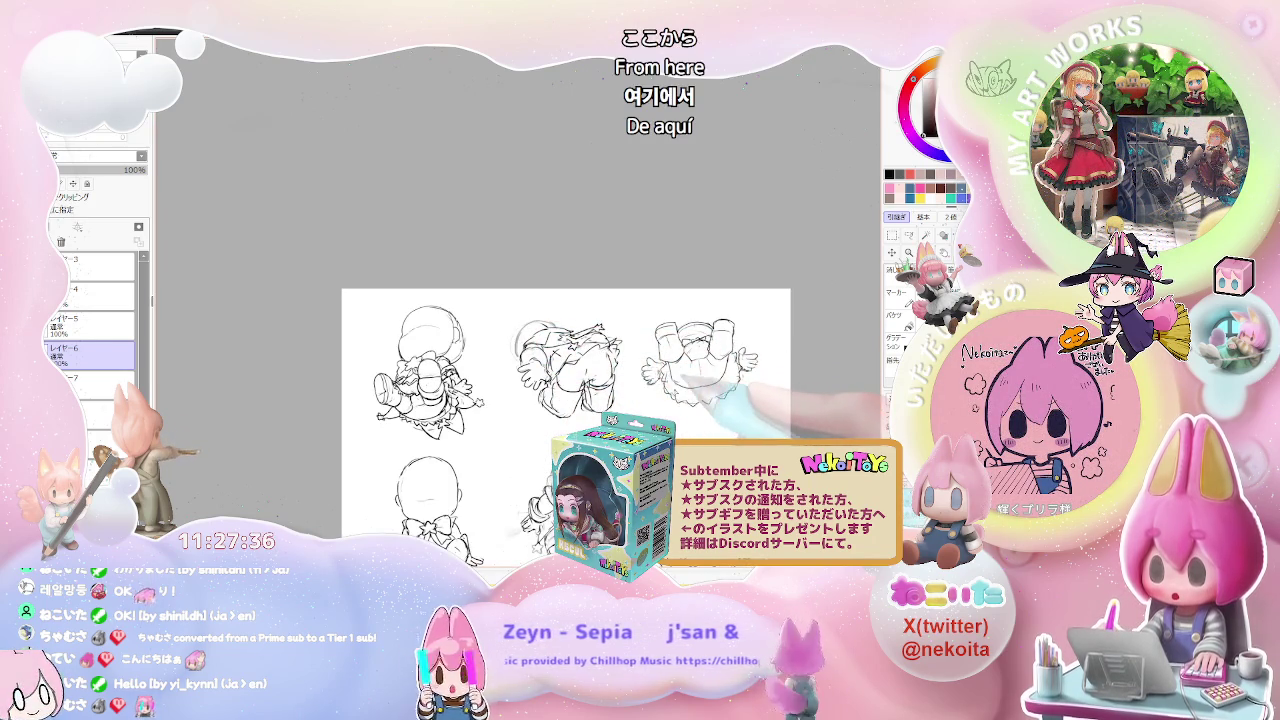
key(ctrl+minus)
key(ctrl+minus)
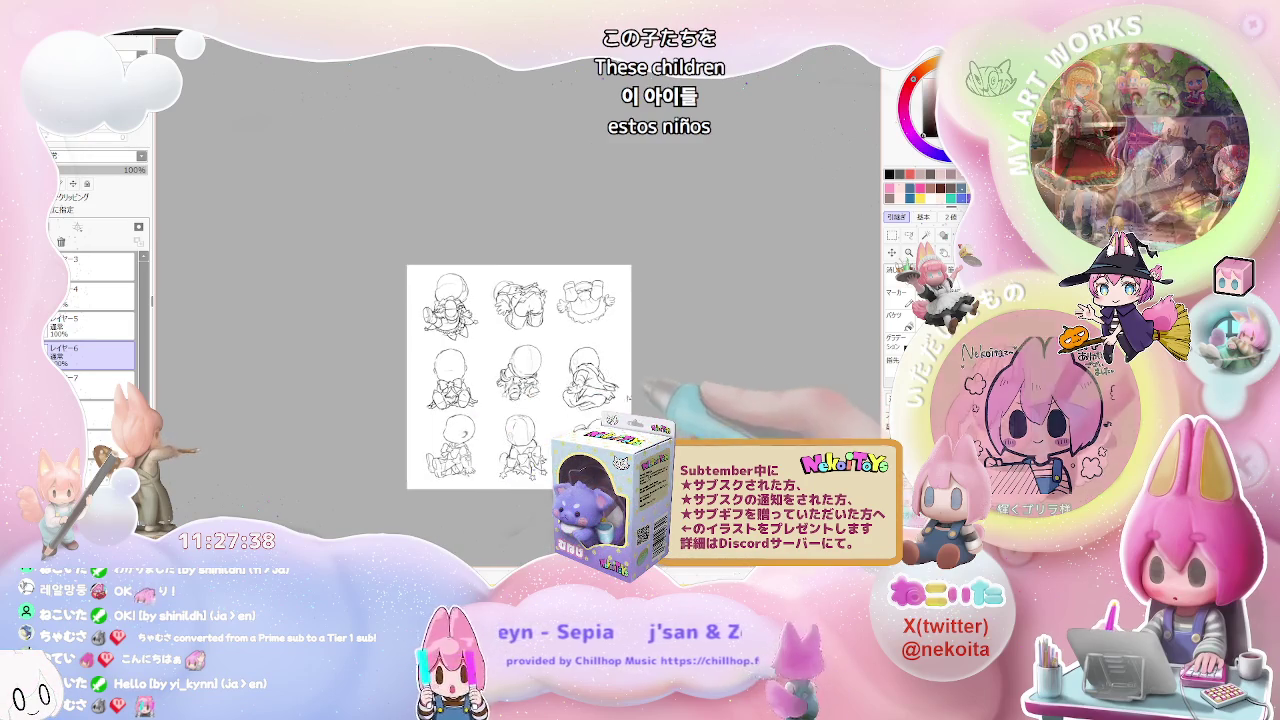
key(ctrl+plus)
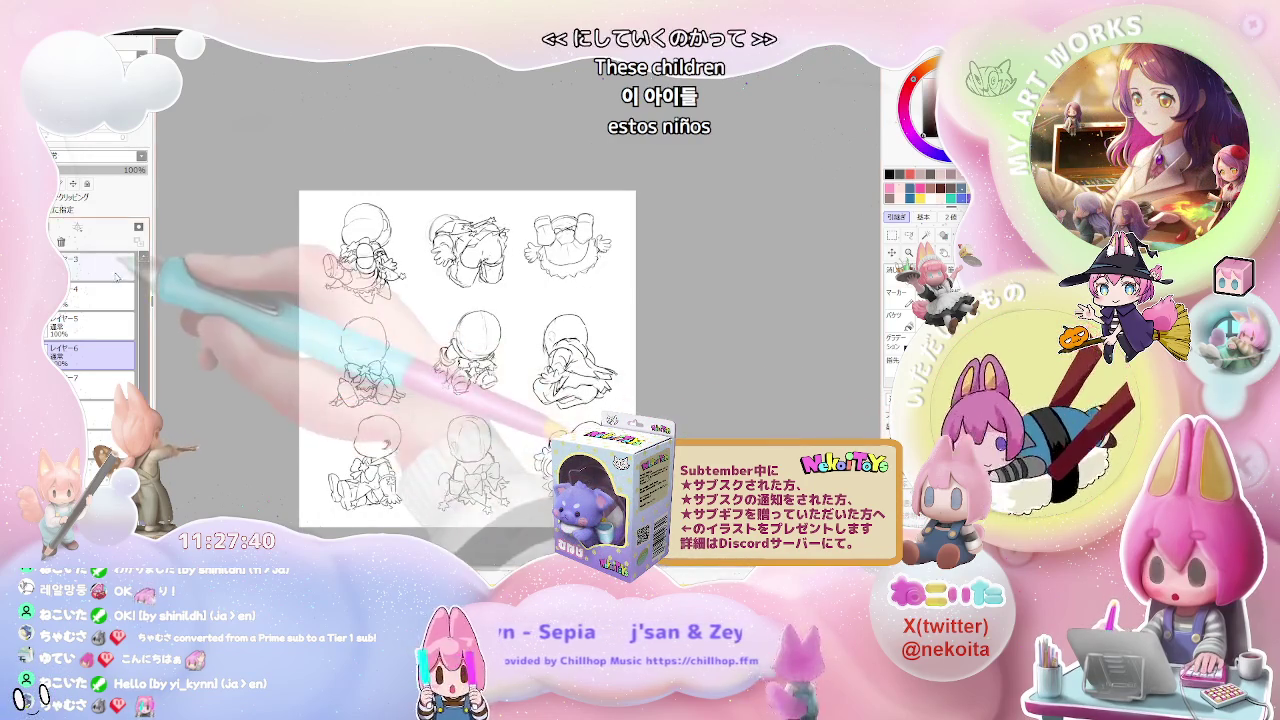
scroll(95, 310, down, 1)
shift+click(90, 385)
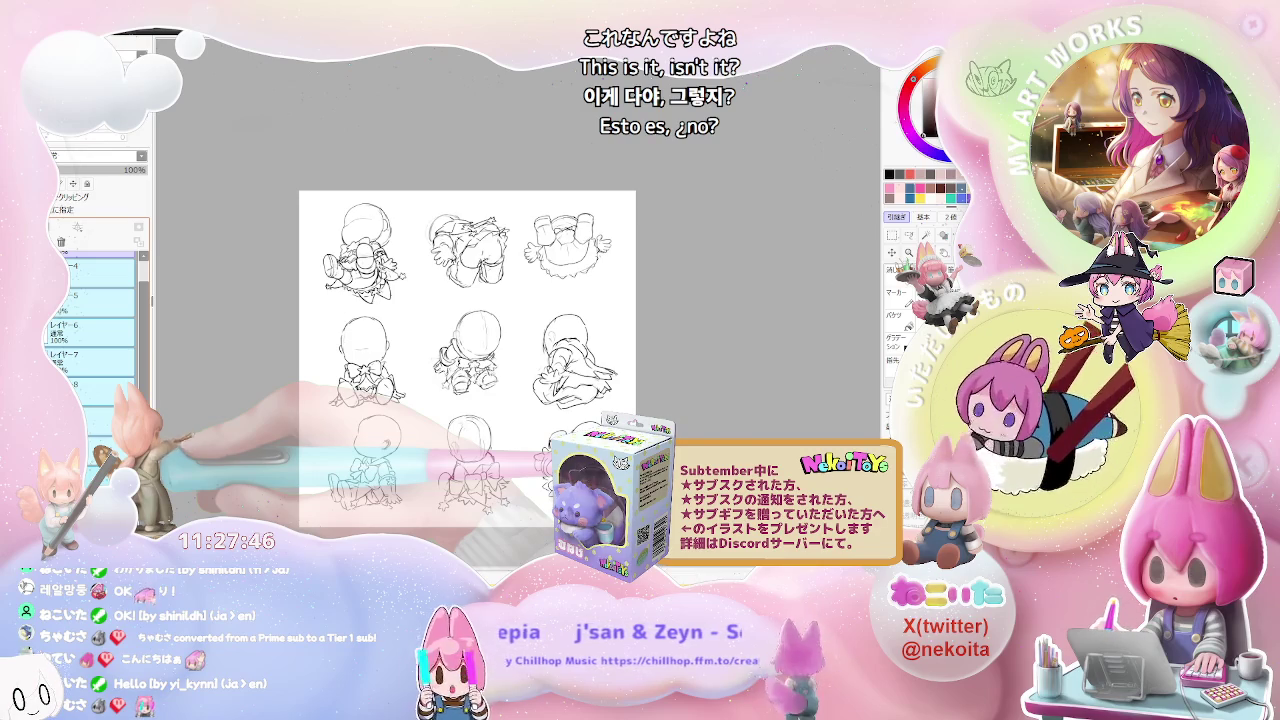
scroll(95, 320, up, 1)
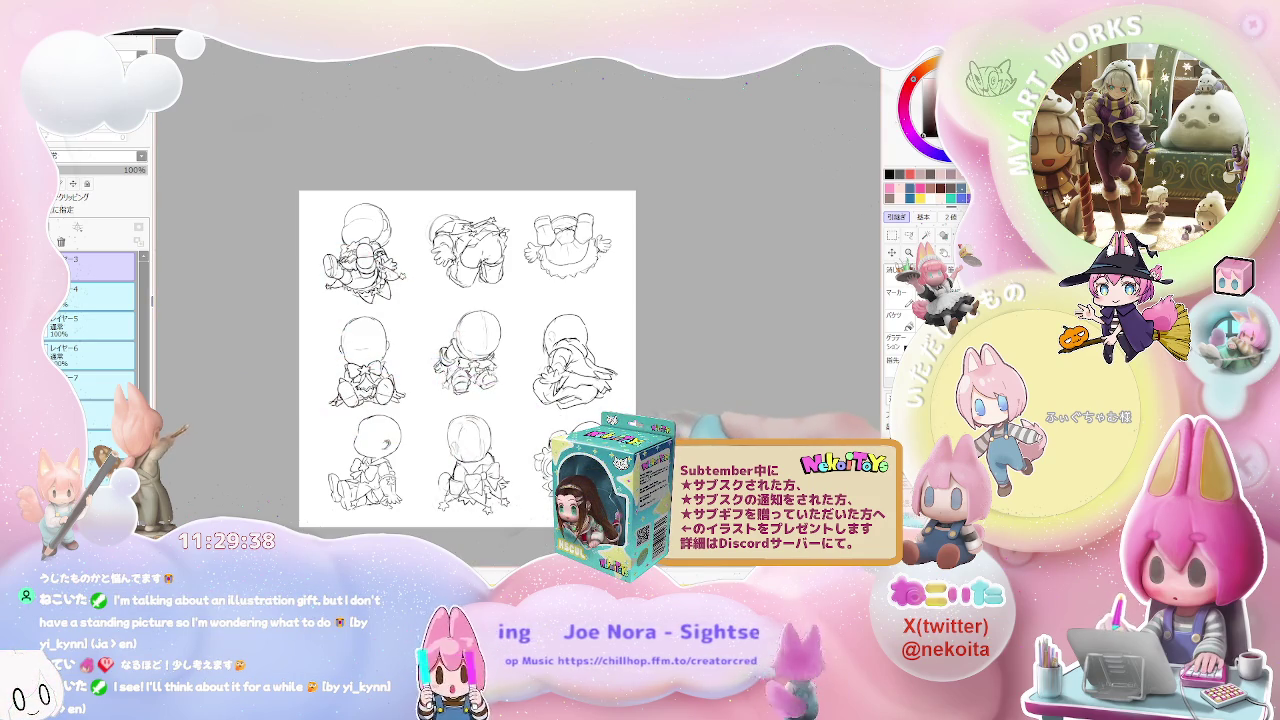
click(110, 272)
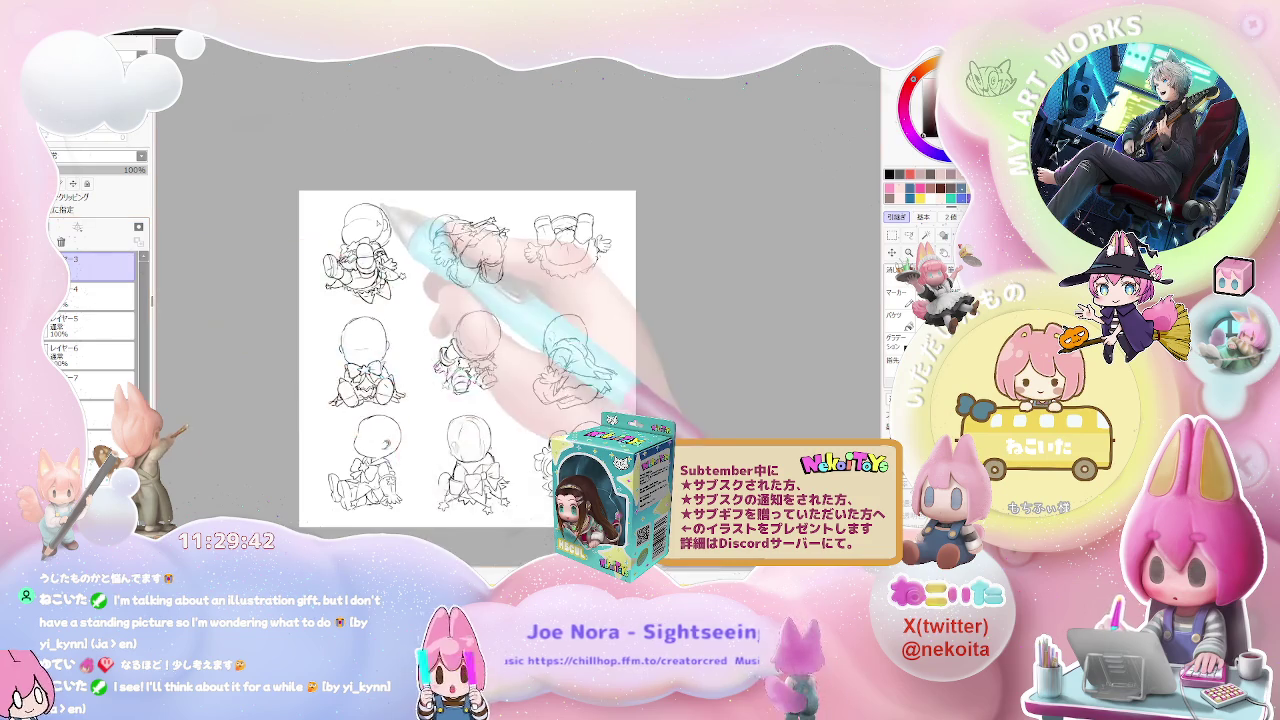
Step: Zoom in on the top-left chibi and sketch small eye strokes on its blank head
scroll(375, 250, up, 2)
scroll(370, 240, up, 1)
scroll(365, 225, up, 1)
scroll(355, 228, up, 1)
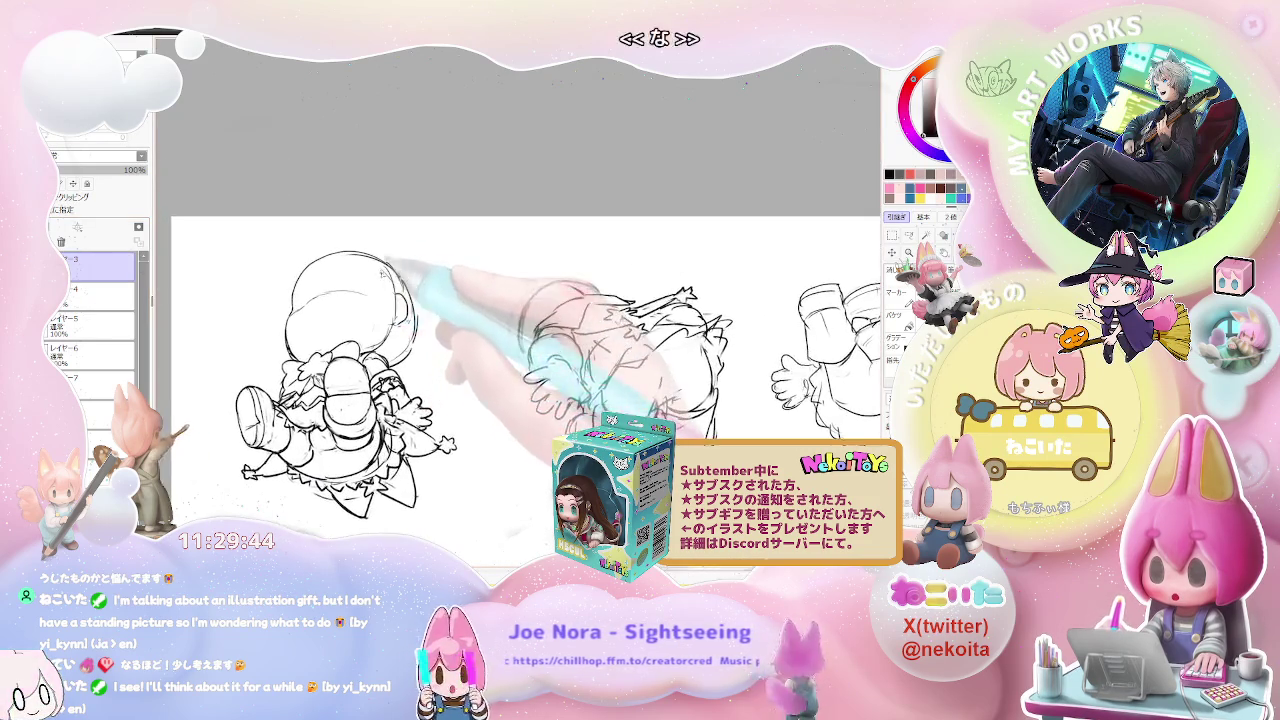
scroll(320, 245, up, 1)
scroll(270, 262, up, 1)
scroll(224, 279, up, 1)
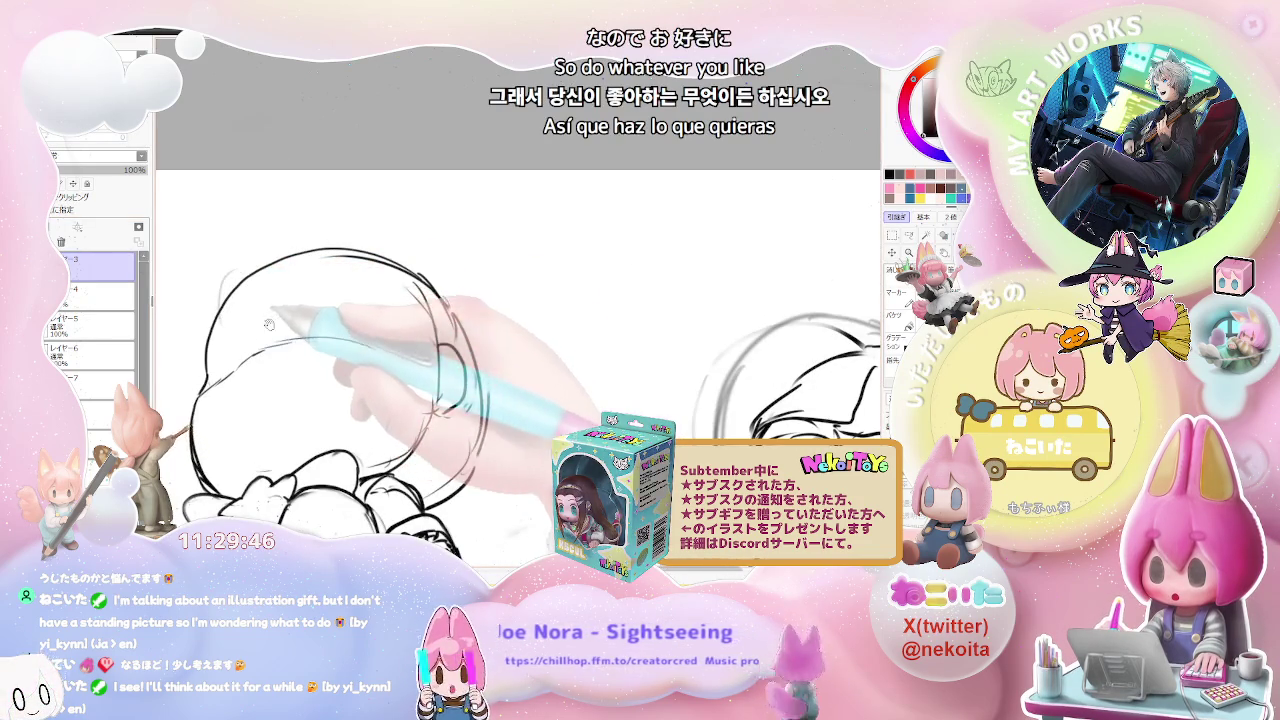
drag(224, 279, 266, 245)
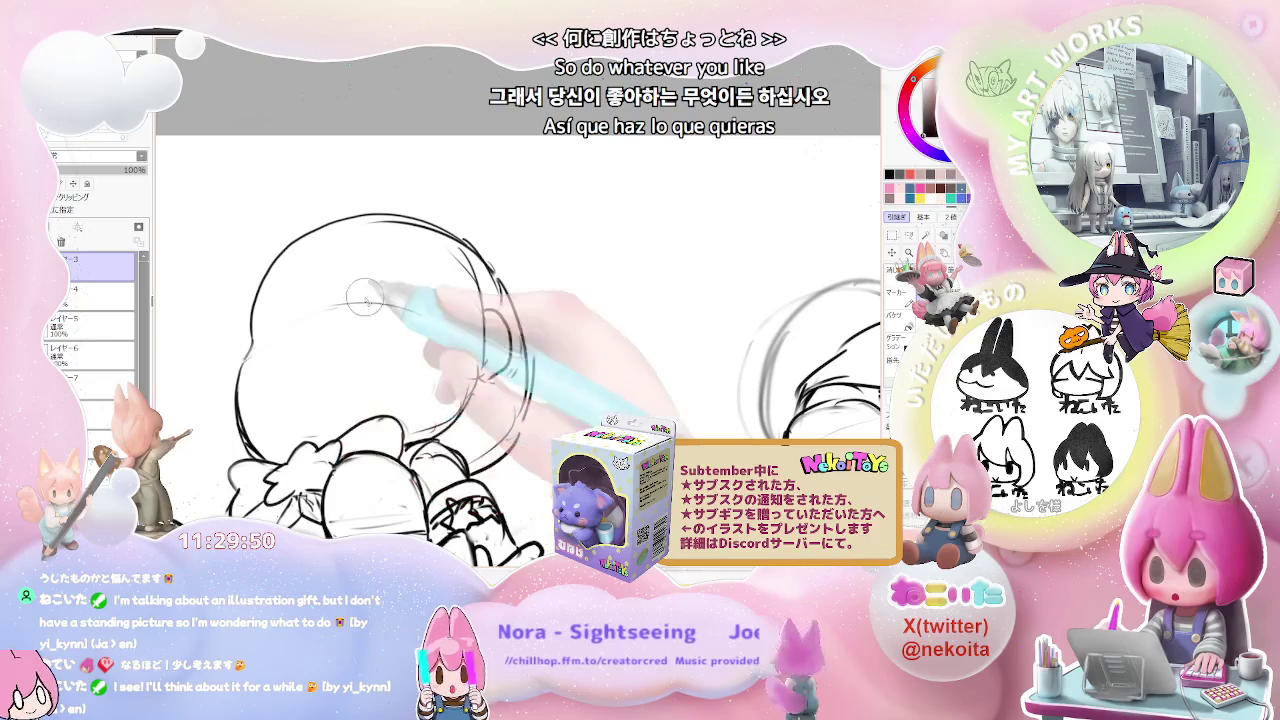
scroll(400, 315, down, 1)
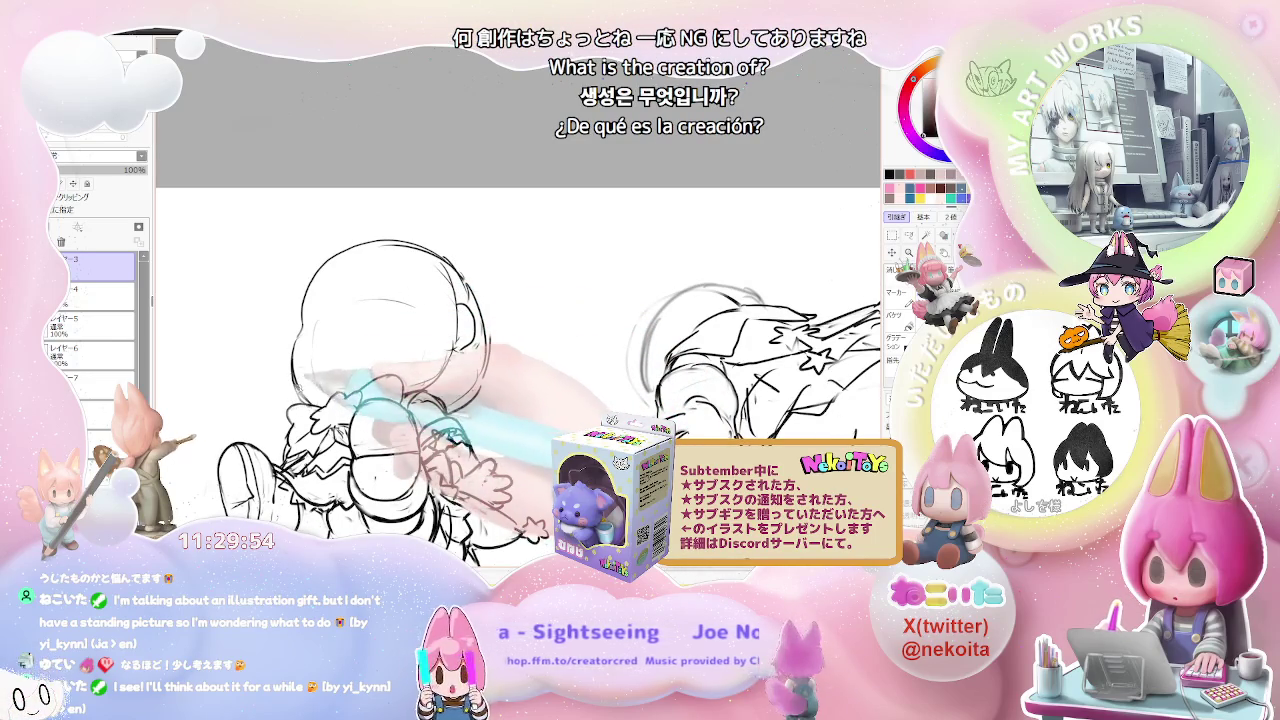
scroll(518, 378, down, 1)
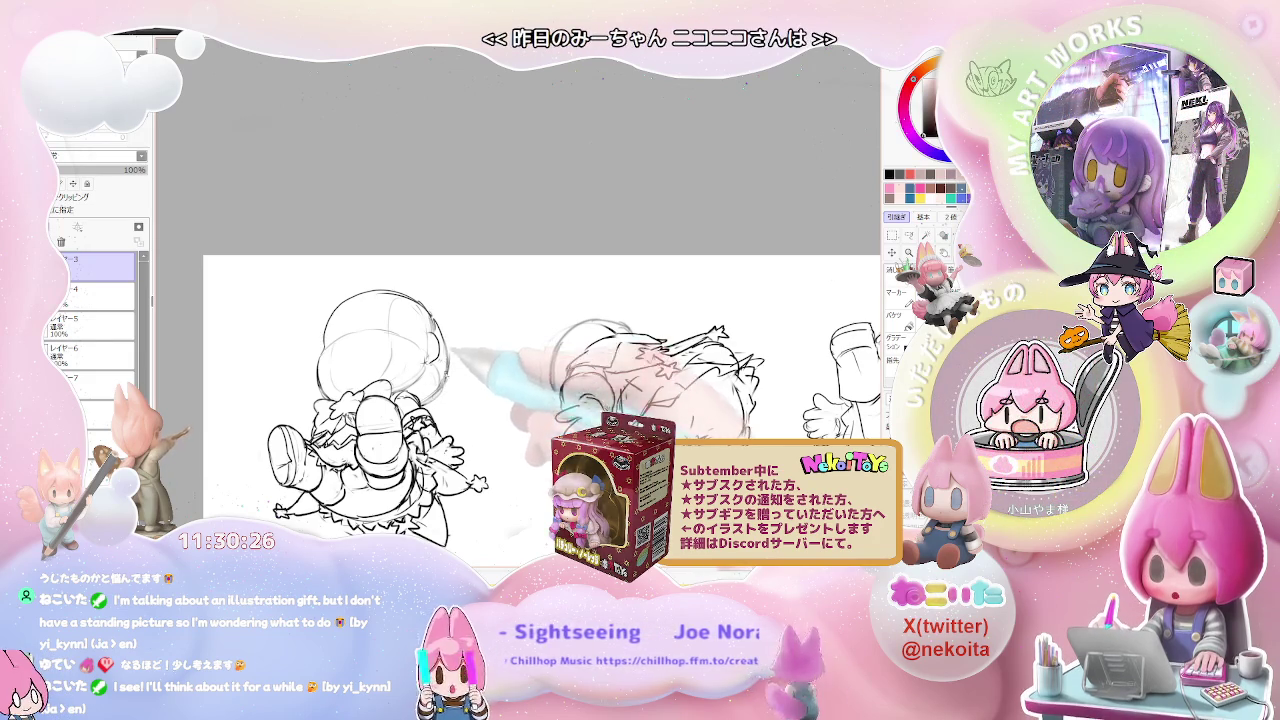
key(minus)
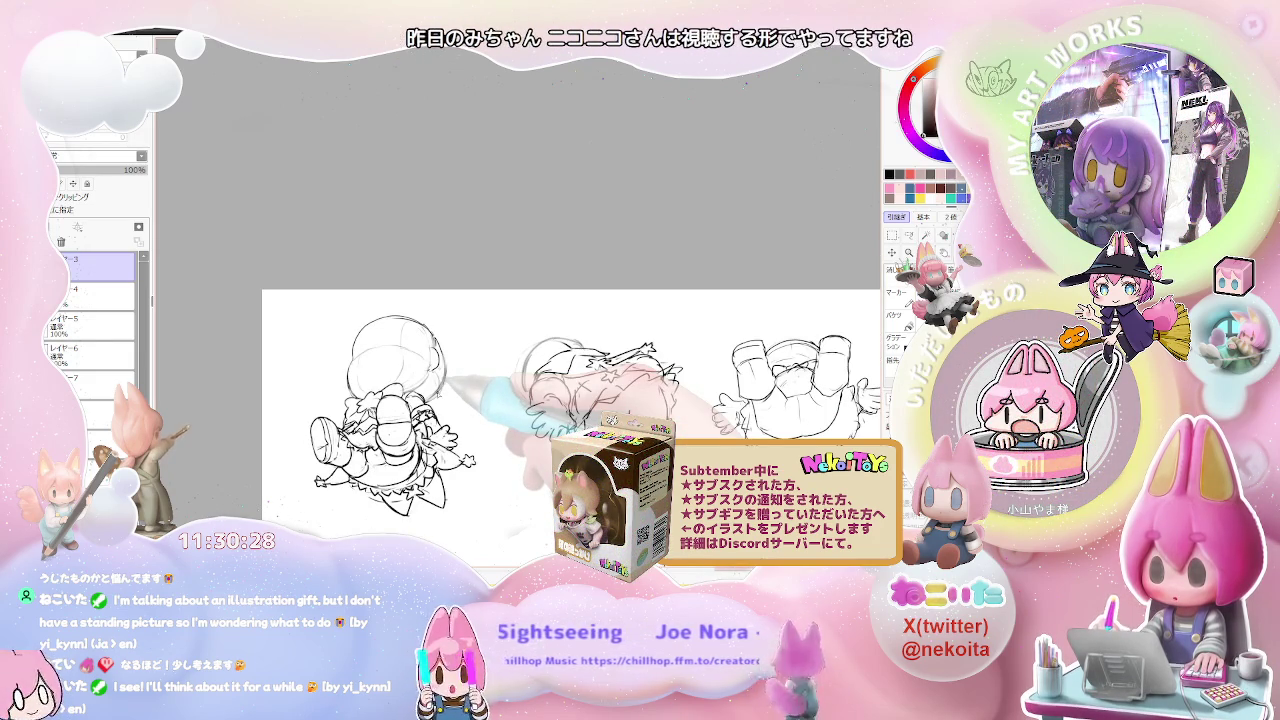
scroll(350, 365, up, 2)
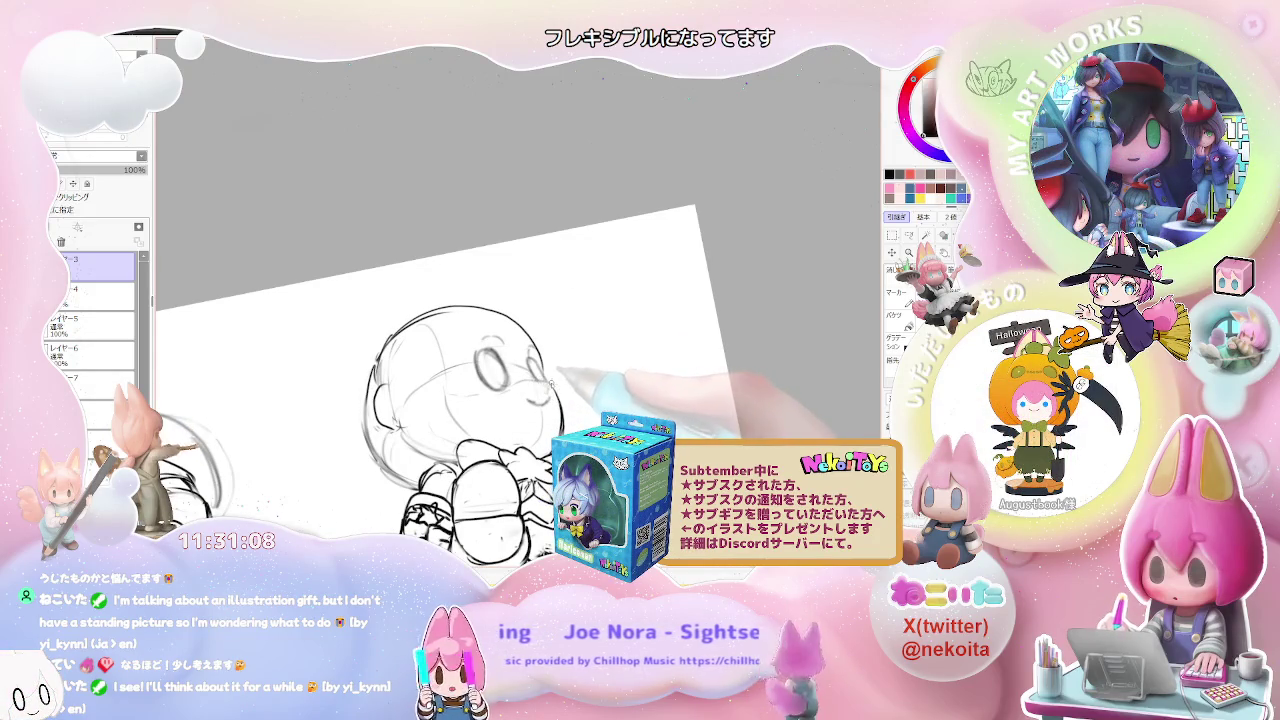
Step: Redraw the sitting chibi's two eyes and smiling mouth so the face reads clearly
scroll(480, 380, down, 2)
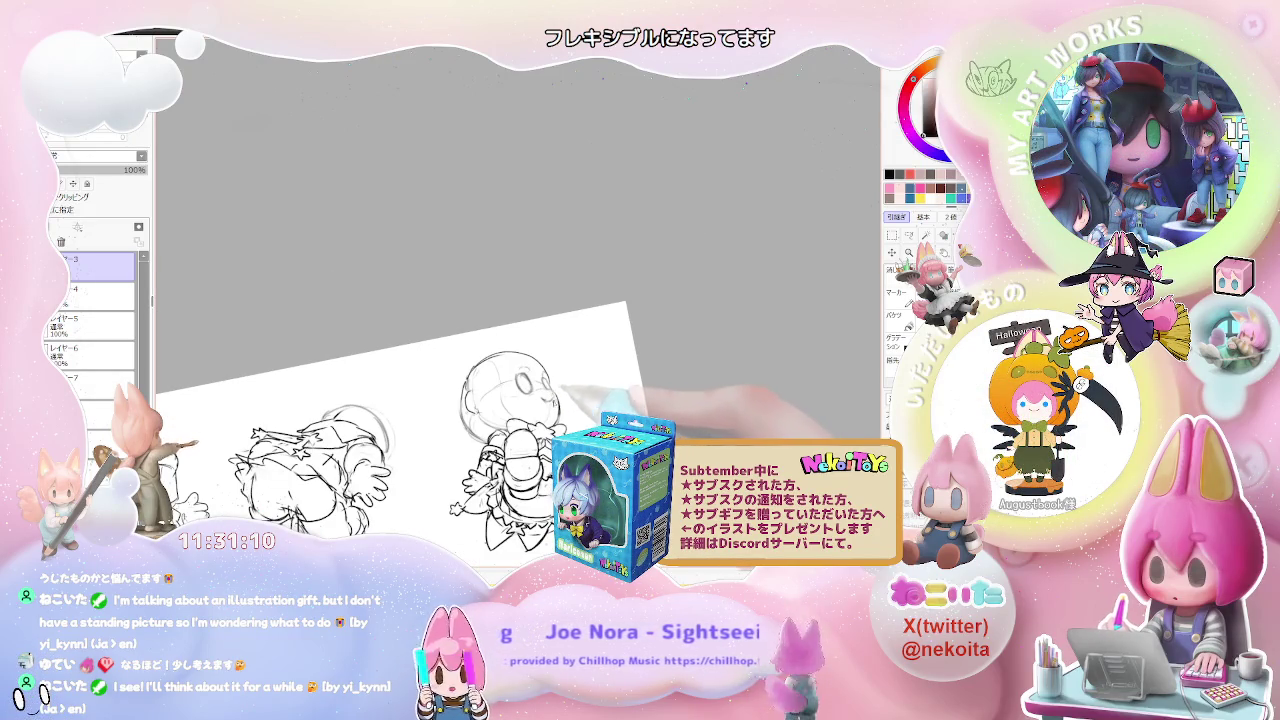
scroll(450, 400, up, 2)
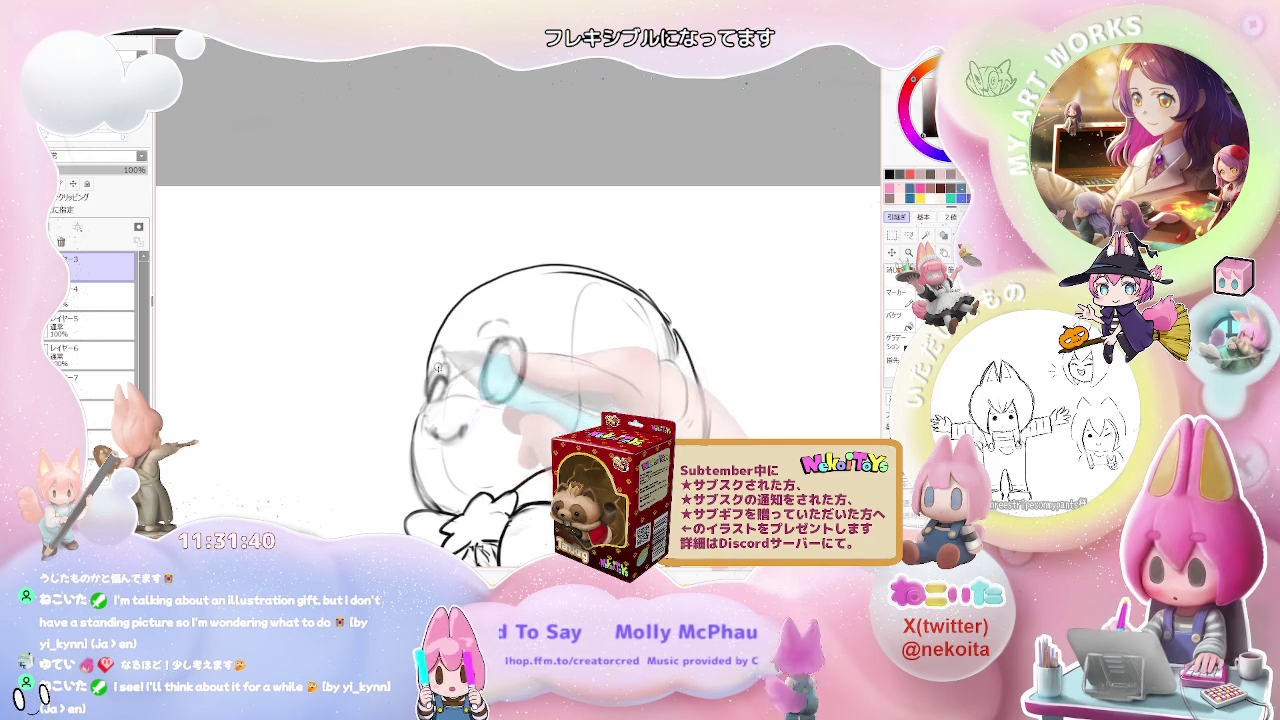
key(minus)
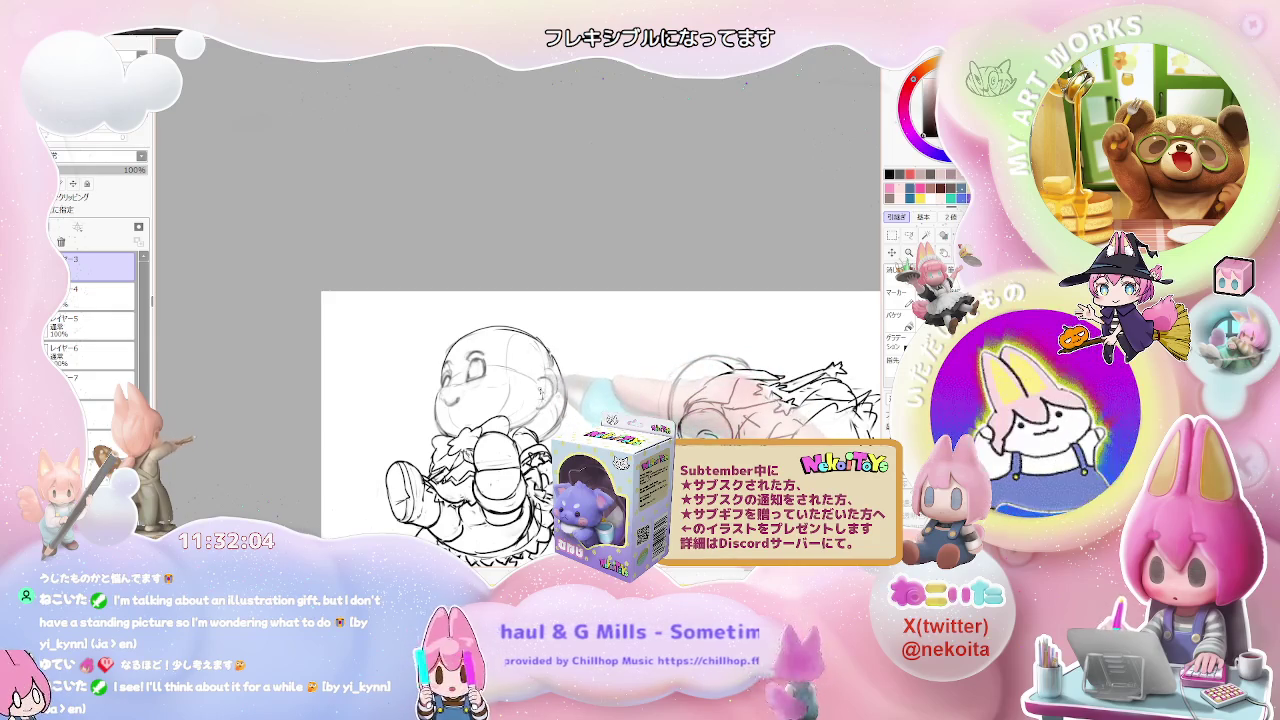
Step: Mirror the canvas view and redraw the chibi's left eye as a cleaner oval
key(h)
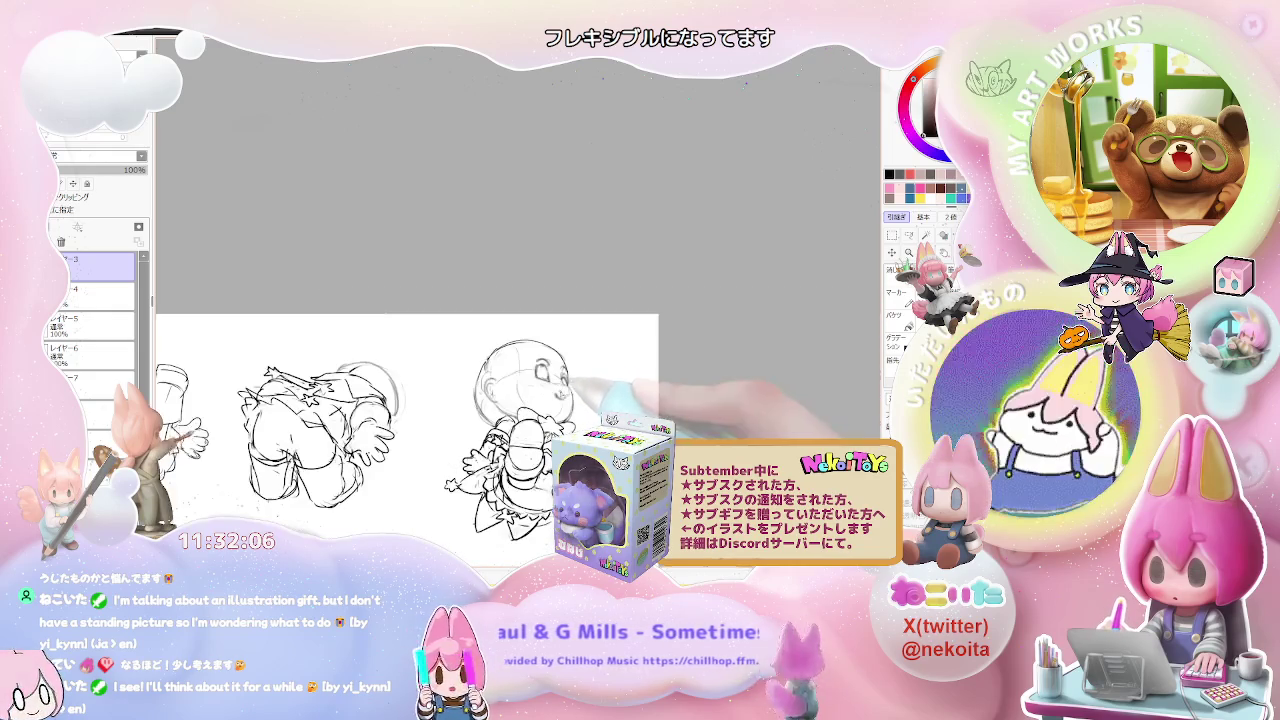
scroll(560, 374, up, 2)
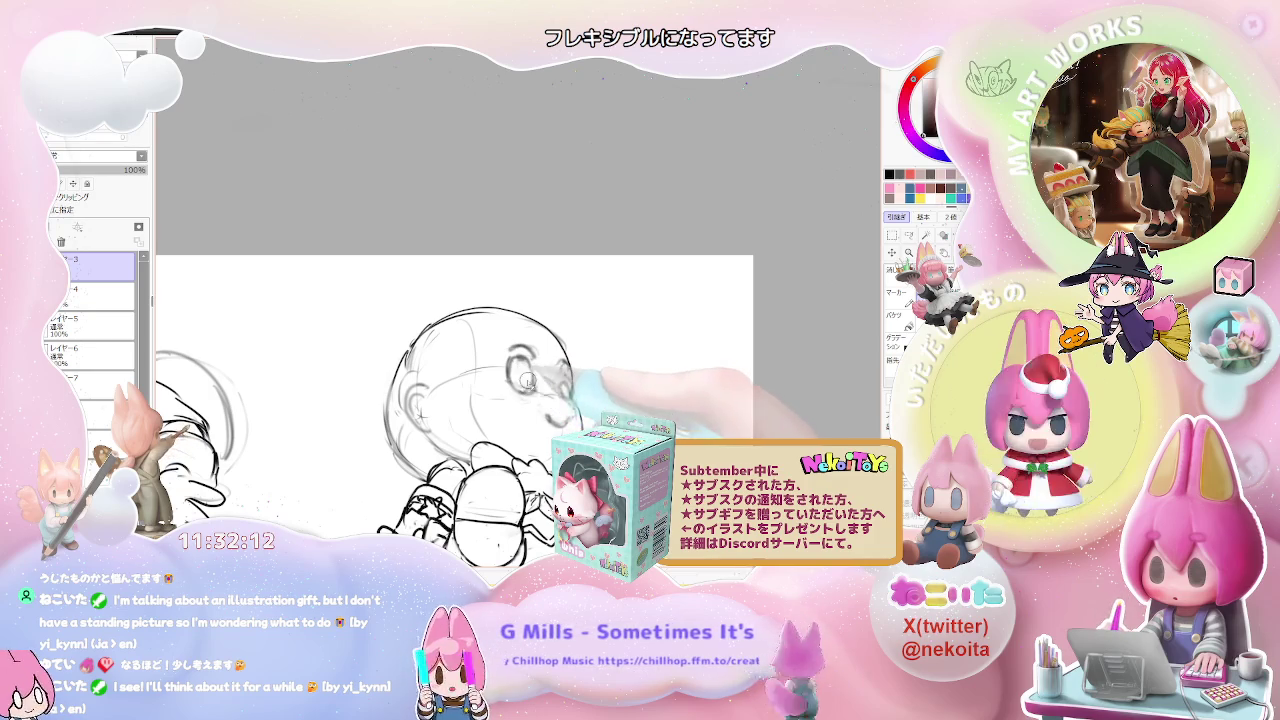
drag(532, 378, 520, 392)
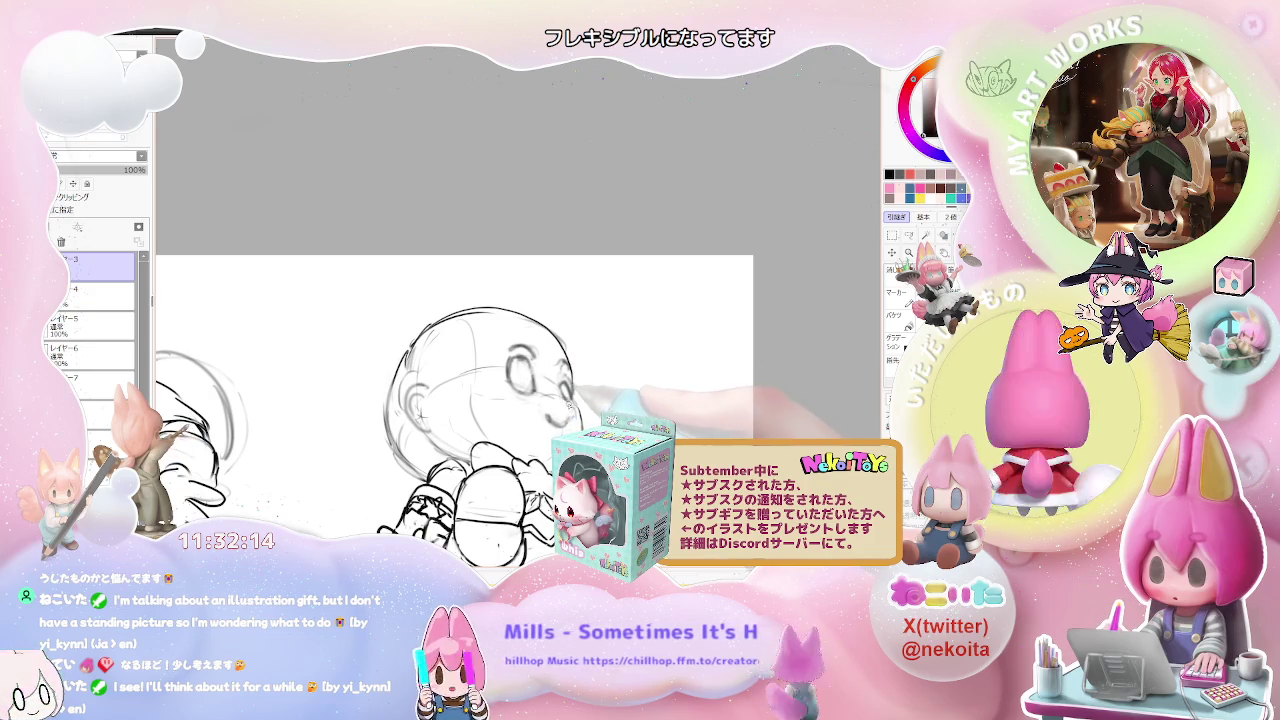
scroll(450, 420, down, 1)
scroll(450, 420, down, 1)
scroll(450, 420, down, 1)
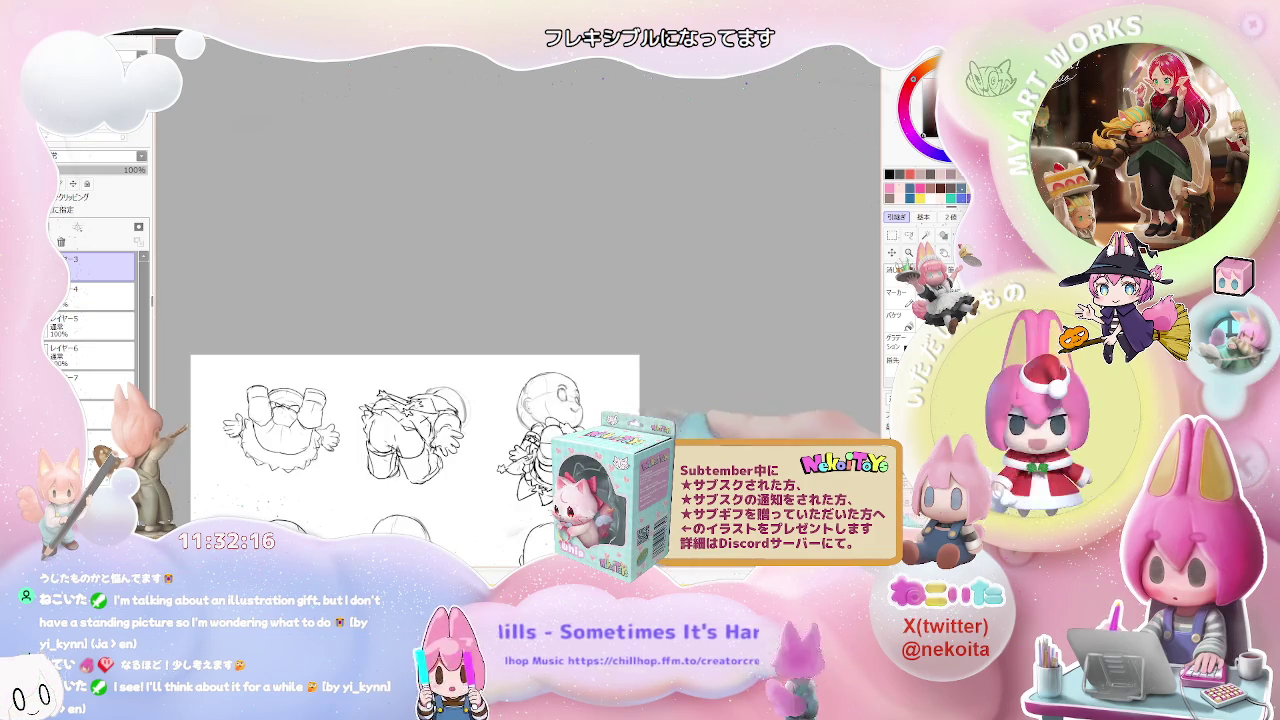
scroll(450, 420, down, 1)
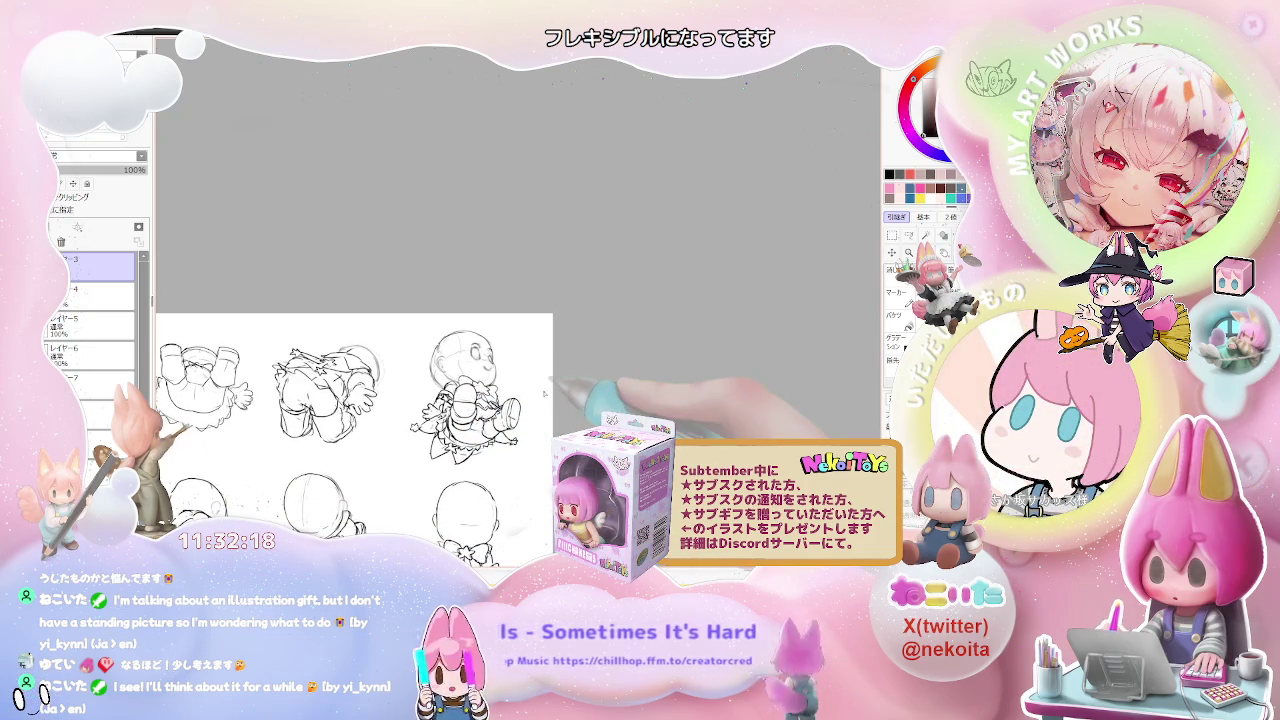
scroll(487, 394, up, 2)
scroll(487, 394, up, 2)
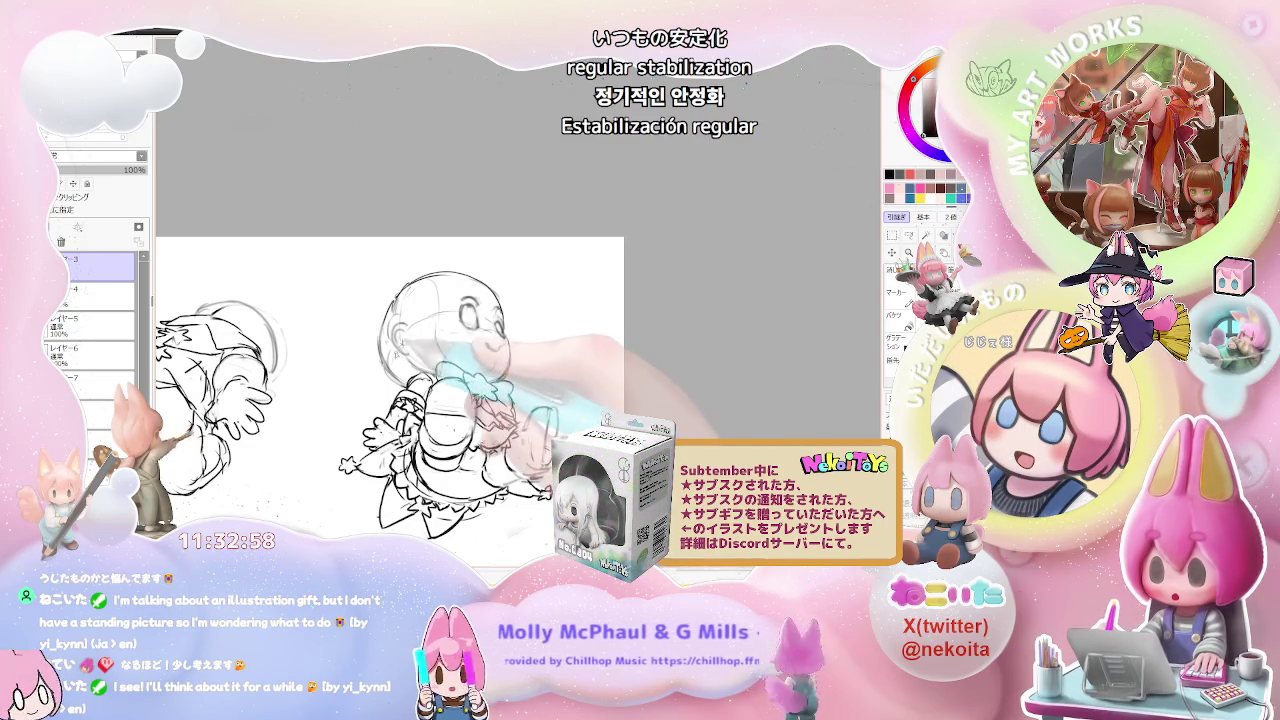
Step: Frame the first figure and refine the sketch of its outstretched limb
key(ctrl+minus)
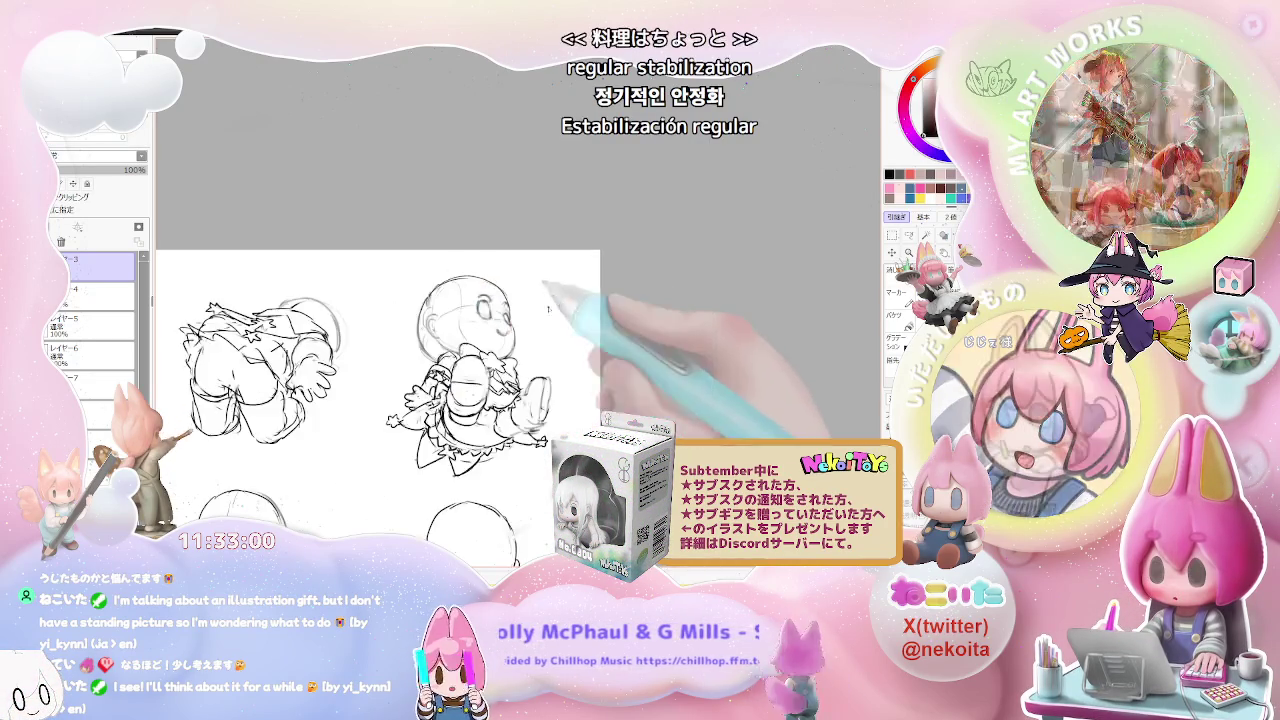
key(ctrl+plus)
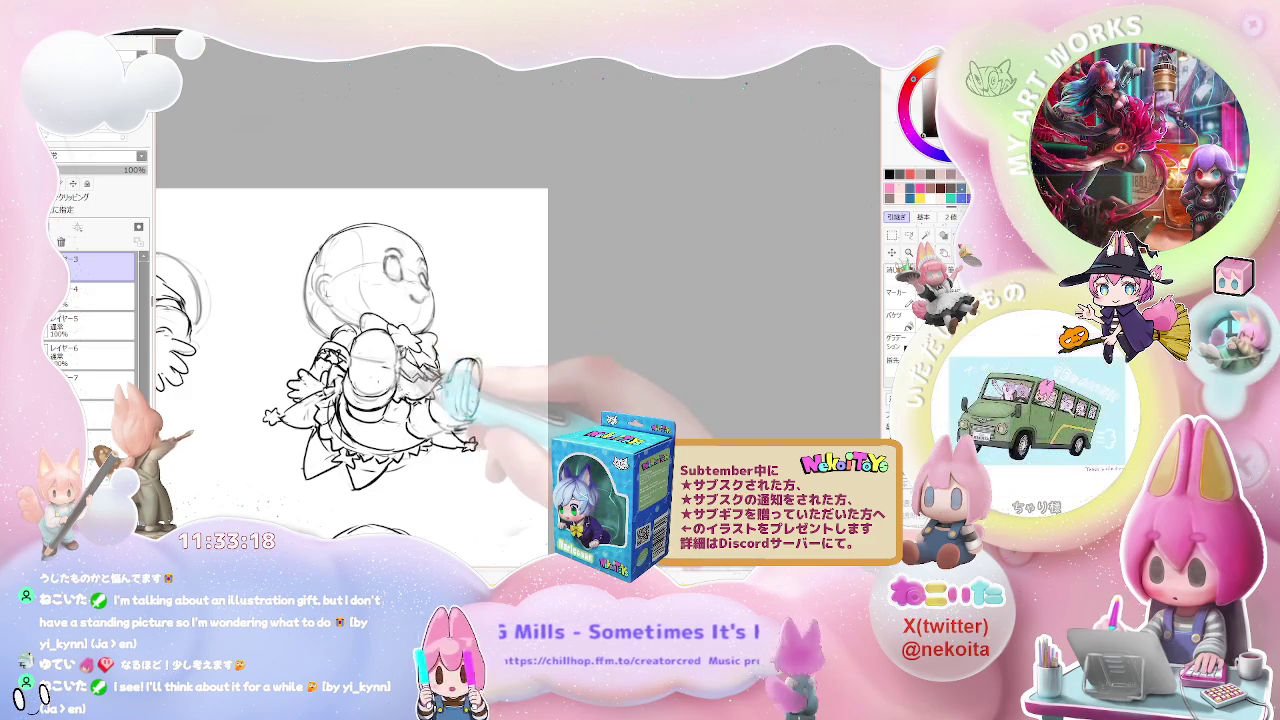
scroll(320, 480, down, 2)
Step: Check the first figure against the full sheet, then sketch the rounded shape on its outstretched limb
scroll(492, 388, down, 1)
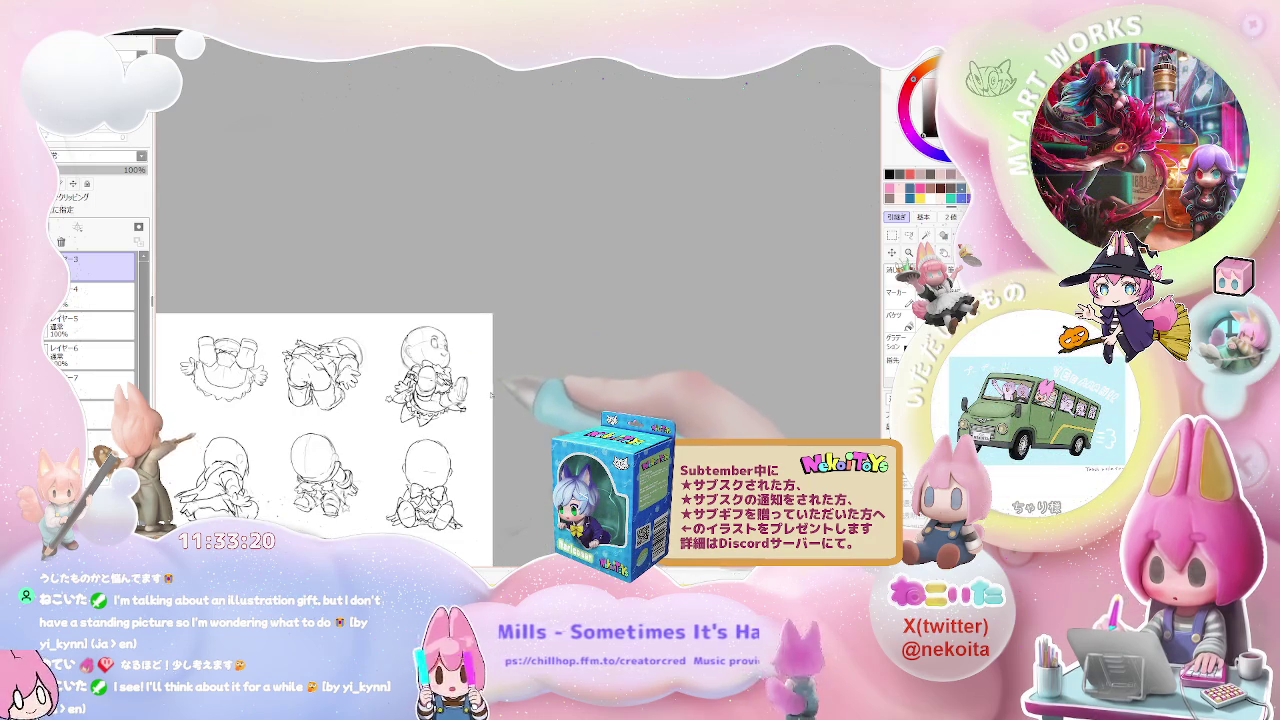
scroll(492, 393, up, 1)
scroll(492, 393, up, 3)
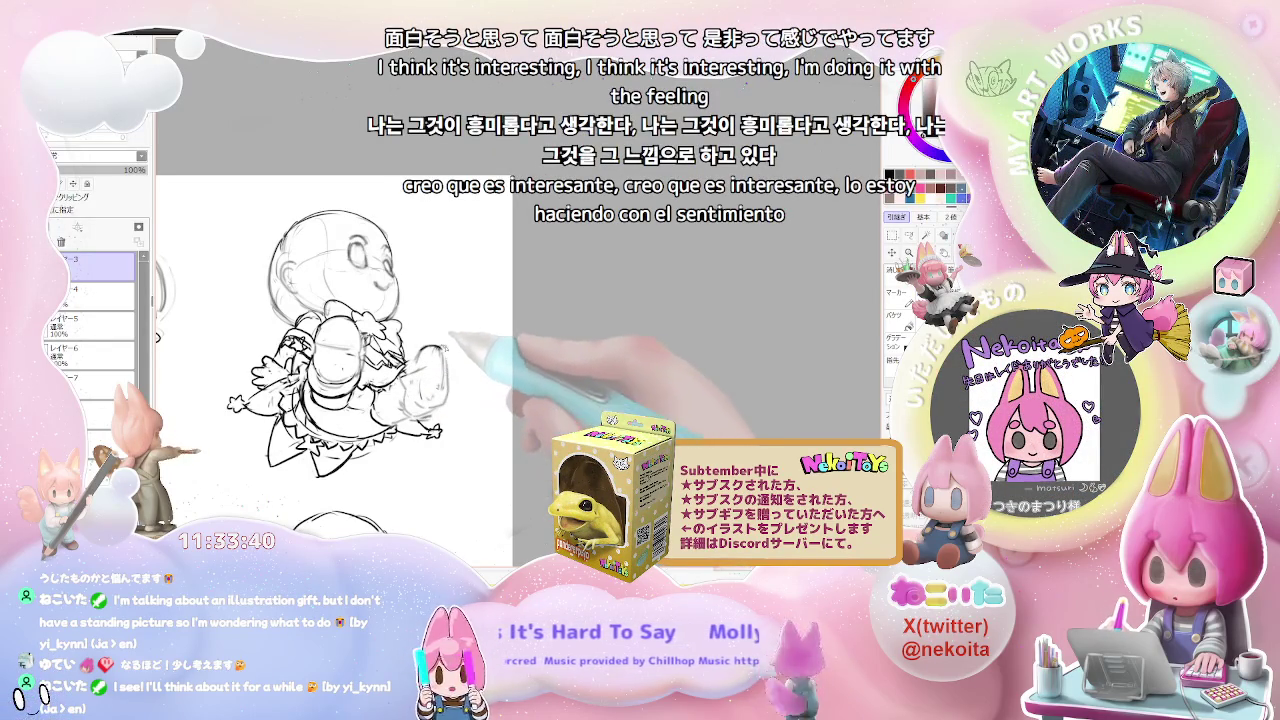
scroll(440, 370, down, 2)
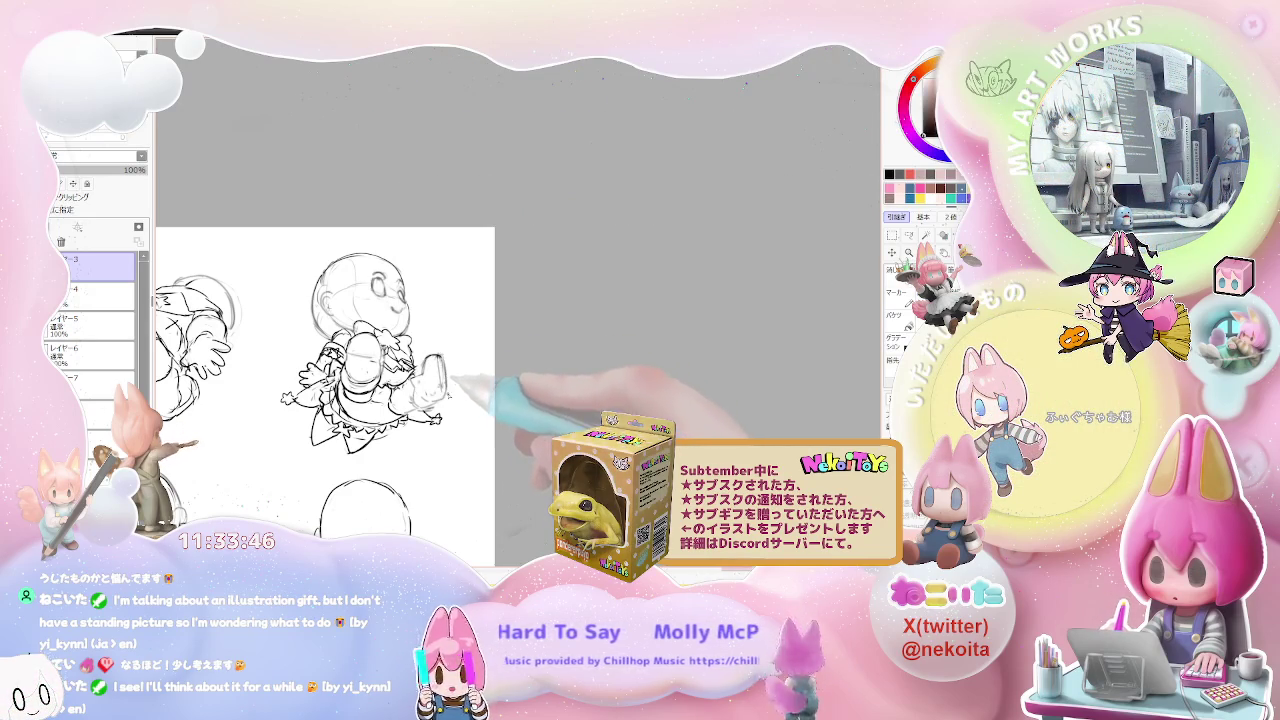
scroll(475, 410, down, 1)
key(h)
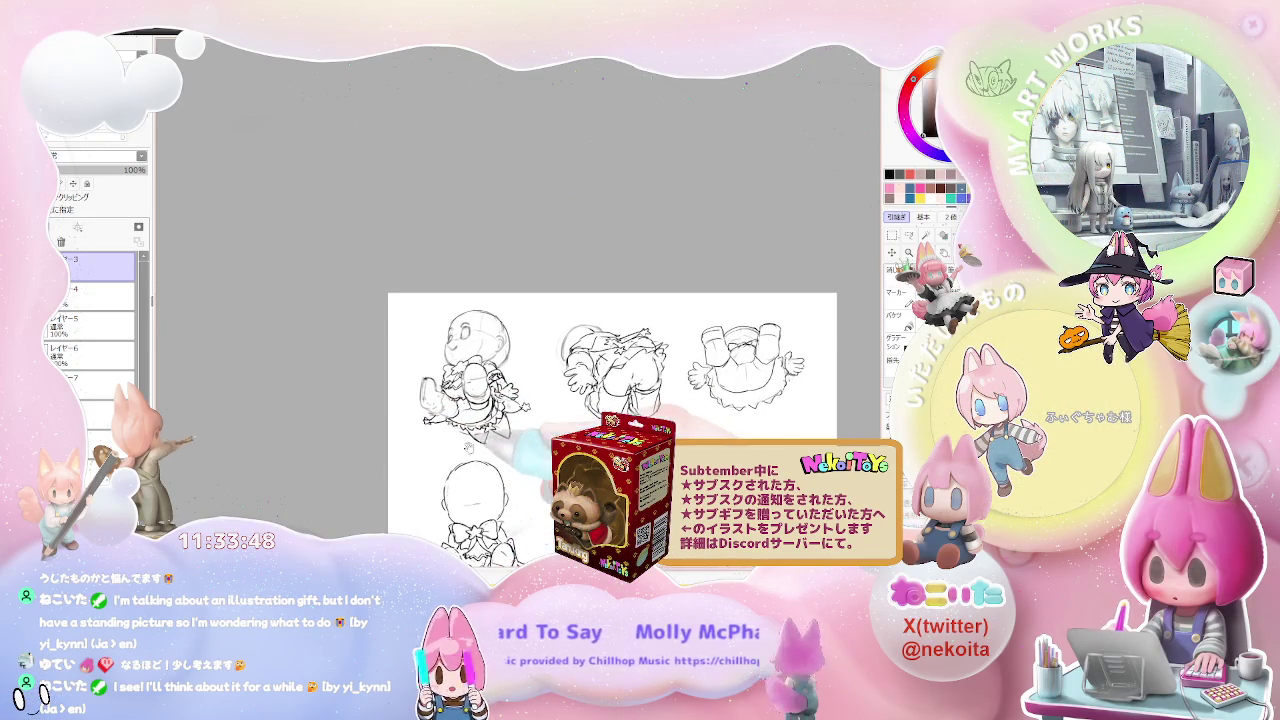
Step: Inspect the mirrored first figure by zooming and panning across the sketch page
scroll(484, 425, up, 1)
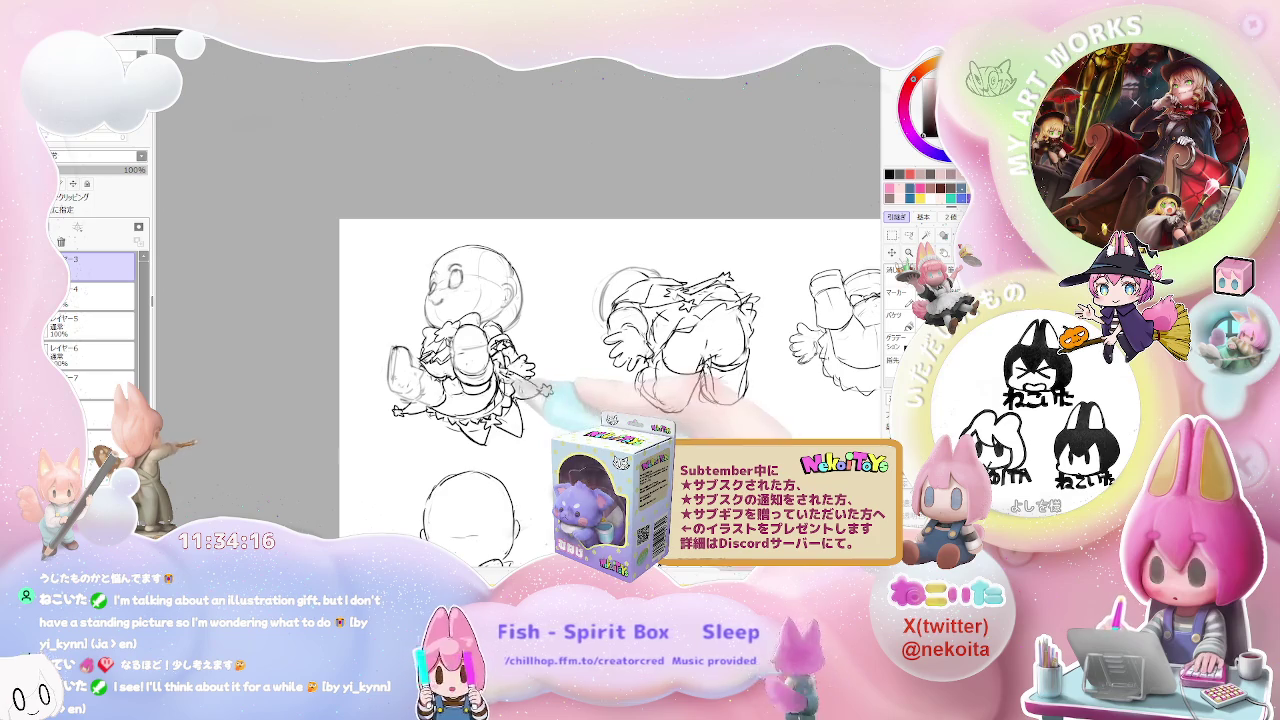
scroll(400, 398, up, 3)
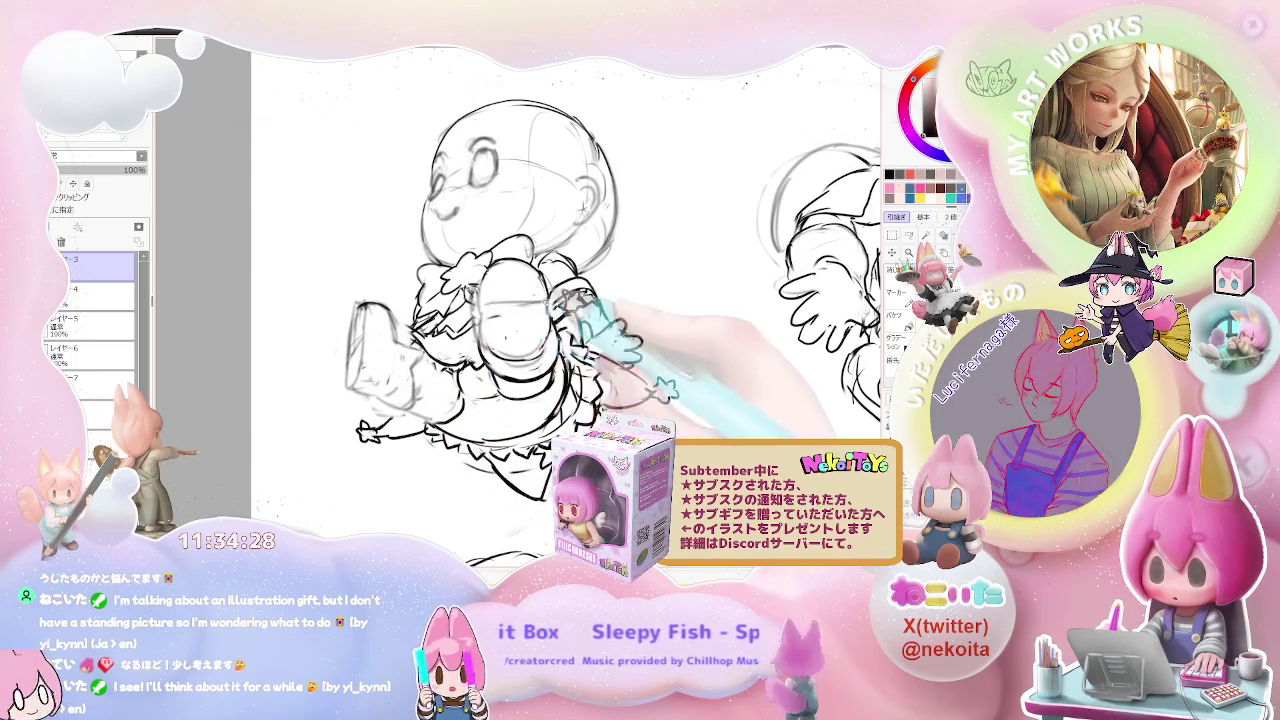
key(minus)
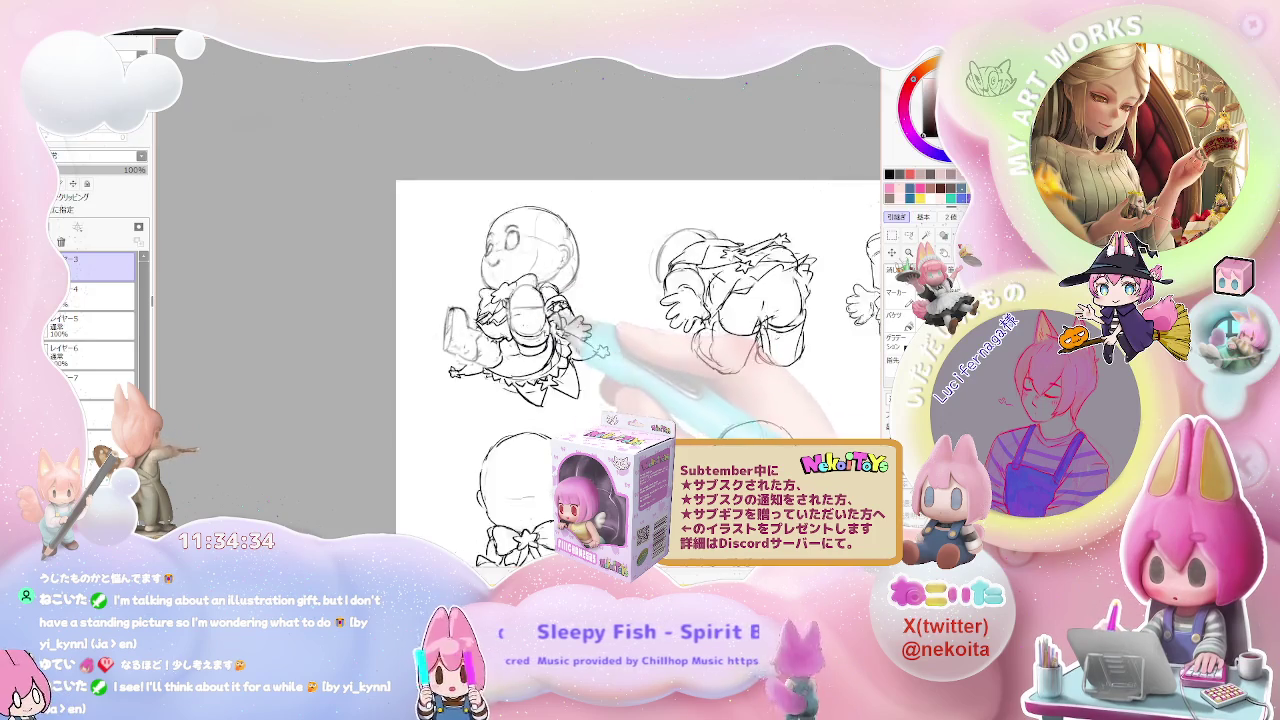
scroll(615, 380, down, 3)
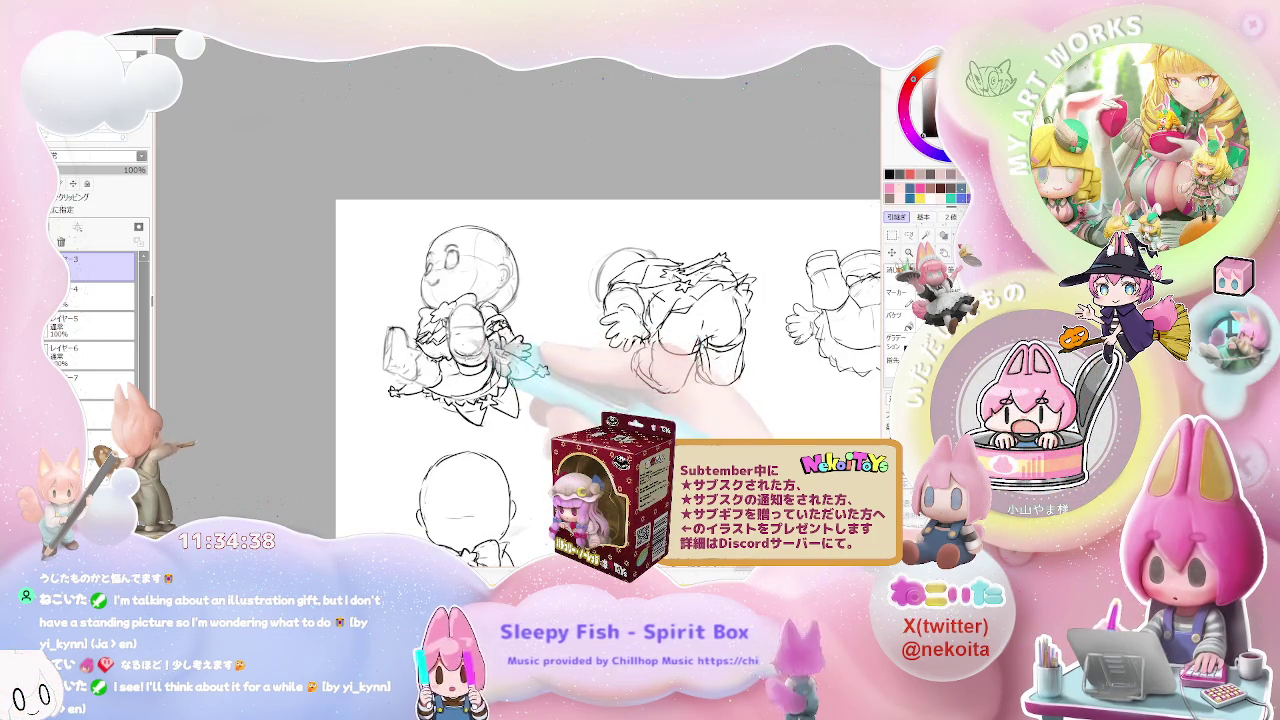
scroll(550, 420, down, 1)
scroll(550, 420, down, 1)
scroll(550, 420, down, 1)
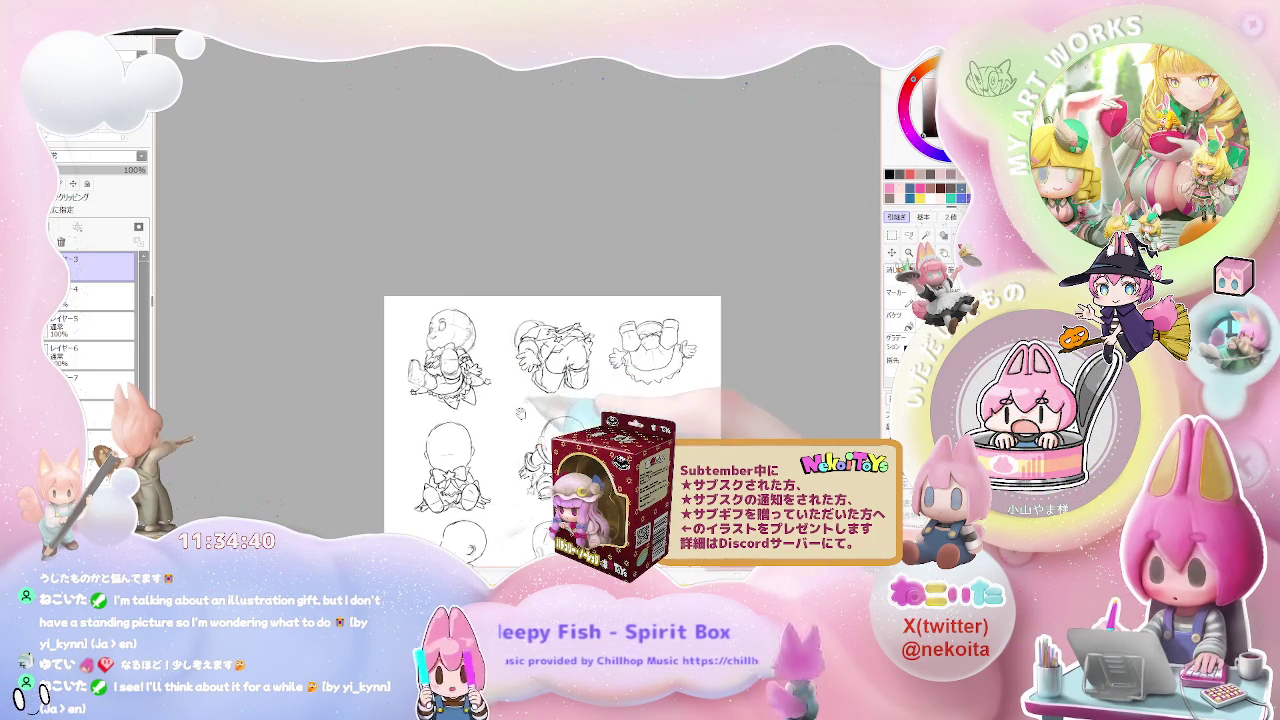
scroll(508, 402, up, 2)
scroll(508, 402, up, 1)
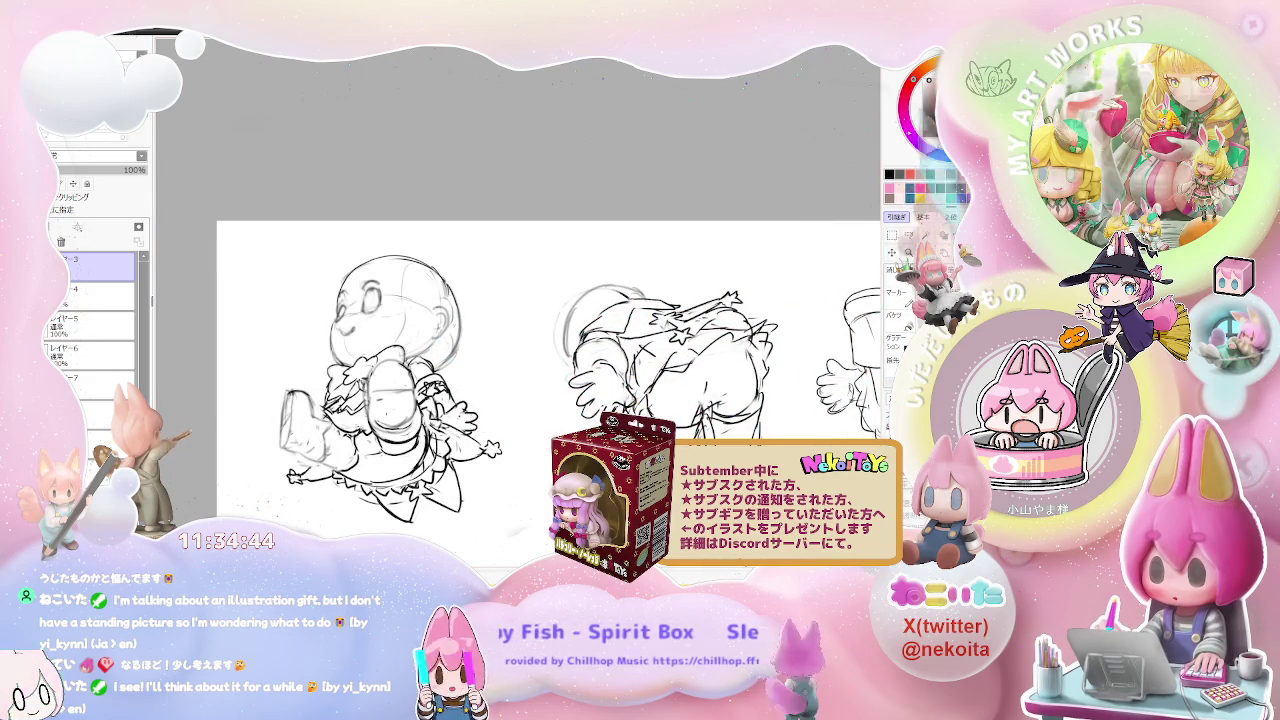
scroll(550, 390, down, 1)
drag(700, 380, 642, 380)
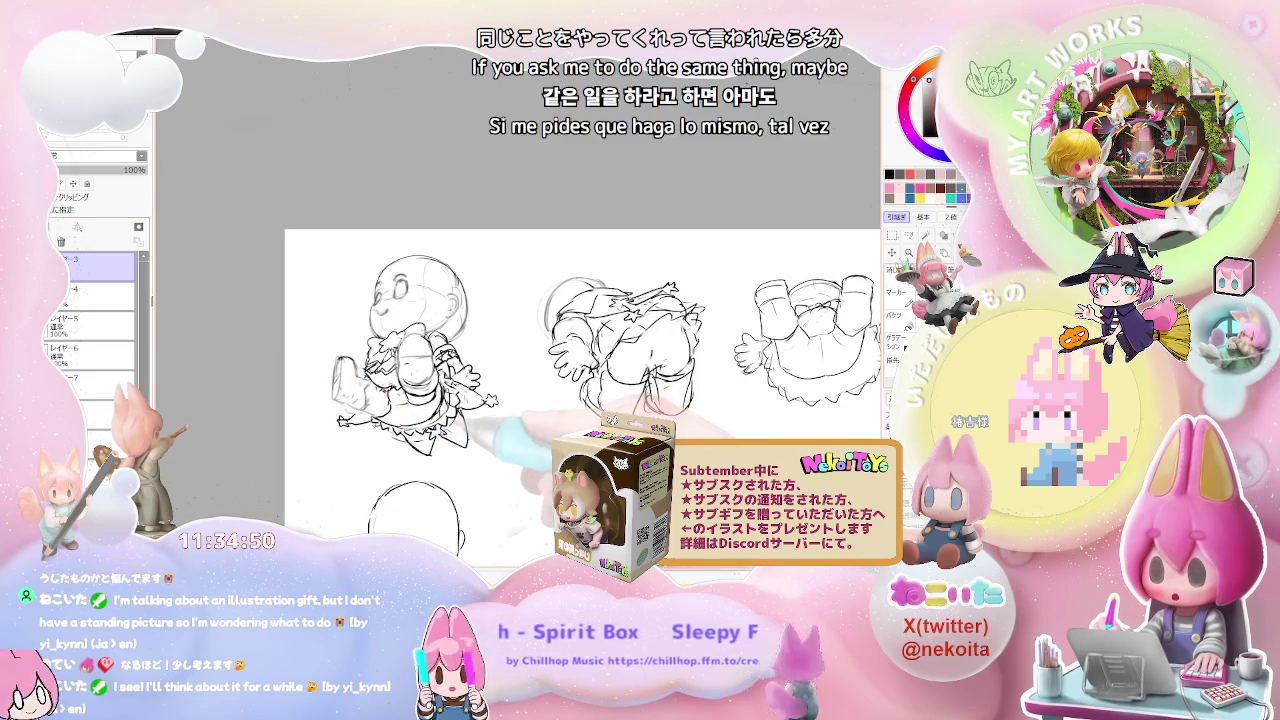
scroll(340, 440, up, 2)
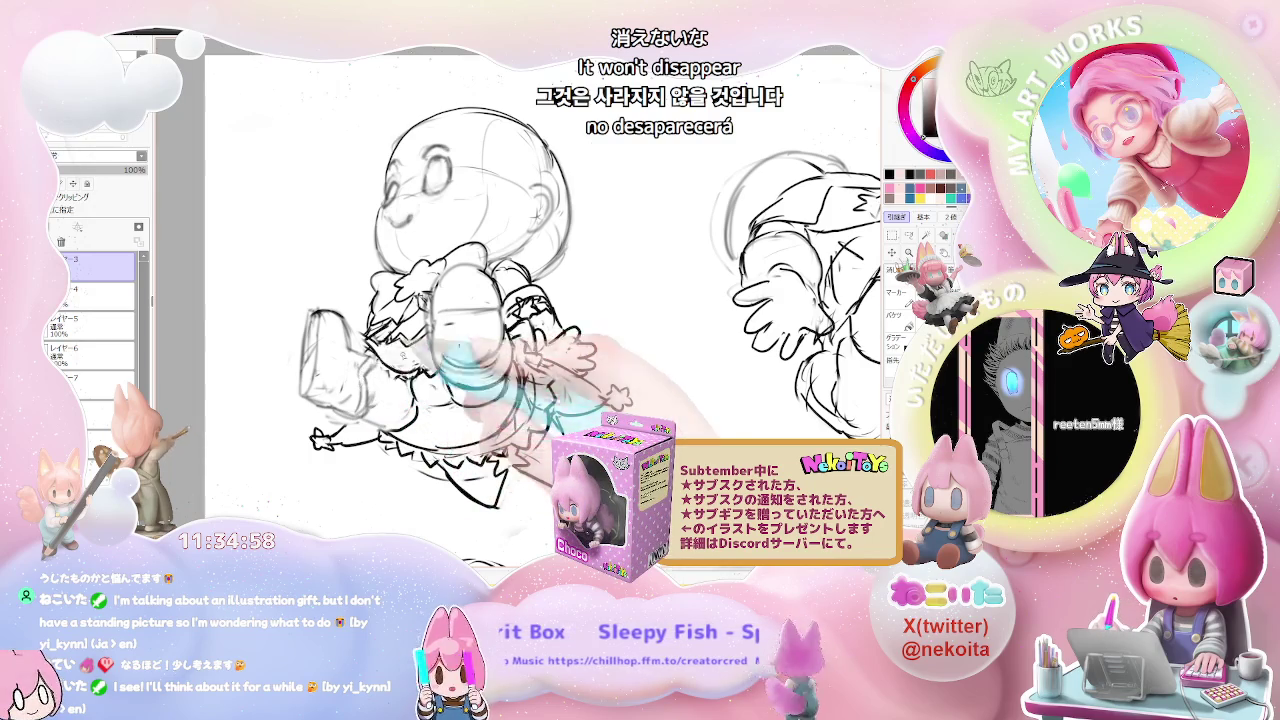
Step: Reframe on the top-left figure and fade the sketch layer to 26% opacity
key(ctrl+minus)
key(ctrl+plus)
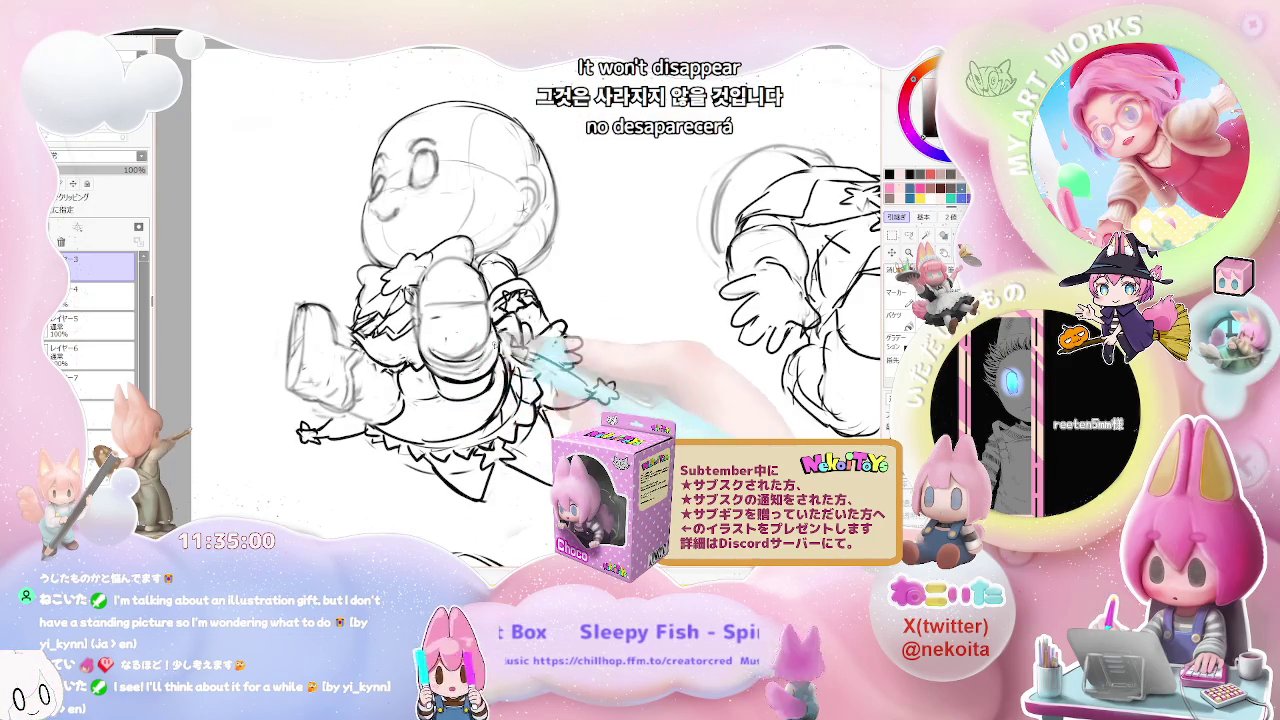
key(ctrl+minus)
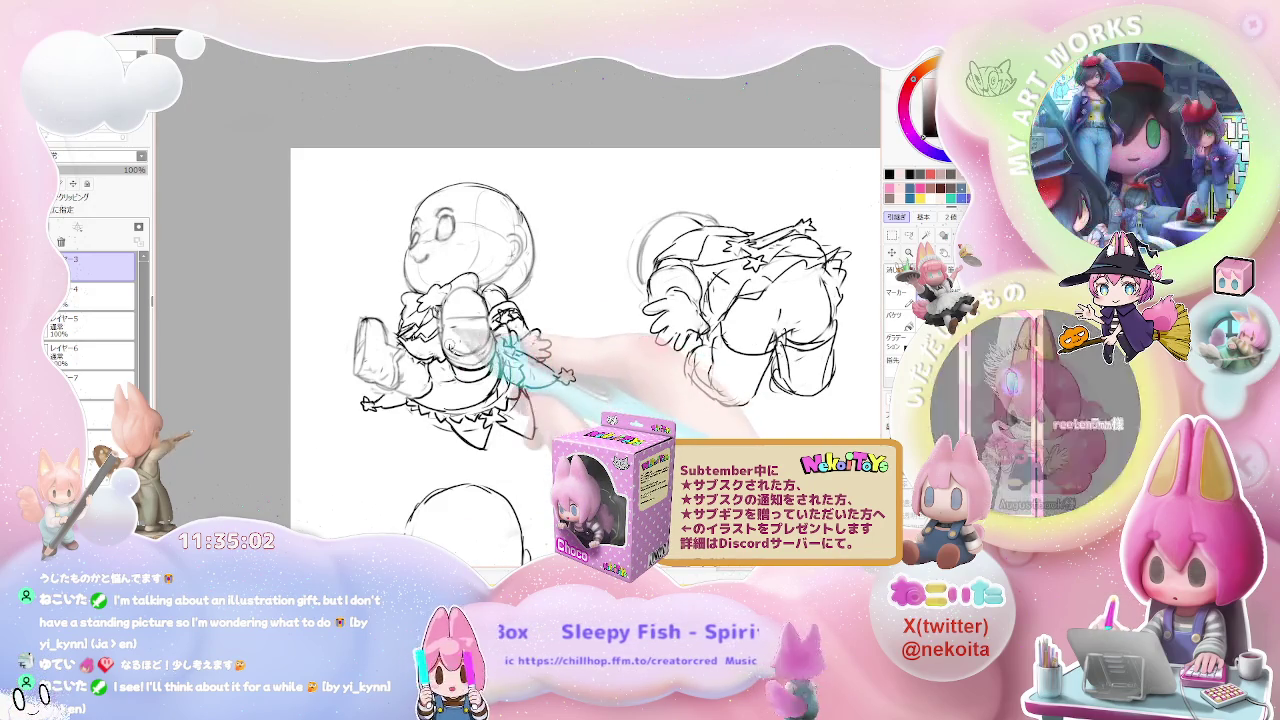
key(ctrl+minus)
key(ctrl+minus)
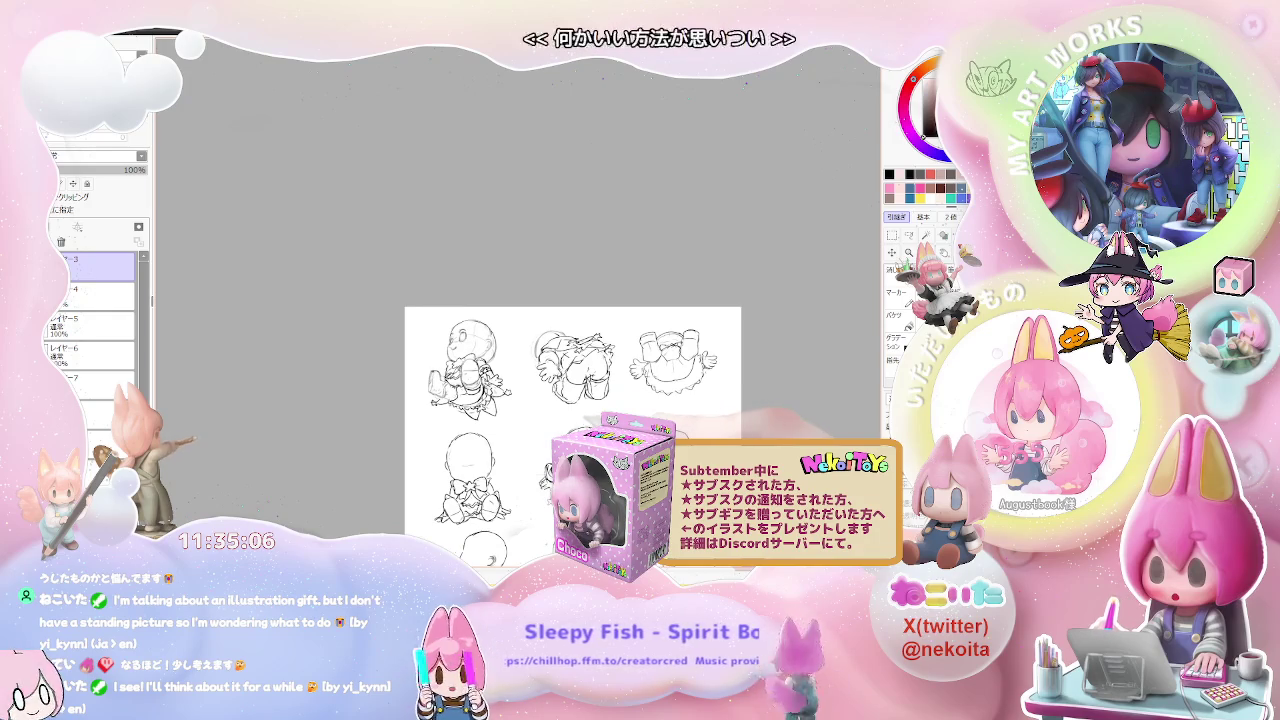
key(ctrl+plus)
key(ctrl+plus)
drag(491, 364, 519, 392)
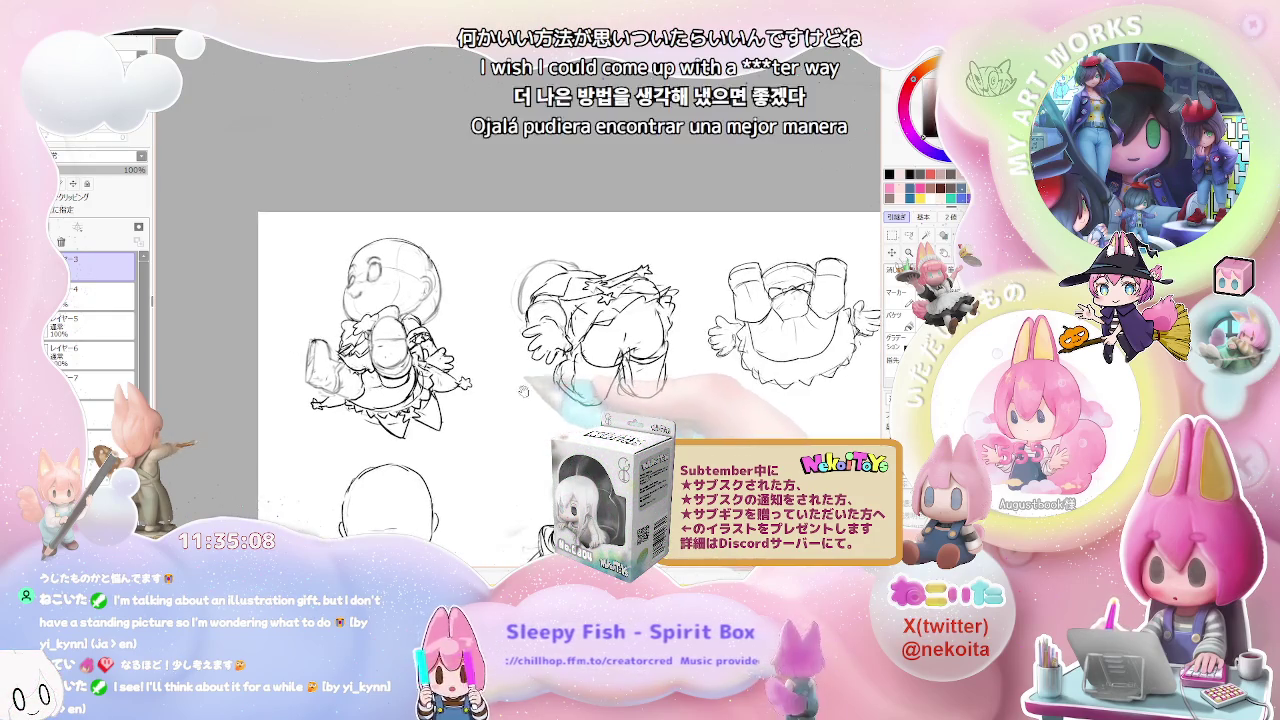
key(ctrl+minus)
key(ctrl+minus)
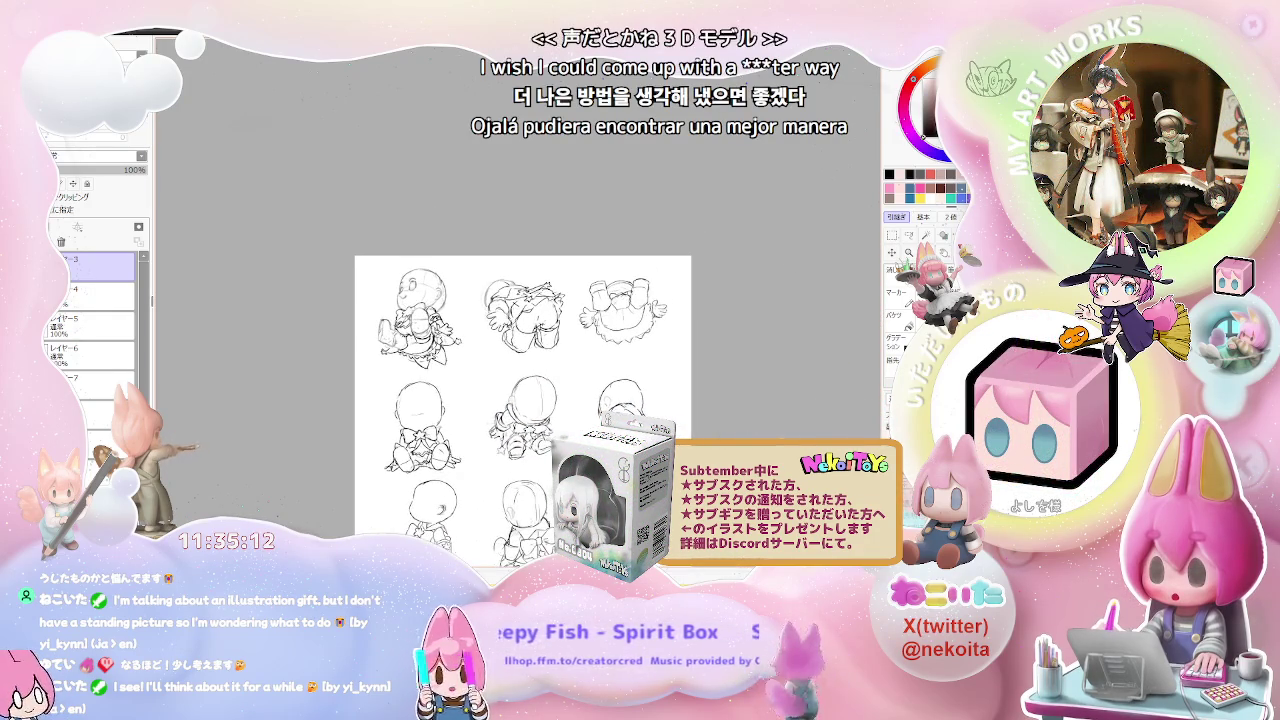
key(ctrl+plus)
key(ctrl+plus)
key(ctrl+plus)
key(ctrl+plus)
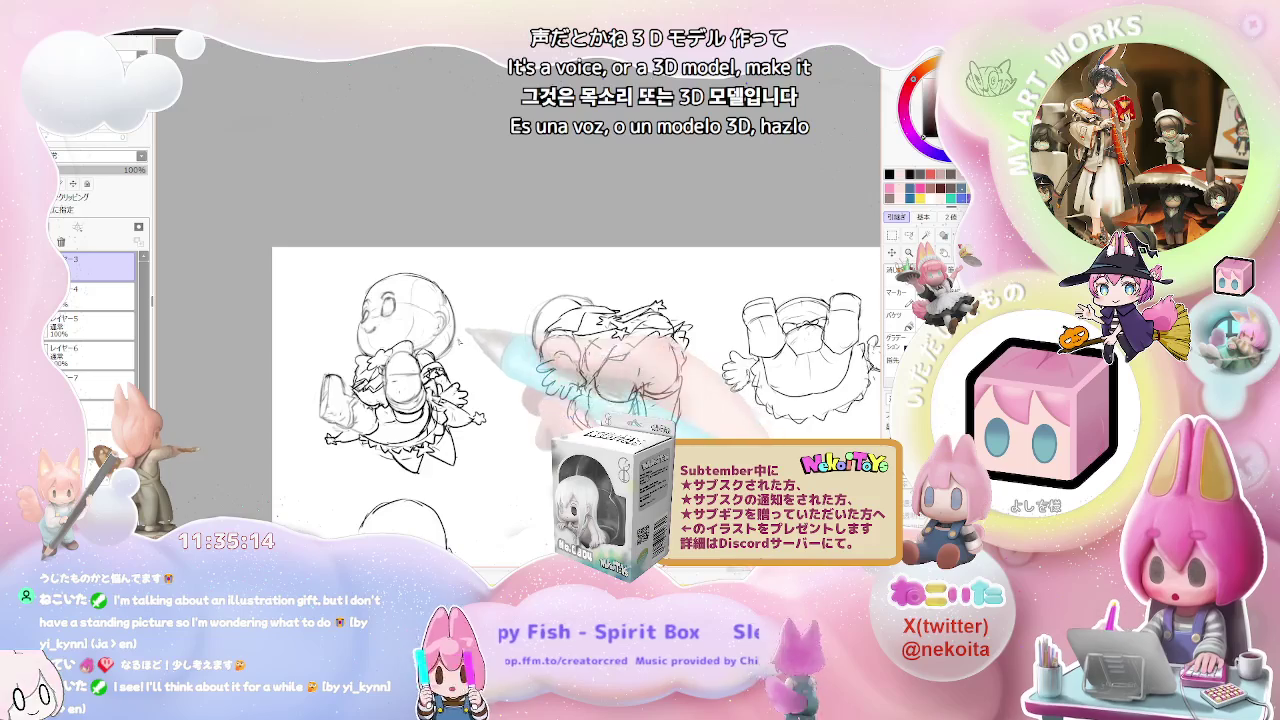
key(ctrl+plus)
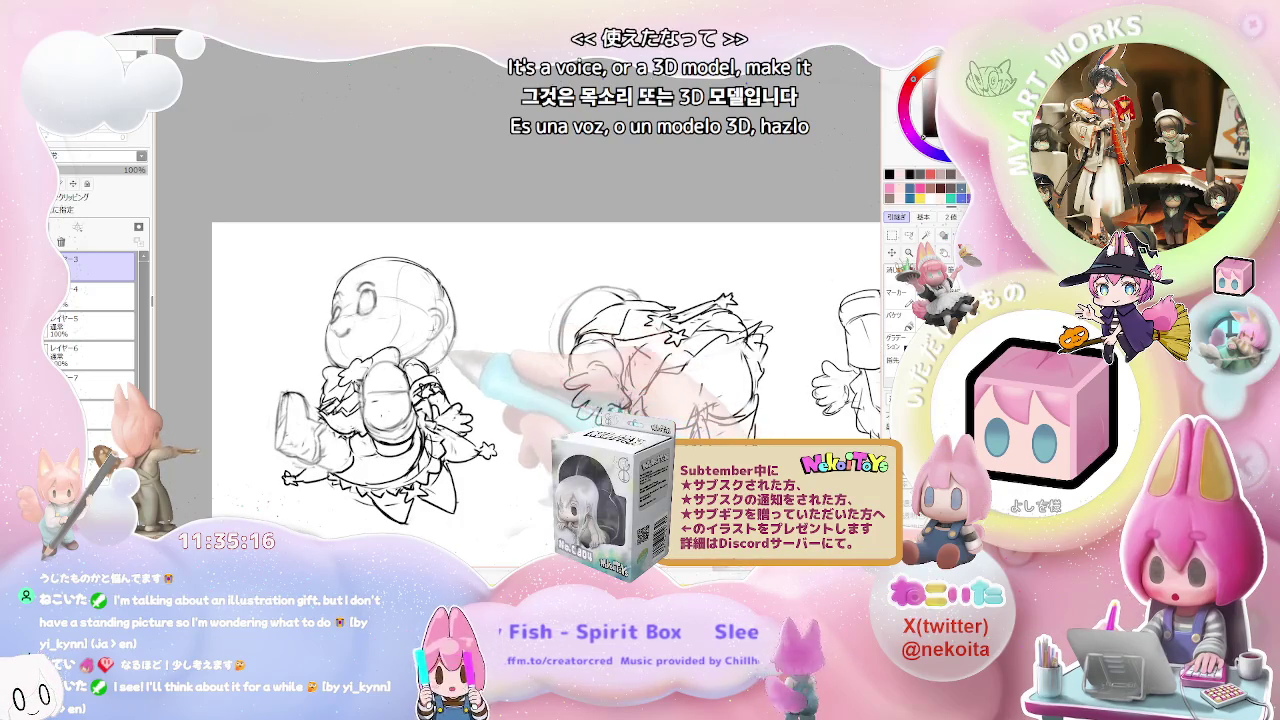
drag(550, 380, 573, 394)
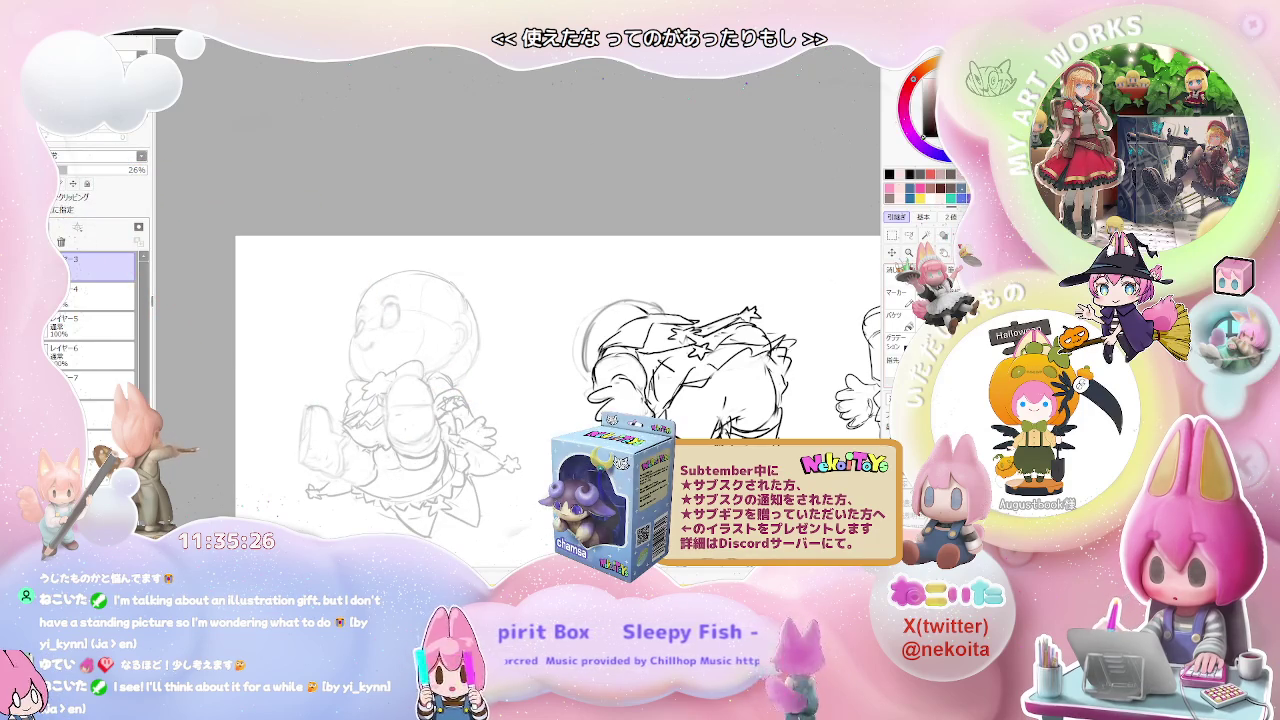
scroll(410, 320, up, 5)
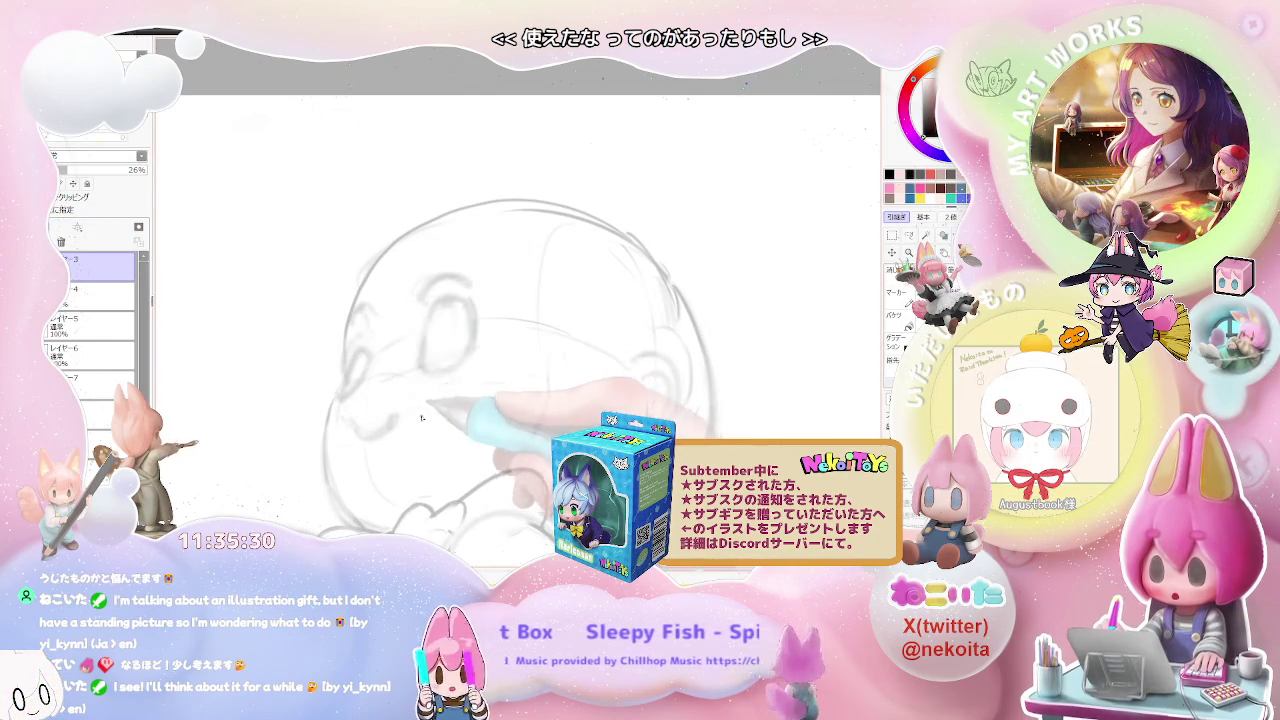
Step: On a new layer, trace the head's upper-left outline in clean lines
key(ctrl+shift+n)
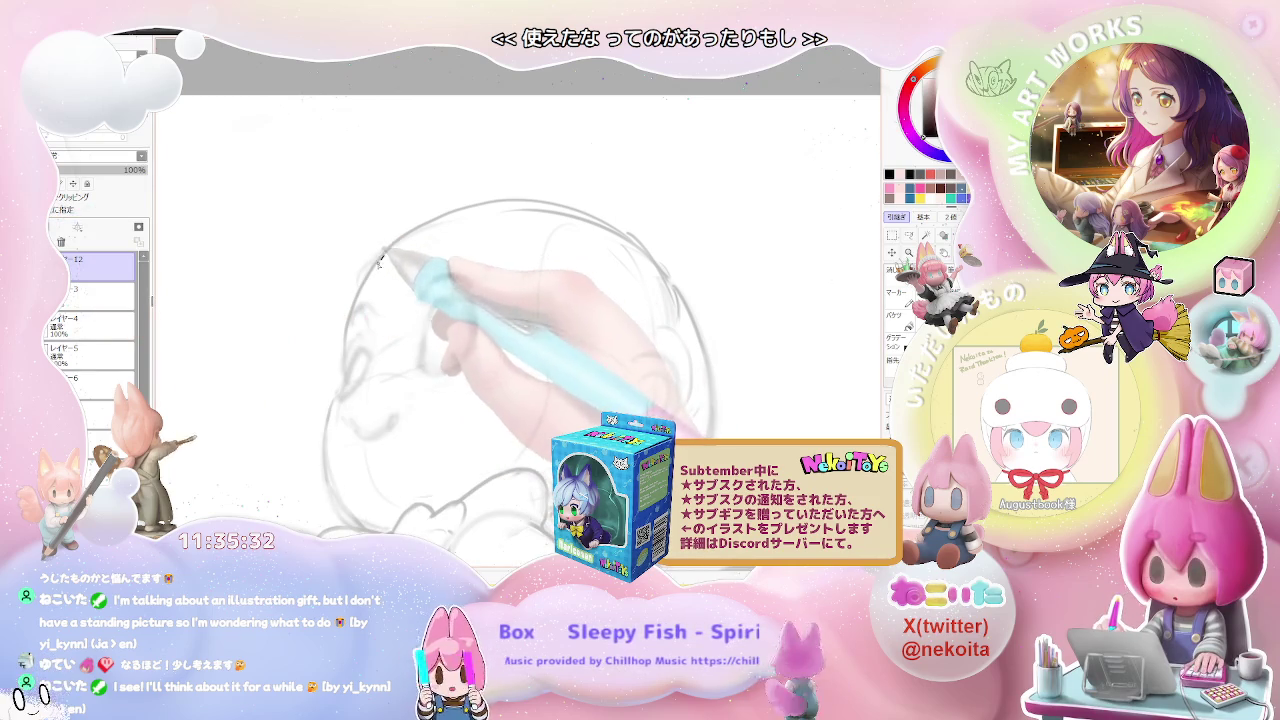
drag(430, 206, 347, 355)
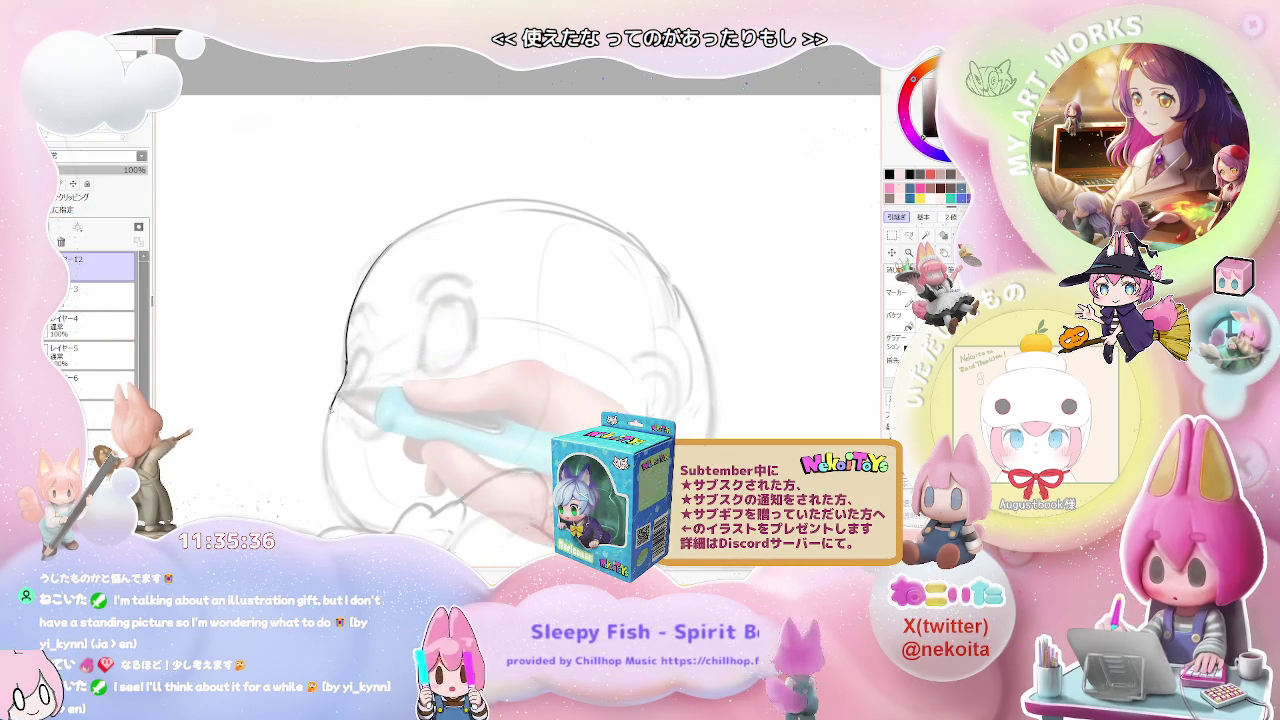
drag(344, 380, 355, 525)
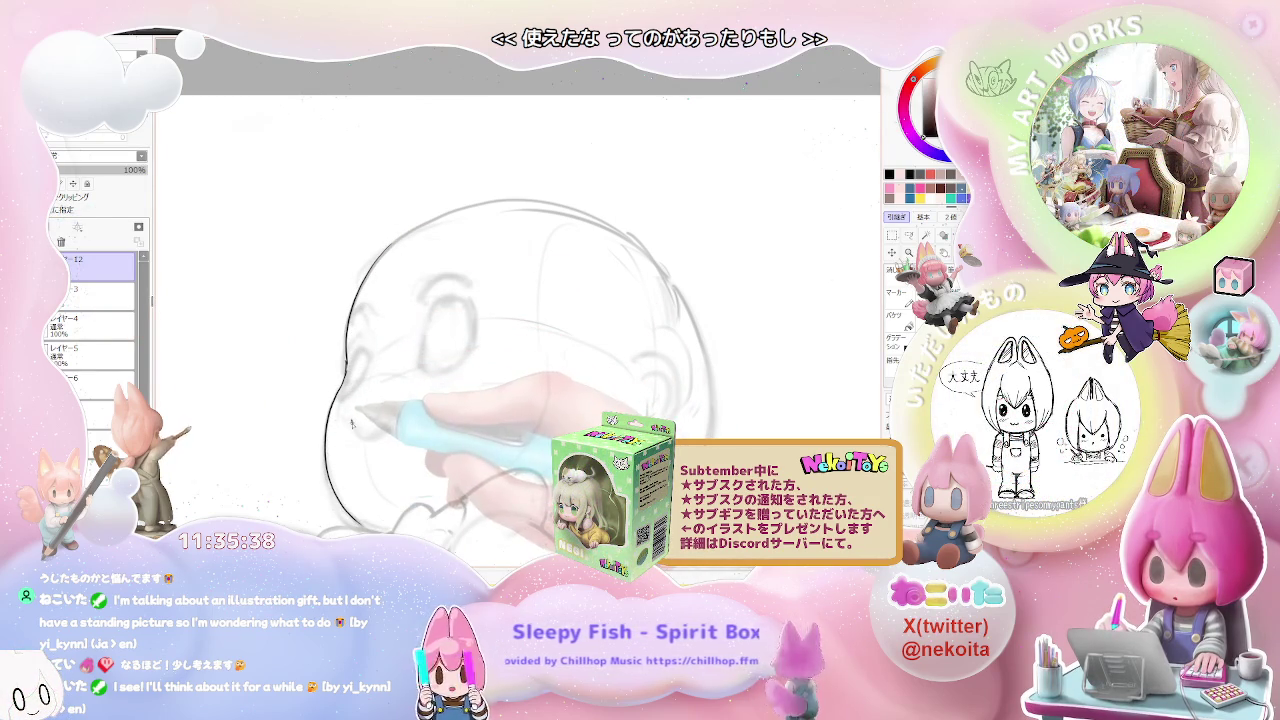
key(ctrl+z)
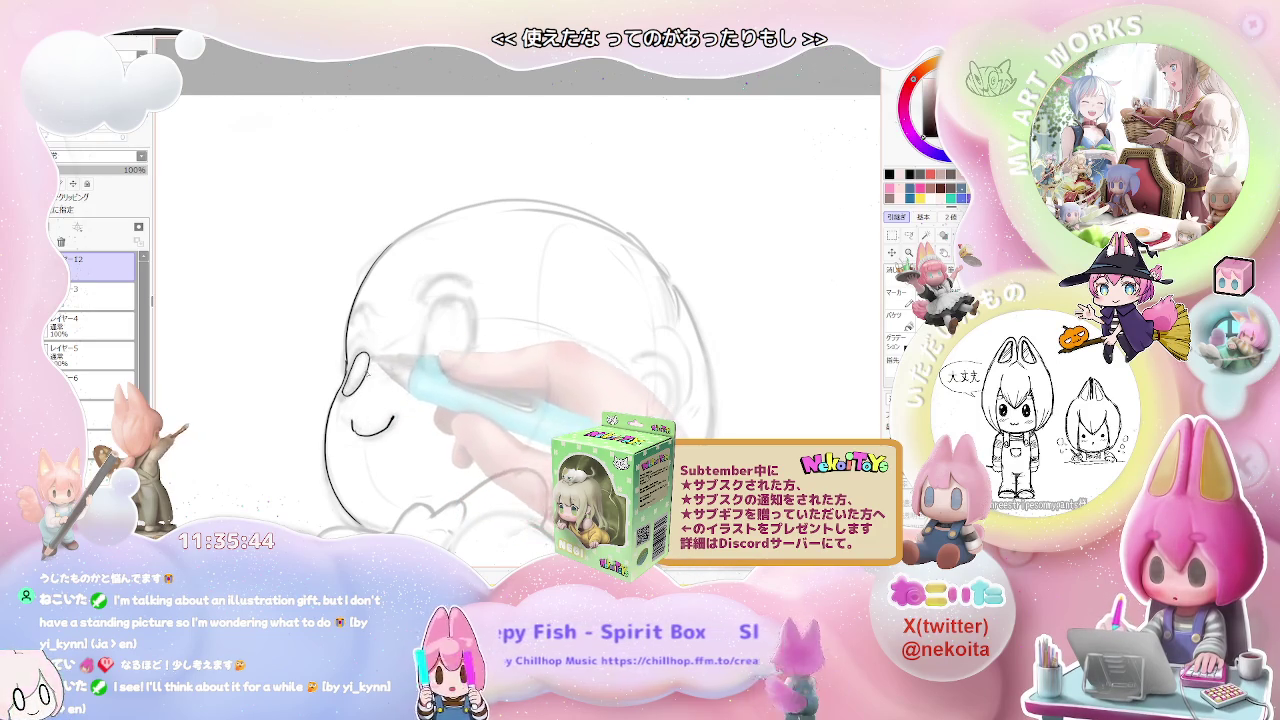
Step: Add the smile curve and an eye mark to the face, then zoom out to review
drag(352, 308, 368, 344)
mouse_move(424, 296)
mouse_down()
mouse_move(440, 280)
mouse_move(423, 366)
mouse_up()
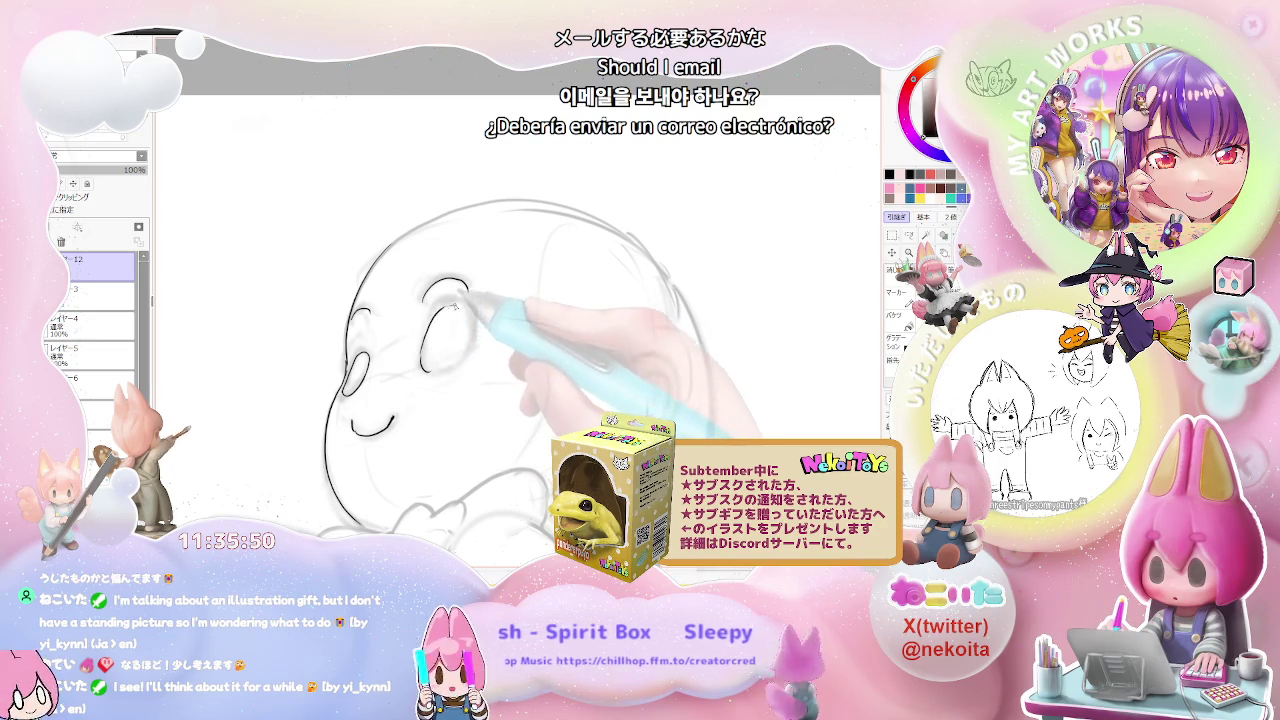
key(minus)
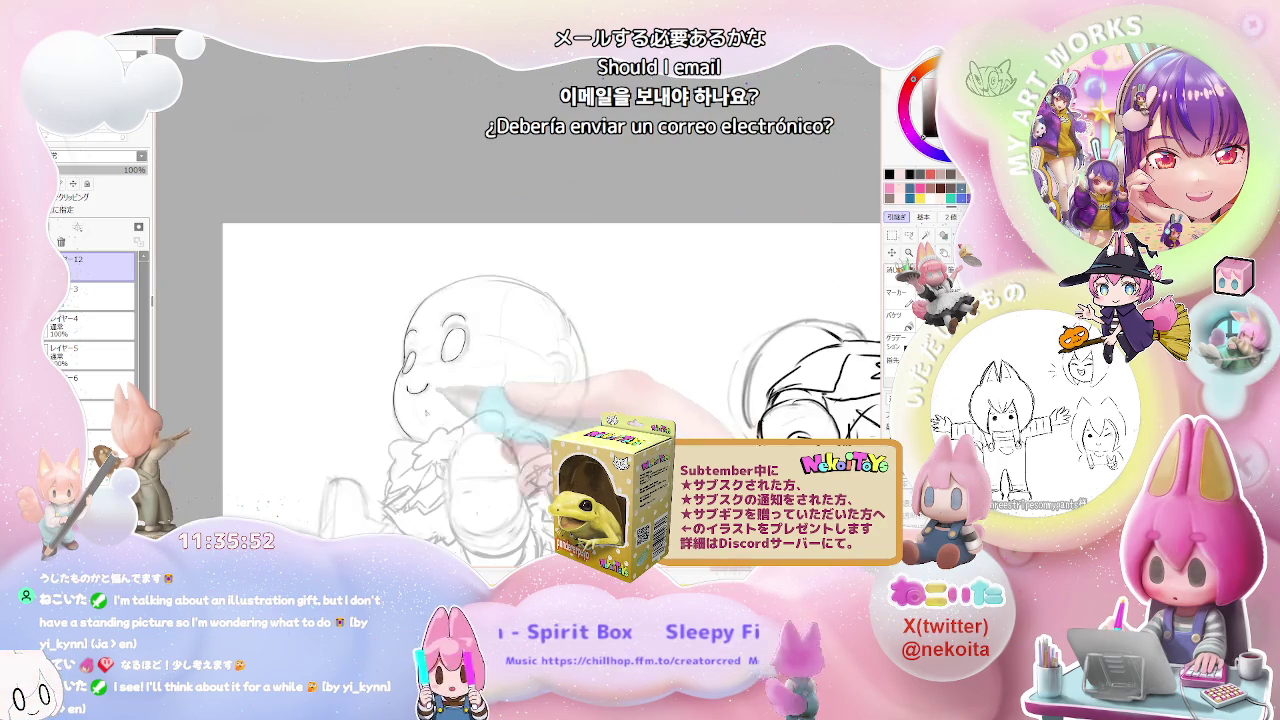
key(minus)
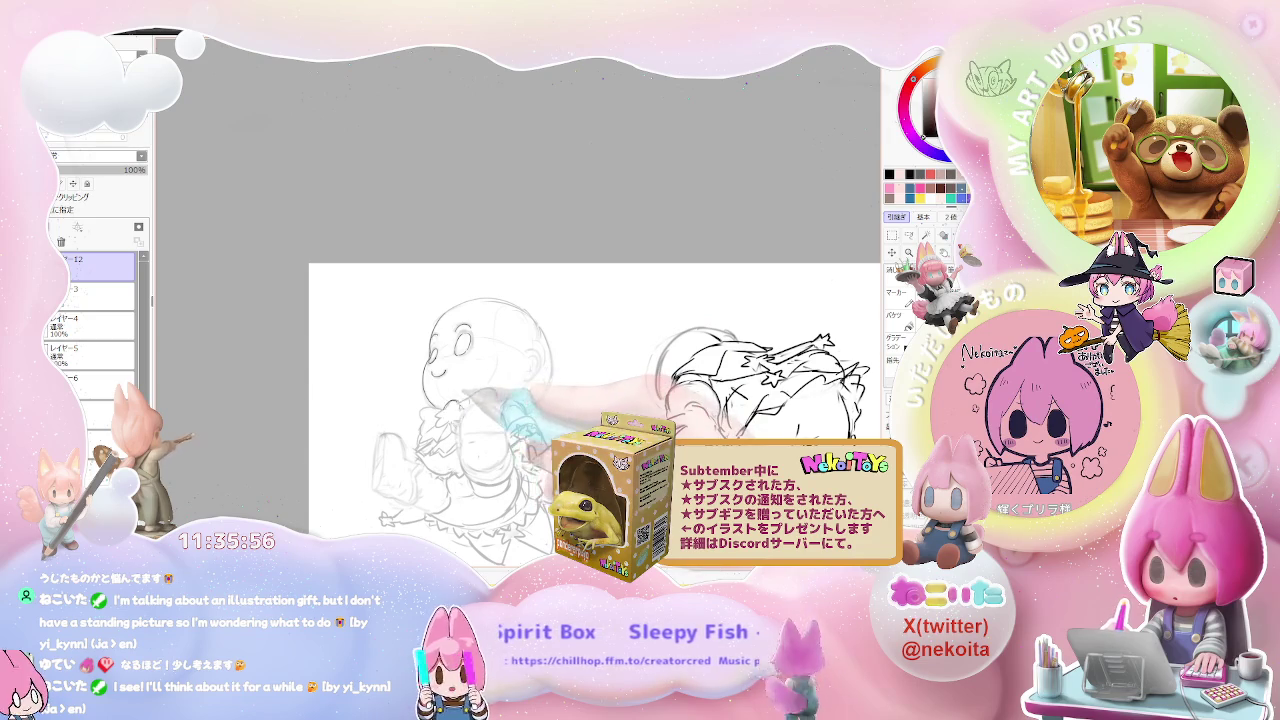
Step: Mirror the view, zoom in on the head and add a short line beside the right eye
key(h)
key(plus)
key(plus)
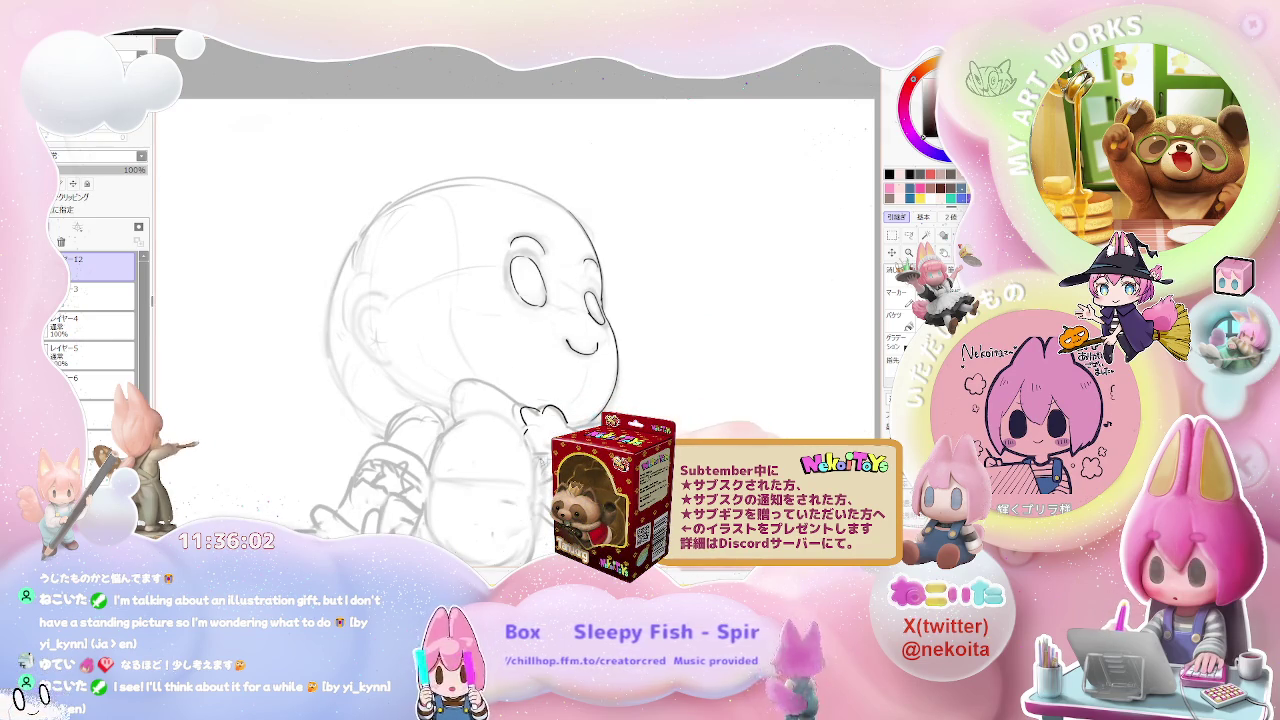
key(minus)
key(plus)
key(plus)
key(plus)
key(plus)
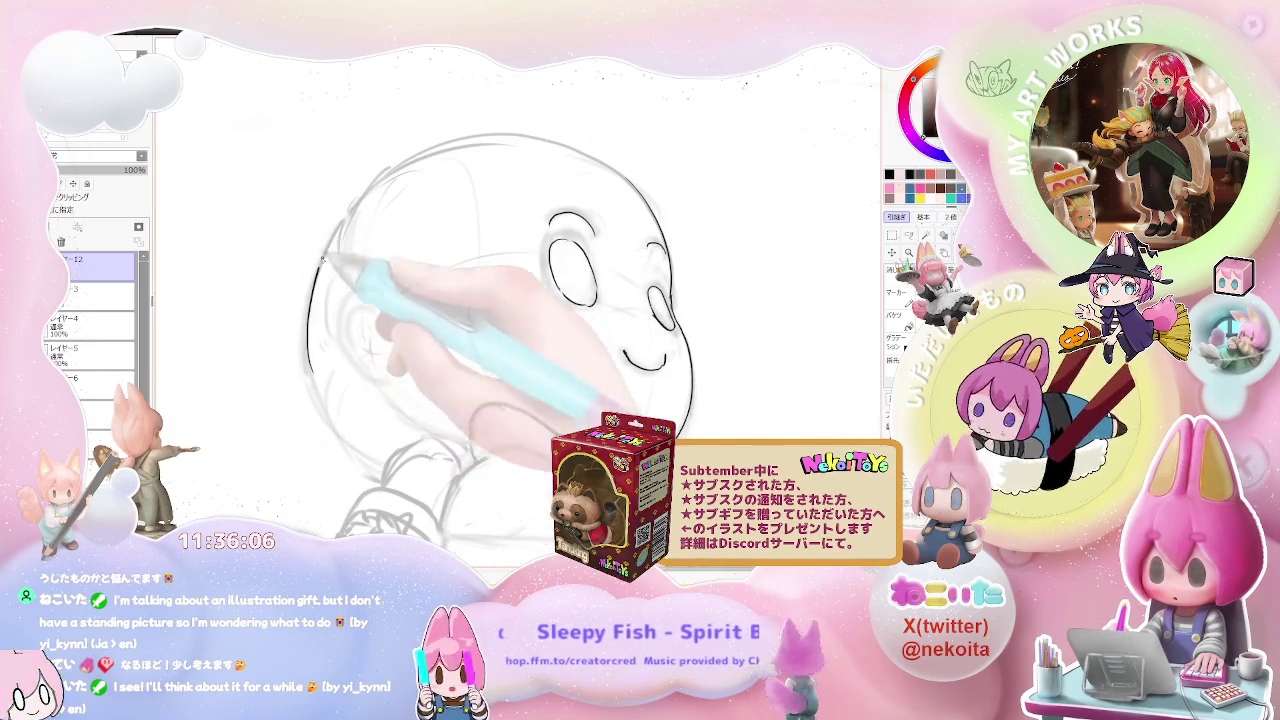
key(minus)
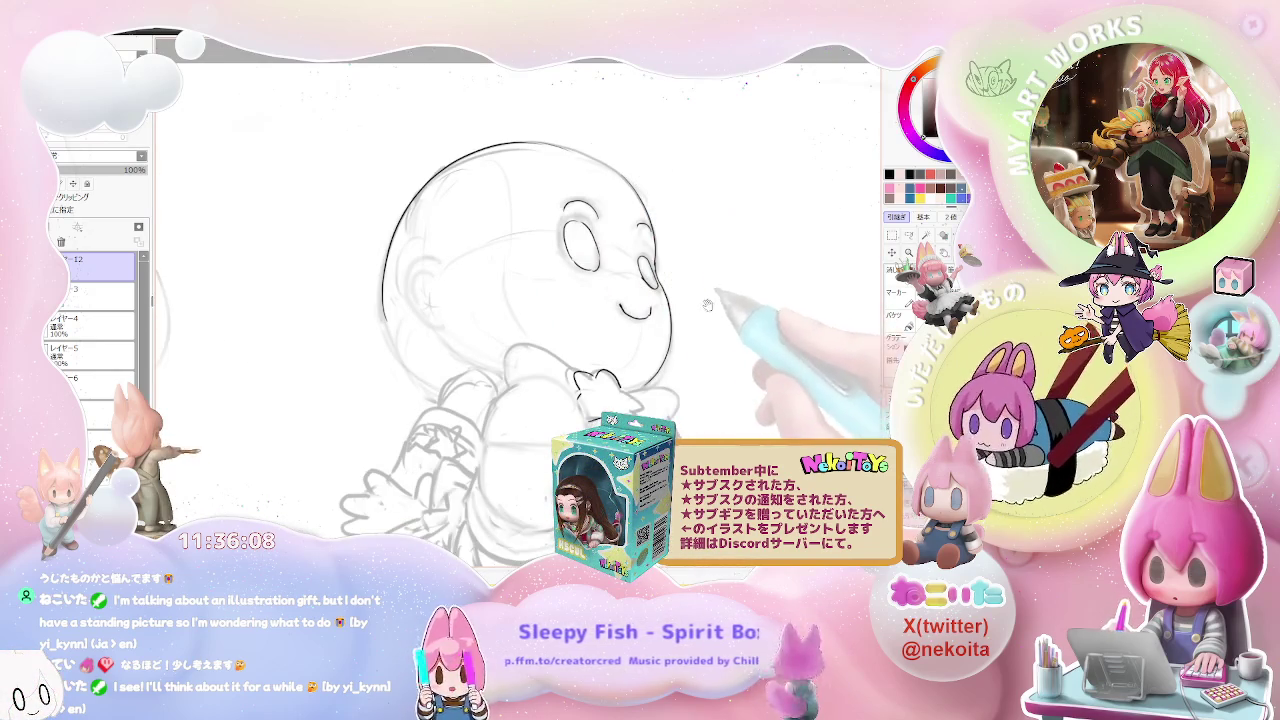
key(plus)
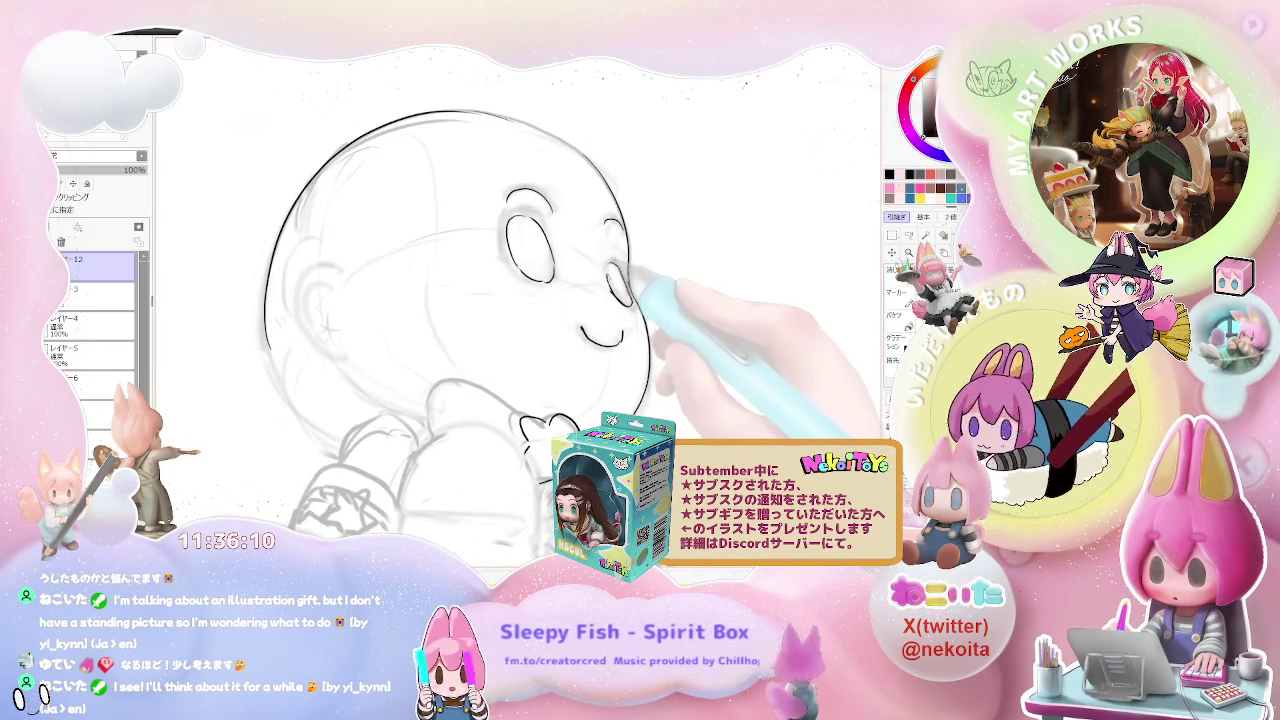
drag(609, 266, 606, 280)
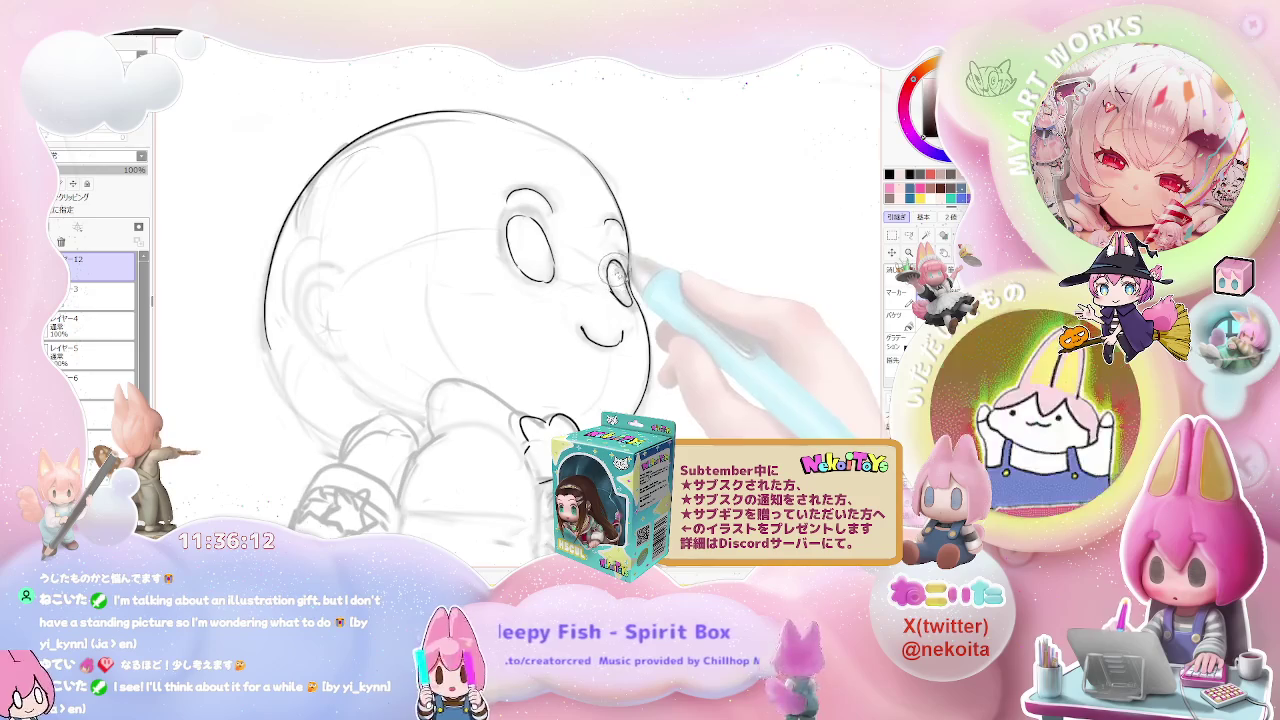
Step: Draw a C-shaped ear curve on the left side of the head
key(minus)
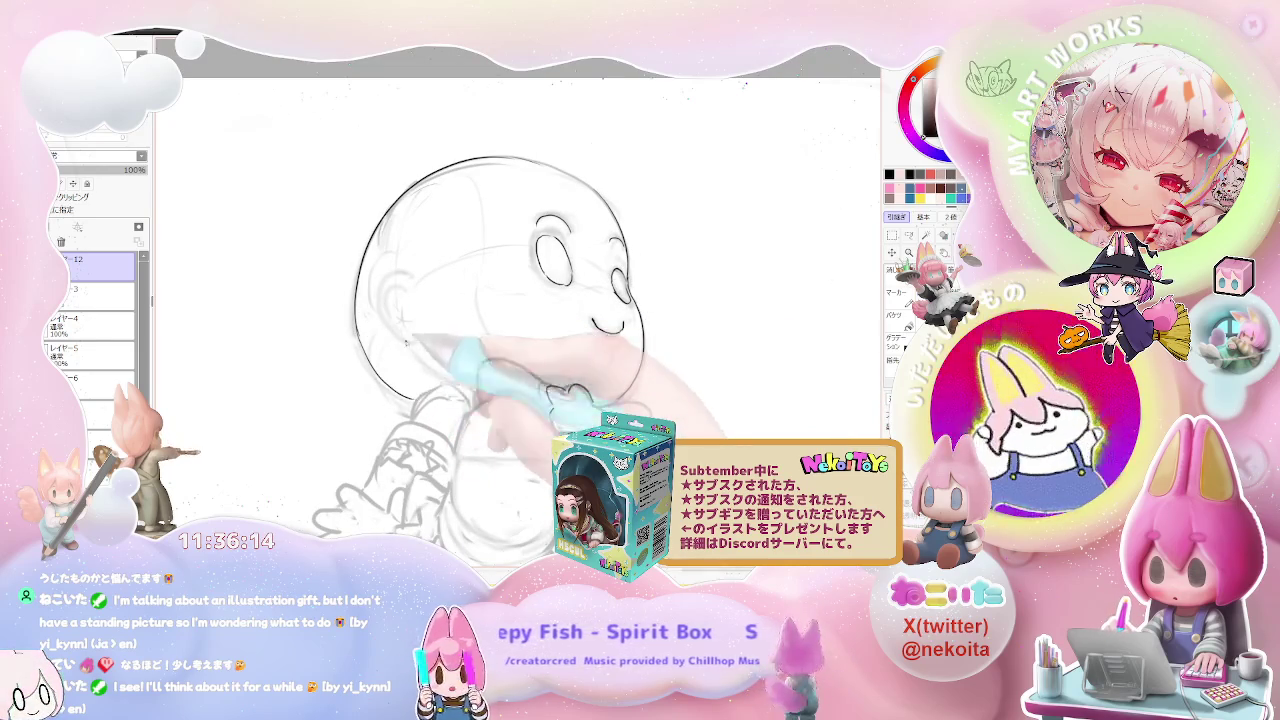
mouse_move(406, 277)
mouse_down()
mouse_move(390, 318)
mouse_move(402, 297)
mouse_up()
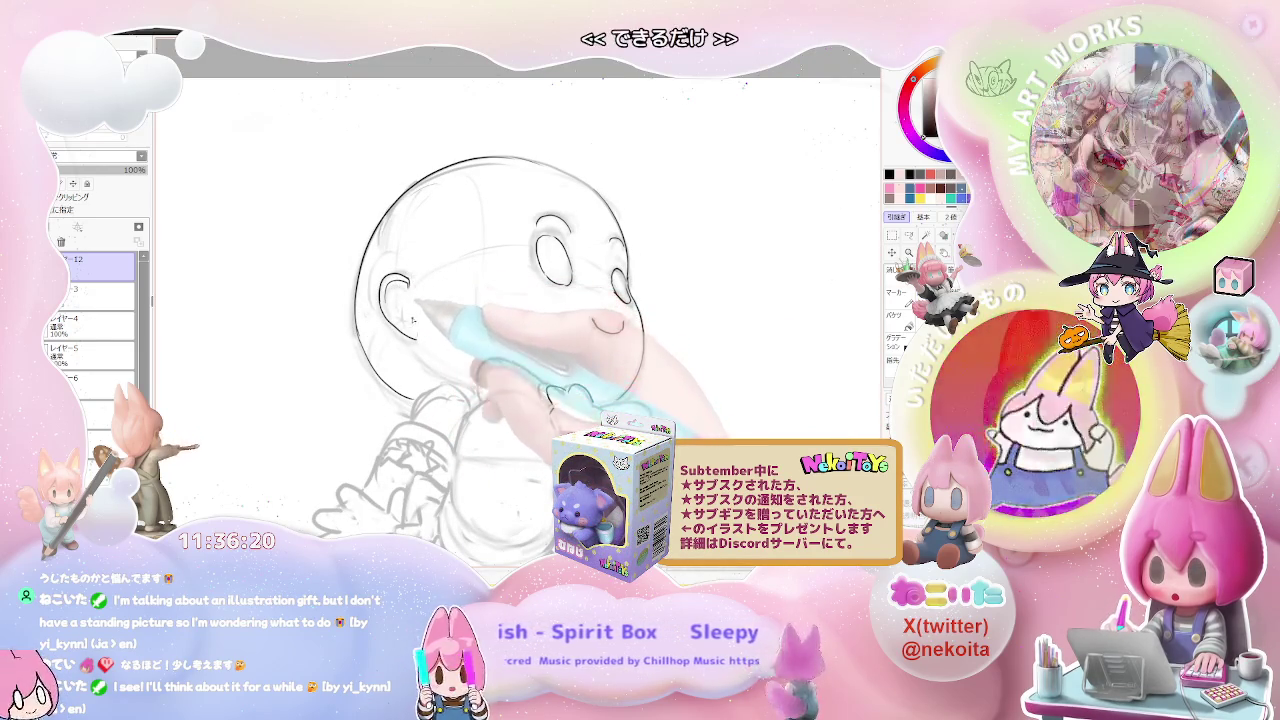
drag(558, 347, 501, 309)
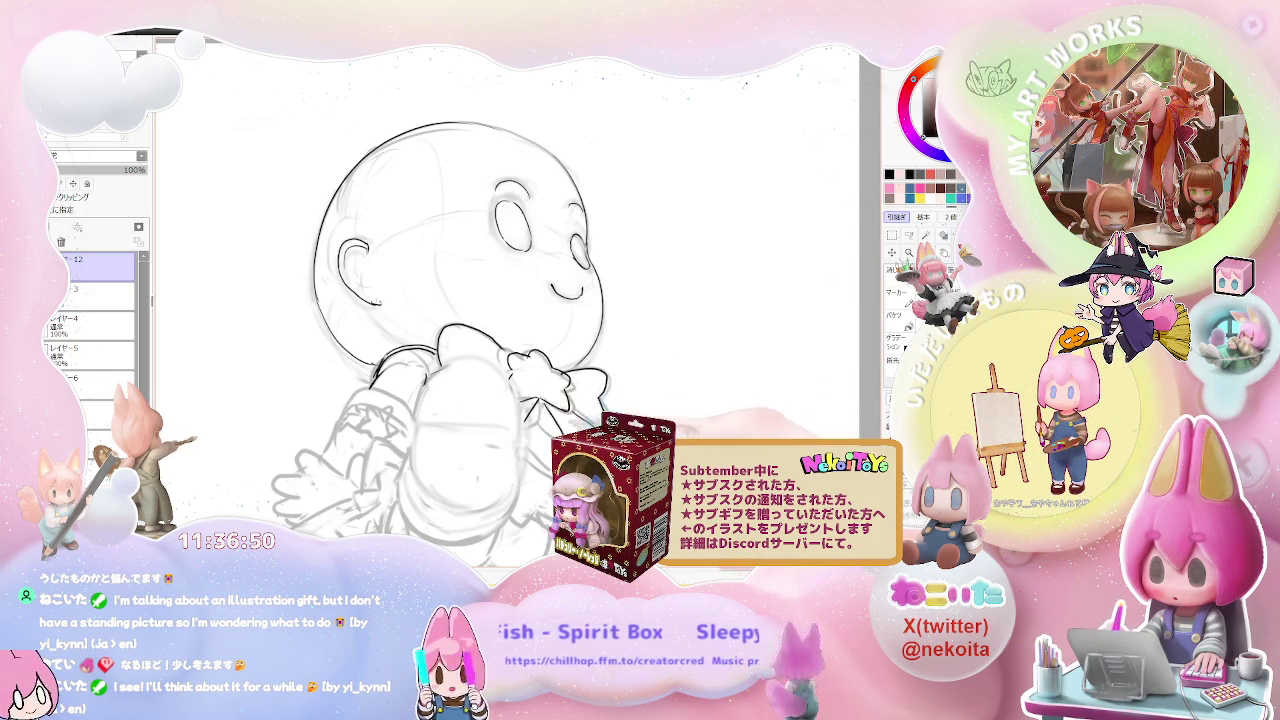
scroll(605, 443, down, 2)
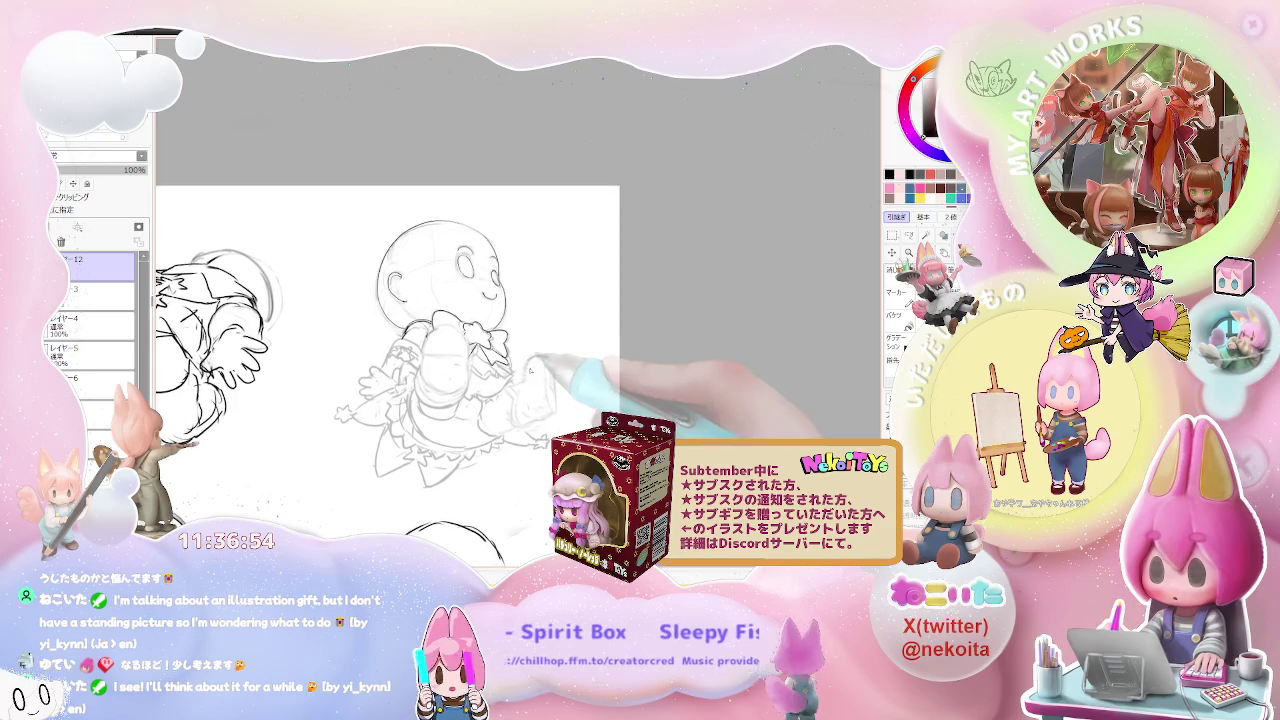
Step: Ink the top-left chibi's outstretched right leg and boot in clean line art
scroll(455, 300, up, 3)
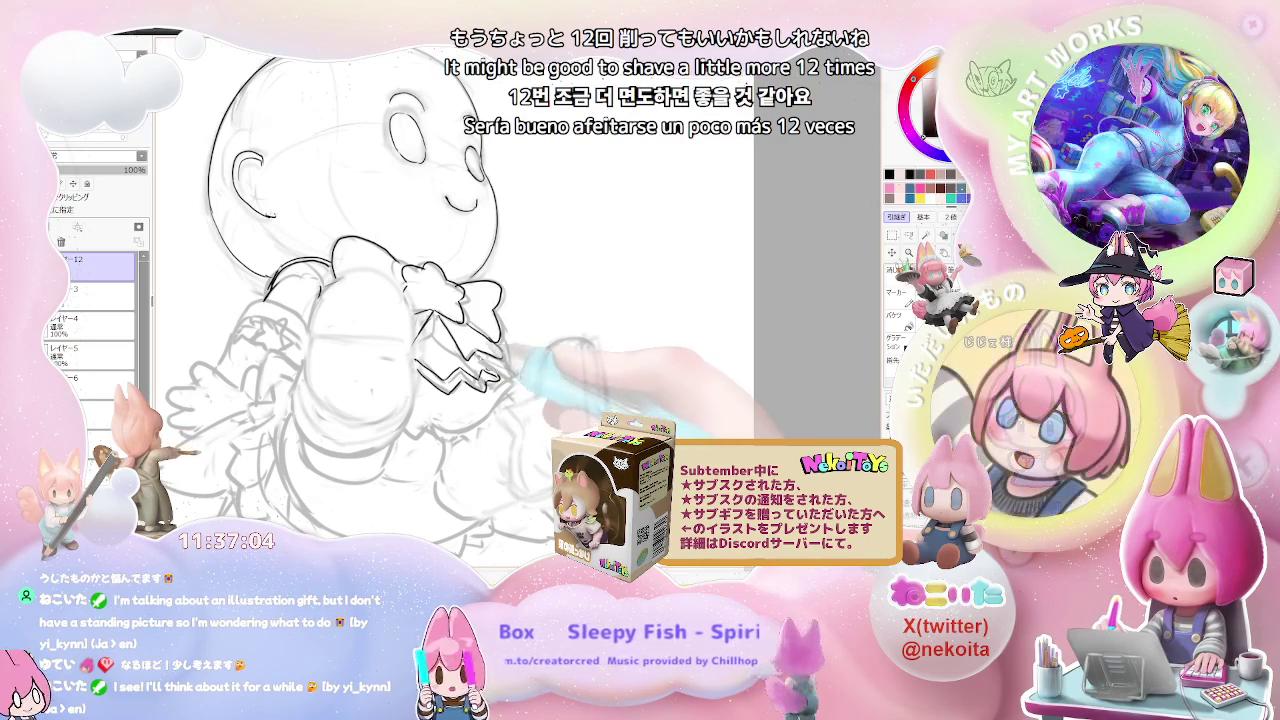
key(ctrl+minus)
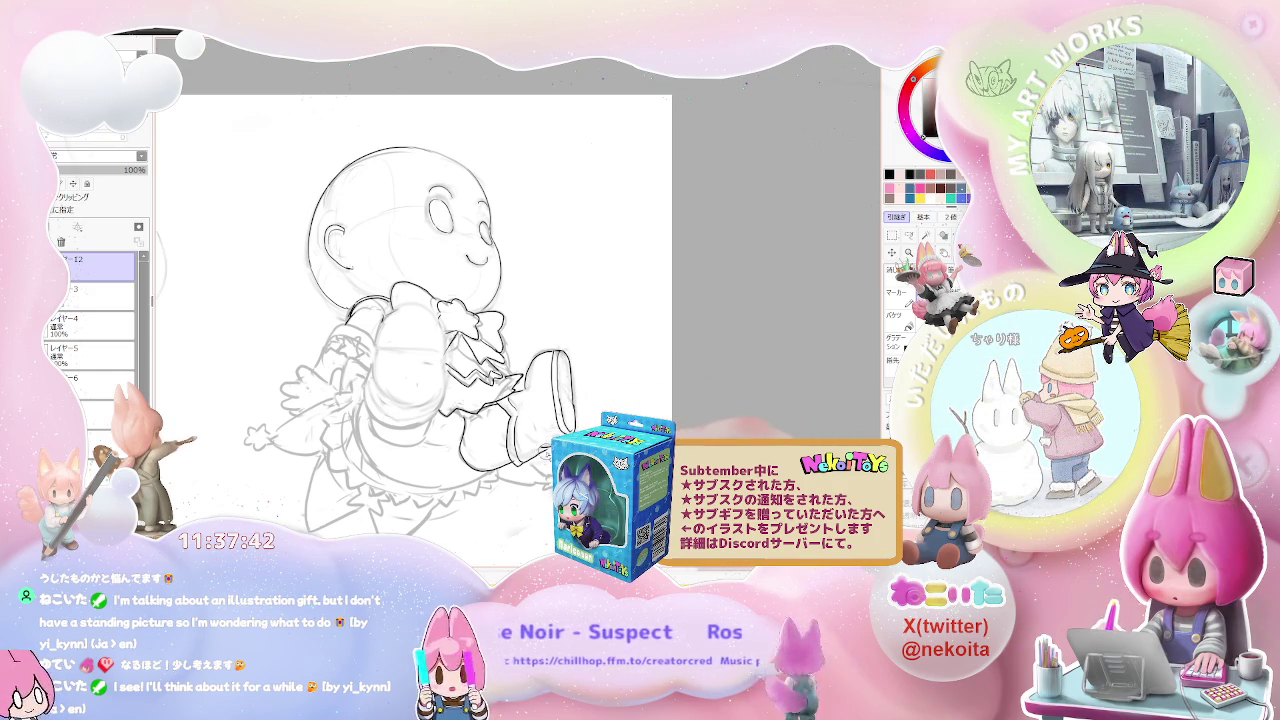
scroll(576, 433, down, 2)
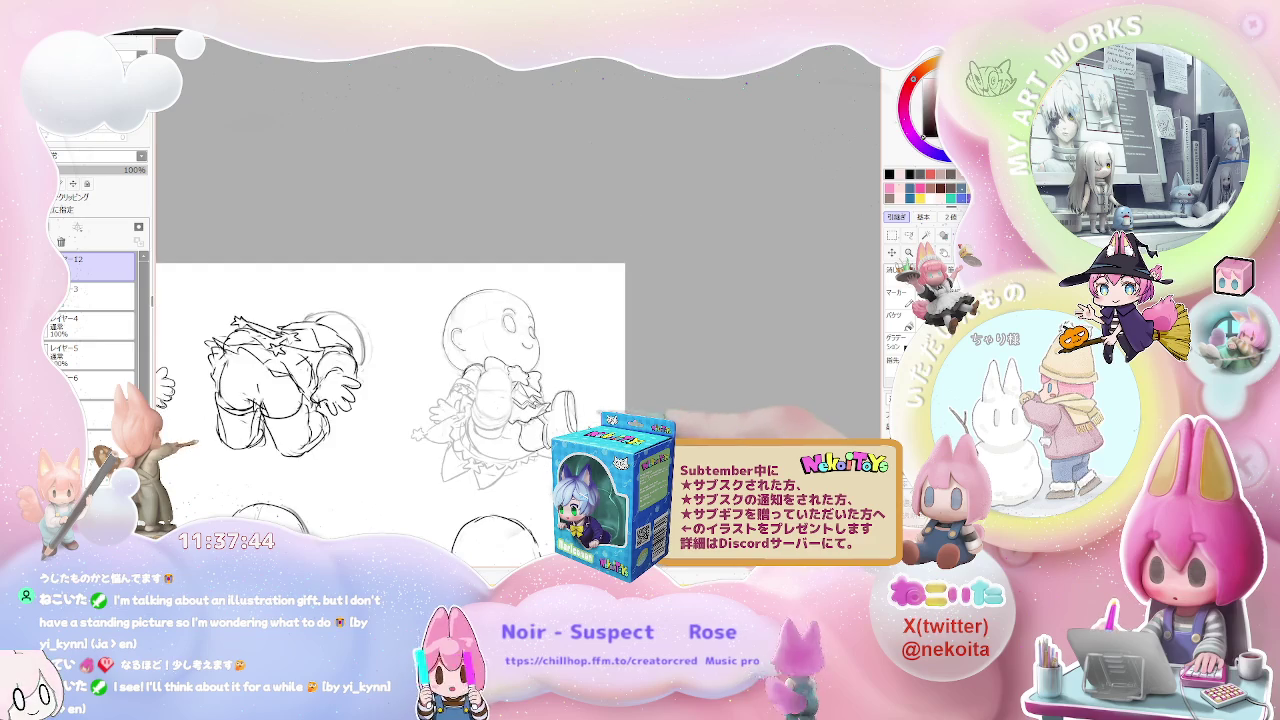
Step: Redraw the raised boot's toe, sole edge and skirt outlines with darker, cleaner lines
scroll(493, 406, up, 2)
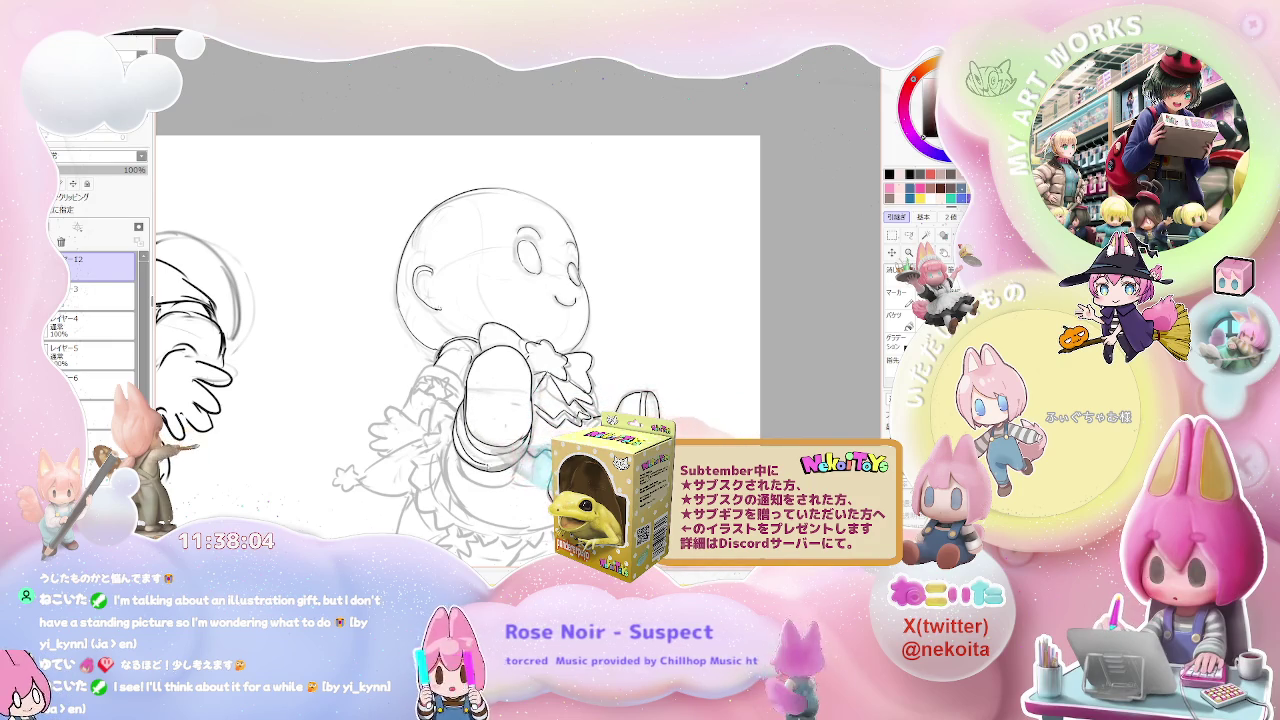
scroll(460, 340, down, 1)
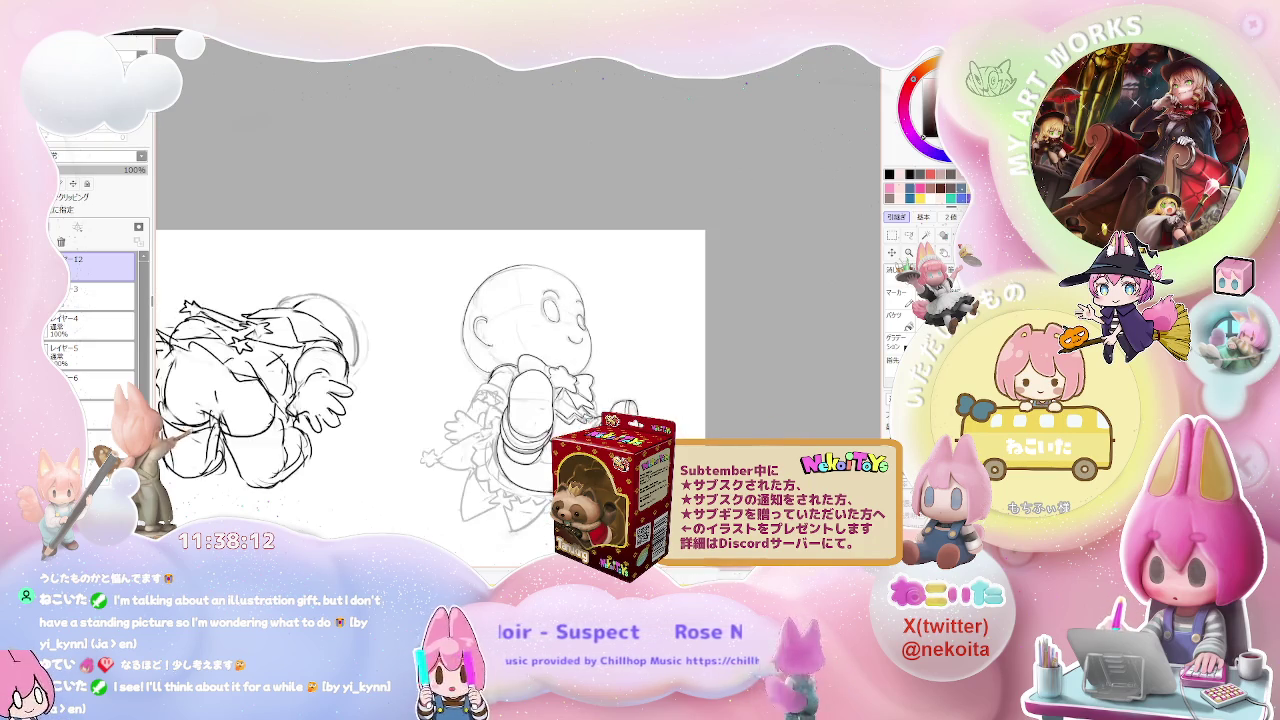
scroll(460, 320, down, 2)
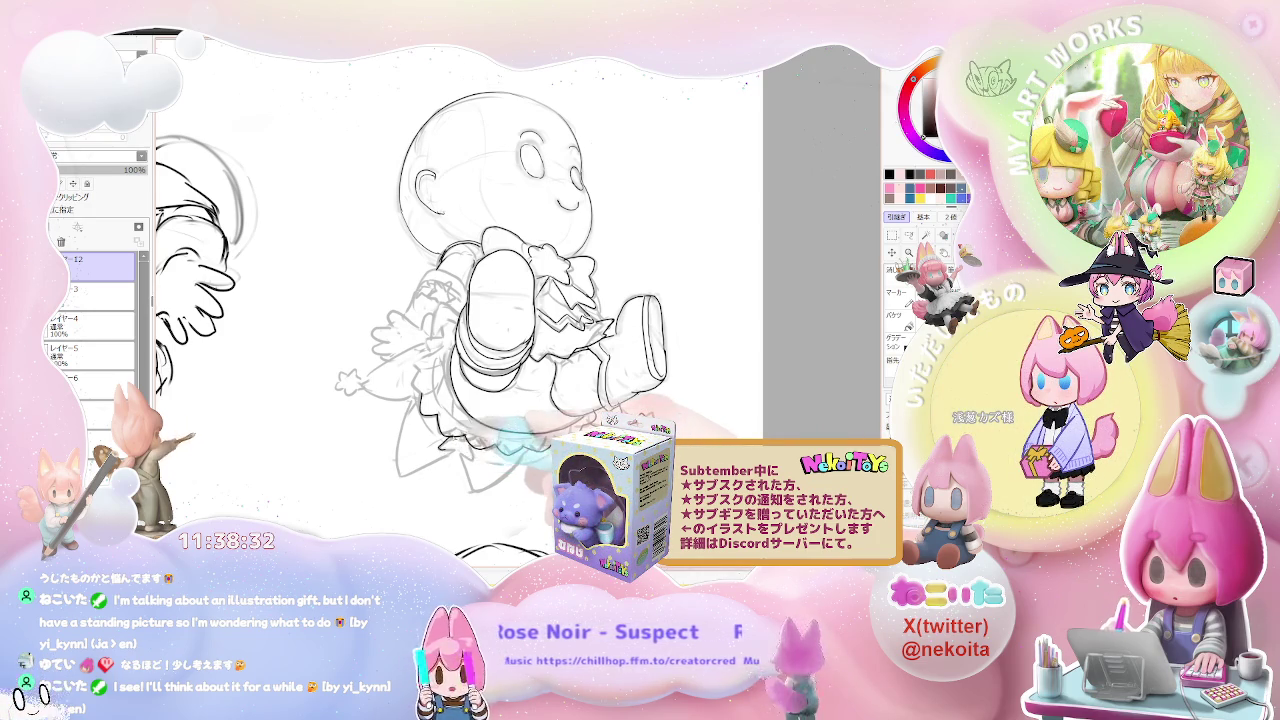
Step: Ink the frilled skirt hem, star-tipped ribbons and lower legs and boots, then check the whole page
drag(432, 464, 410, 440)
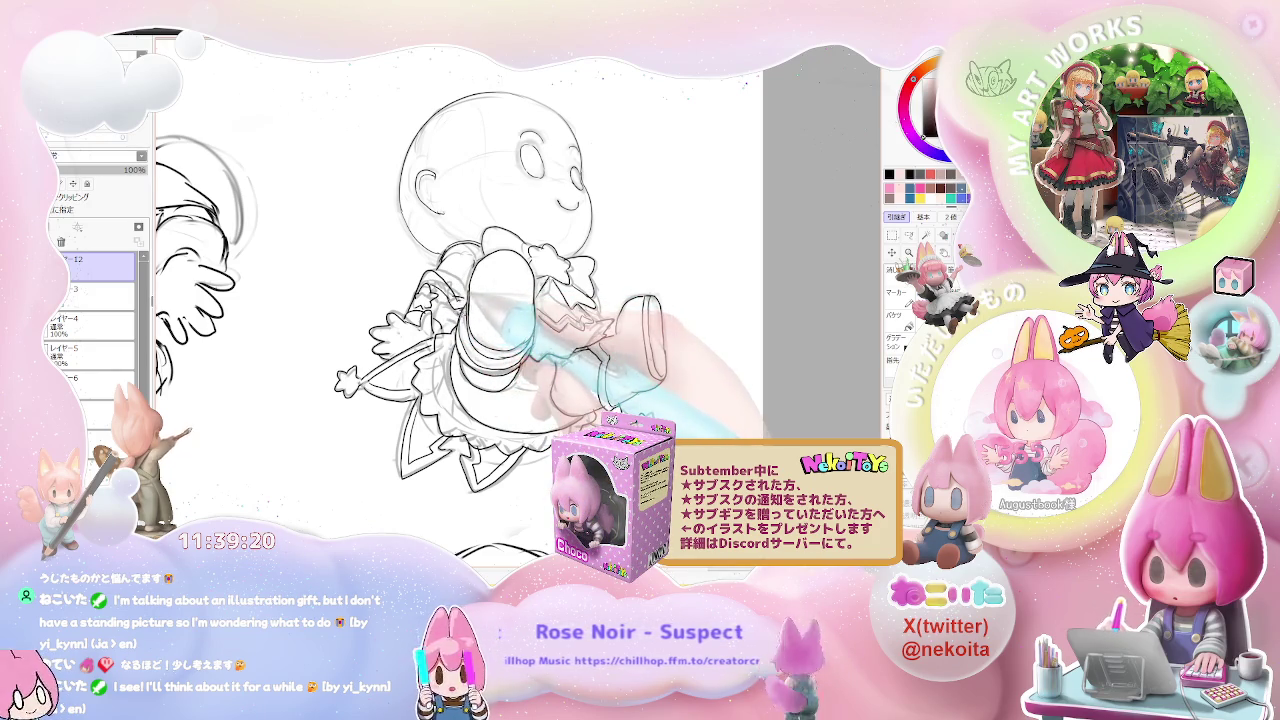
scroll(450, 300, down, 2)
scroll(450, 300, up, 4)
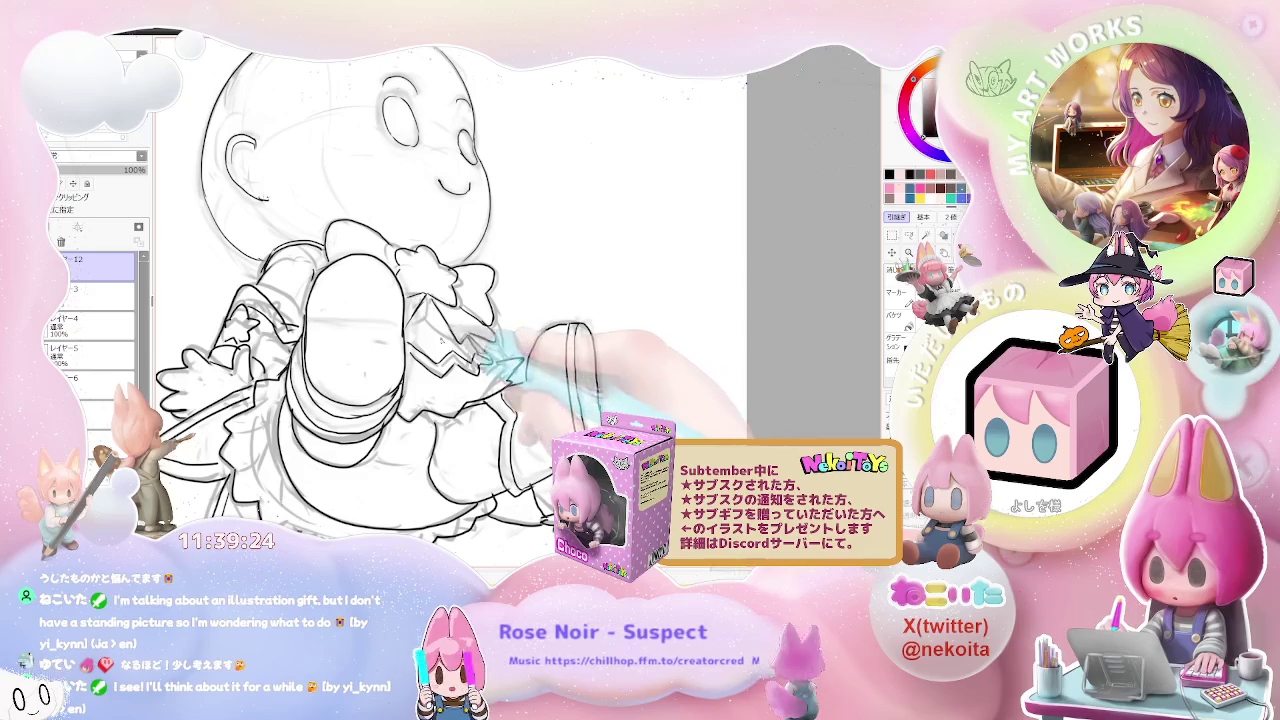
scroll(400, 300, down, 1)
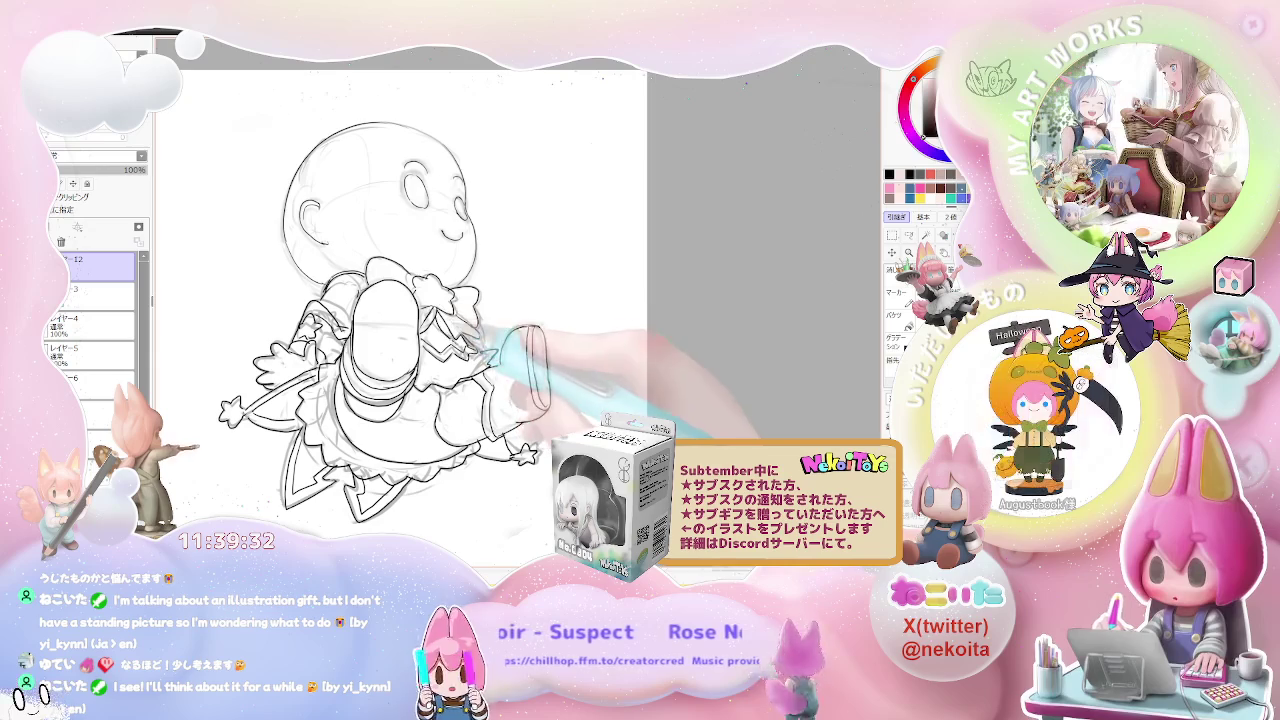
scroll(432, 308, up, 2)
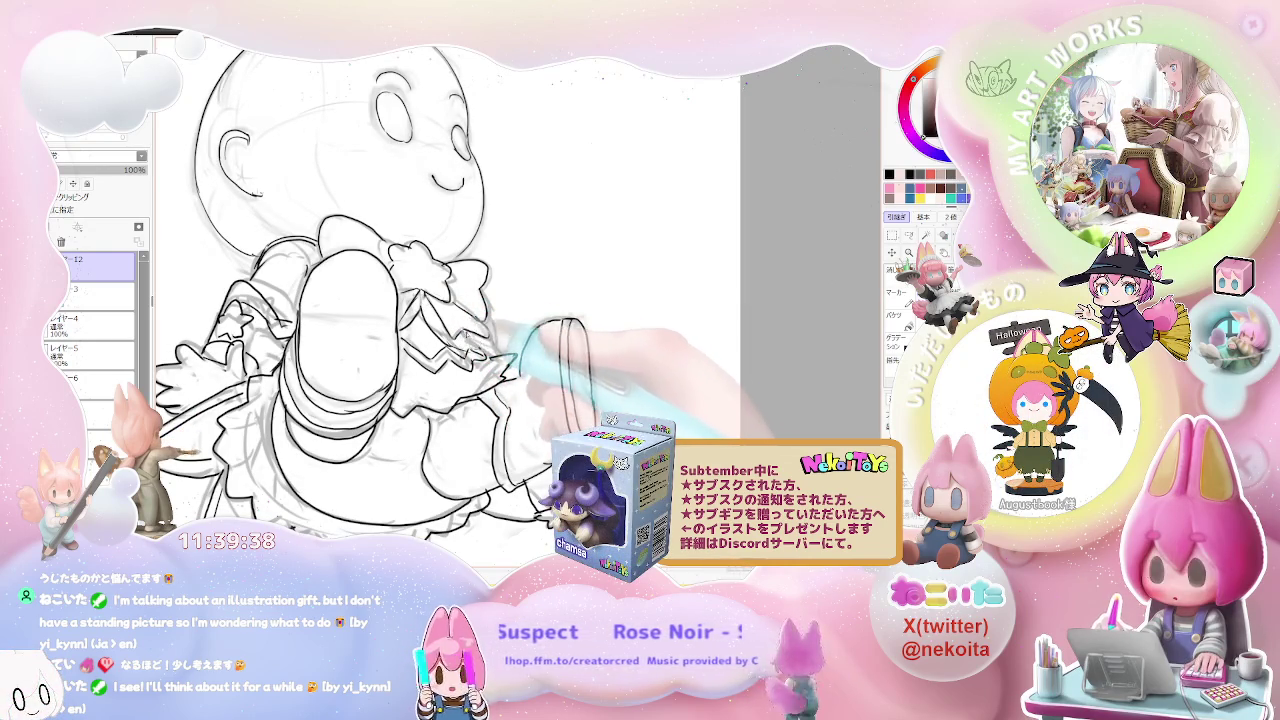
key(ctrl+minus)
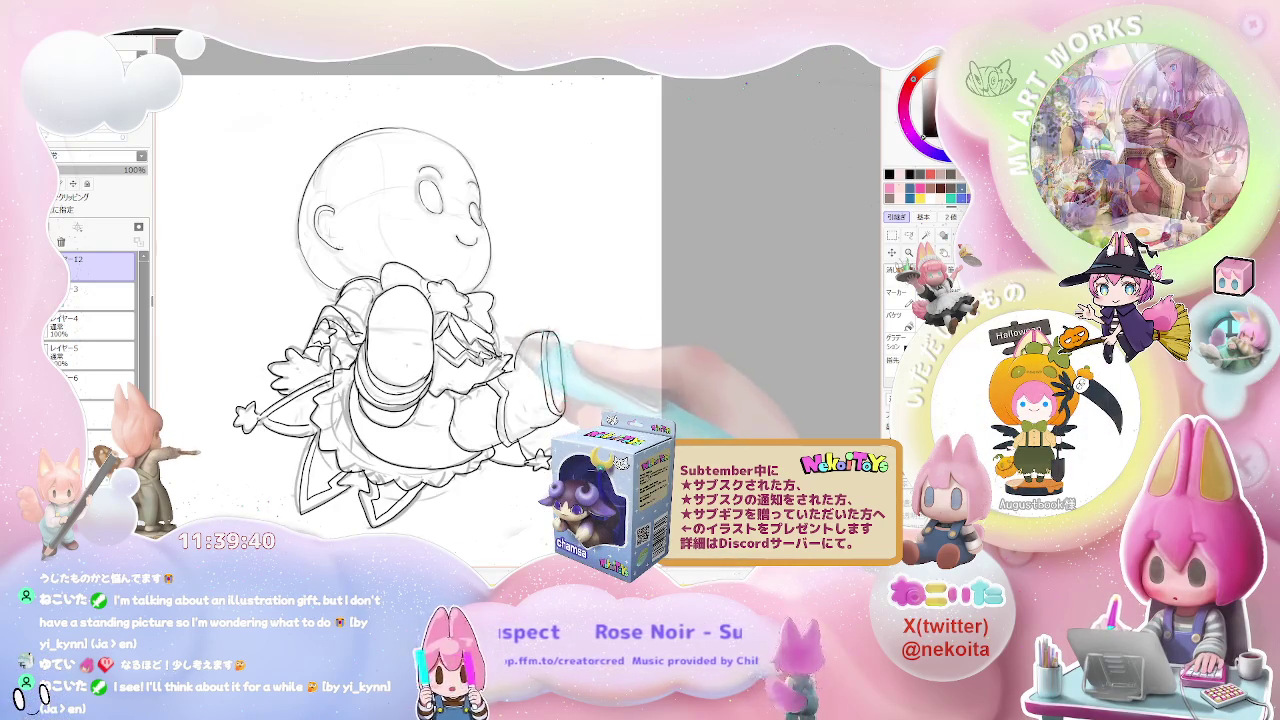
key(ctrl+minus)
key(ctrl+minus)
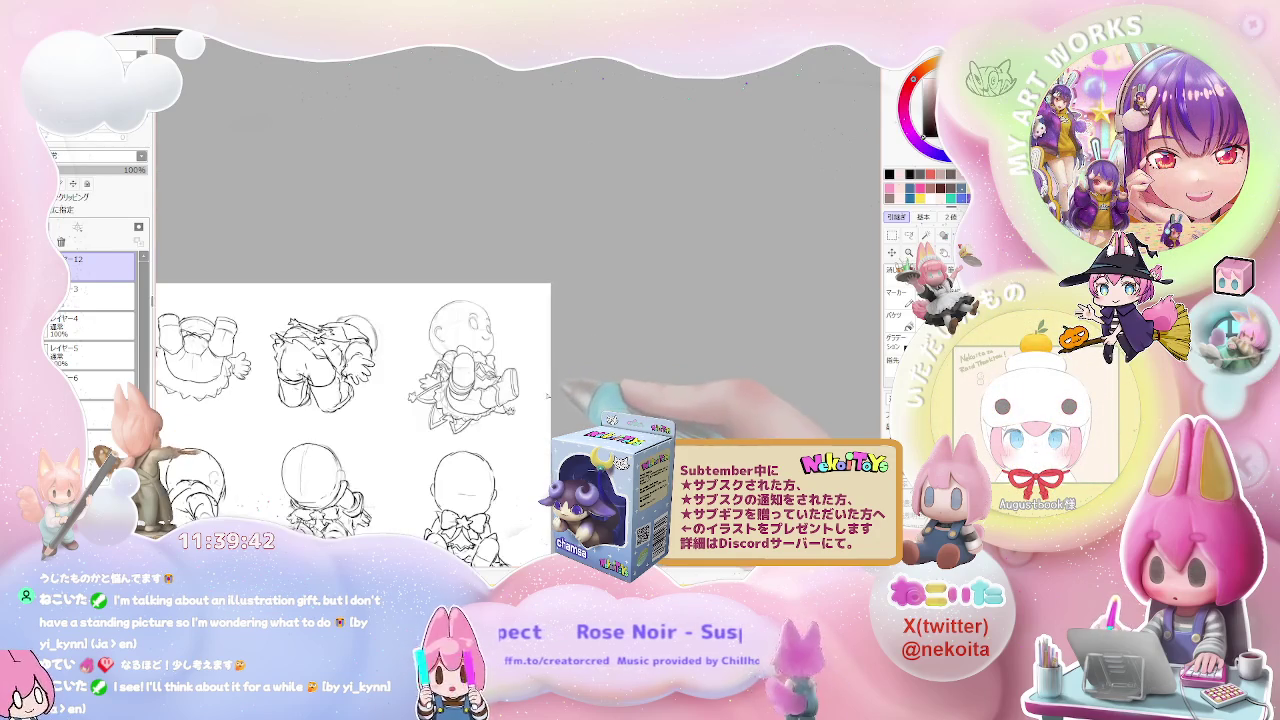
key(ctrl+plus)
key(ctrl+plus)
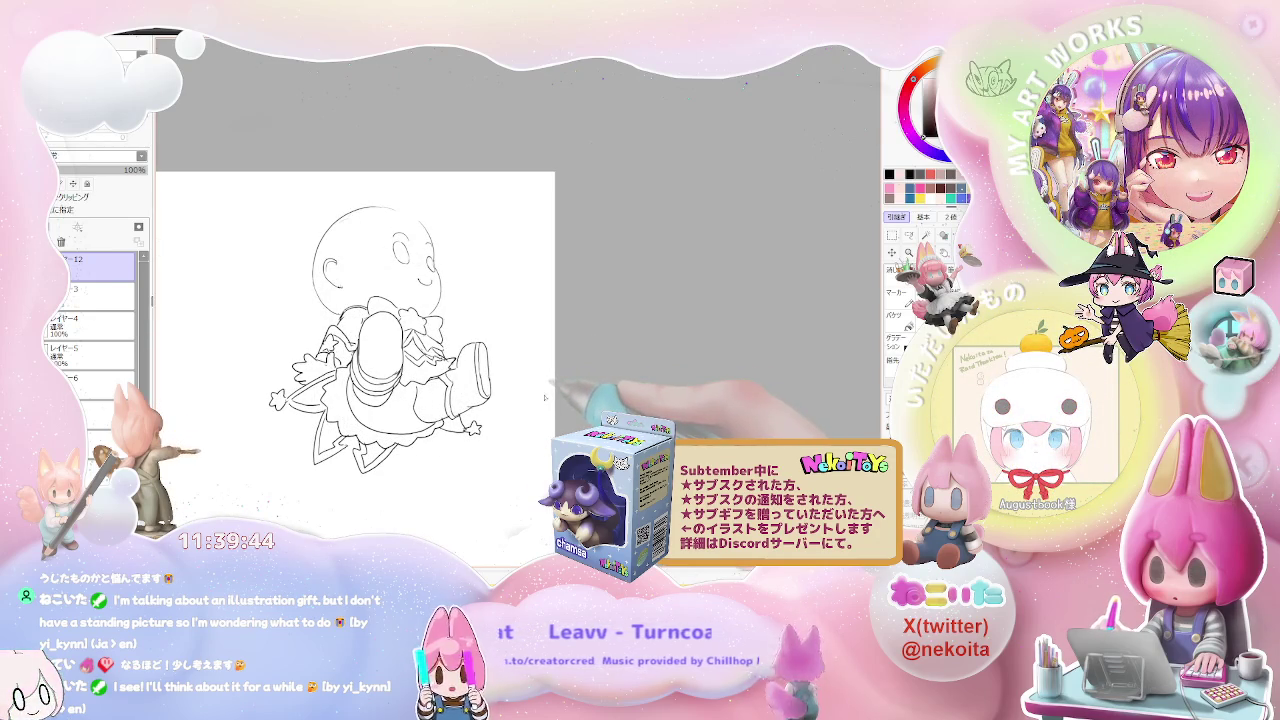
Step: Straighten the canvas rotation and test a colour-based selection around the first figure, then clear it
key(Delete)
key(Delete)
key(Delete)
key(End)
key(End)
key(End)
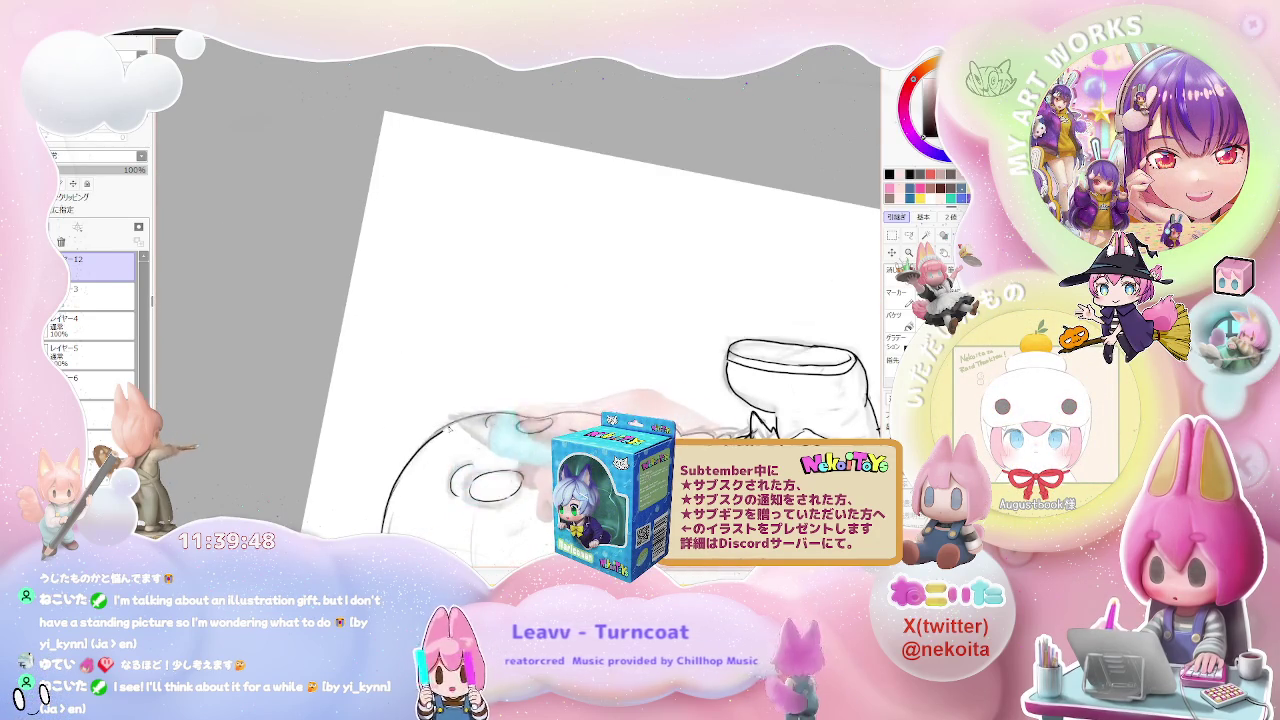
key(ctrl+minus)
key(ctrl+minus)
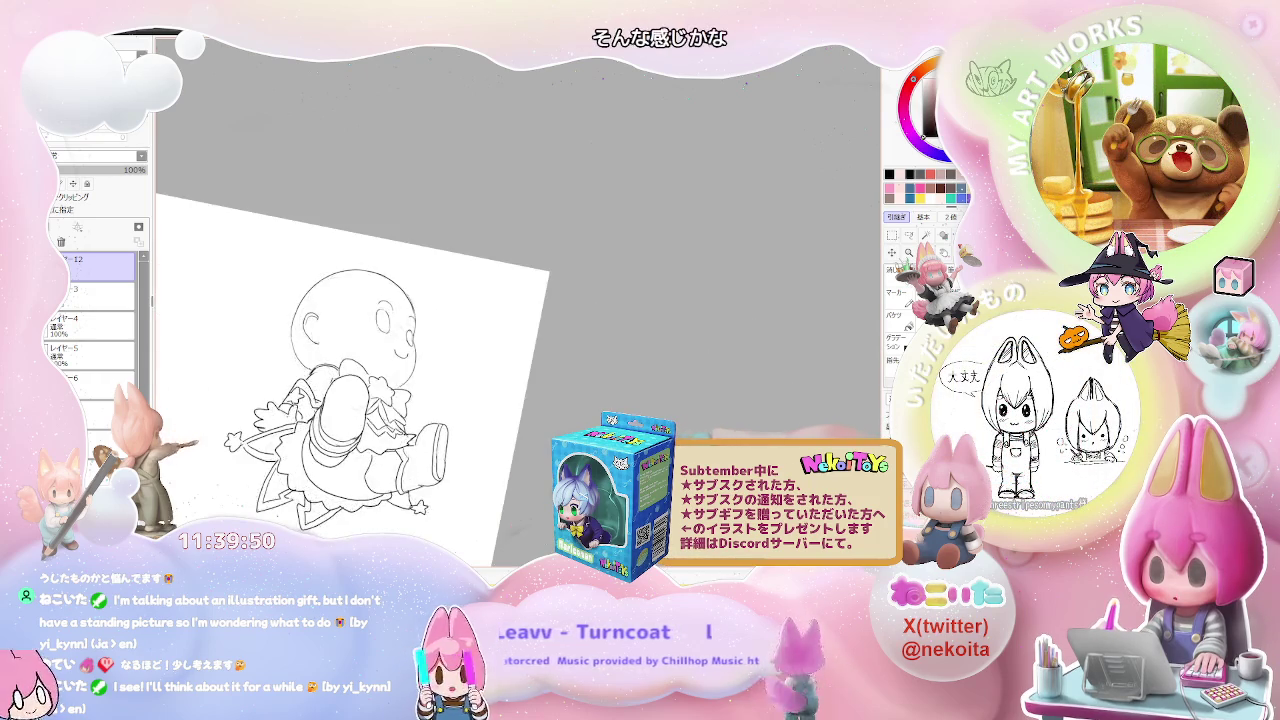
key(Home)
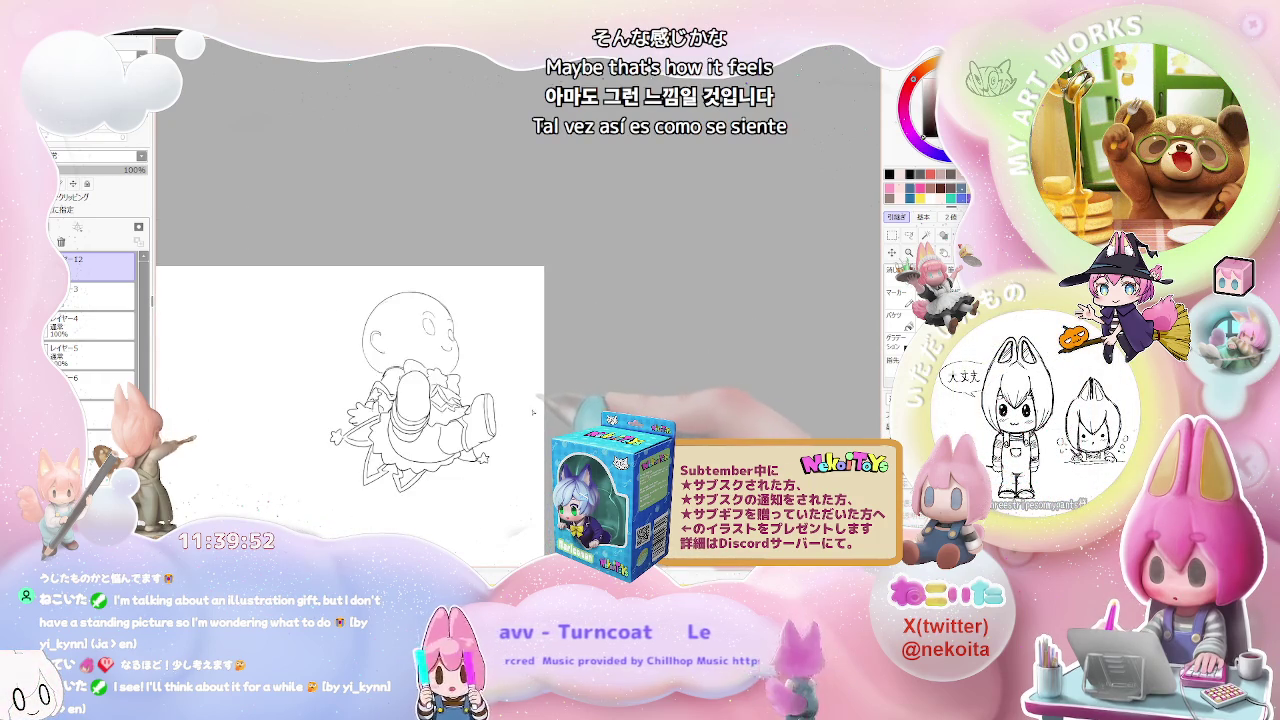
key(w)
click(536, 380)
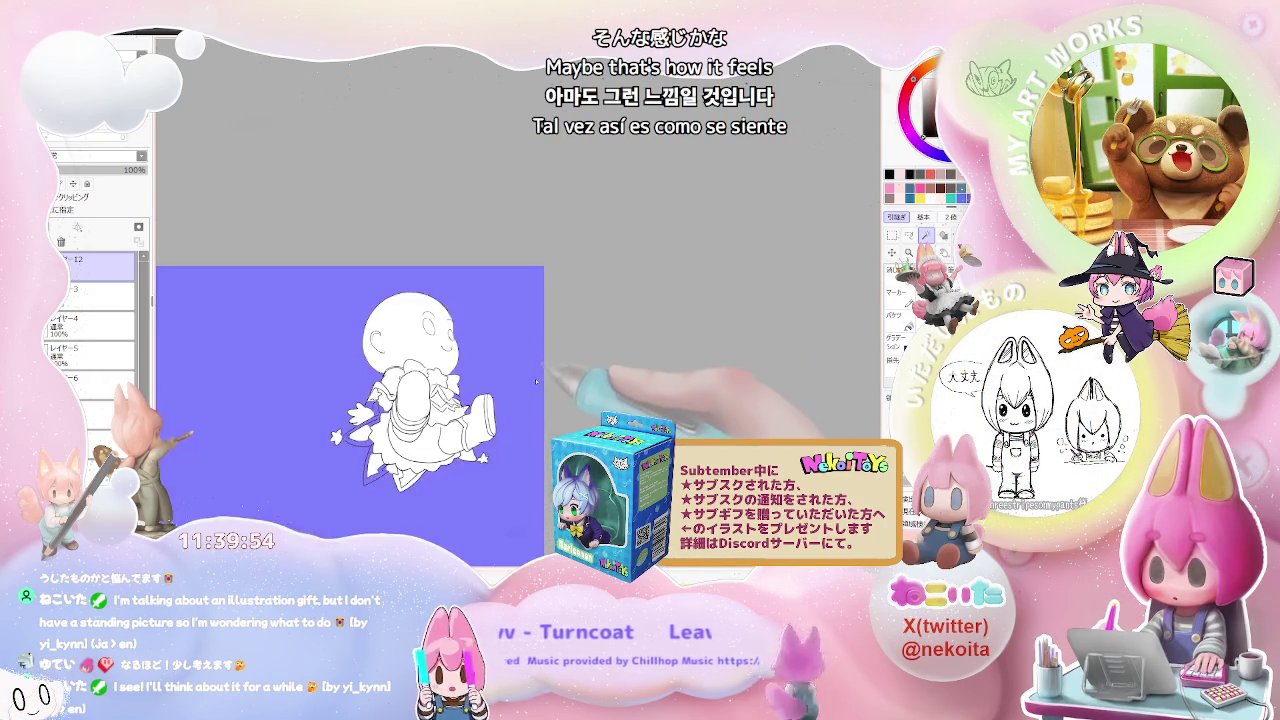
key(ctrl+d)
Step: Try flood-filling the empty canvas around the first figure, then undo that fill
key(ctrl+plus)
key(ctrl+plus)
key(ctrl+plus)
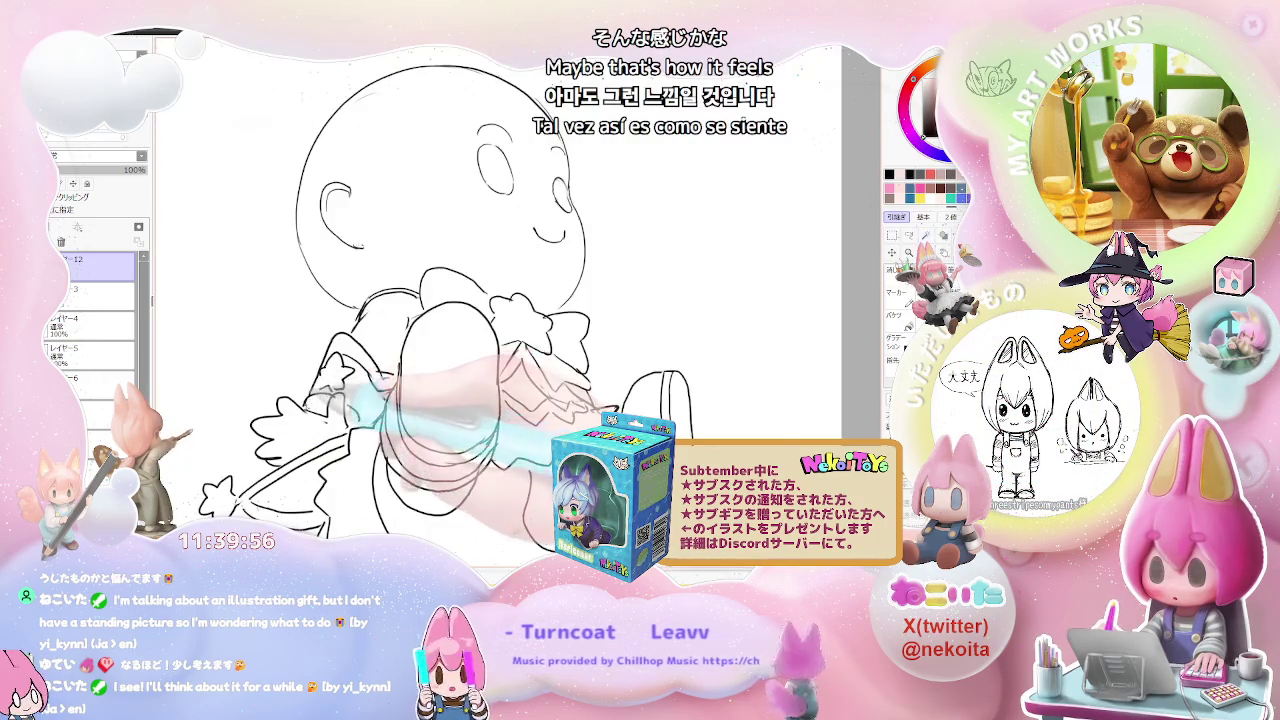
key(ctrl+plus)
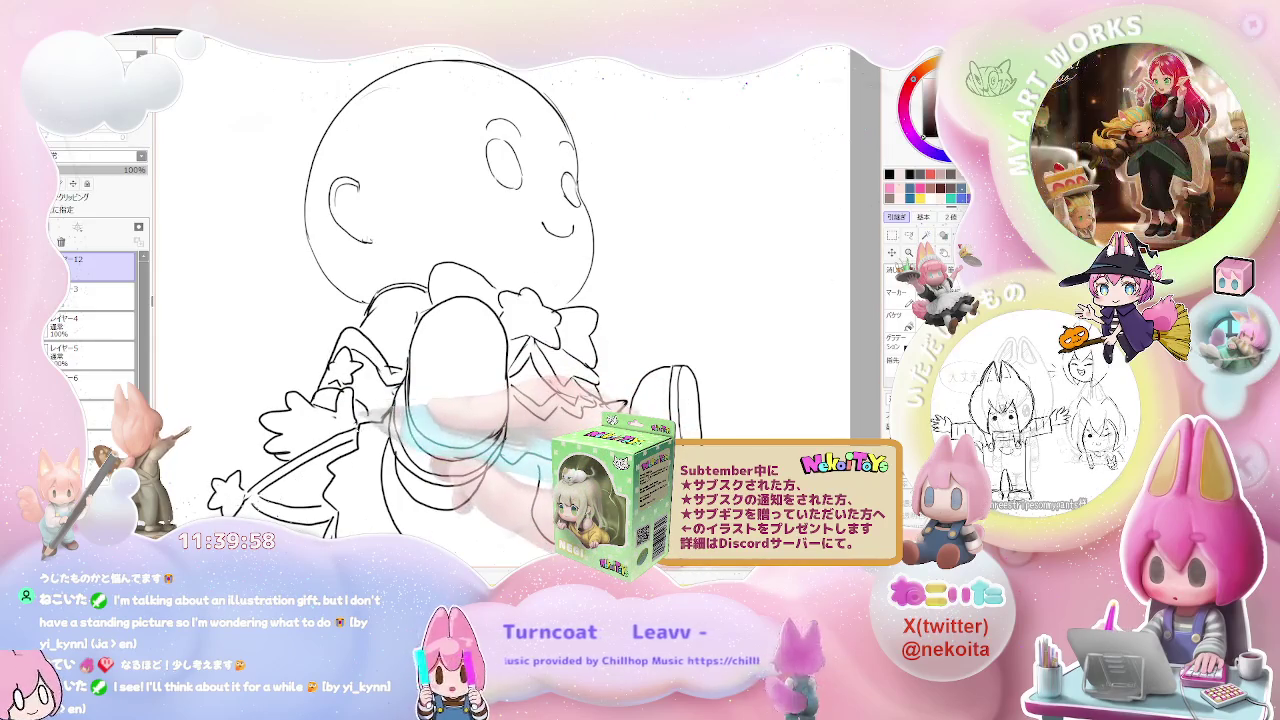
key(ctrl+minus)
key(ctrl+minus)
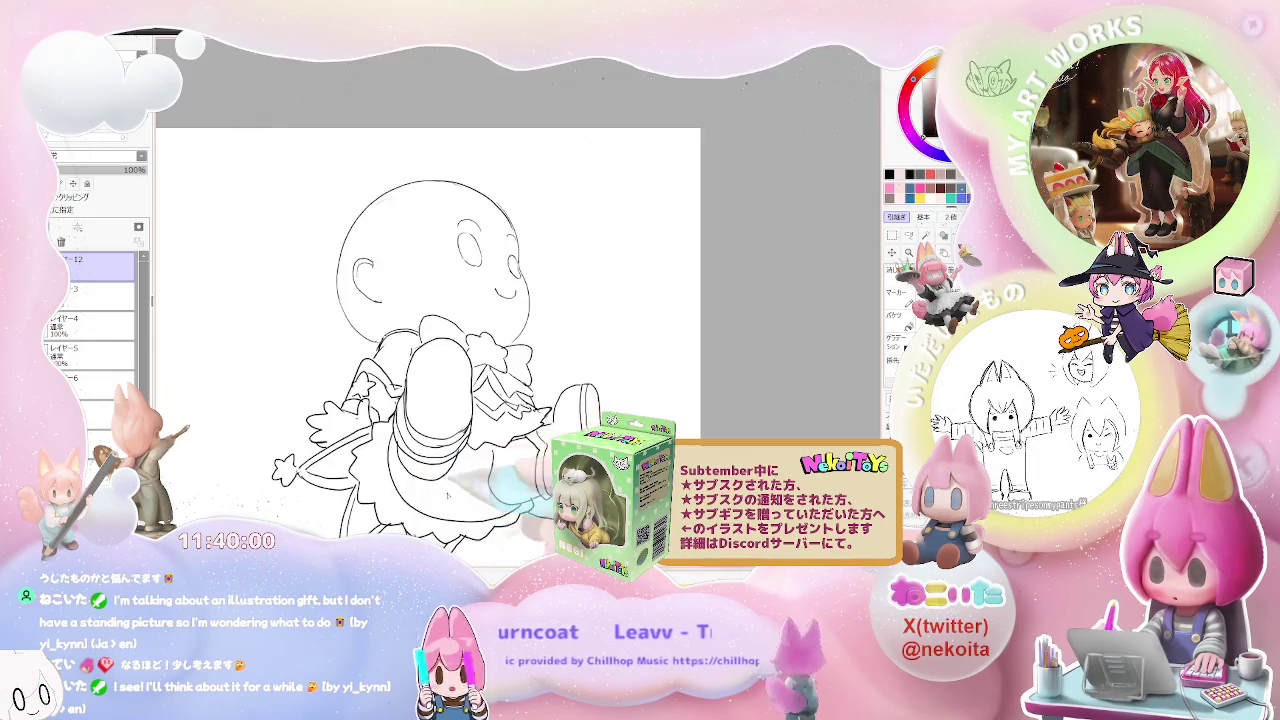
key(ctrl+minus)
key(ctrl+minus)
click(925, 236)
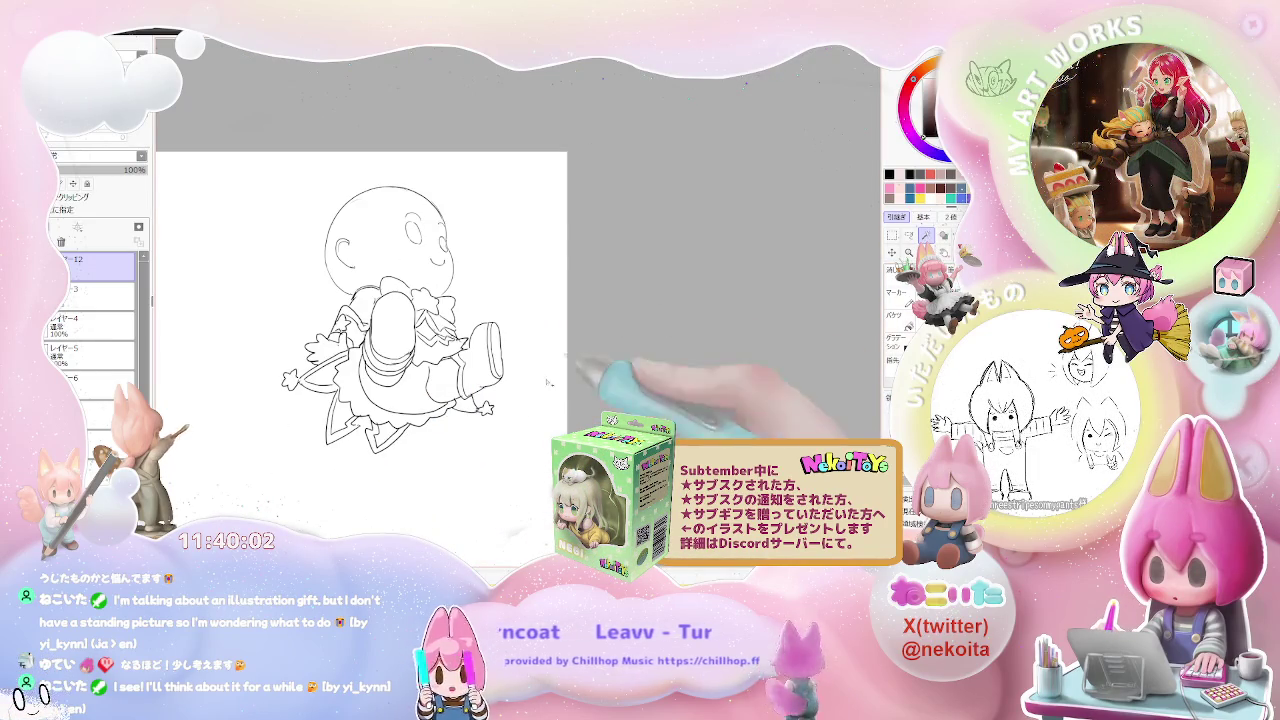
click(527, 424)
key(ctrl+z)
Step: Fill the background around the figure flat purple and invert the selection to the figure
key(ctrl+plus)
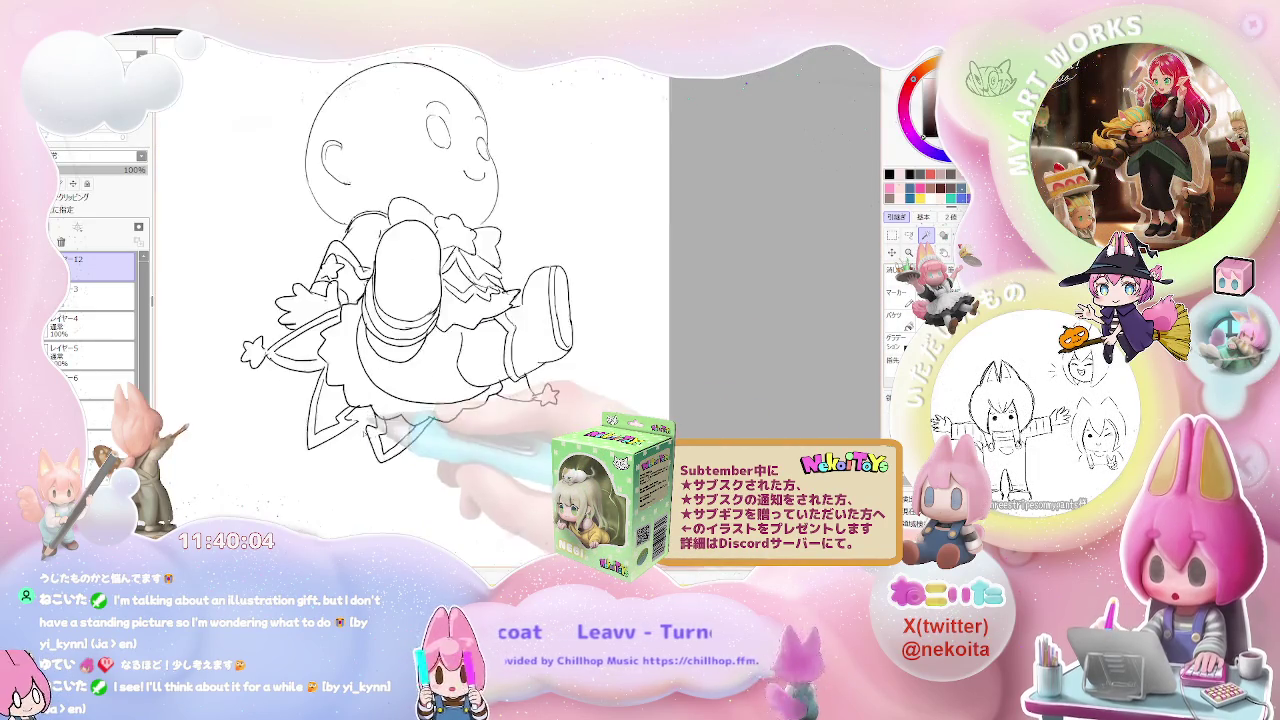
key(ctrl+plus)
key(ctrl+plus)
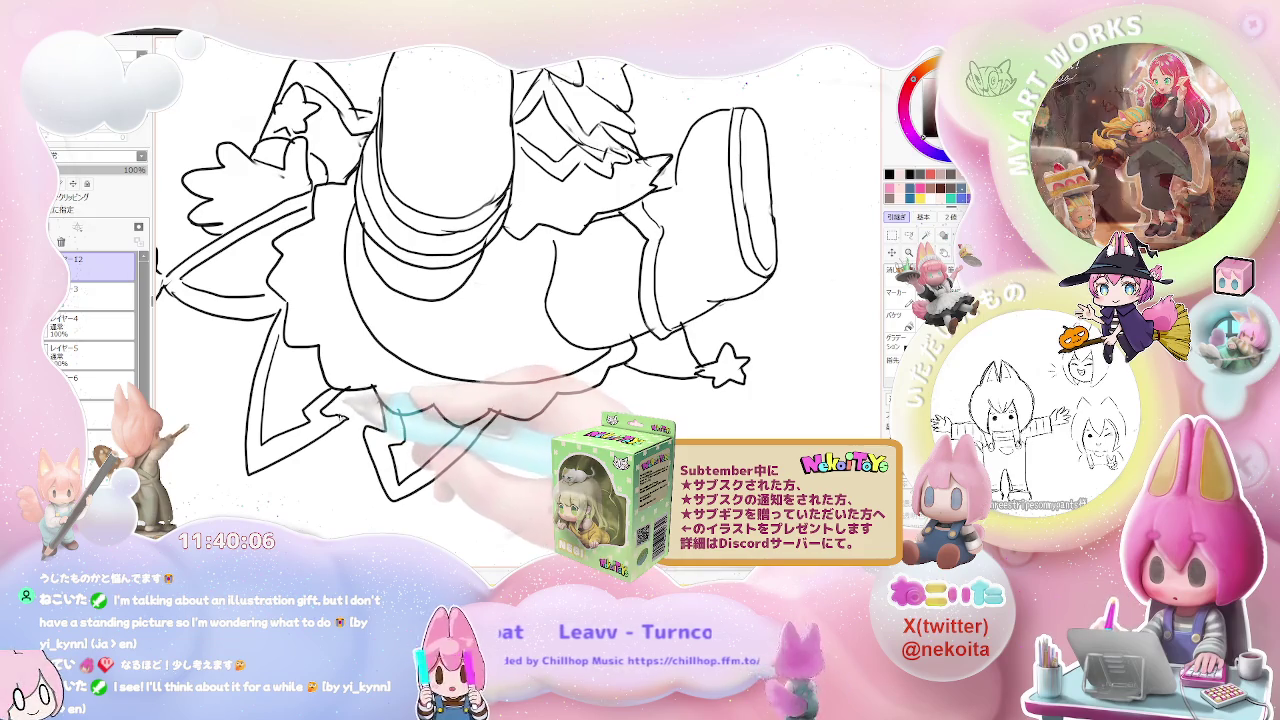
key(ctrl+minus)
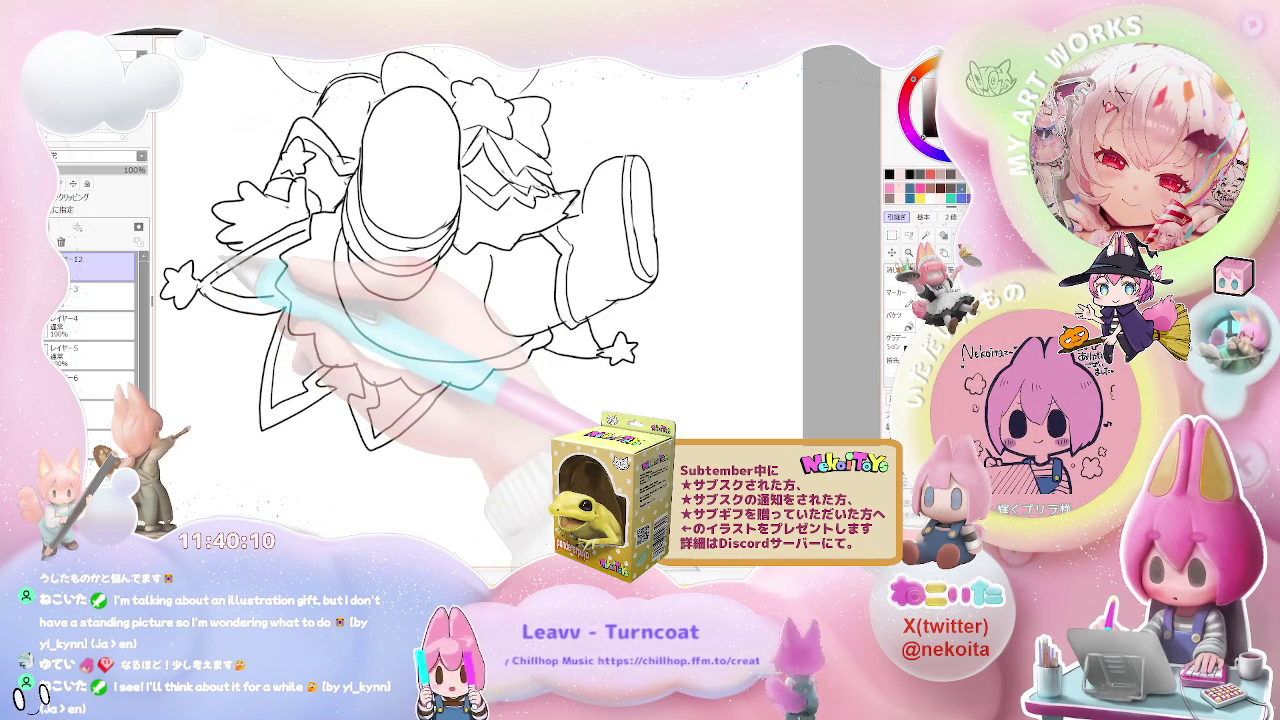
click(700, 345)
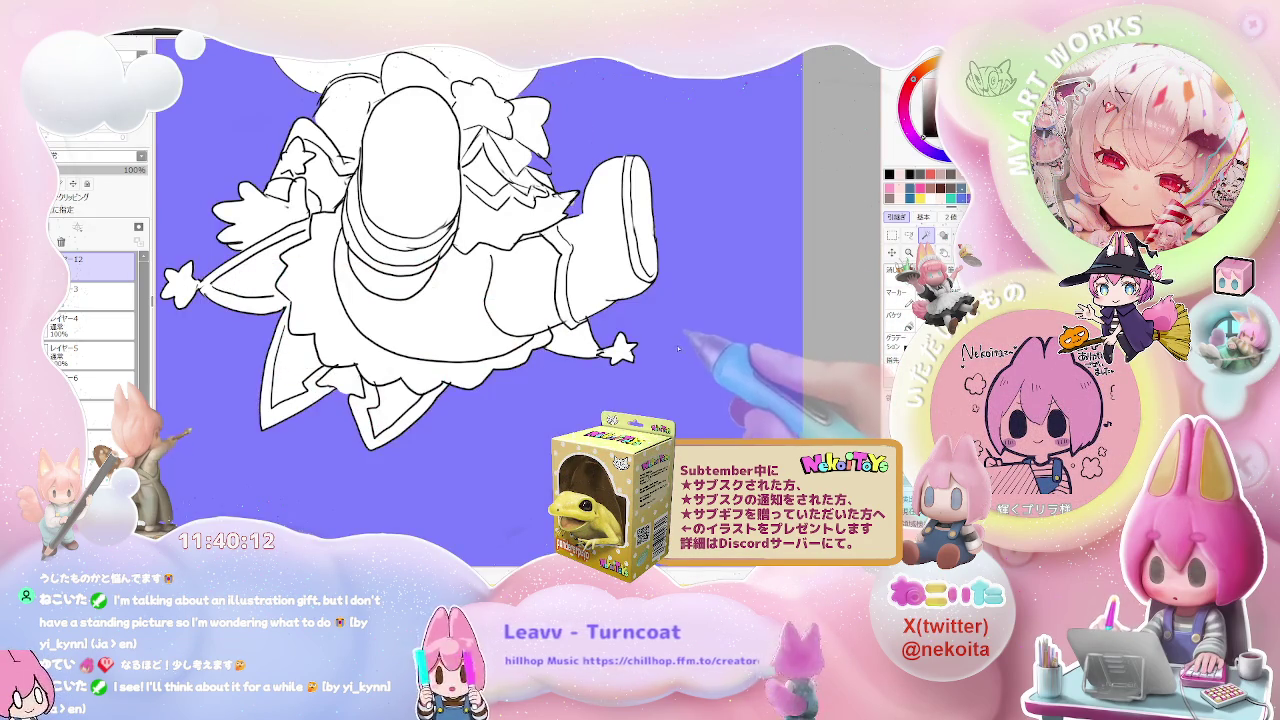
key(ctrl+minus)
drag(683, 347, 602, 452)
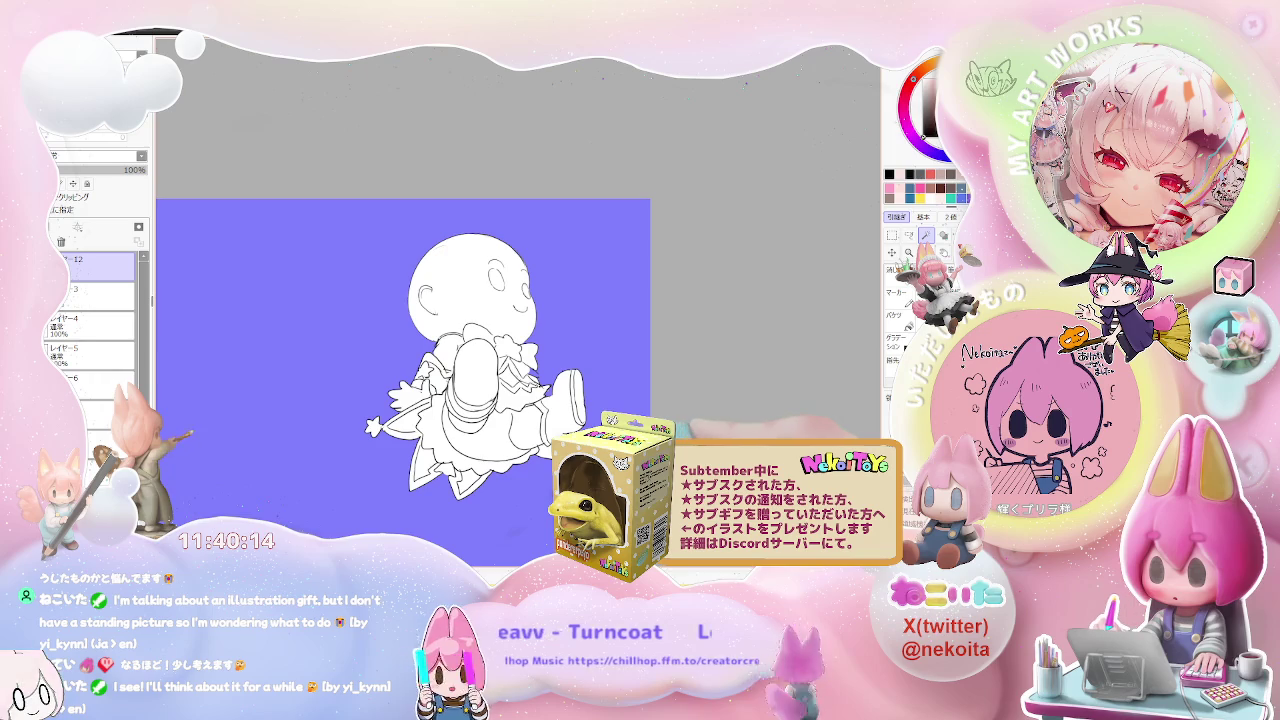
key(ctrl+i)
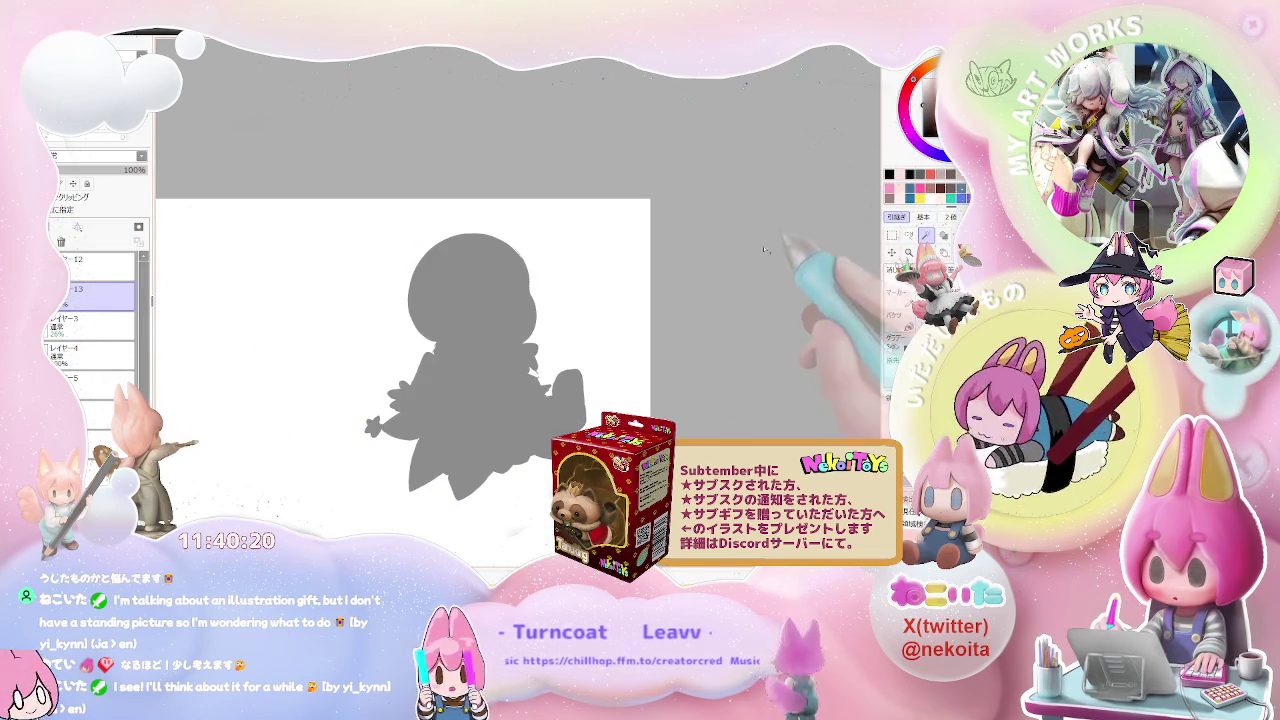
Step: Check the grey silhouette up close, then bring up the 3D chibi figurine reference render
key(ctrl+plus)
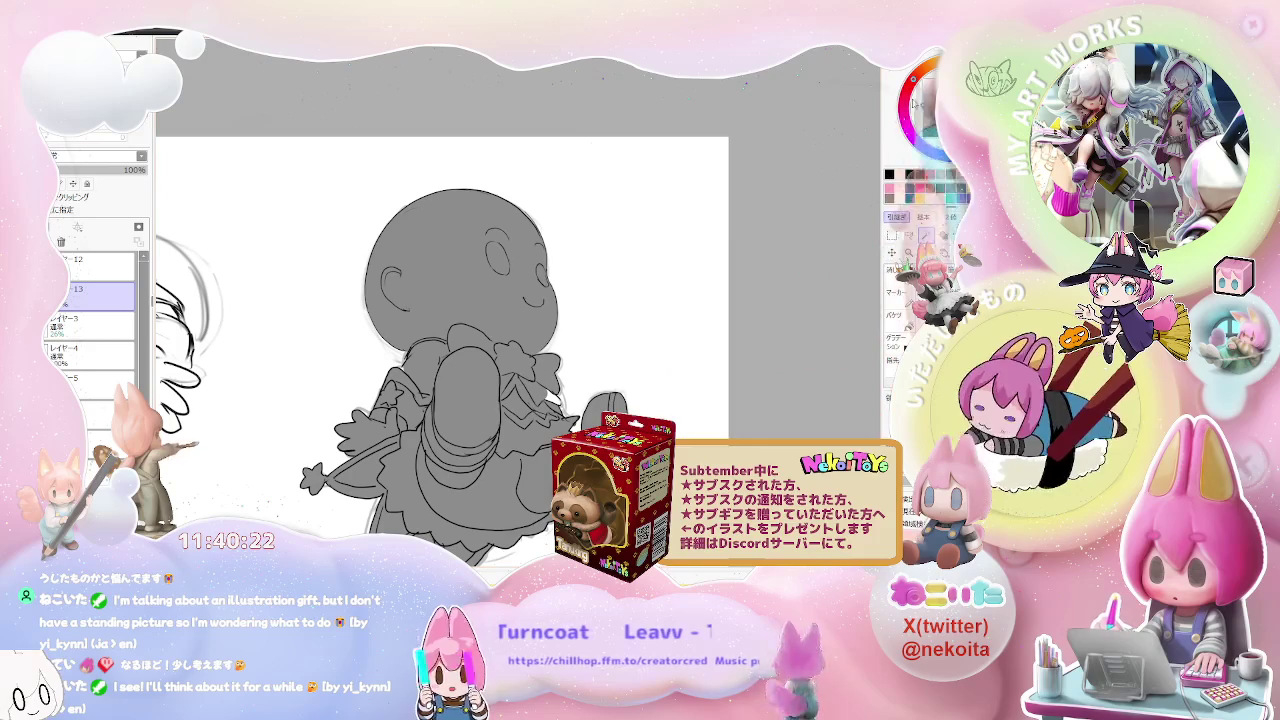
key(ctrl+minus)
key(ctrl+minus)
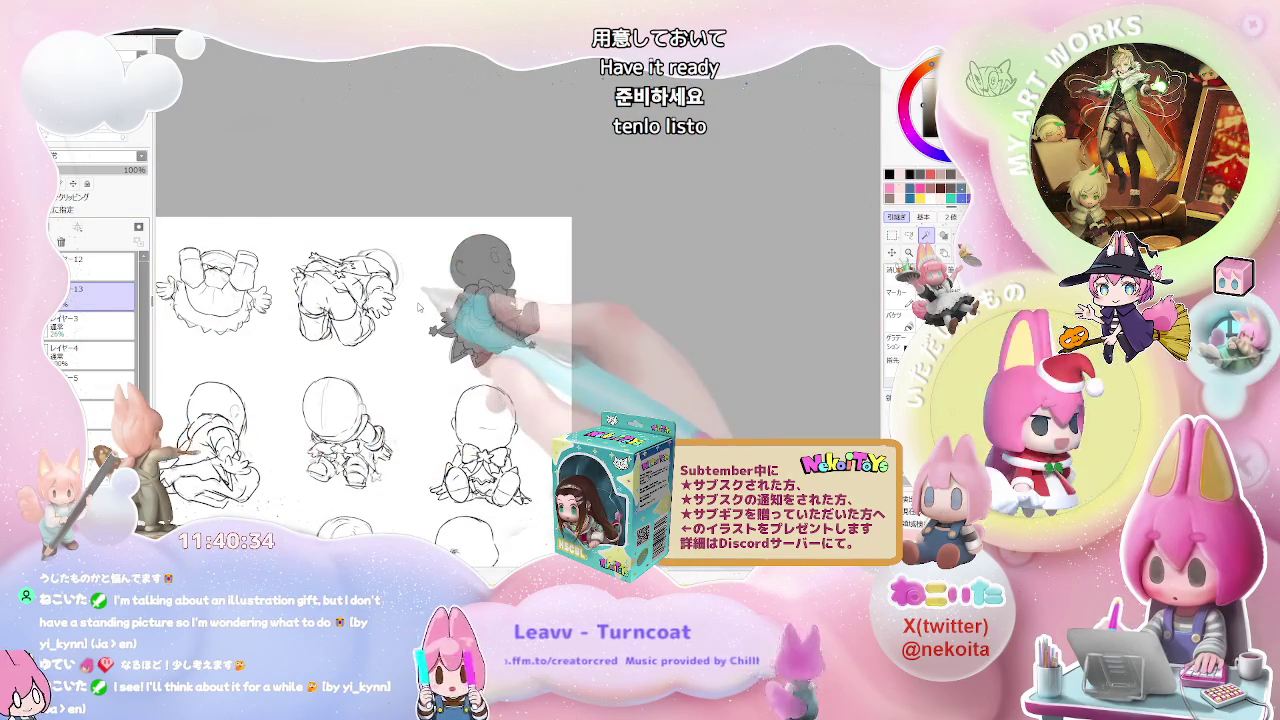
key(ctrl+Tab)
scroll(430, 300, up, 2)
scroll(438, 262, up, 2)
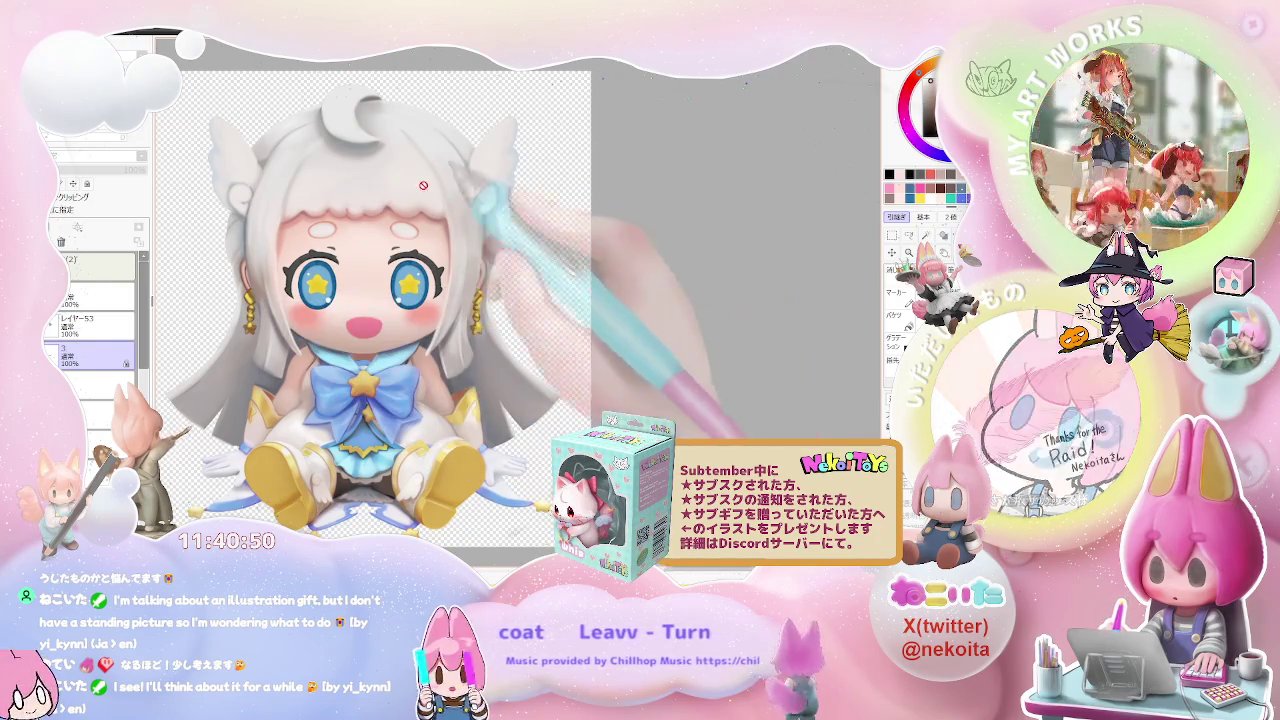
Step: Add a swatch layer above item (2) and dab gold and light grey sampled colours beside the figure
key(ctrl+shift+n)
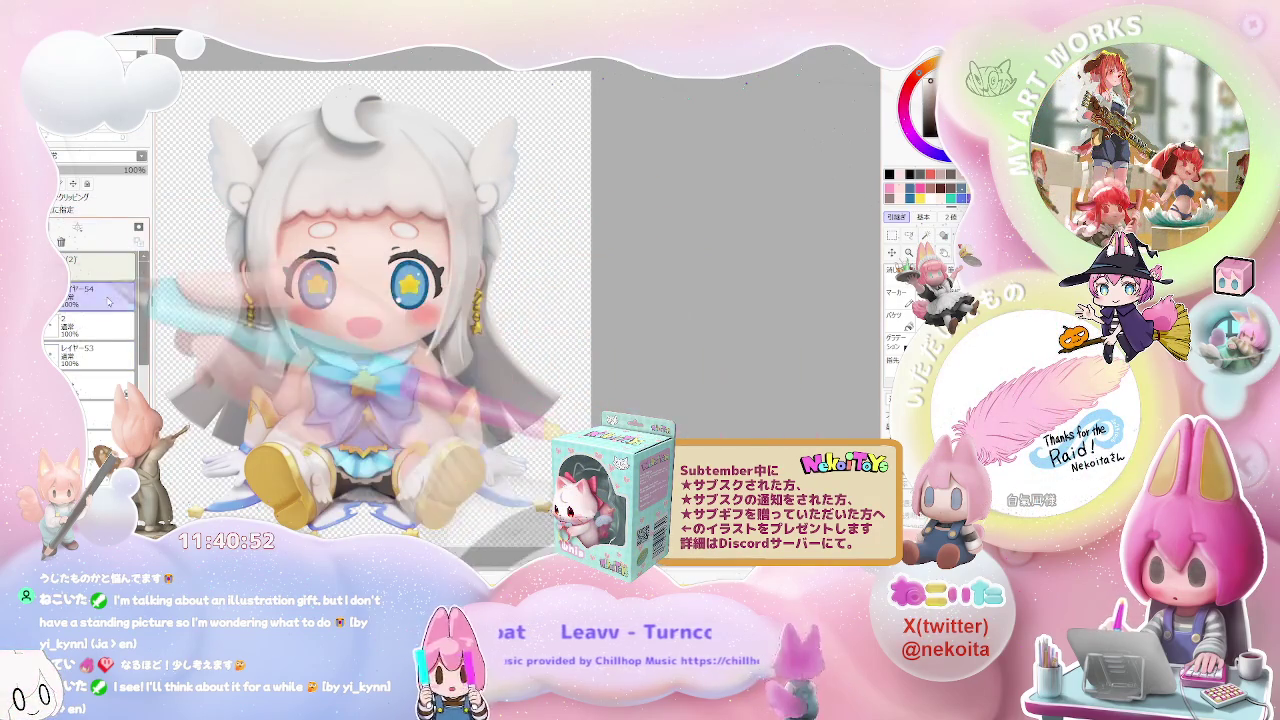
drag(95, 290, 95, 259)
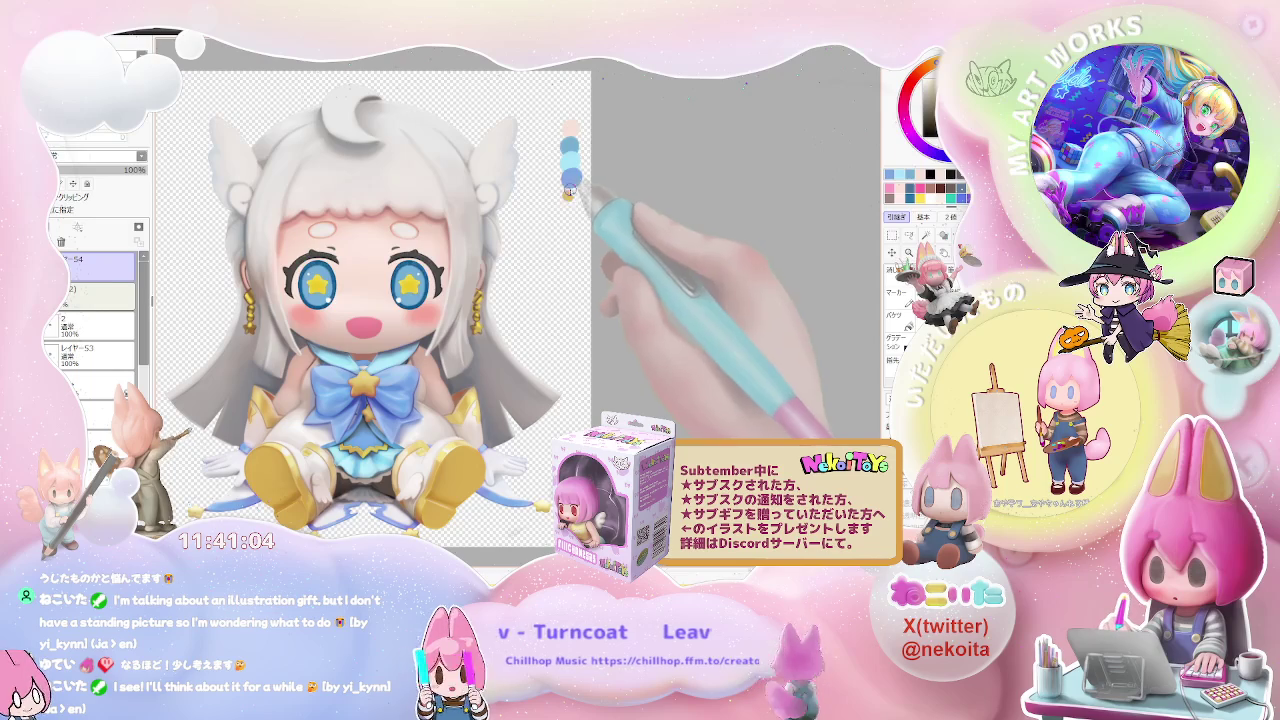
key(ctrl+z)
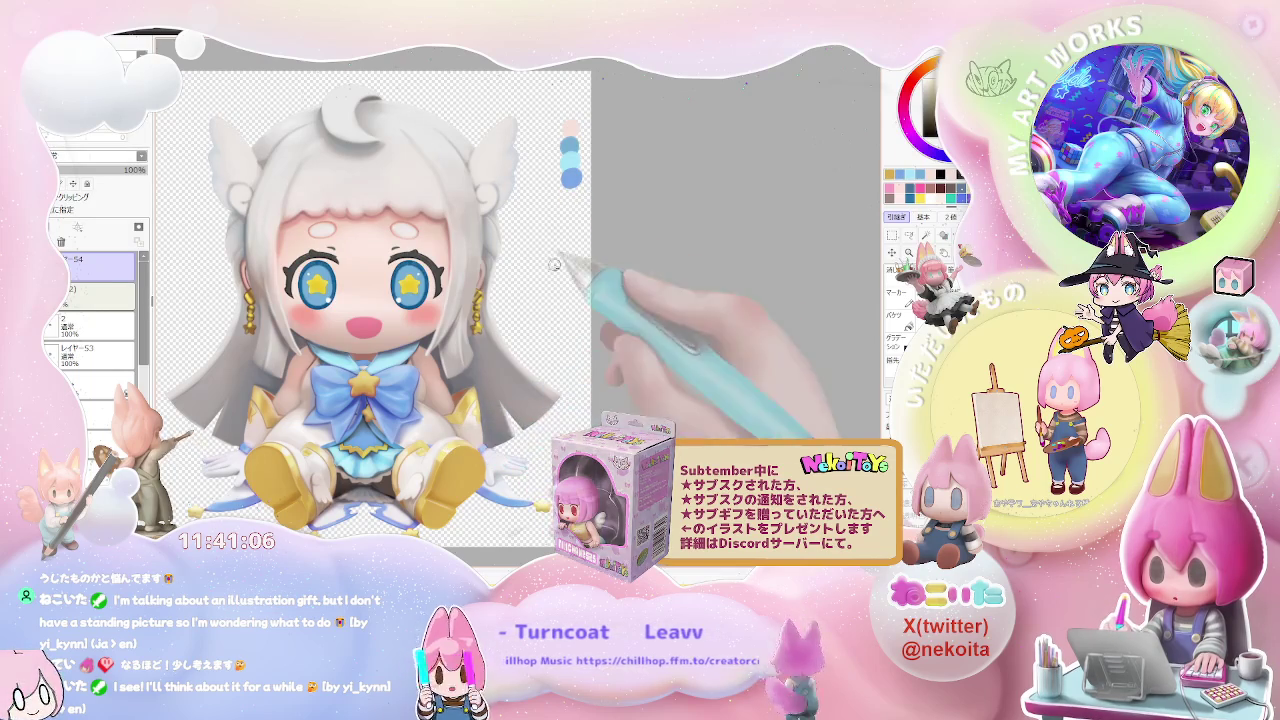
click(569, 191)
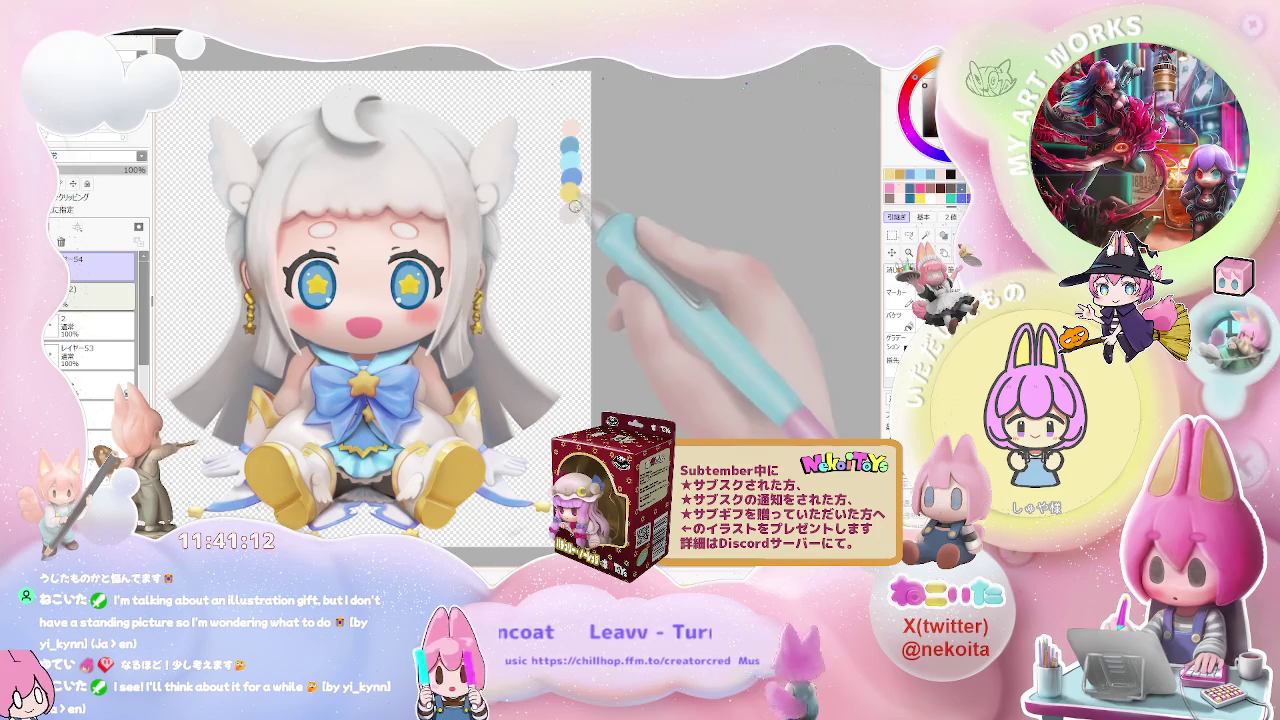
click(570, 209)
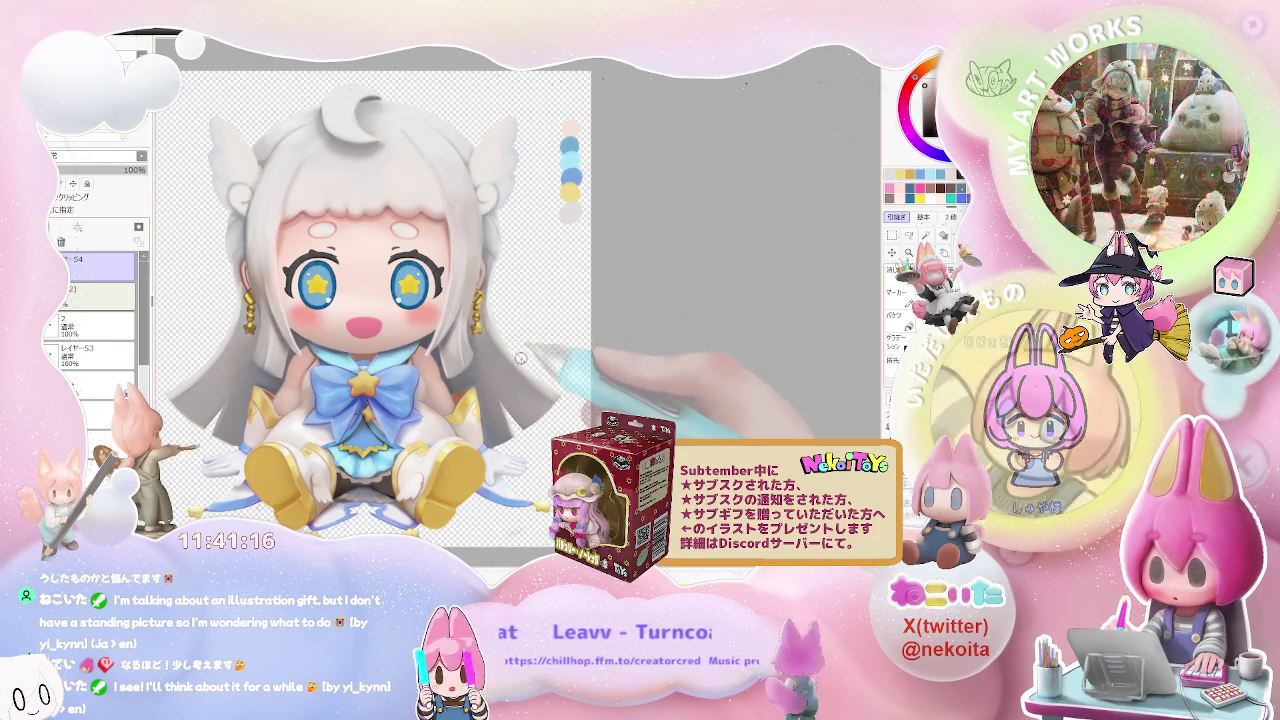
scroll(100, 340, down, 2)
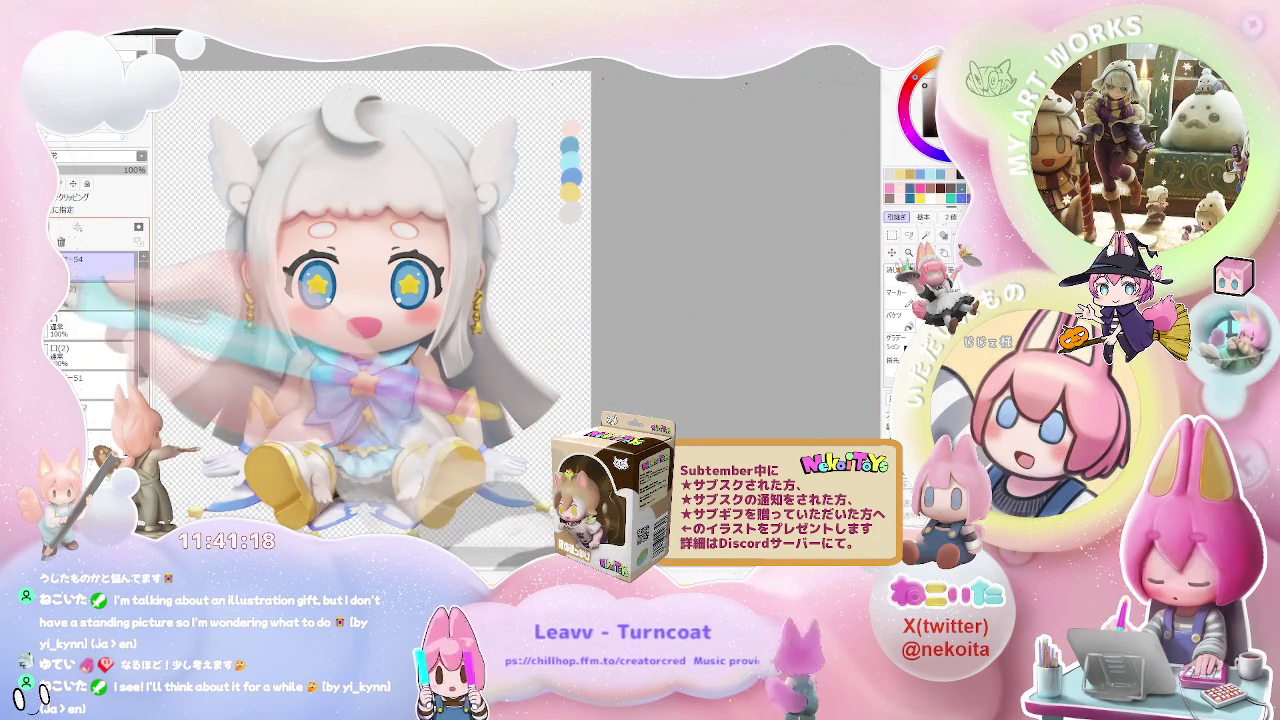
scroll(142, 357, down, 2)
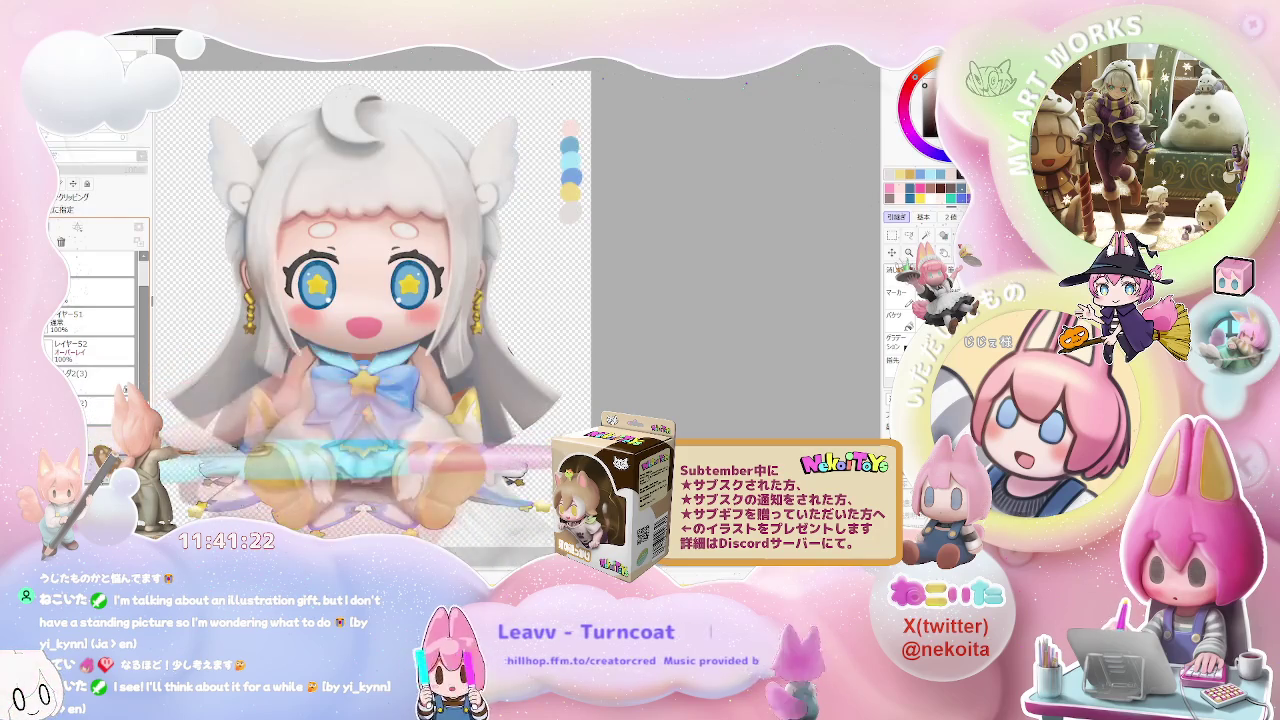
scroll(95, 330, down, 1)
scroll(95, 330, down, 2)
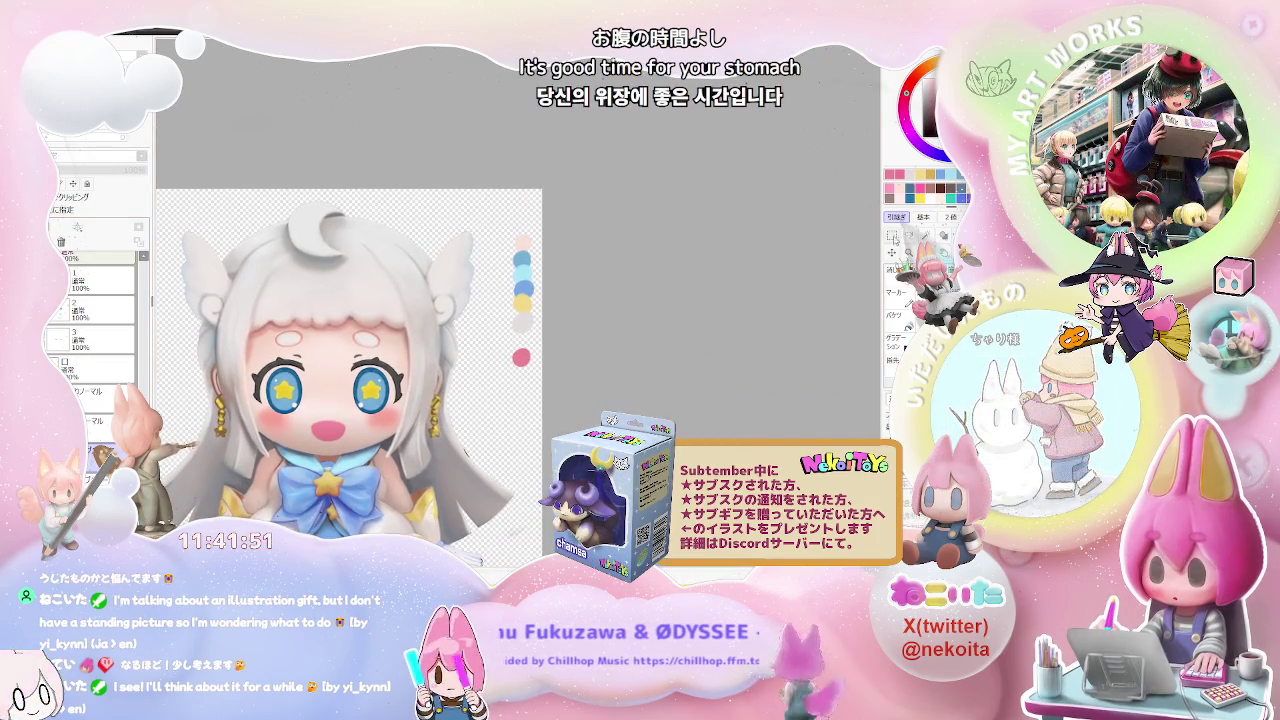
Step: Box-select the column of colour swatches with the rectangle selection and return to the pose sheet
key(m)
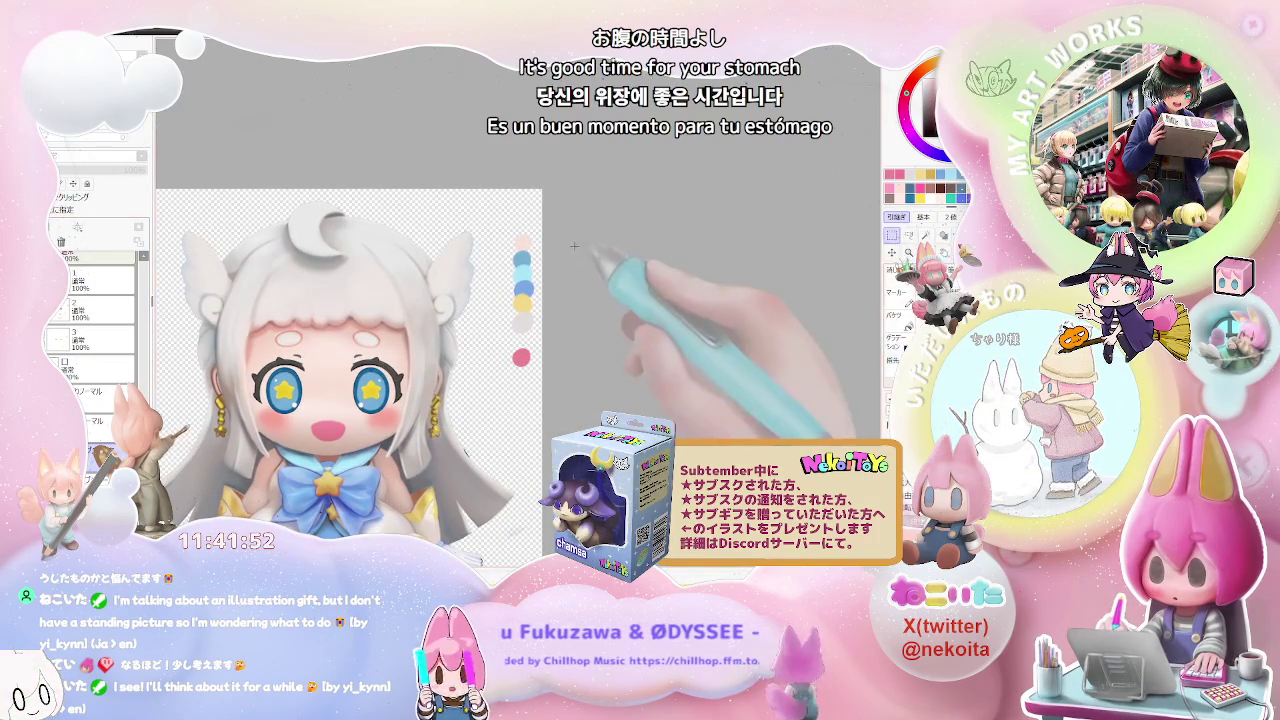
drag(545, 218, 505, 400)
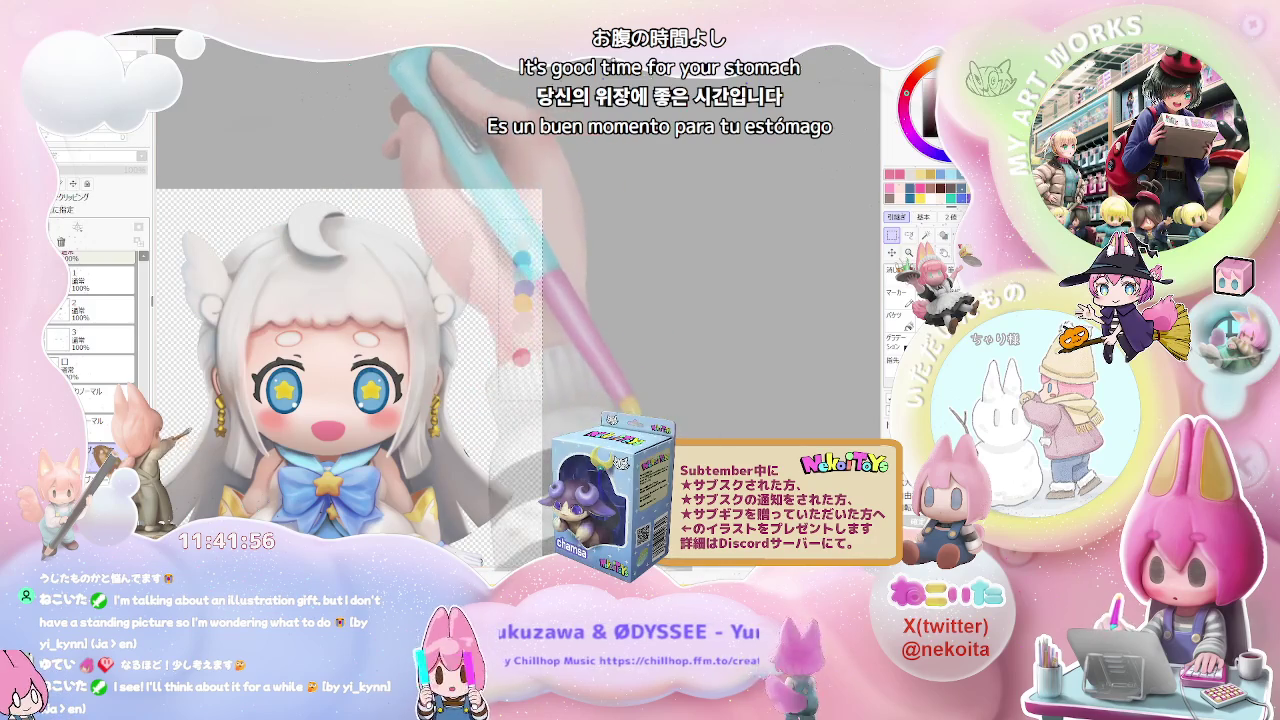
key(ctrl+Tab)
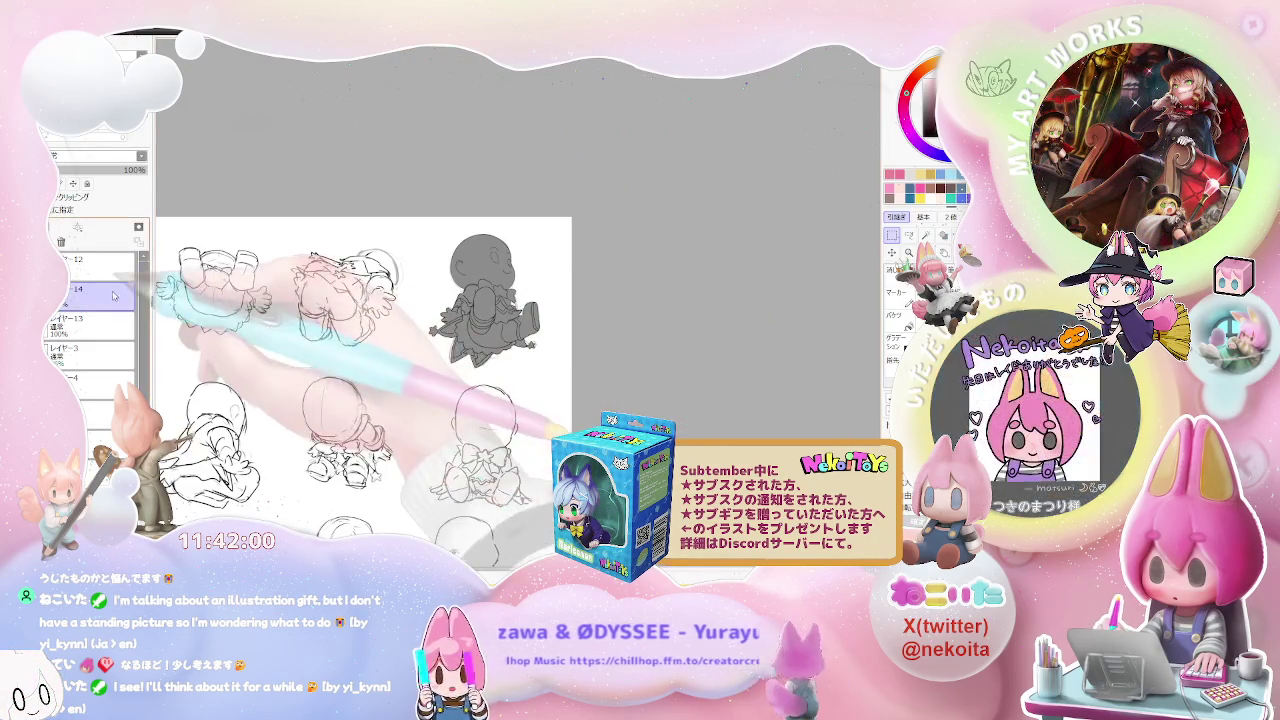
Step: Add a new layer to the pose sketch page and select layer 12
click(78, 227)
key(ctrl+minus)
key(ctrl+minus)
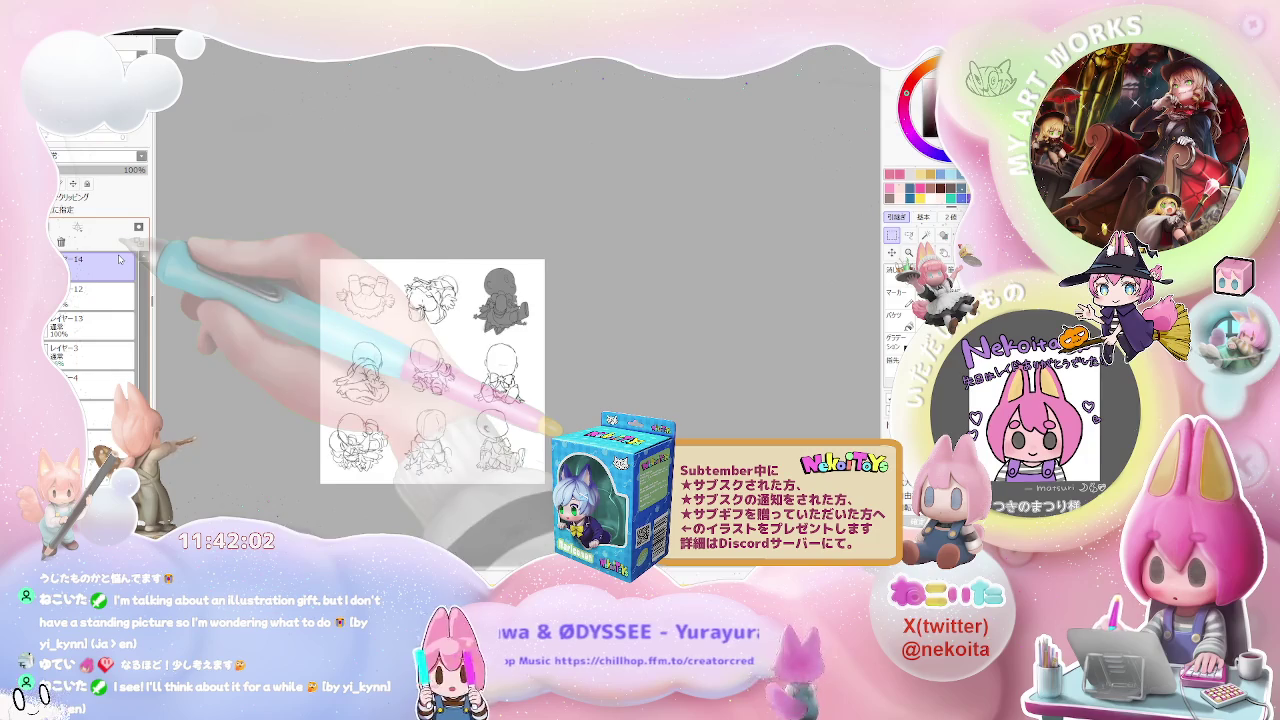
key(ctrl+plus)
key(ctrl+Tab)
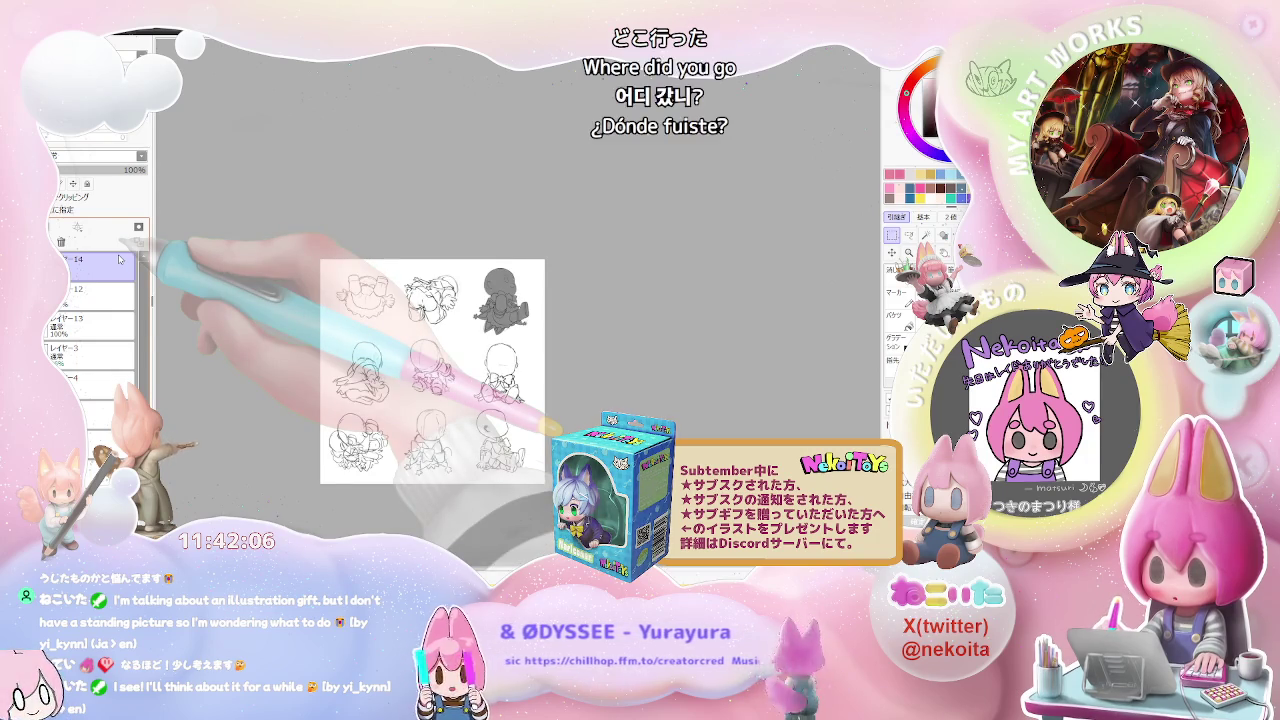
key(ctrl+Tab)
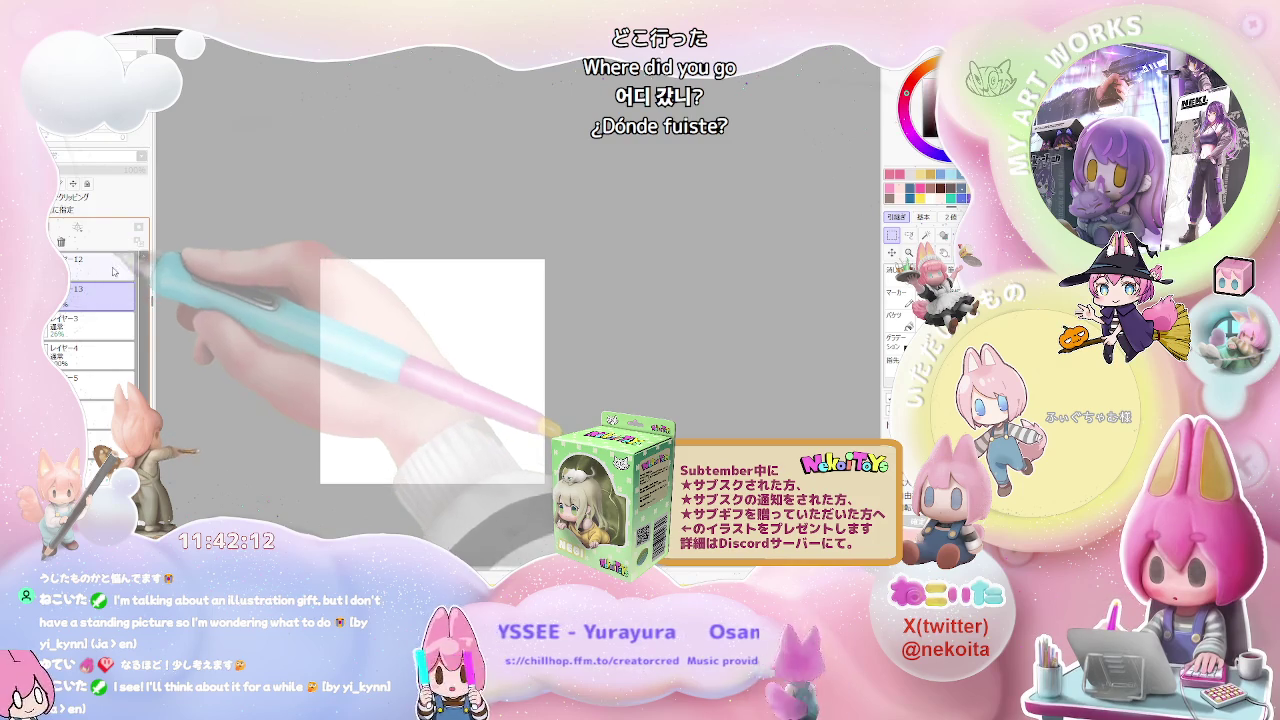
click(118, 259)
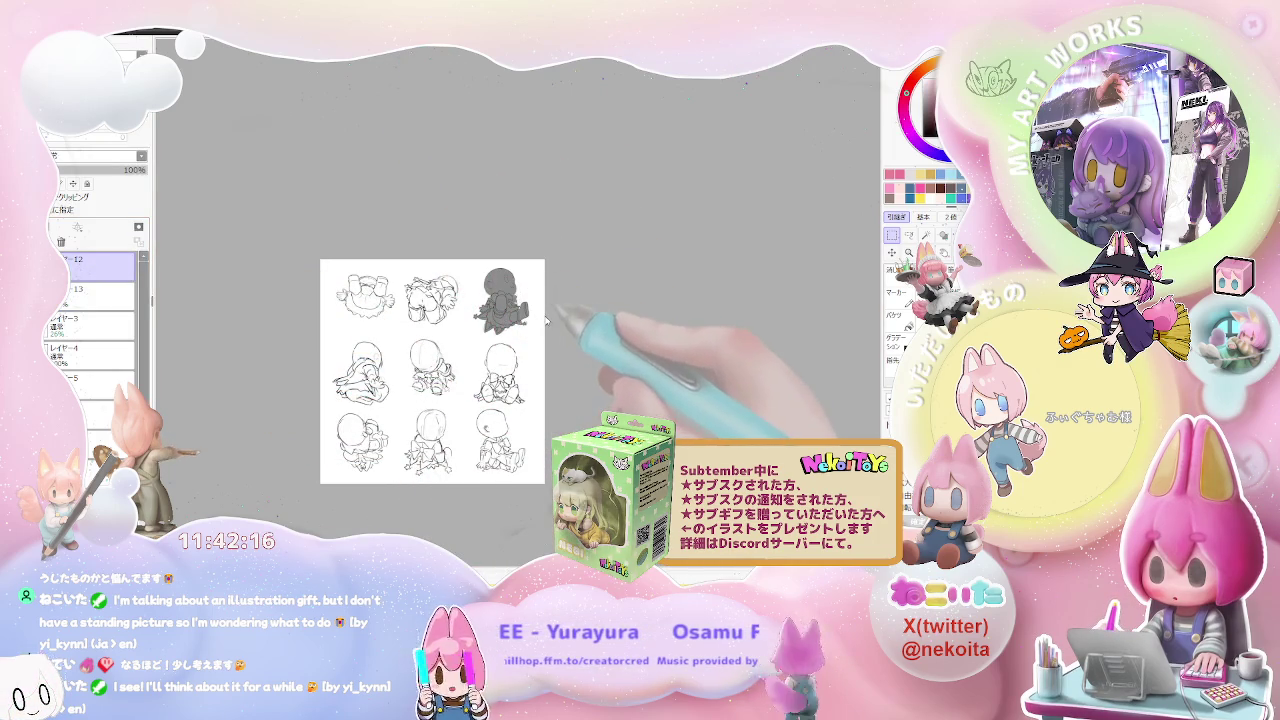
Step: Pick the colour swatch layer in the reference and bring it beside the silhouetted first figure
key(ctrl+Tab)
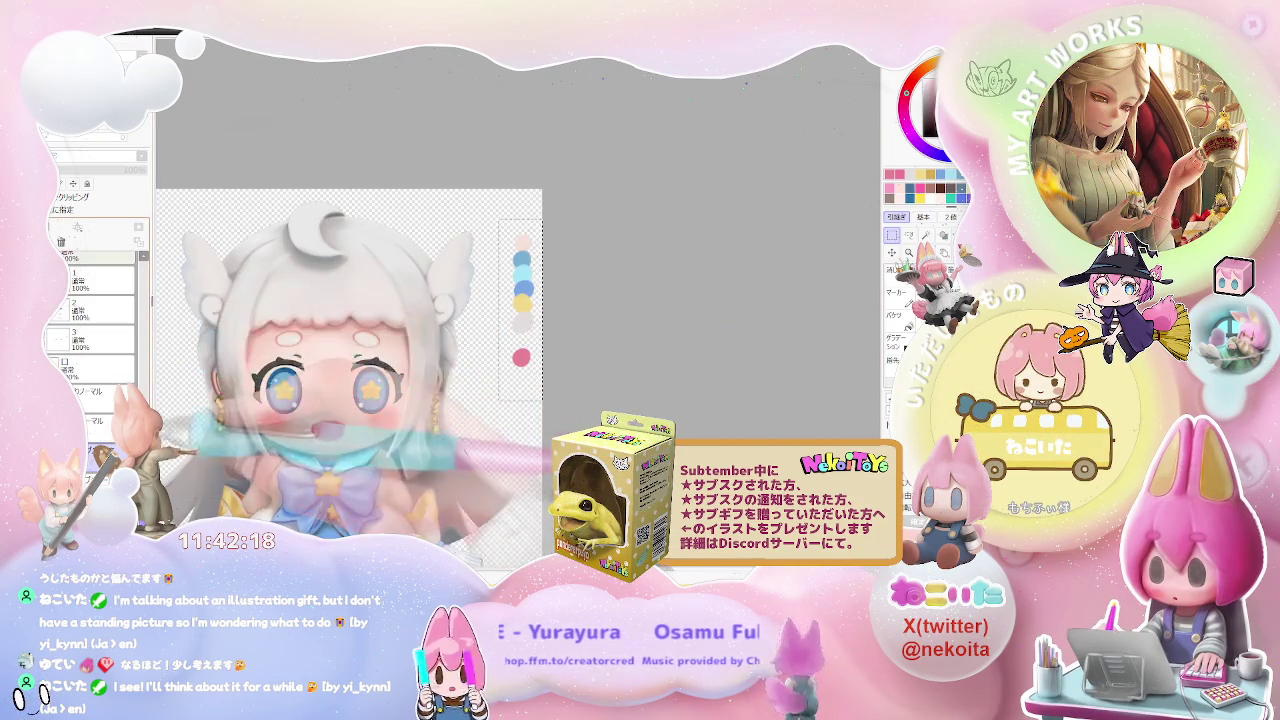
scroll(115, 284, up, 3)
click(115, 277)
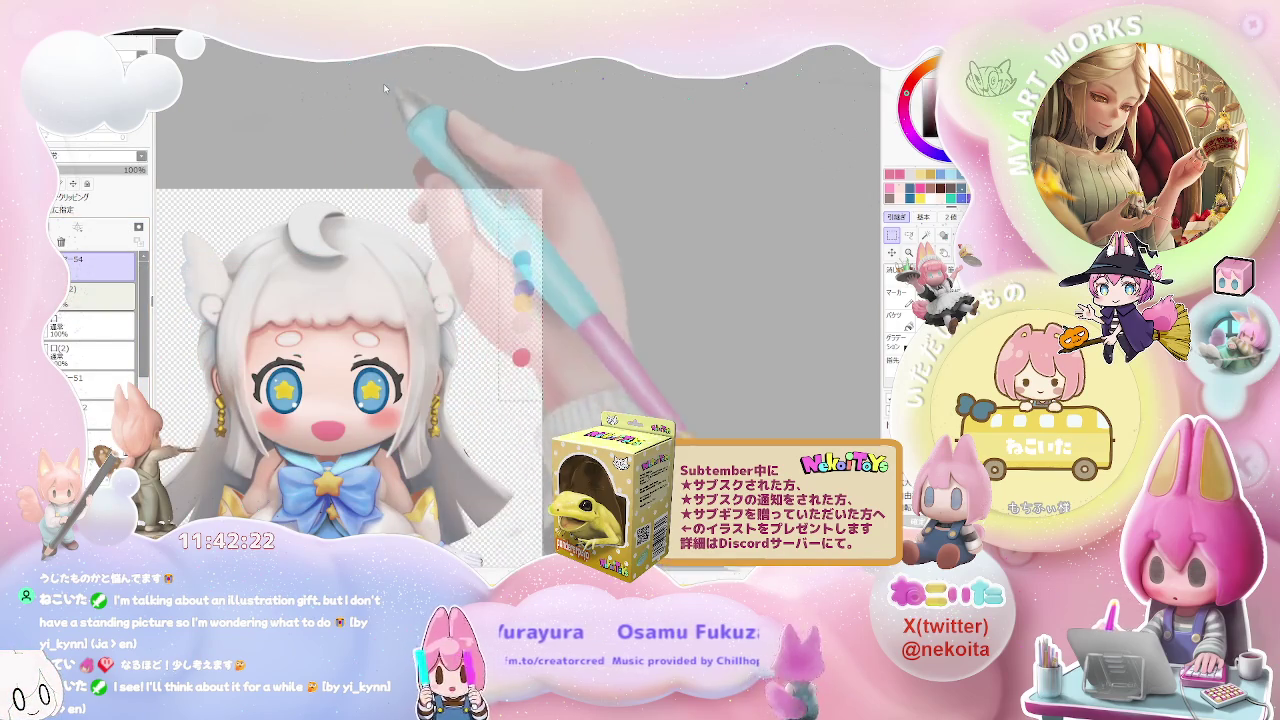
key(ctrl+Tab)
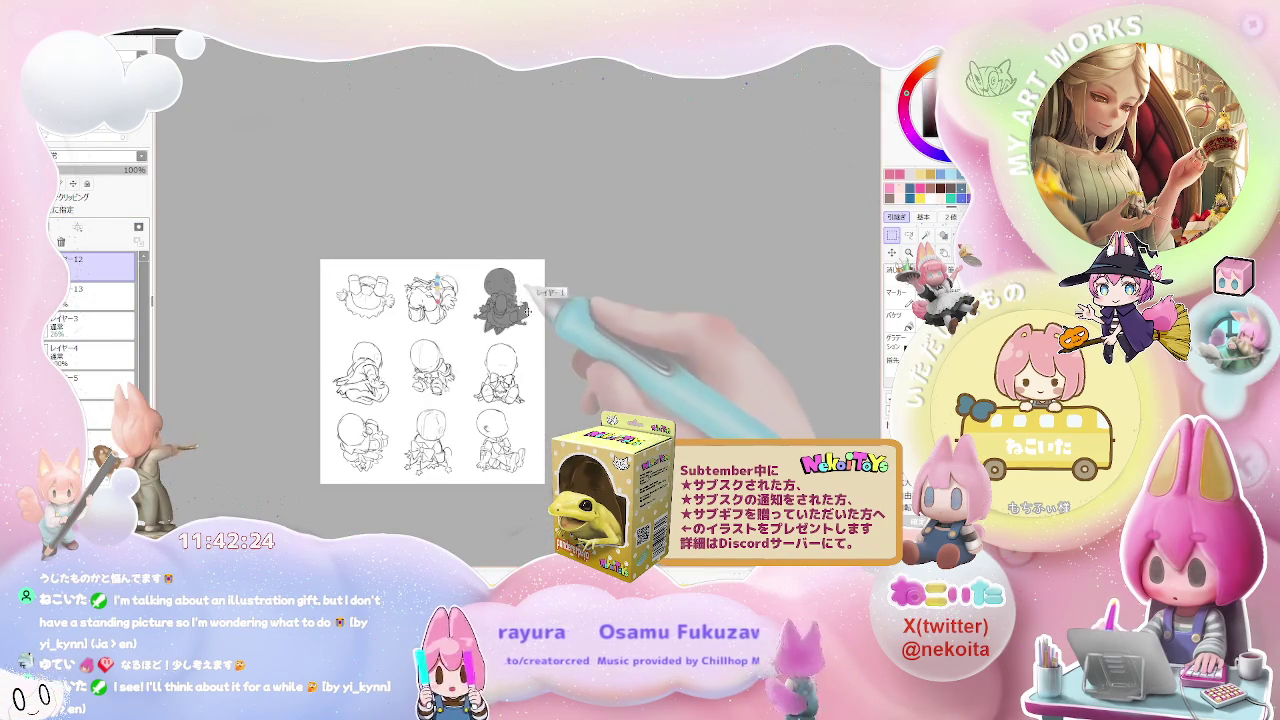
scroll(550, 315, up, 1)
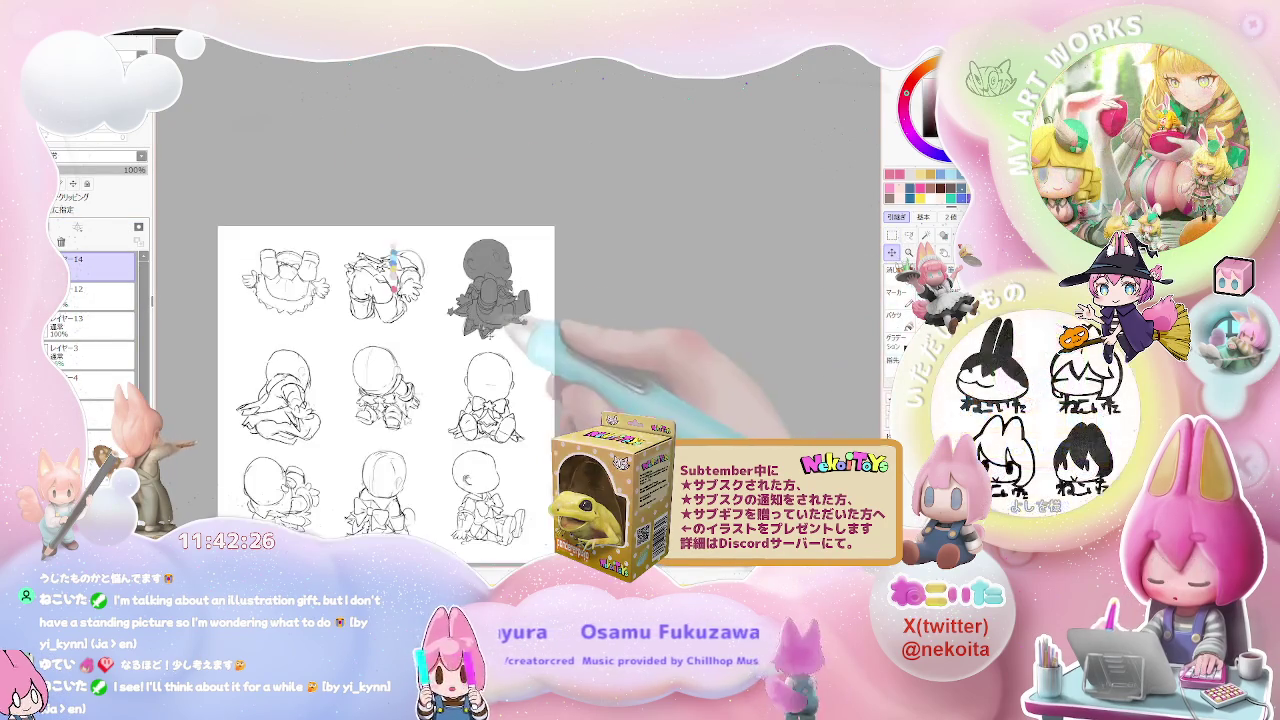
scroll(540, 265, up, 3)
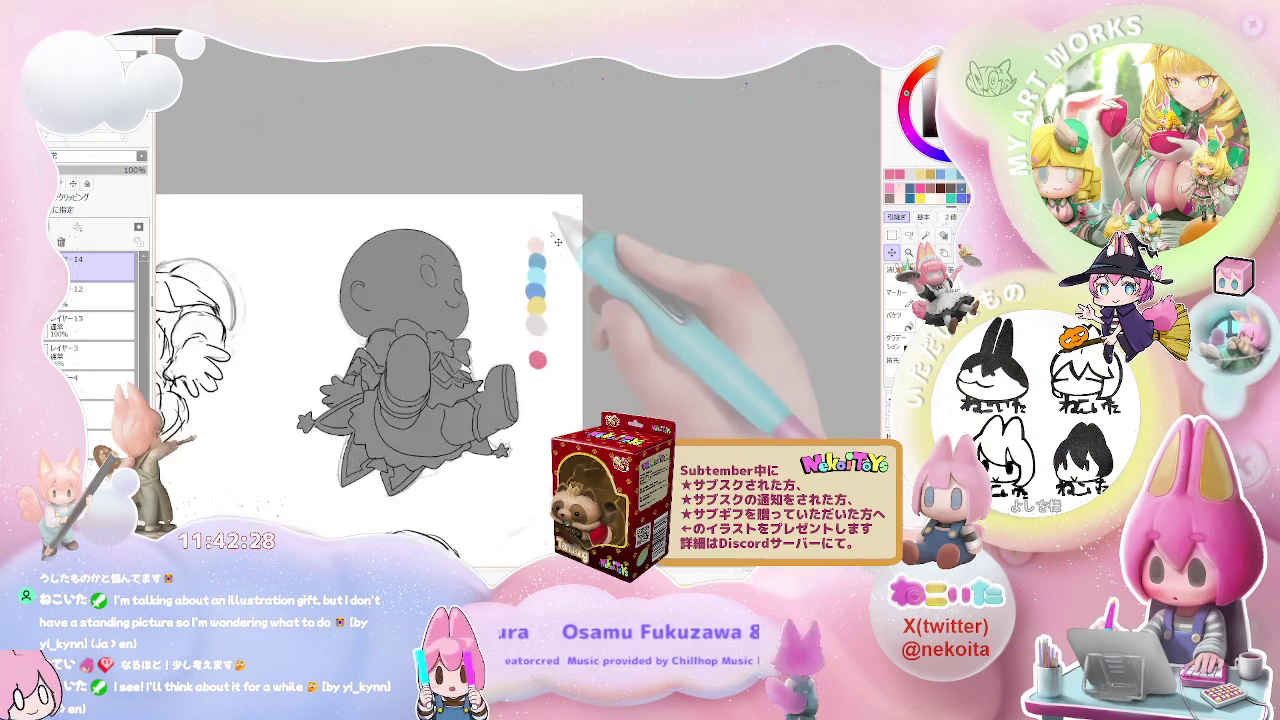
Step: Fill the first chibi's head outline with the pale peach skin tone on Layer 13
scroll(530, 256, up, 3)
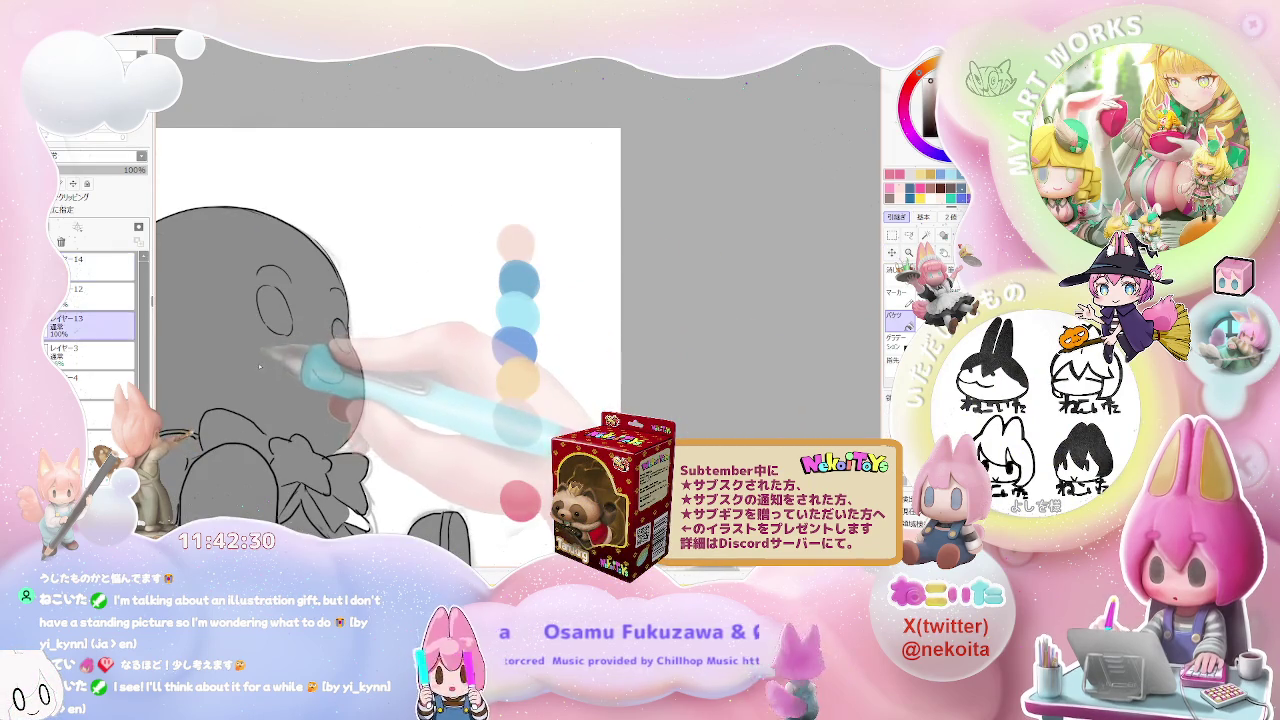
click(316, 390)
scroll(316, 390, up, 1)
scroll(316, 390, up, 1)
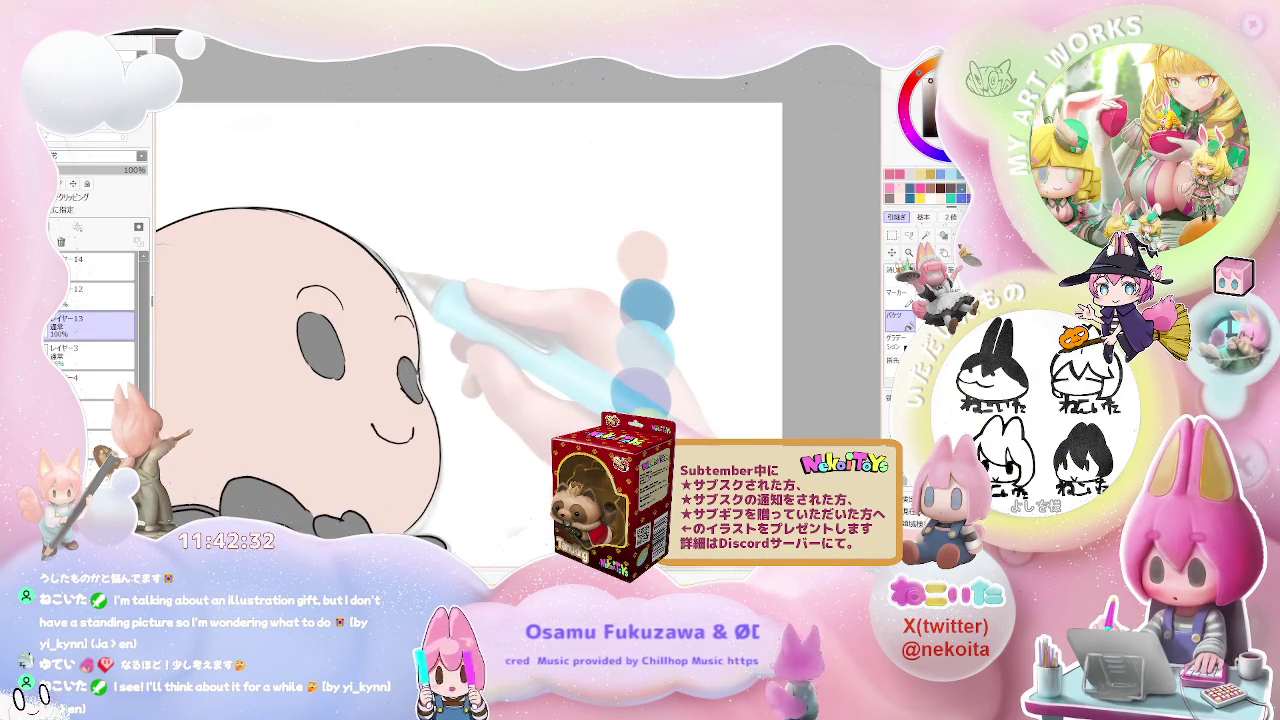
scroll(215, 412, down, 2)
mouse_move(475, 507)
mouse_down()
mouse_move(463, 372)
mouse_move(458, 418)
mouse_up()
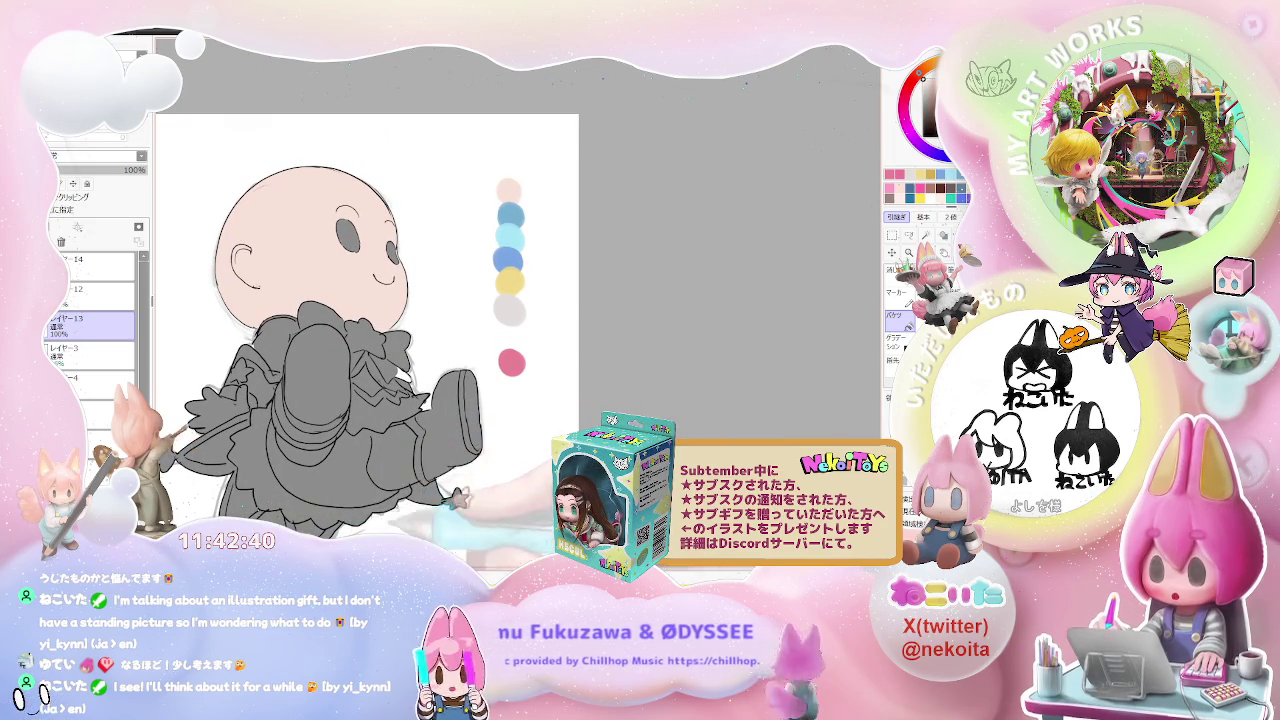
drag(458, 418, 440, 475)
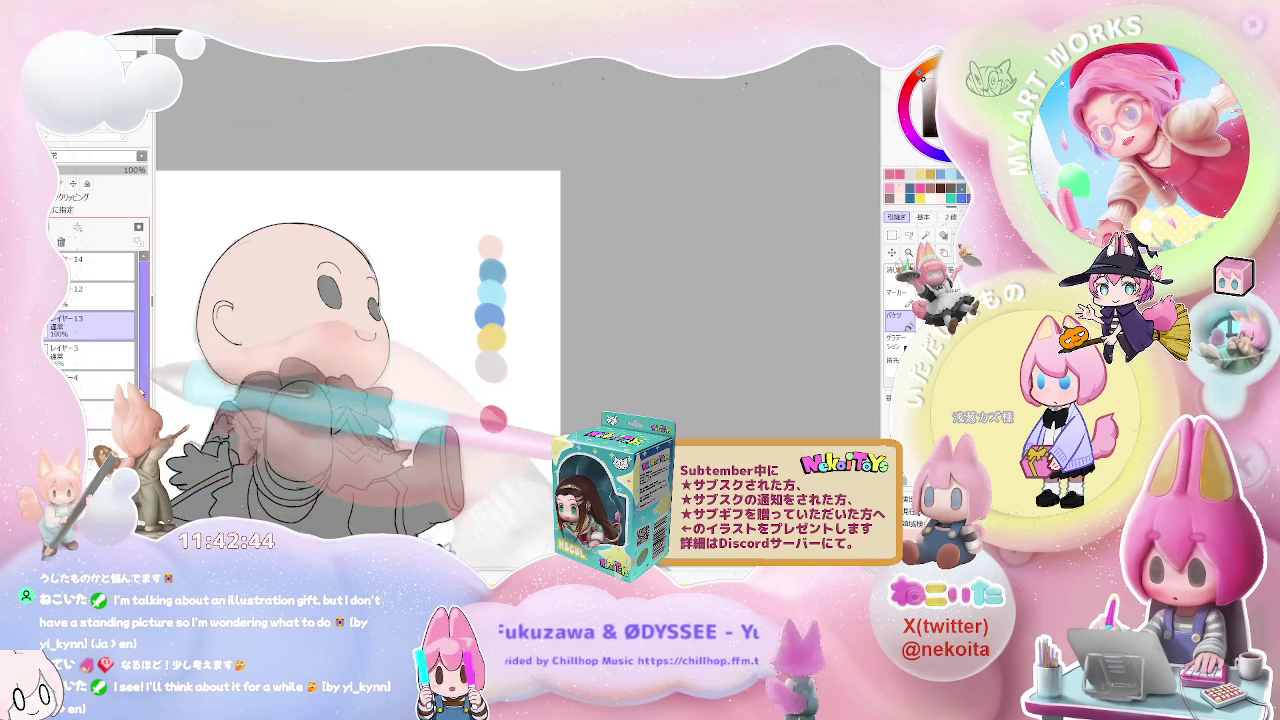
scroll(92, 320, down, 3)
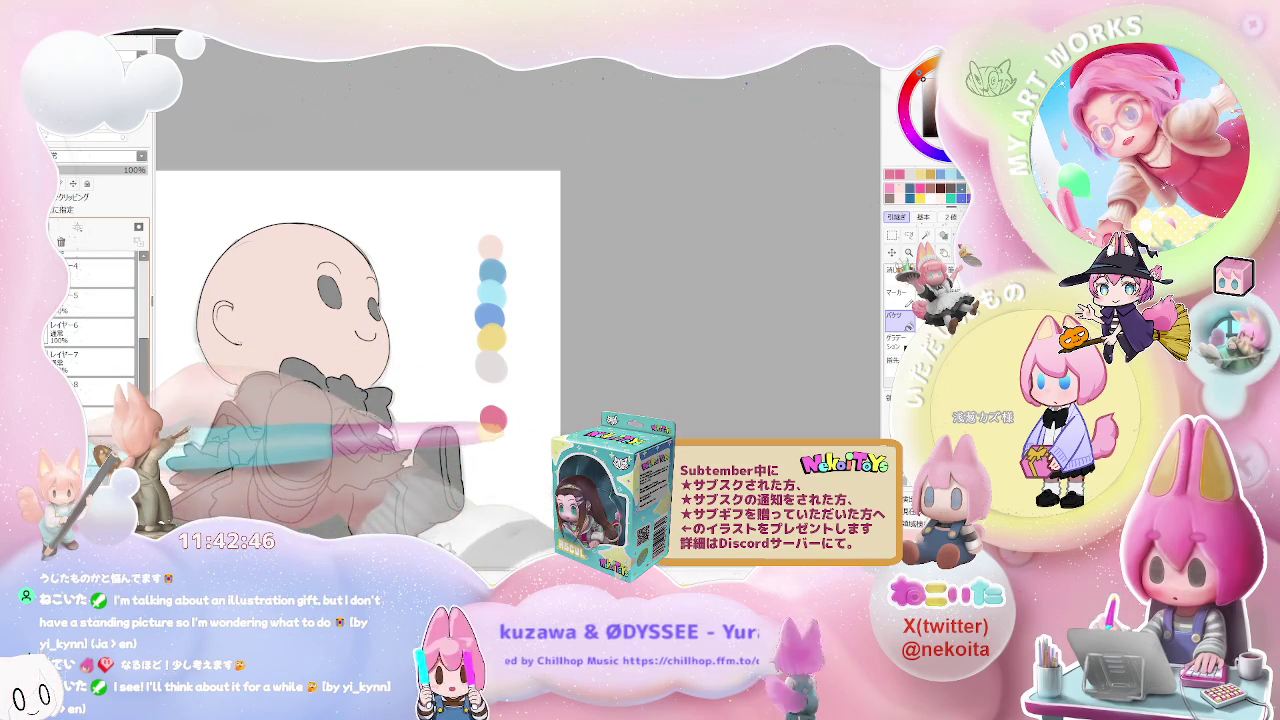
scroll(92, 320, up, 3)
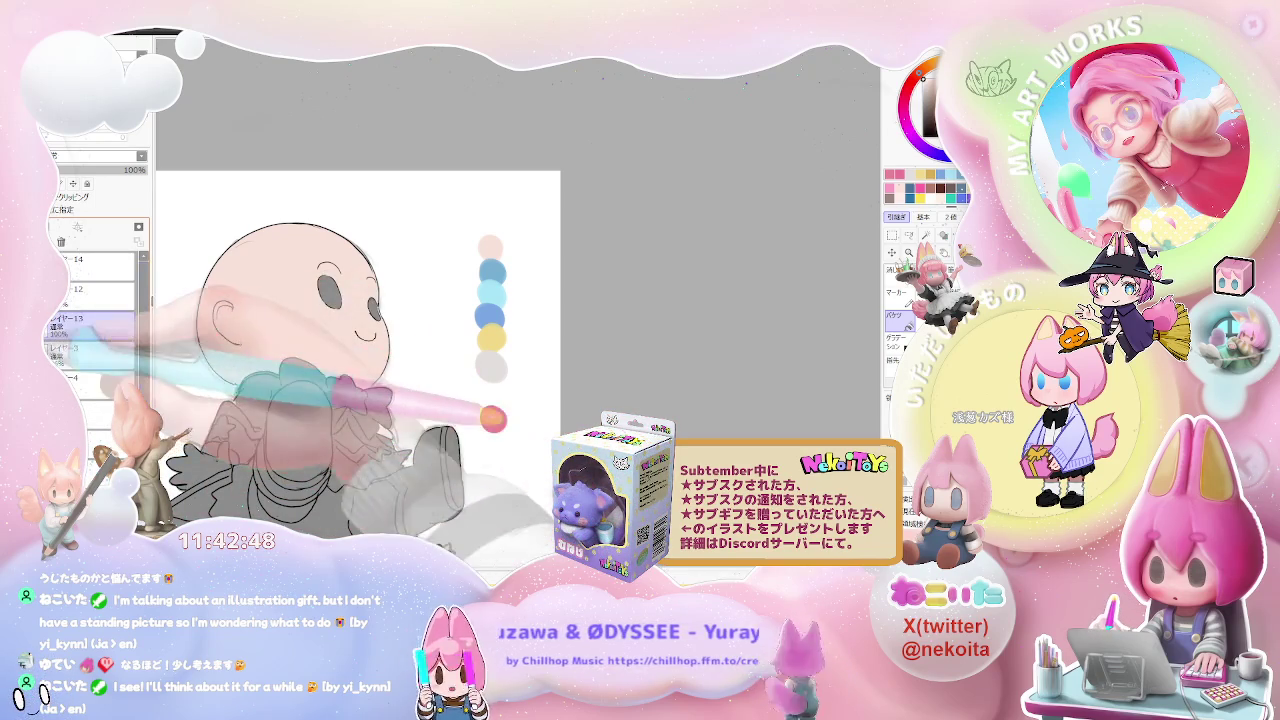
Step: Bucket-fill the star on the chibi's blue bow with yellow
scroll(486, 372, up, 1)
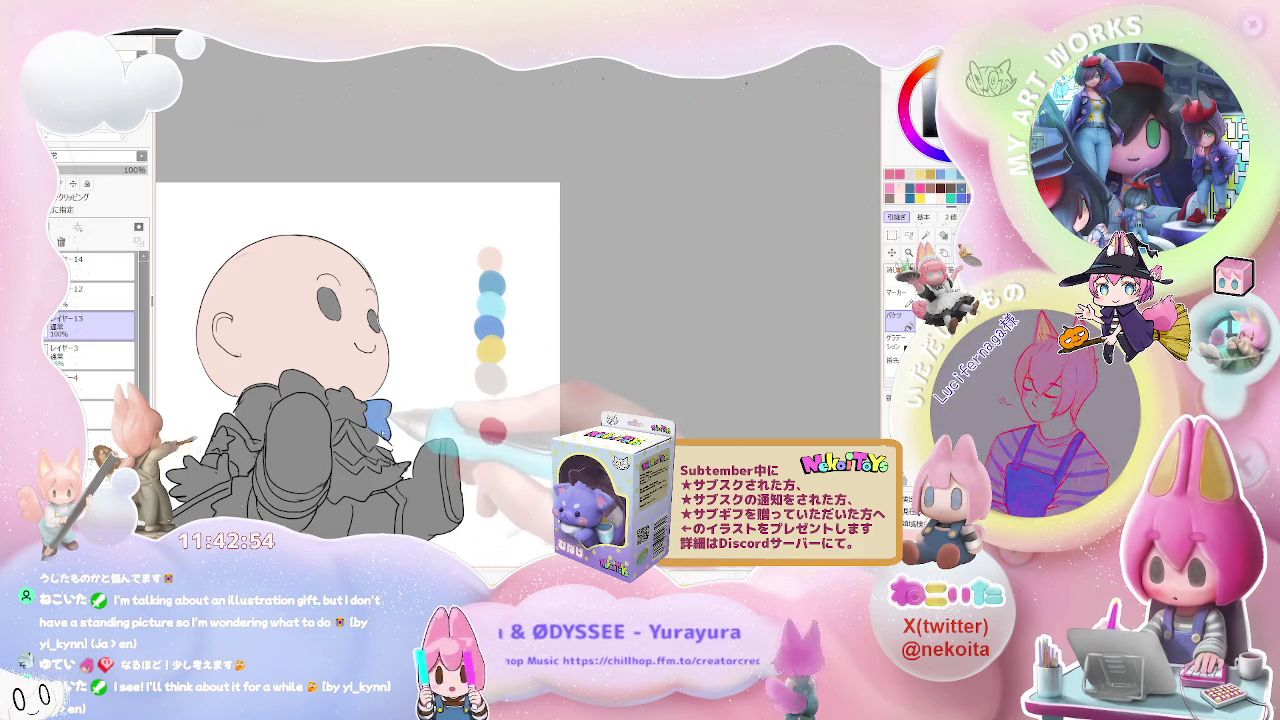
scroll(373, 447, up, 2)
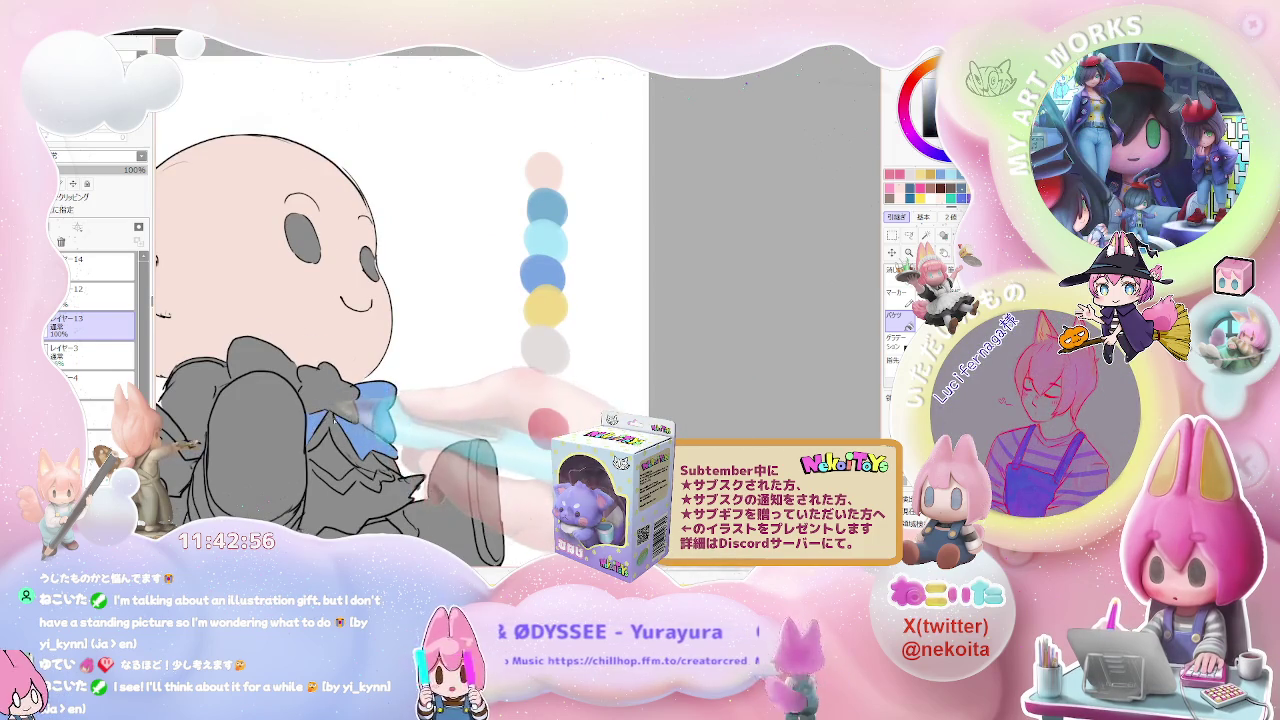
scroll(340, 450, down, 1)
click(340, 388)
scroll(424, 421, down, 1)
scroll(424, 421, up, 2)
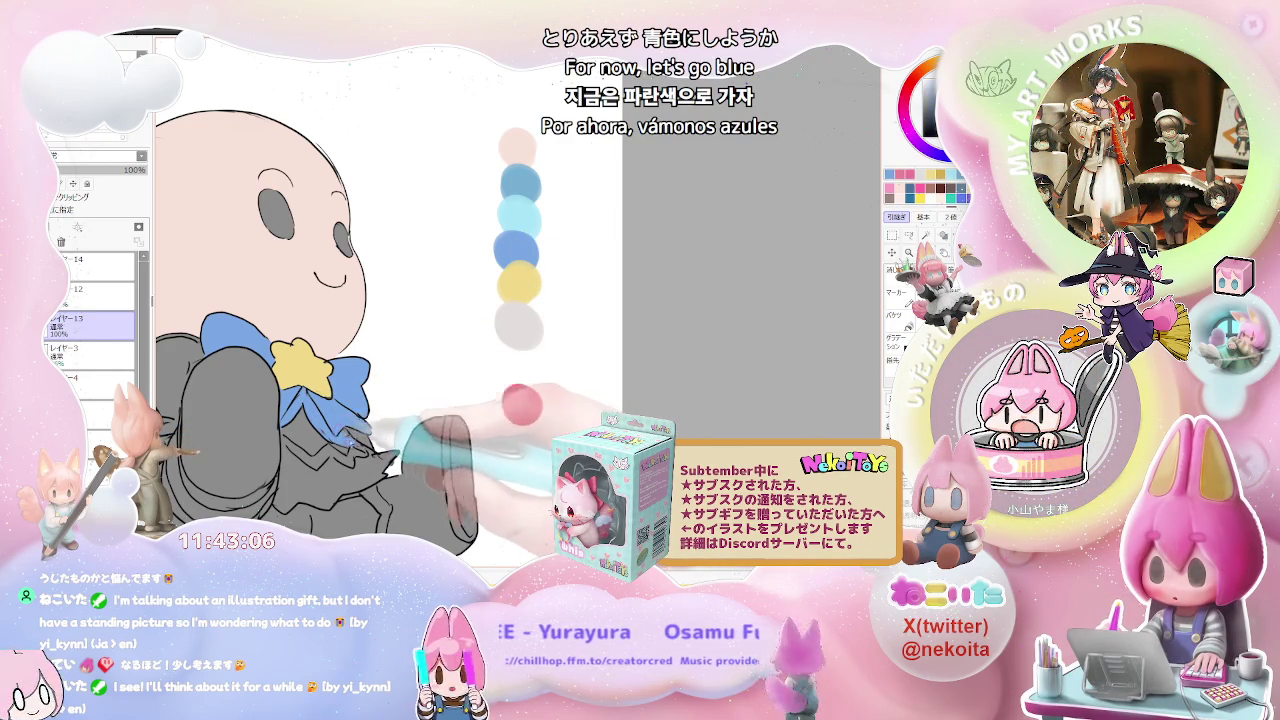
scroll(382, 432, down, 1)
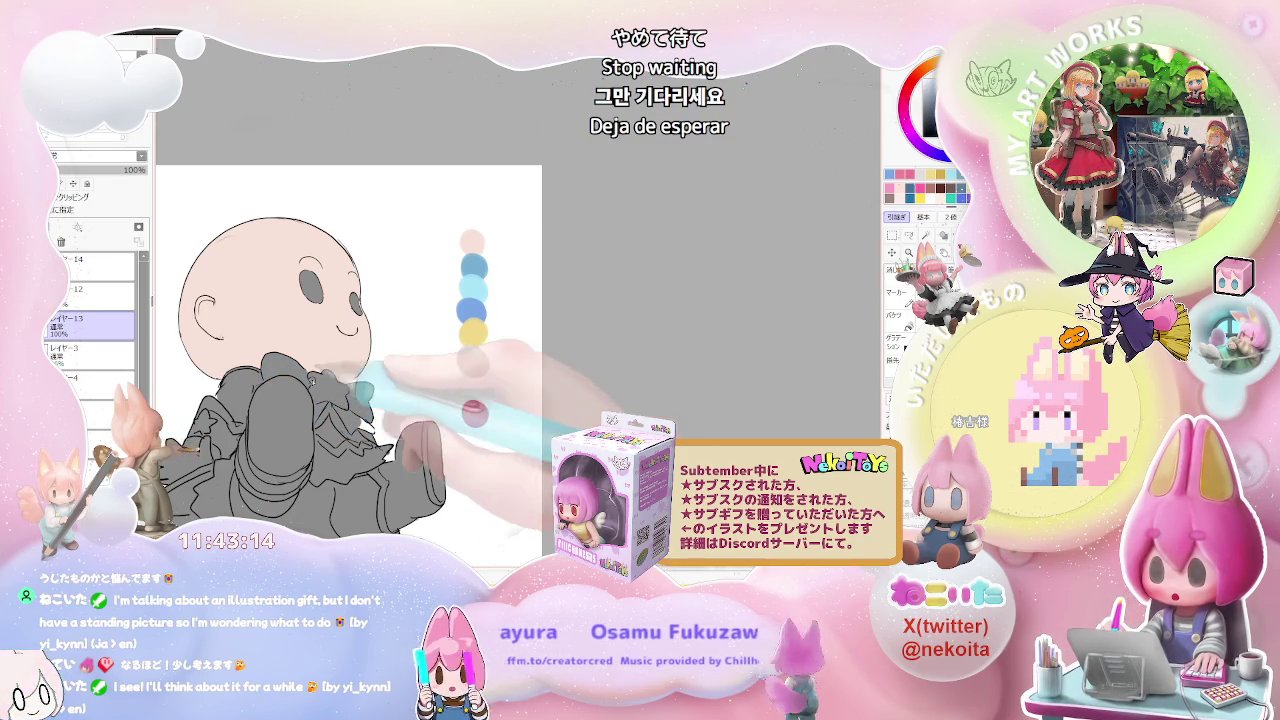
Step: Add a new empty layer, レイヤー15, above the bow colours
key(ctrl+shift+n)
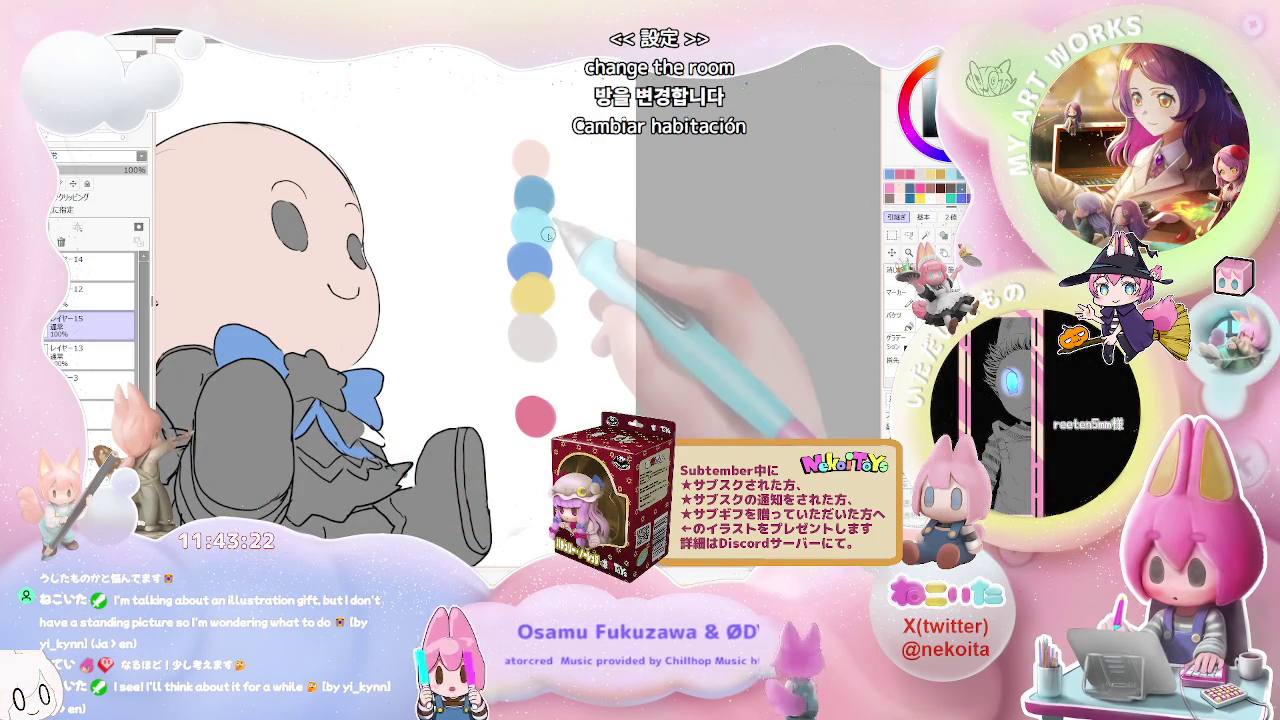
key(g)
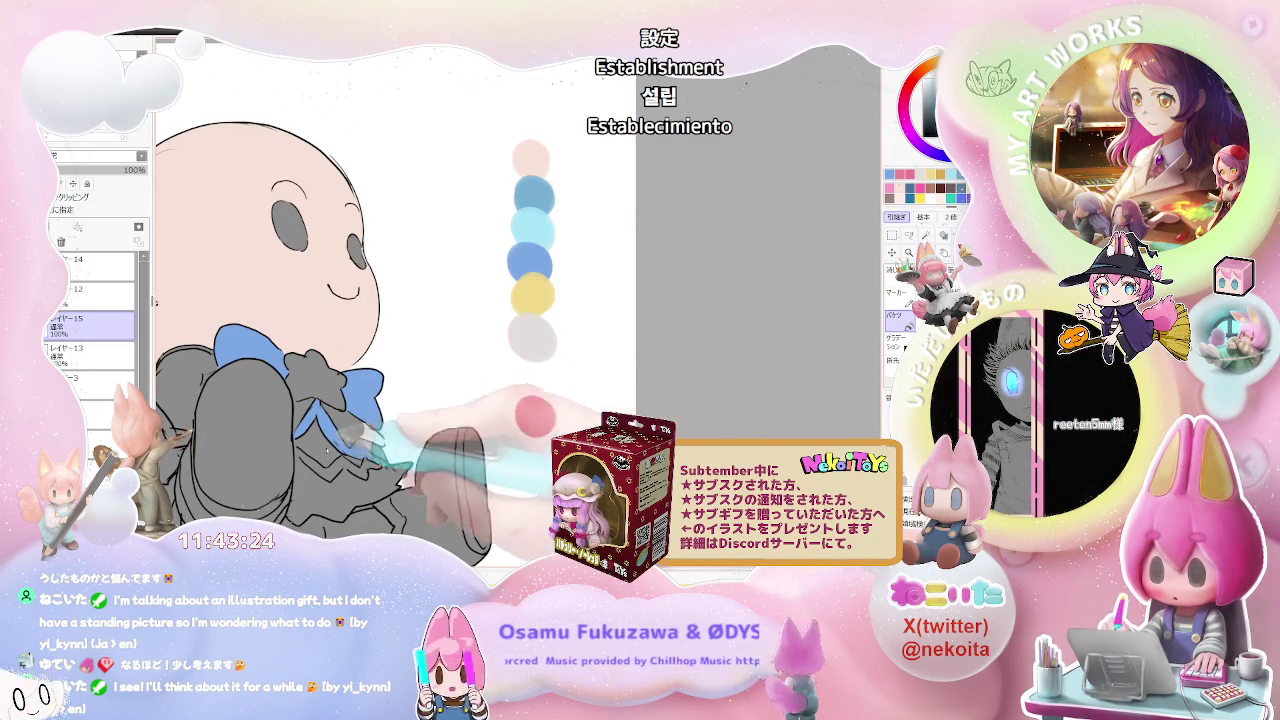
scroll(240, 345, up, 2)
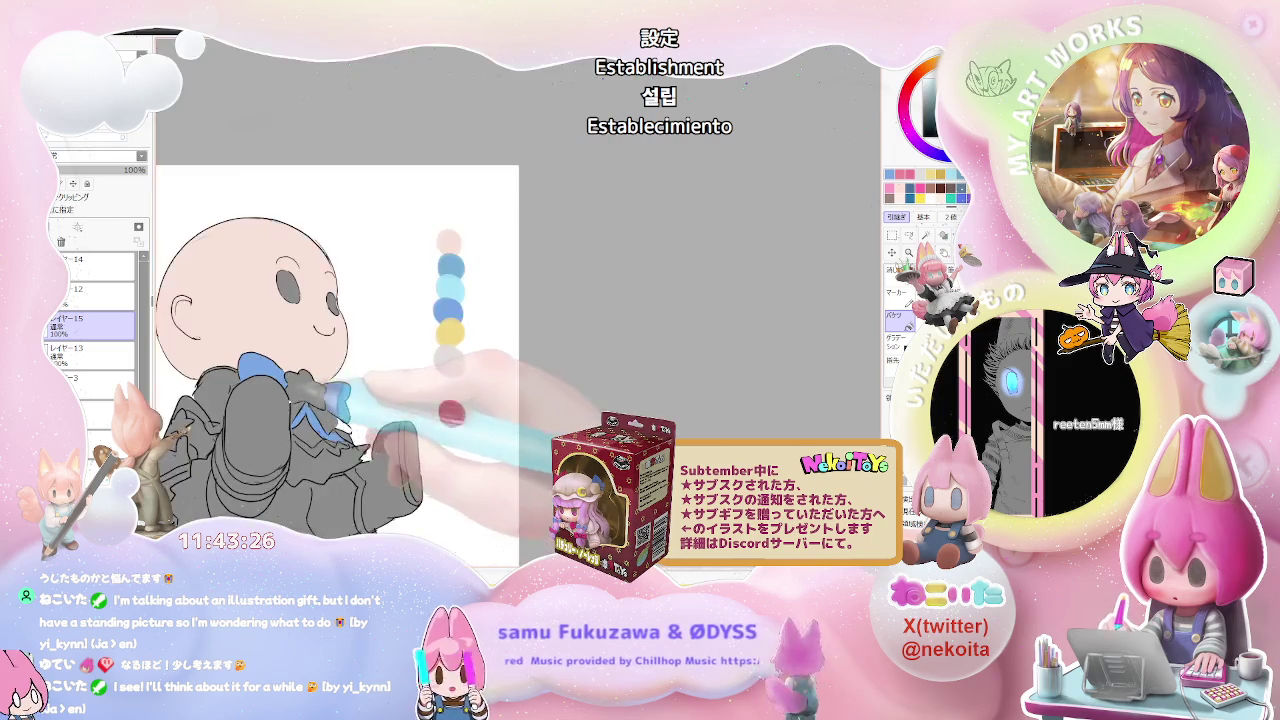
scroll(240, 345, up, 2)
scroll(240, 345, up, 1)
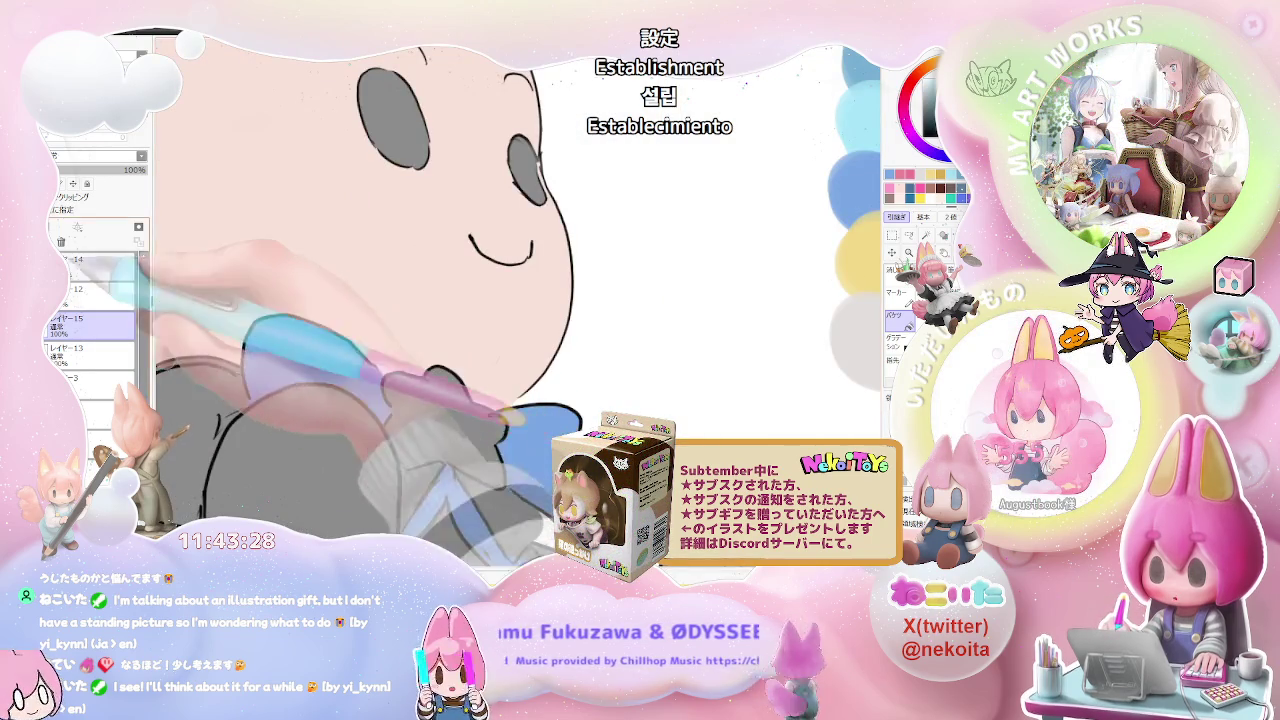
Step: Add another empty layer, Layer 16, and frame the figure with its swatches
key(ctrl+shift+n)
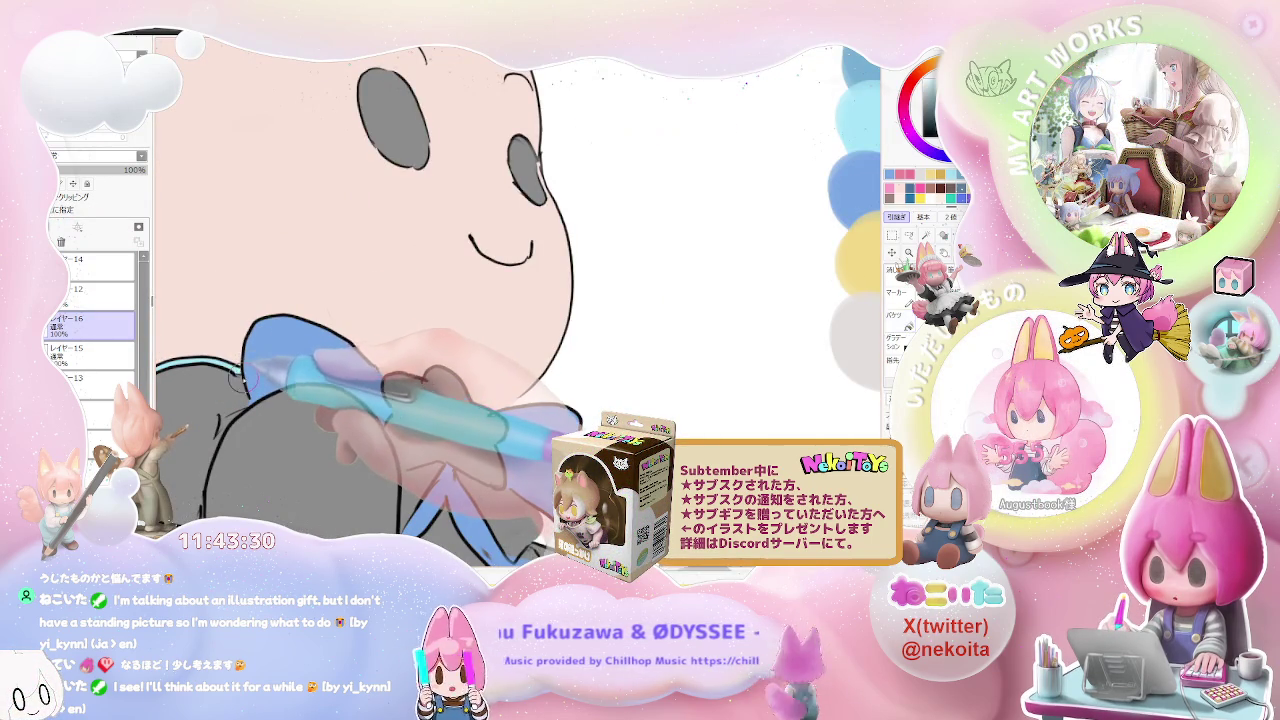
scroll(240, 370, down, 2)
scroll(240, 370, down, 2)
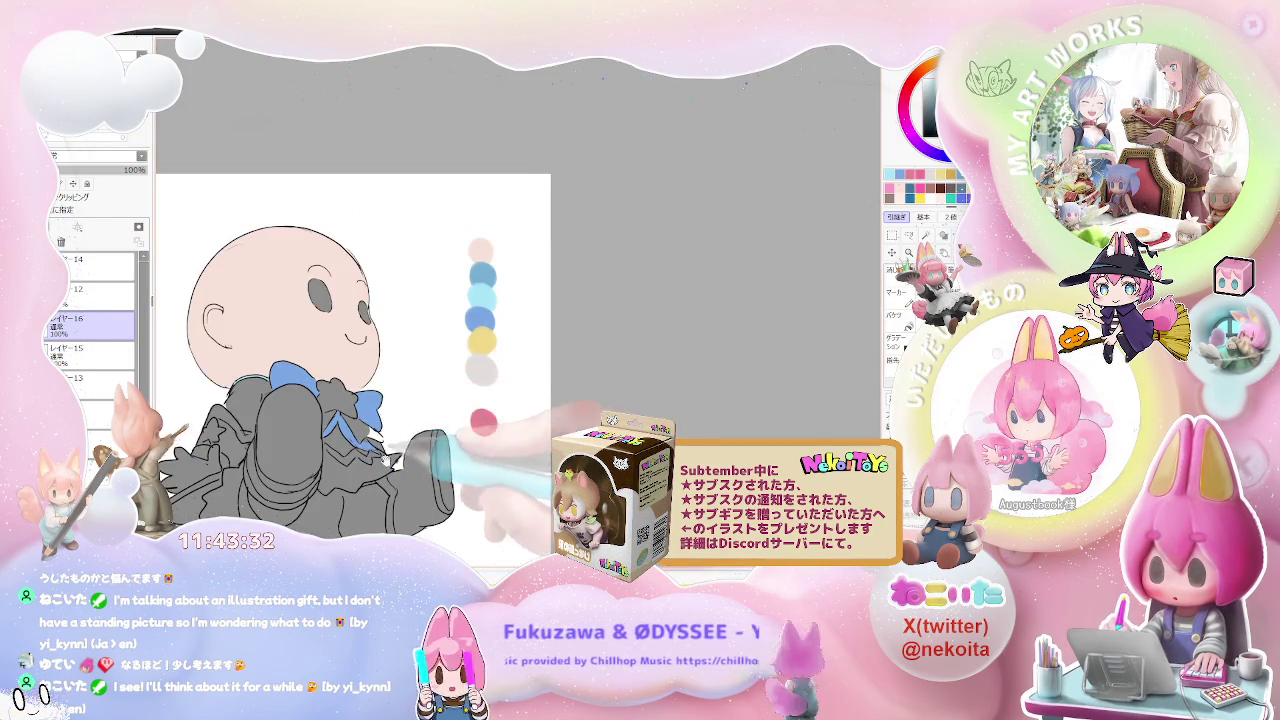
drag(383, 460, 346, 427)
scroll(395, 410, up, 2)
scroll(395, 410, up, 1)
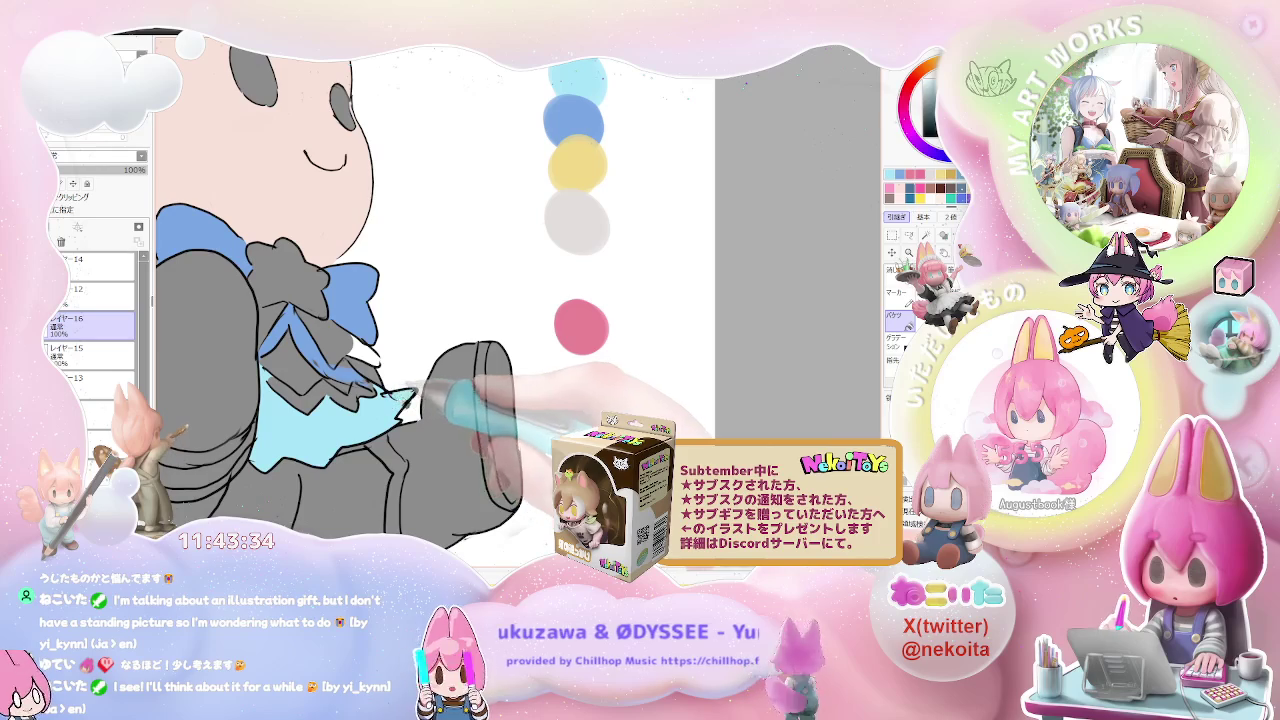
scroll(410, 402, down, 2)
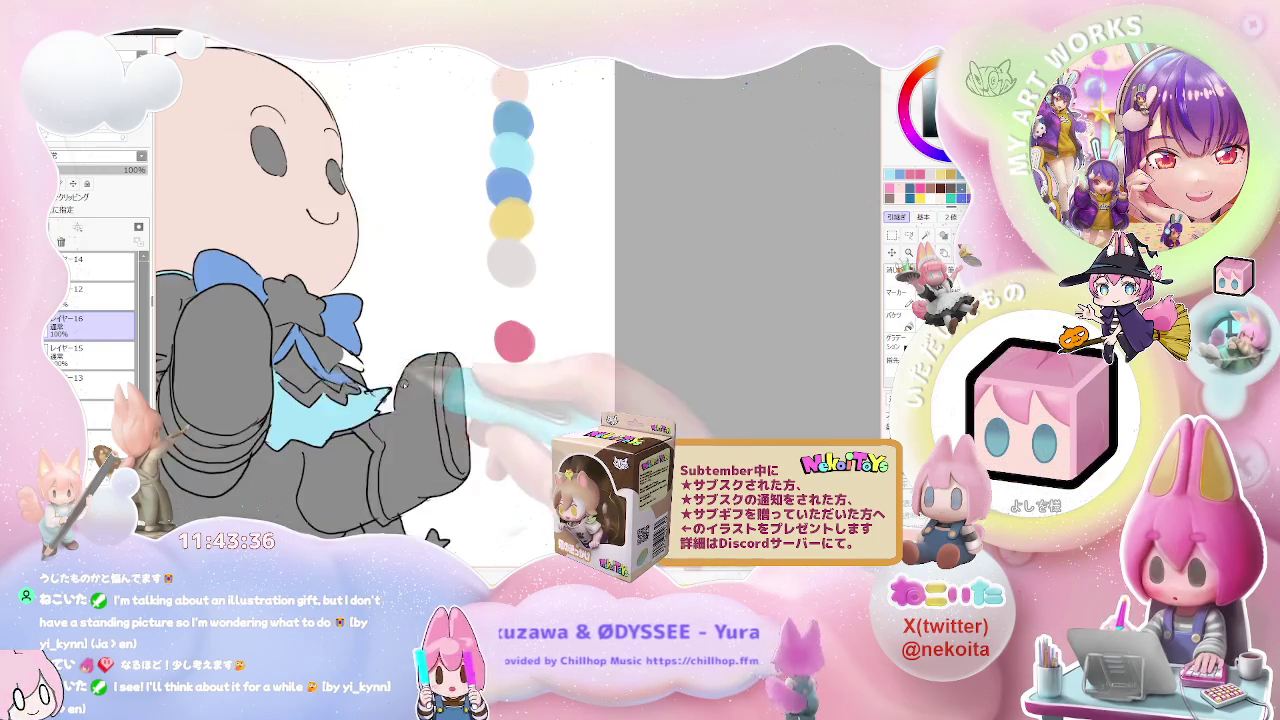
drag(447, 400, 432, 435)
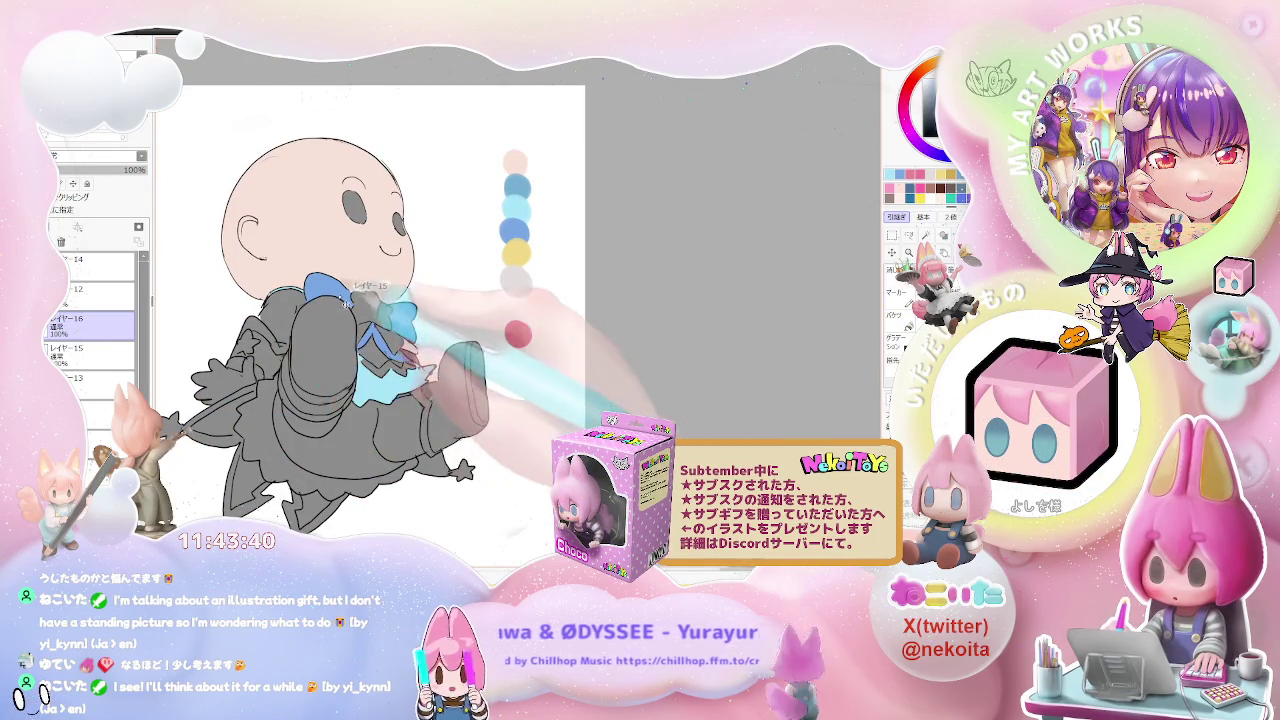
Step: Fill the skirt light blue with darker blue edging along the frills
click(90, 350)
click(895, 315)
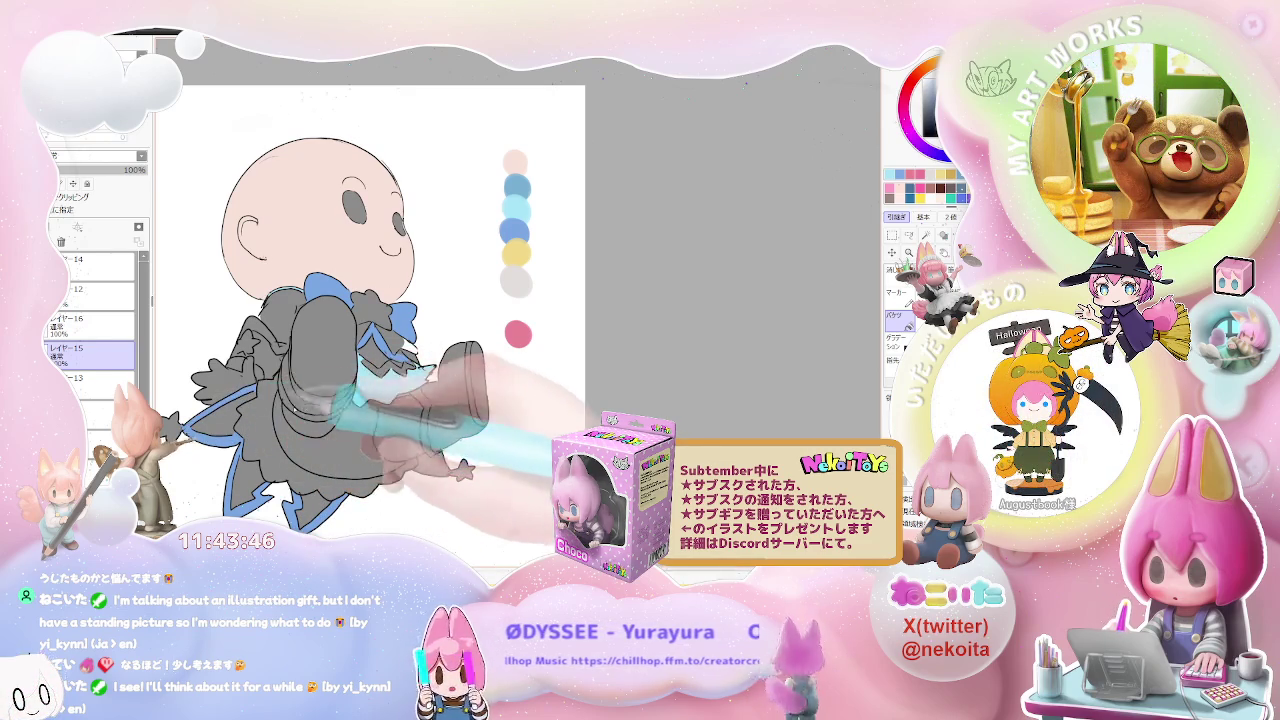
scroll(445, 462, up, 2)
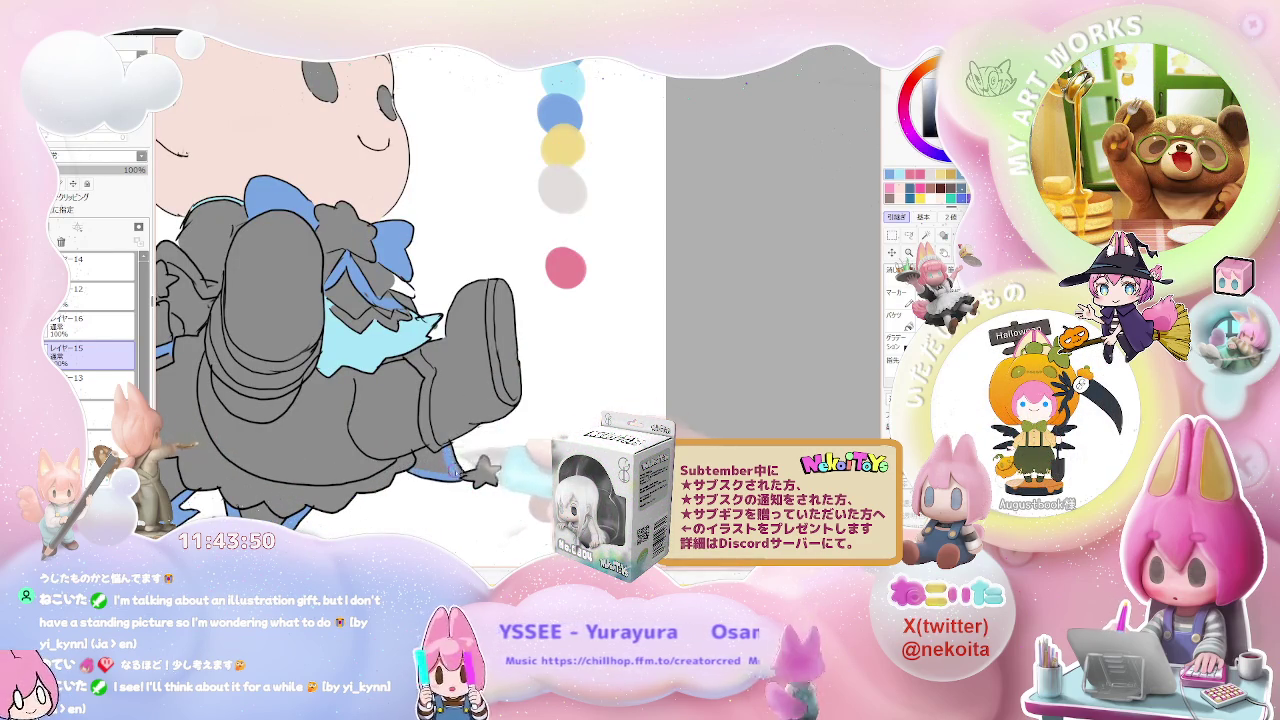
scroll(430, 384, down, 2)
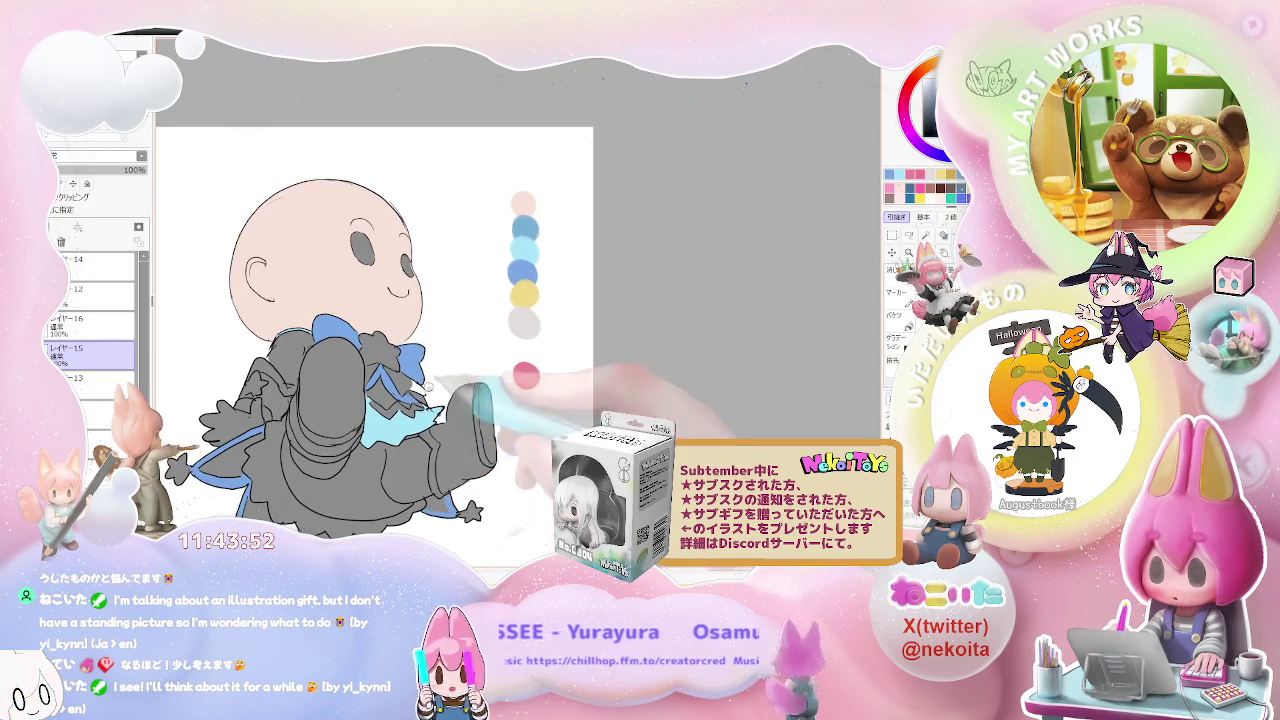
scroll(430, 384, up, 2)
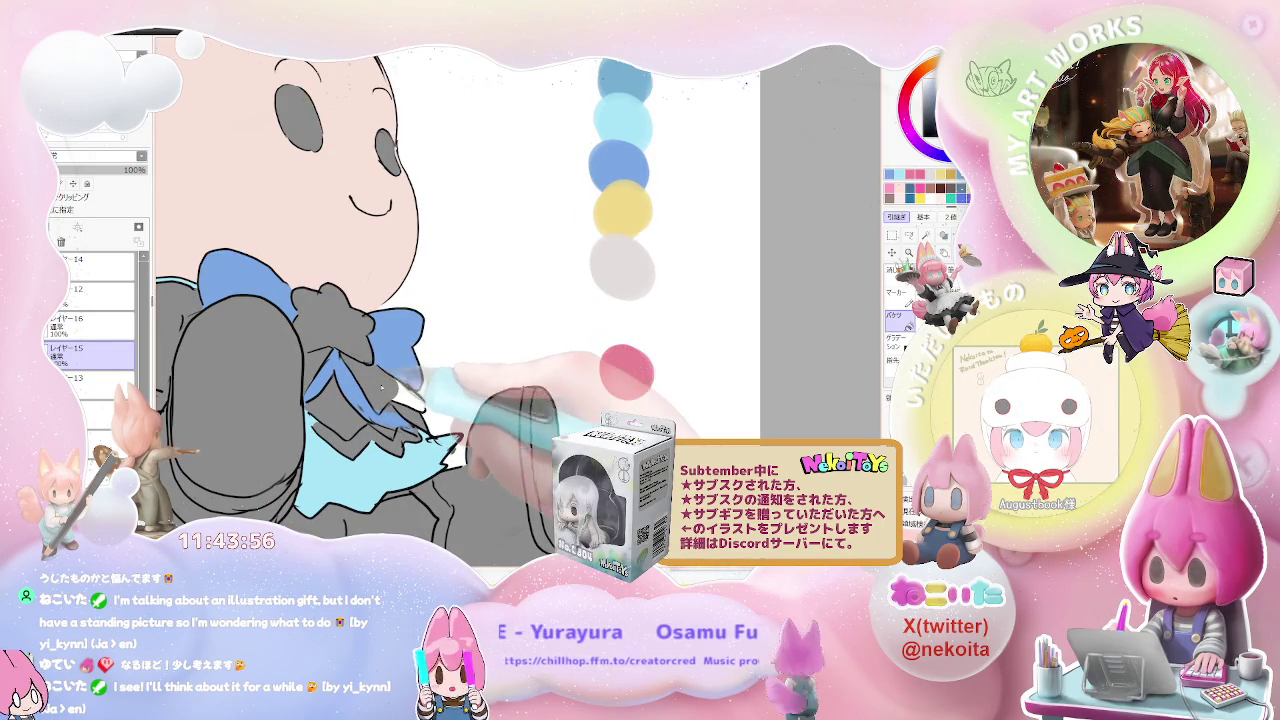
Step: Add a light grey colour dot beside the palette swatches
key(minus)
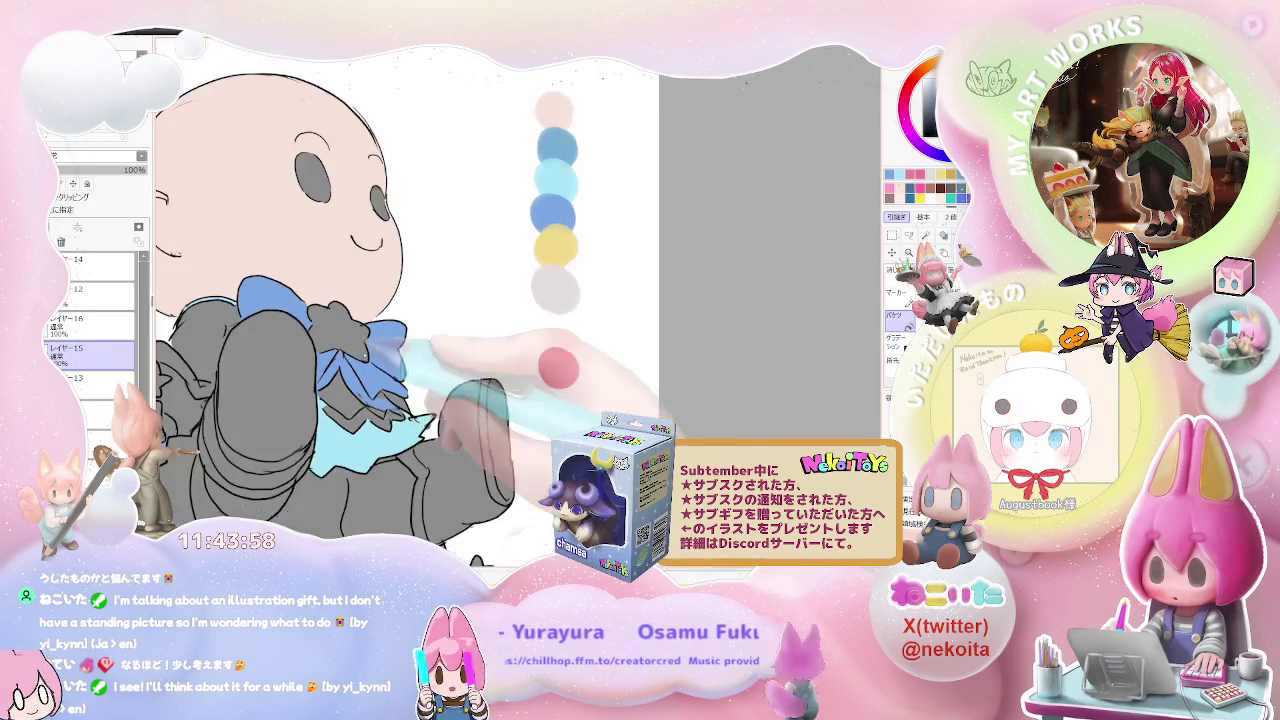
key(minus)
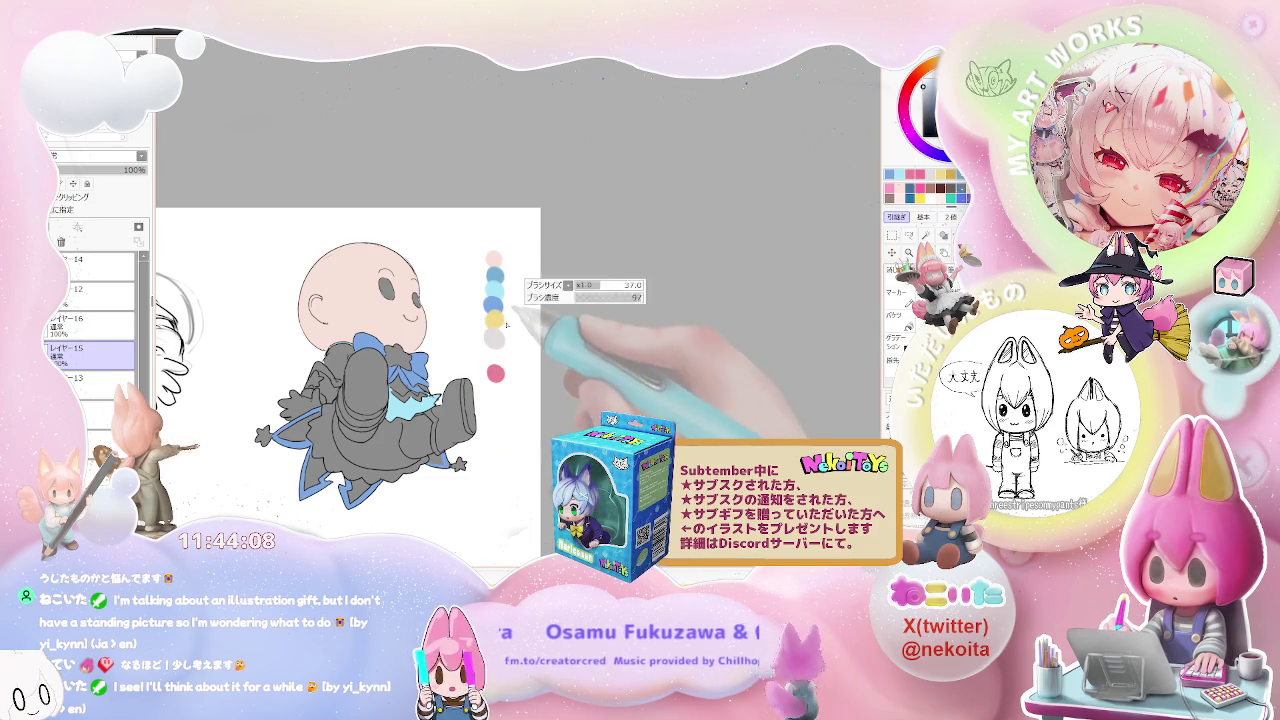
scroll(520, 296, up, 2)
click(516, 292)
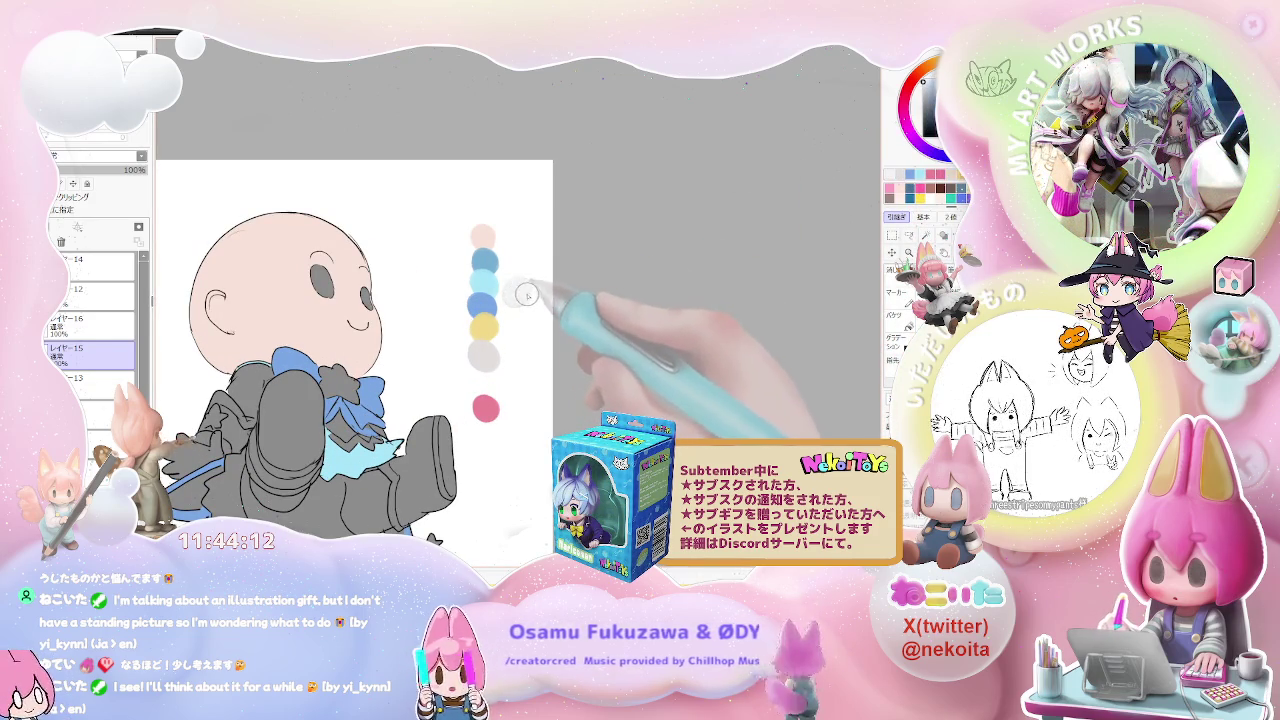
Step: Add a new layer, レイヤー17, below layer 15, then briefly hide and restore the colour layers
click(78, 227)
drag(108, 364, 108, 388)
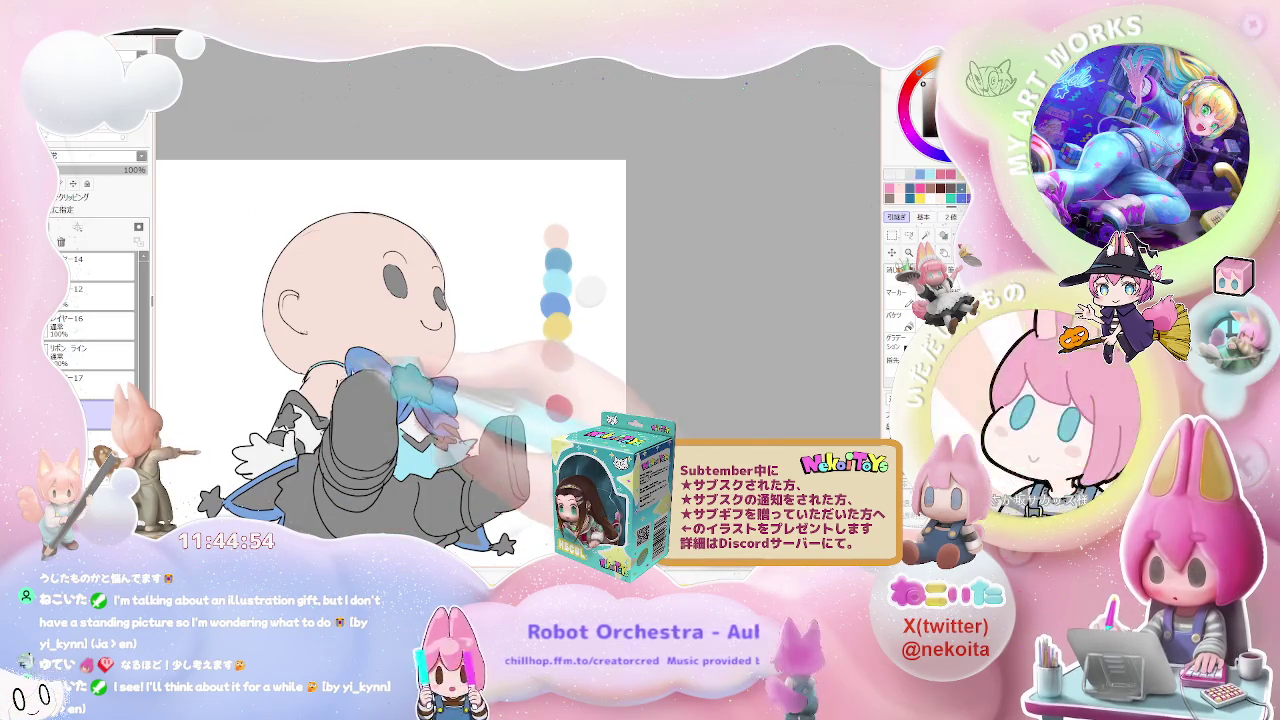
key(minus)
drag(400, 400, 397, 380)
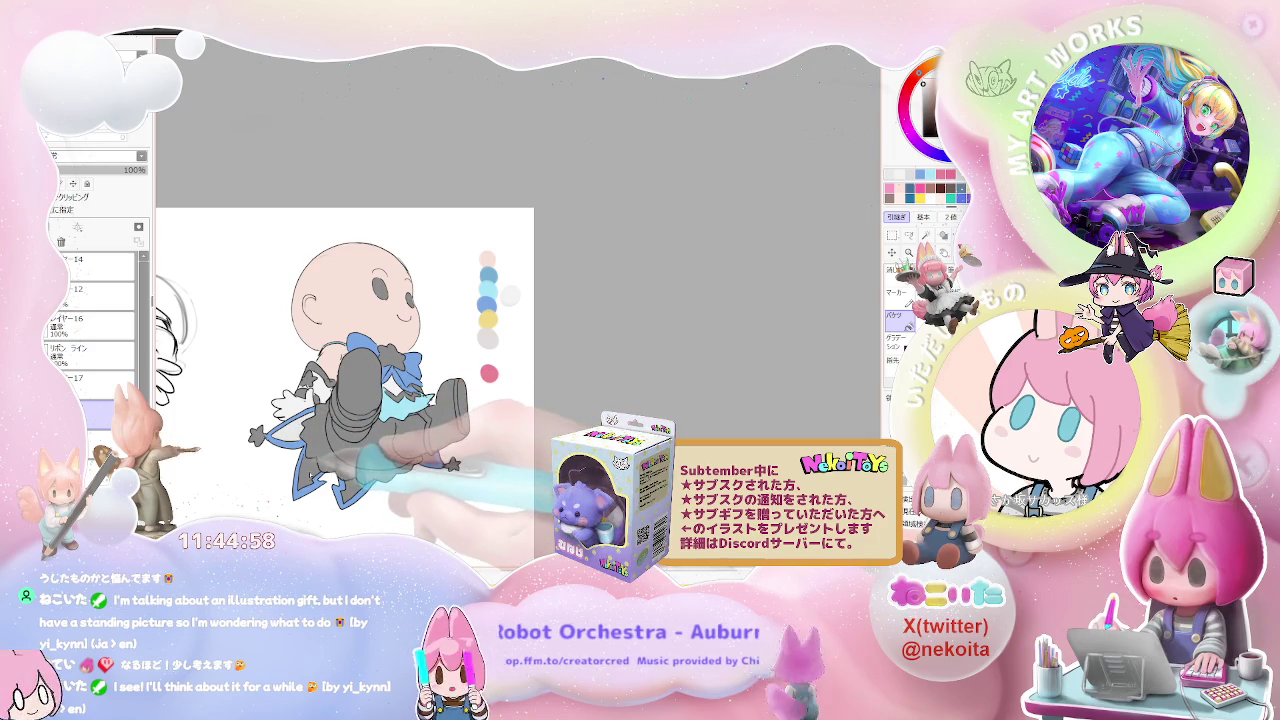
key(ctrl+z)
key(ctrl+y)
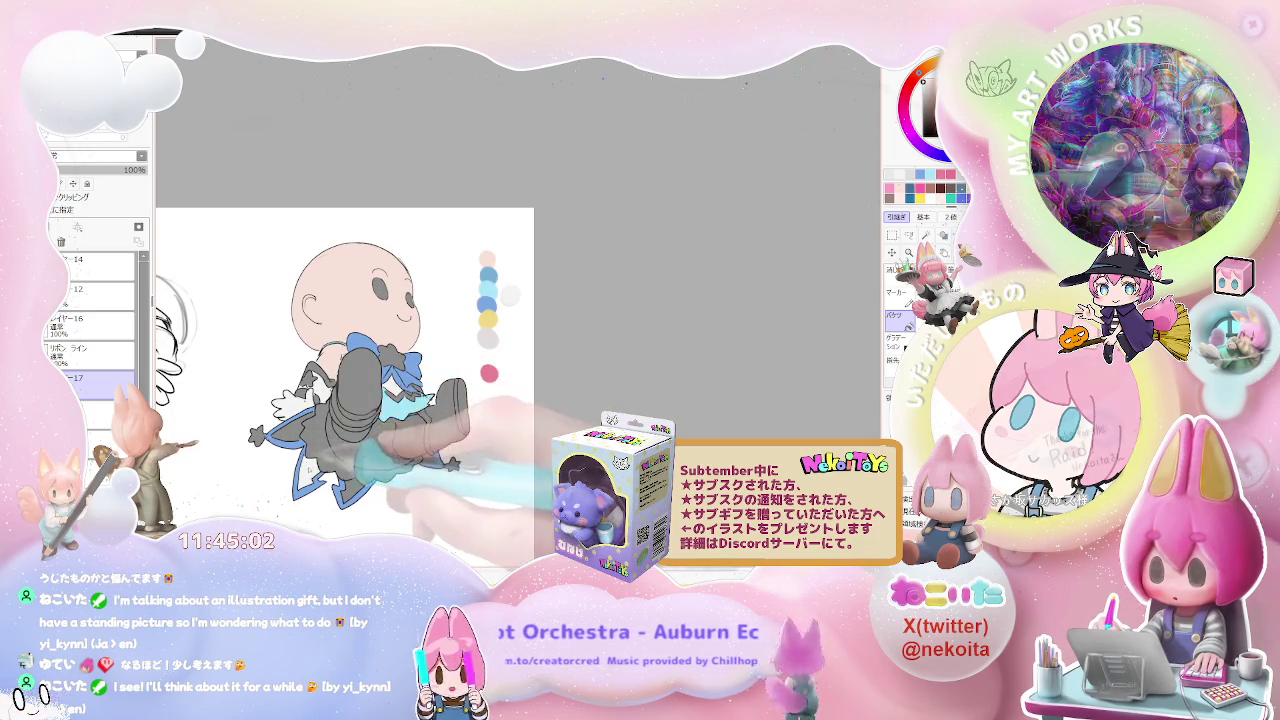
Step: Bucket-fill the first chibi's ruffled skirt frill with light blue
scroll(350, 380, up, 3)
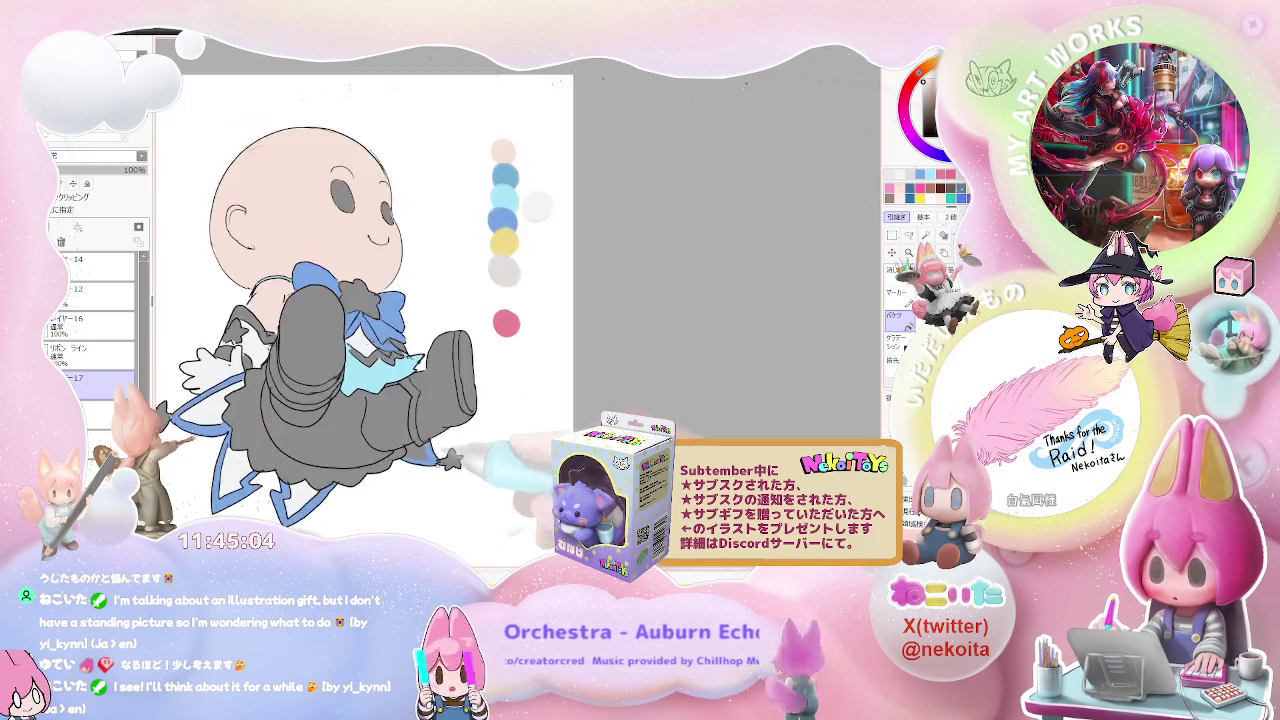
scroll(350, 380, up, 2)
scroll(350, 380, down, 3)
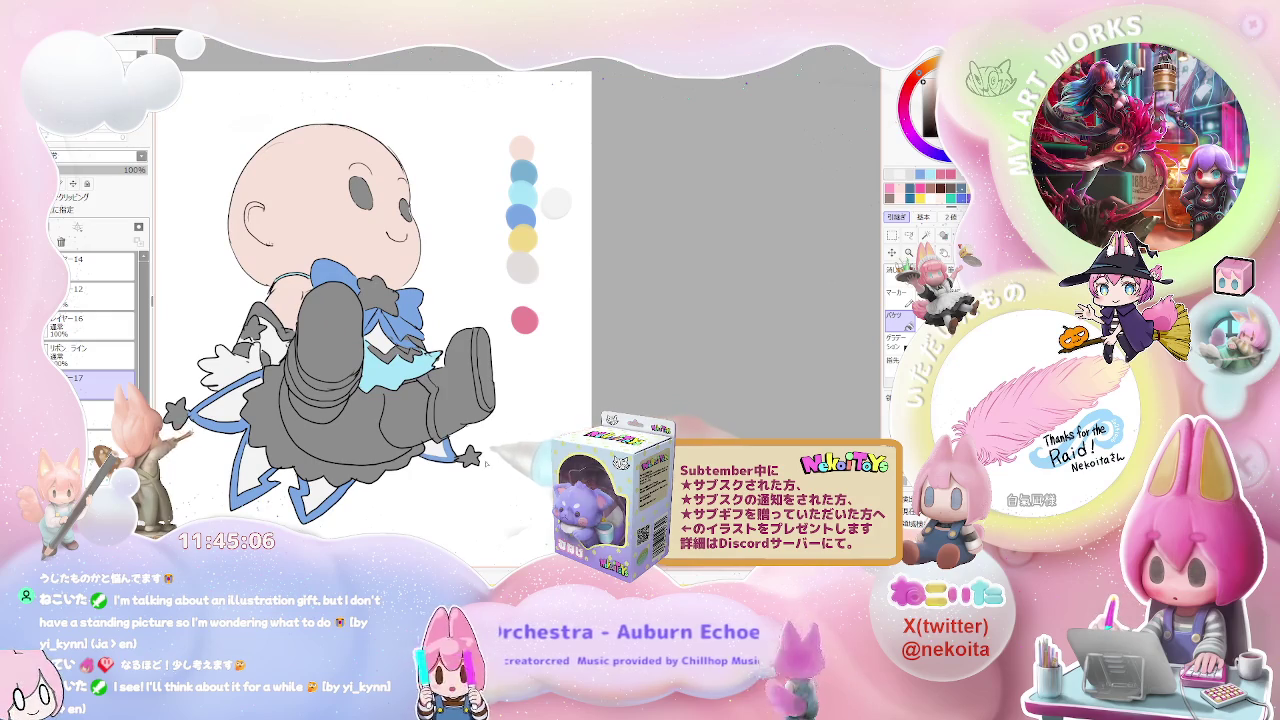
drag(470, 434, 468, 464)
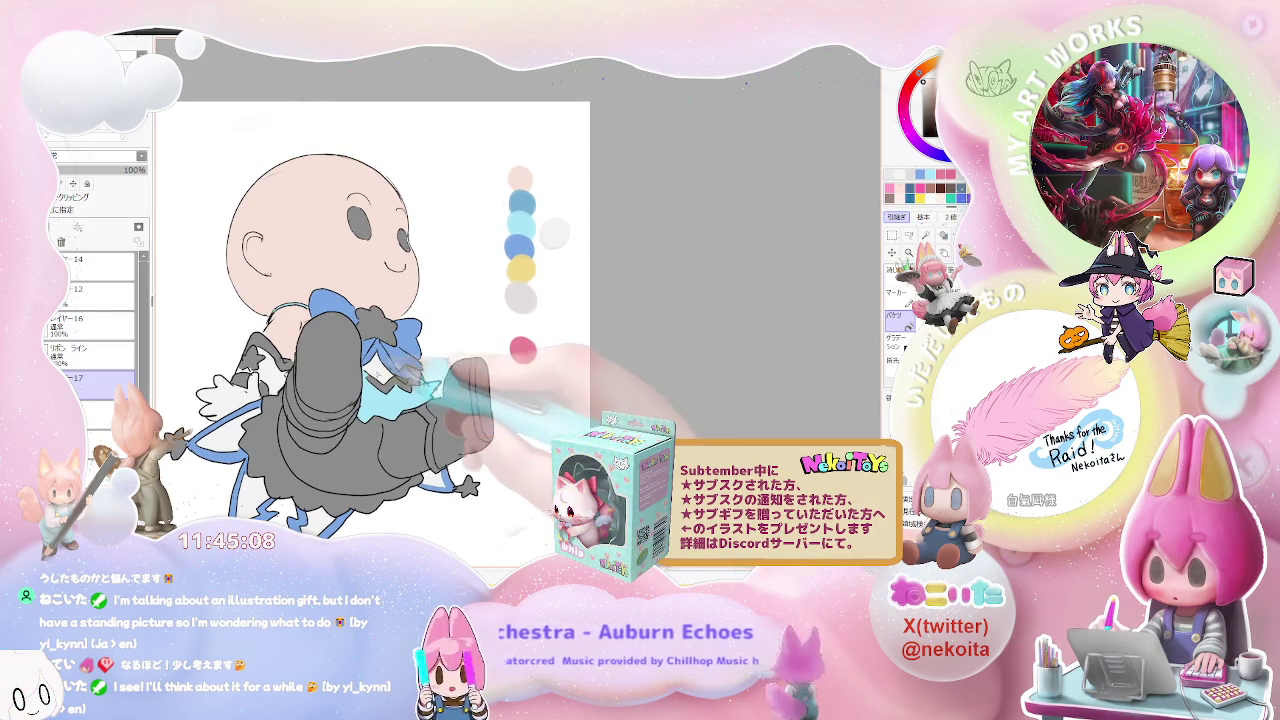
scroll(488, 420, down, 2)
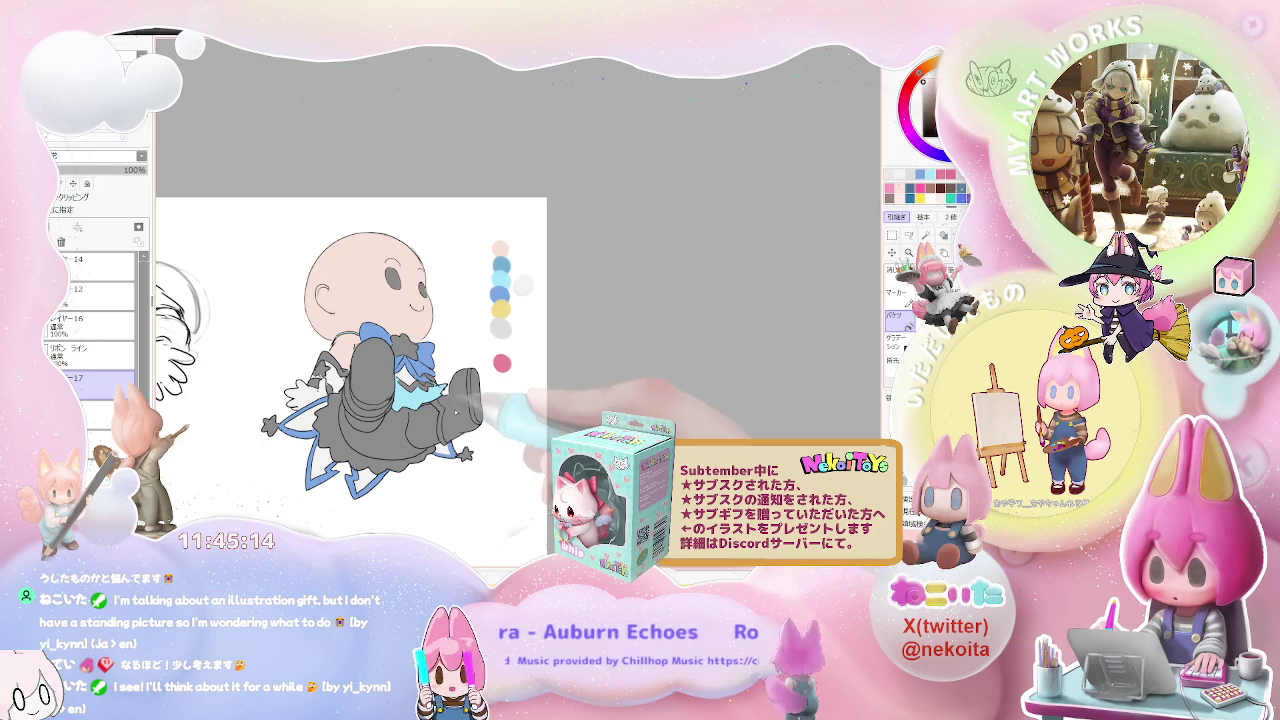
scroll(458, 412, up, 2)
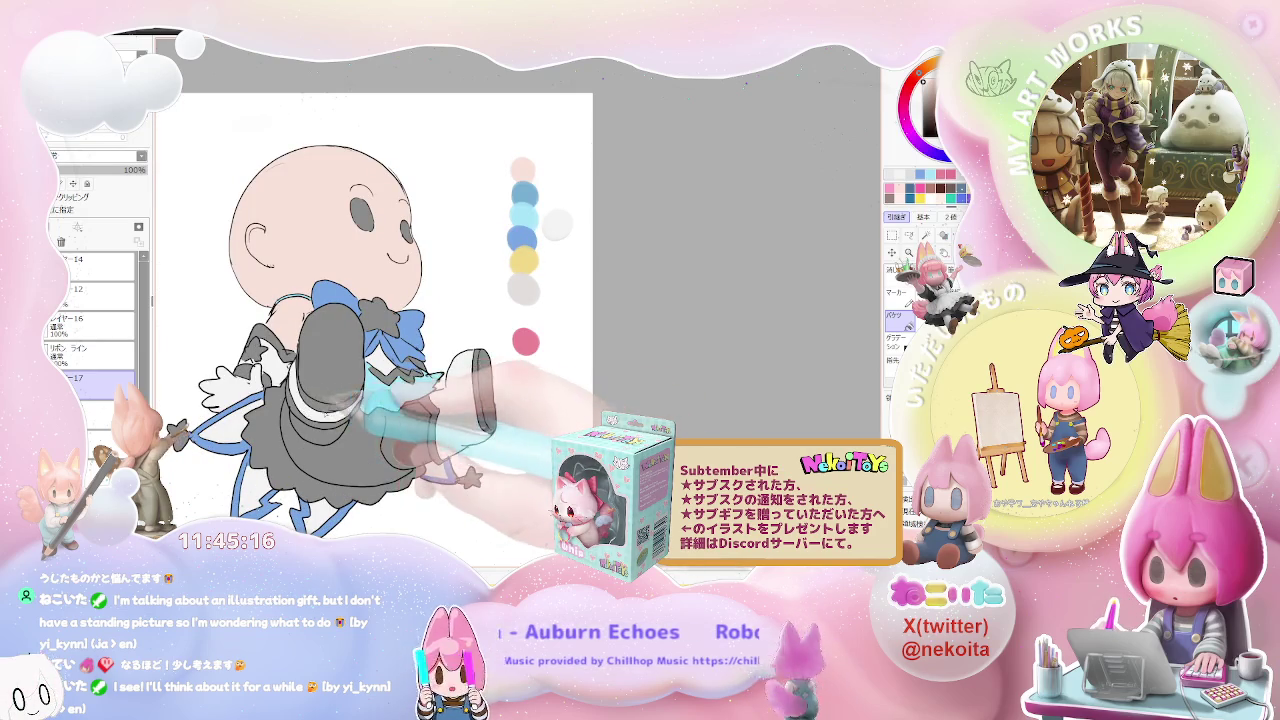
scroll(404, 430, down, 1)
scroll(404, 430, down, 1)
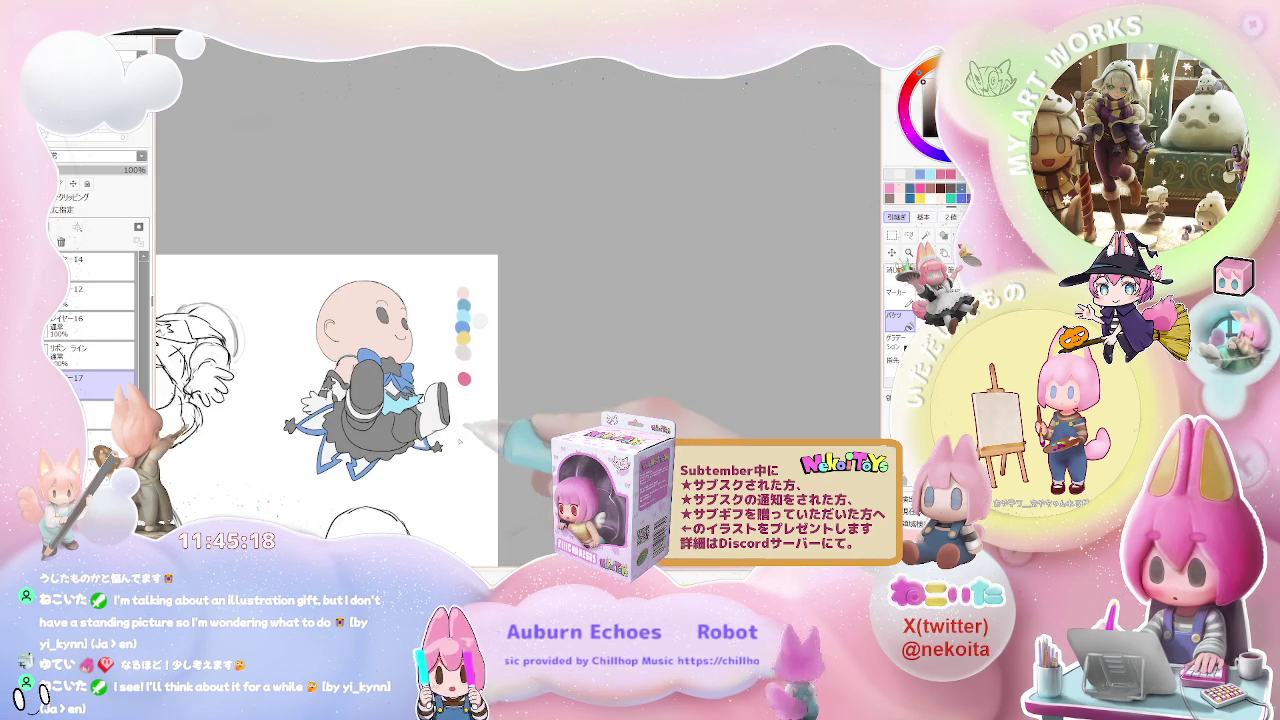
scroll(425, 424, up, 1)
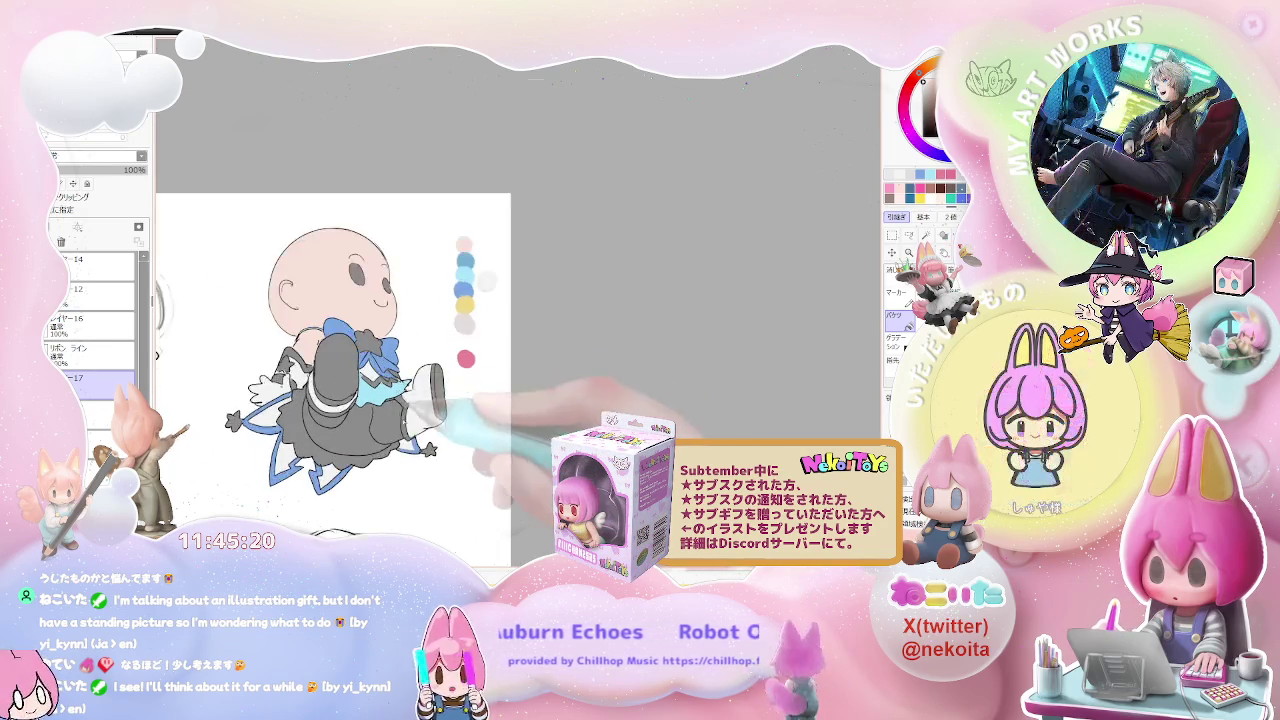
scroll(425, 424, up, 1)
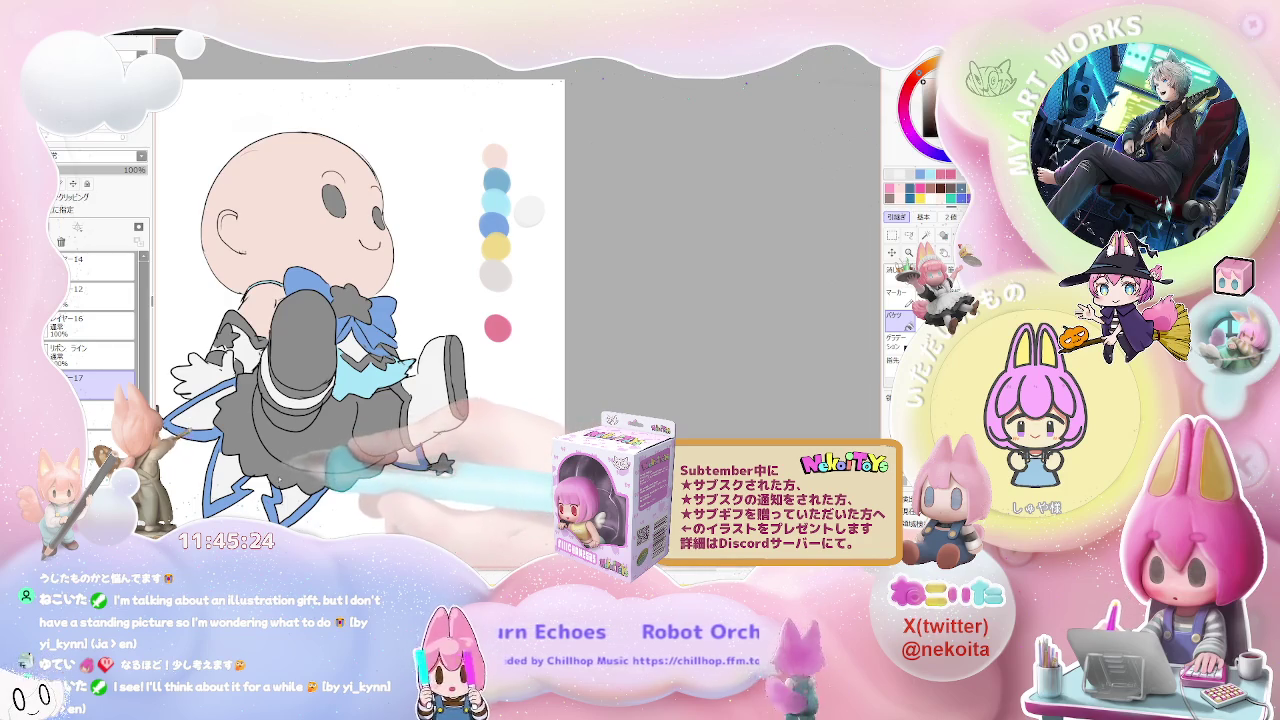
click(290, 478)
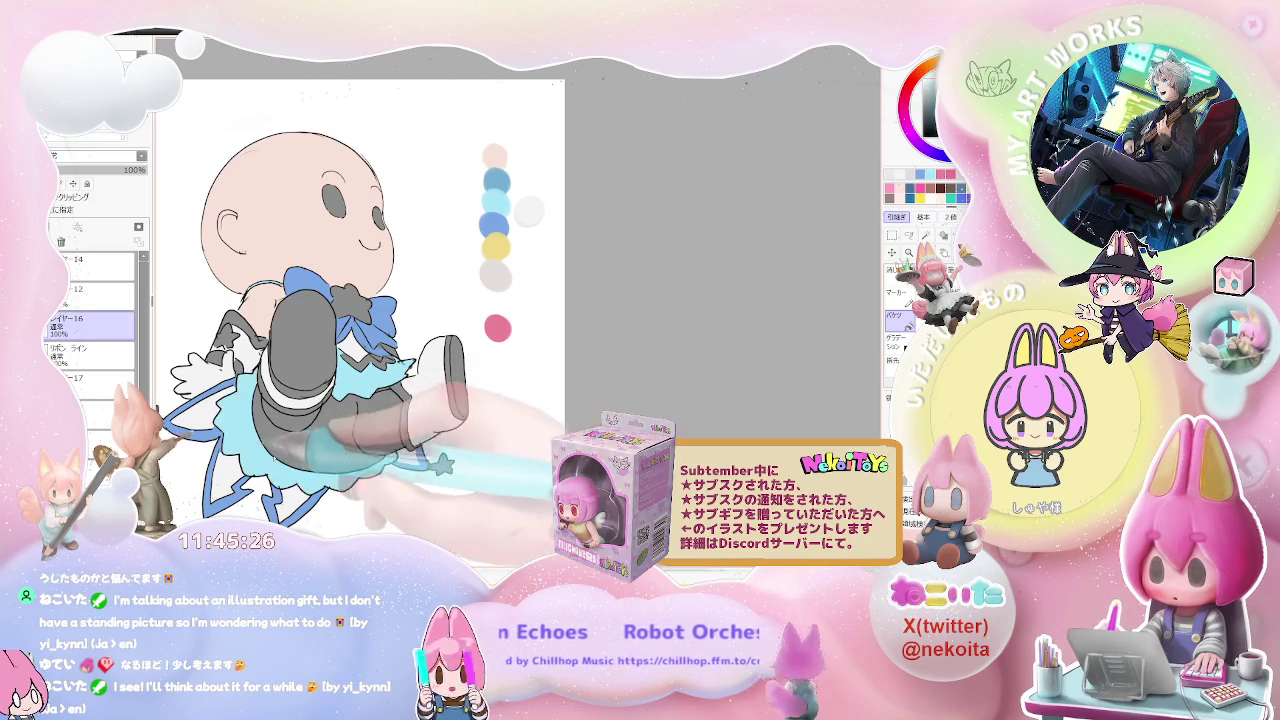
Step: Select layer 14, then layer 12, in the Layers panel
scroll(418, 452, down, 1)
scroll(335, 385, up, 1)
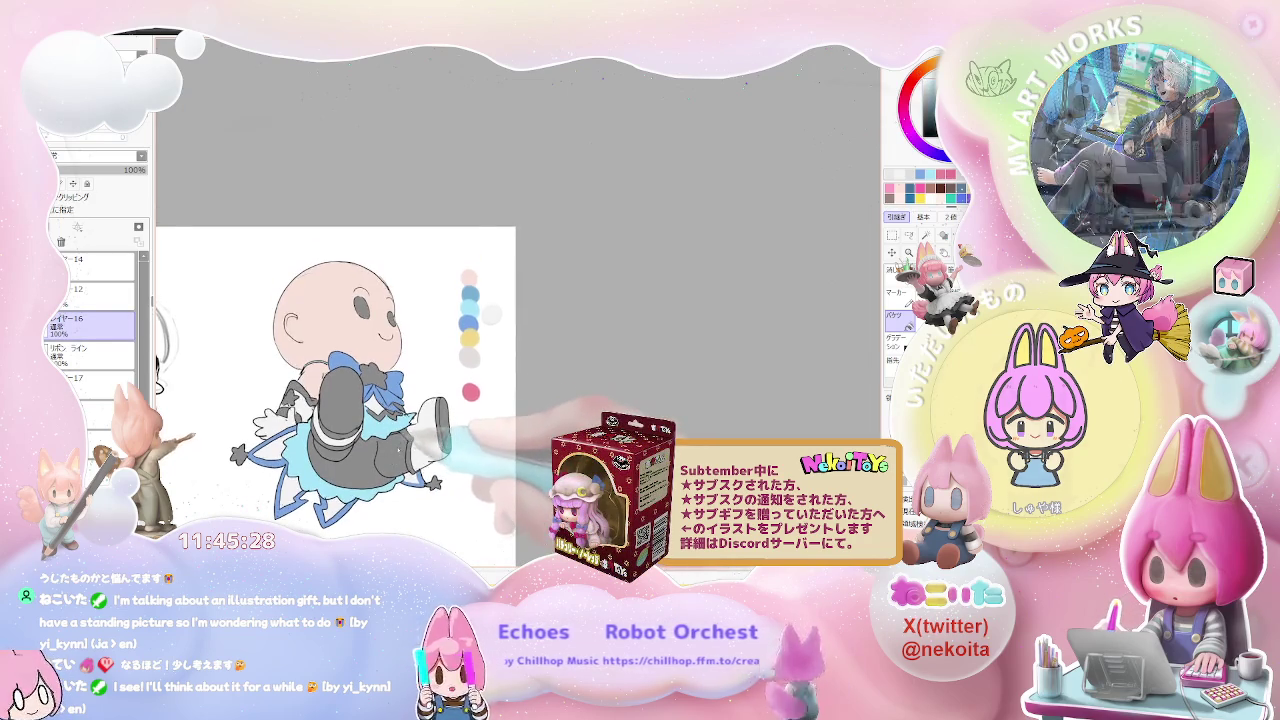
scroll(450, 460, down, 2)
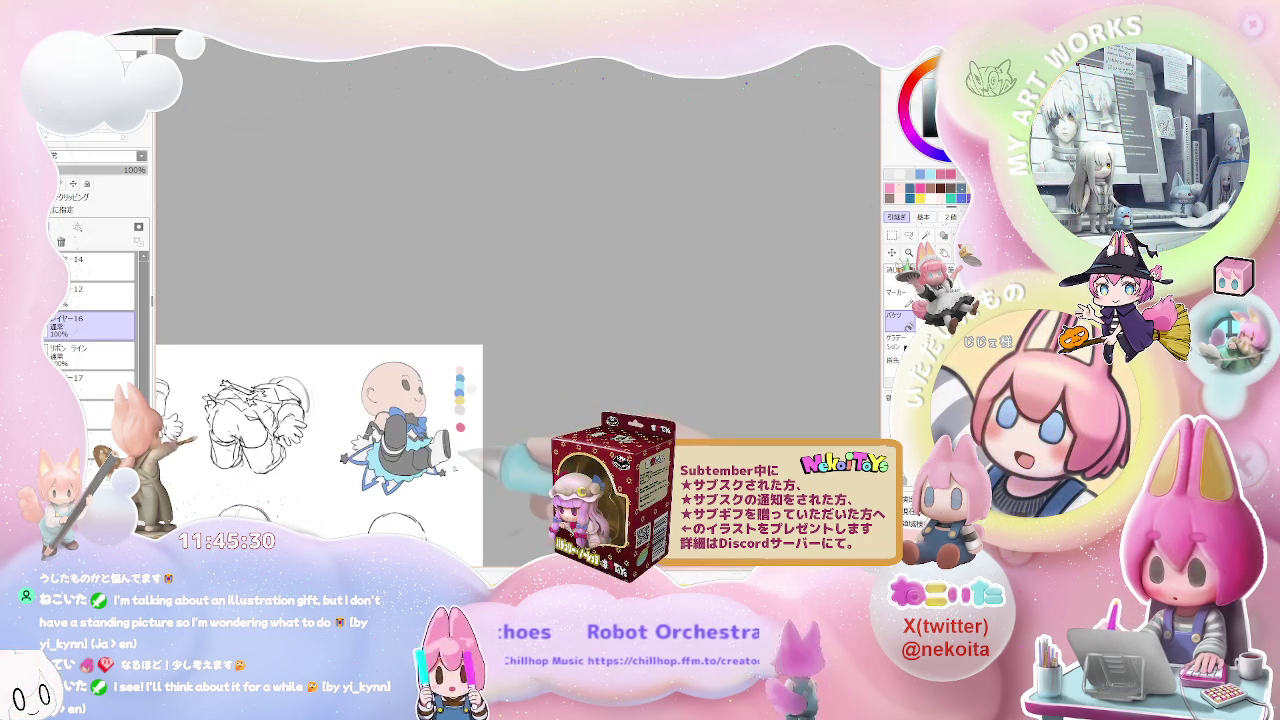
scroll(456, 468, up, 1)
scroll(456, 467, up, 1)
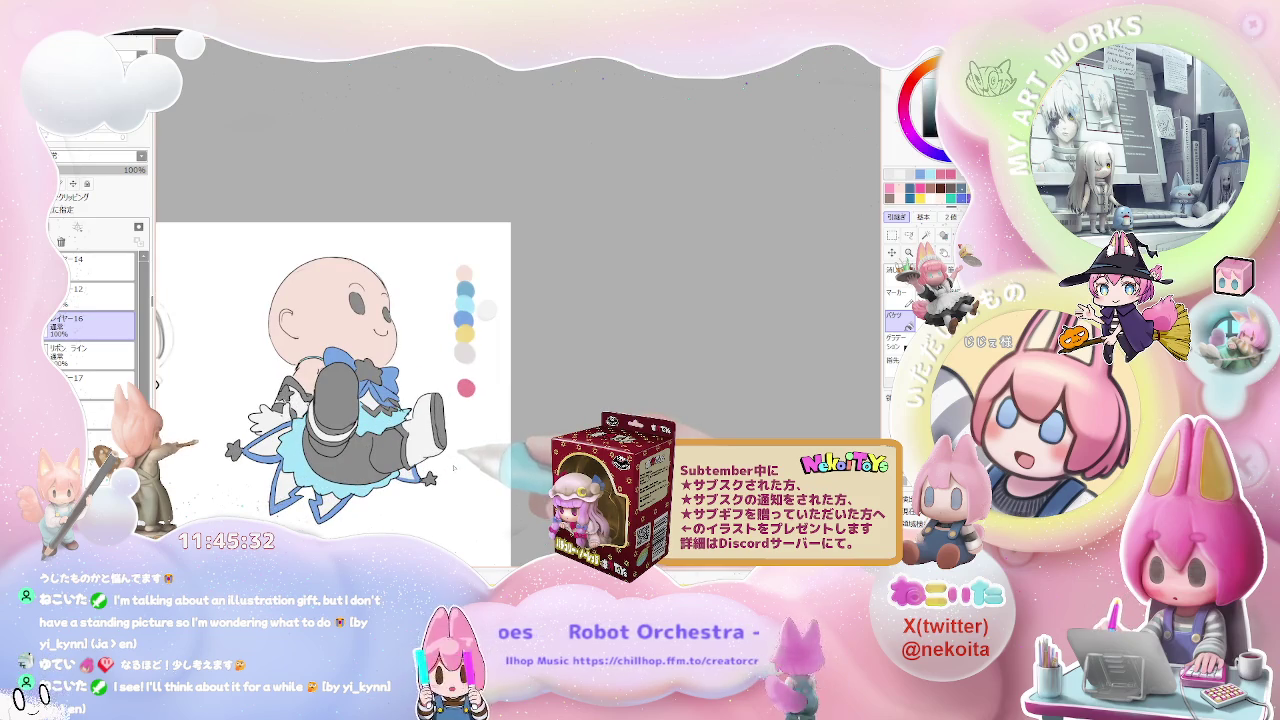
click(95, 262)
click(97, 292)
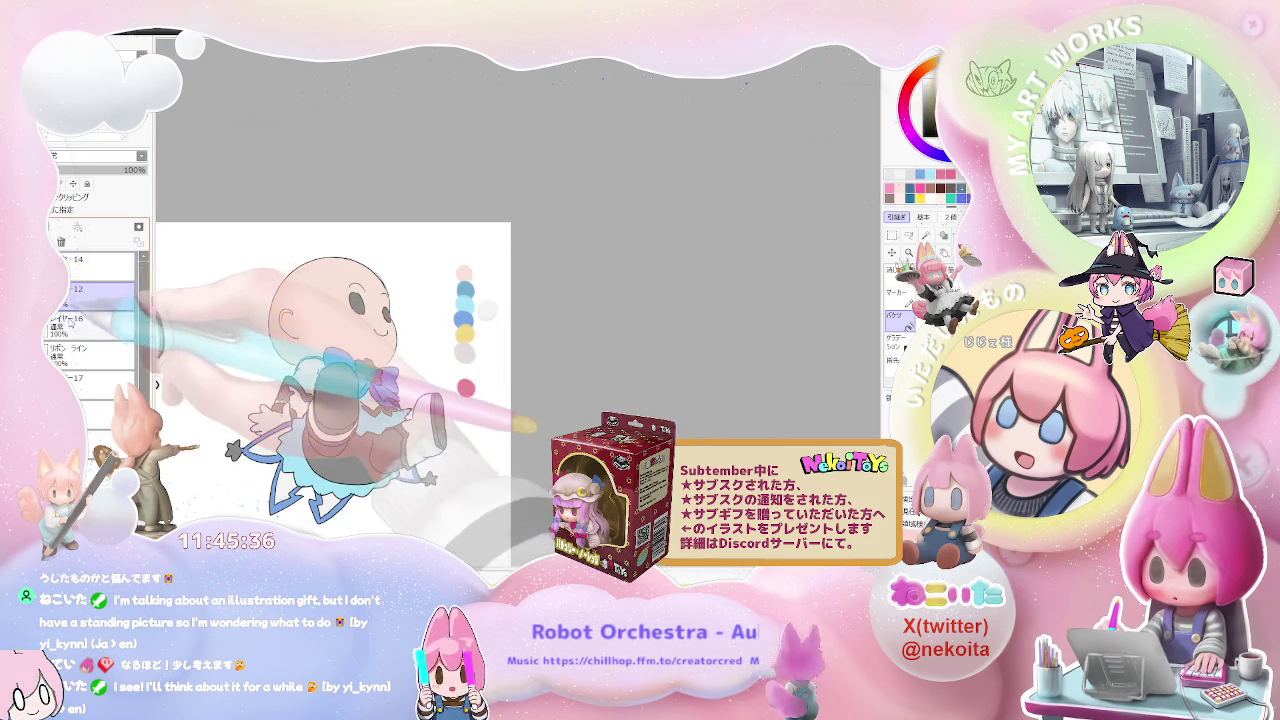
Step: Fill the raised boot and the star on the blue bow with yellow
scroll(291, 383, up, 2)
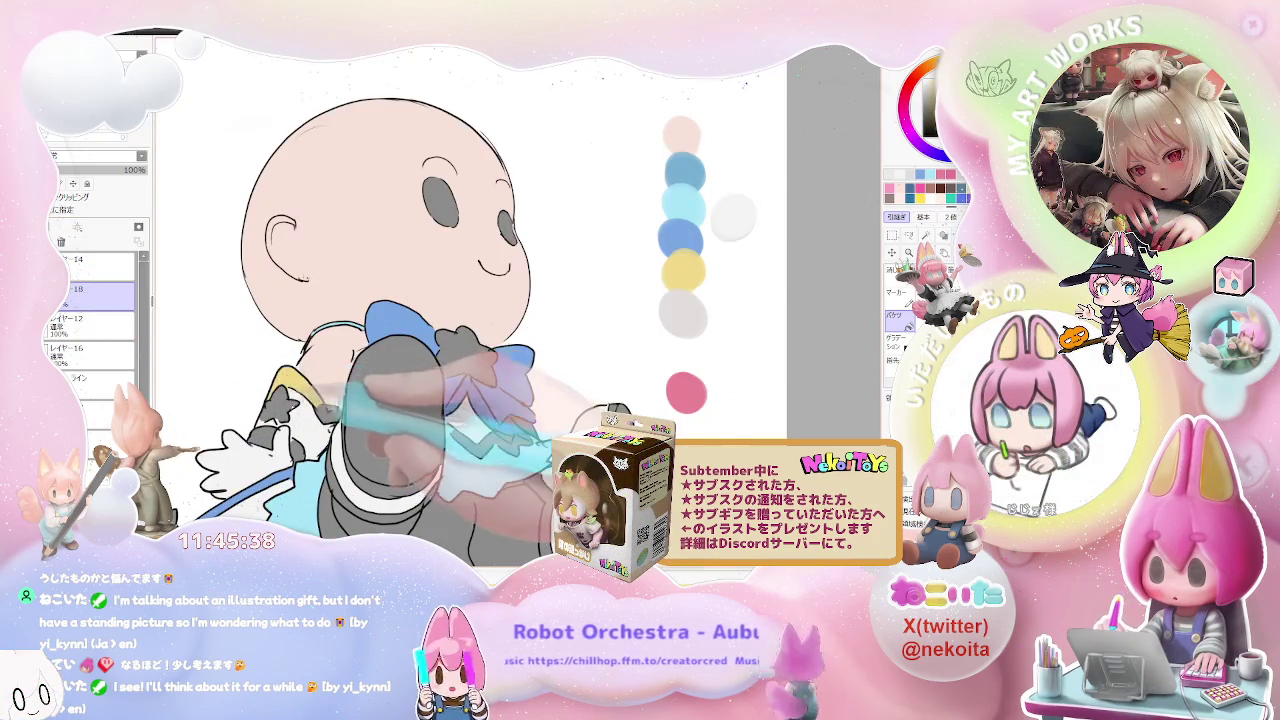
click(391, 457)
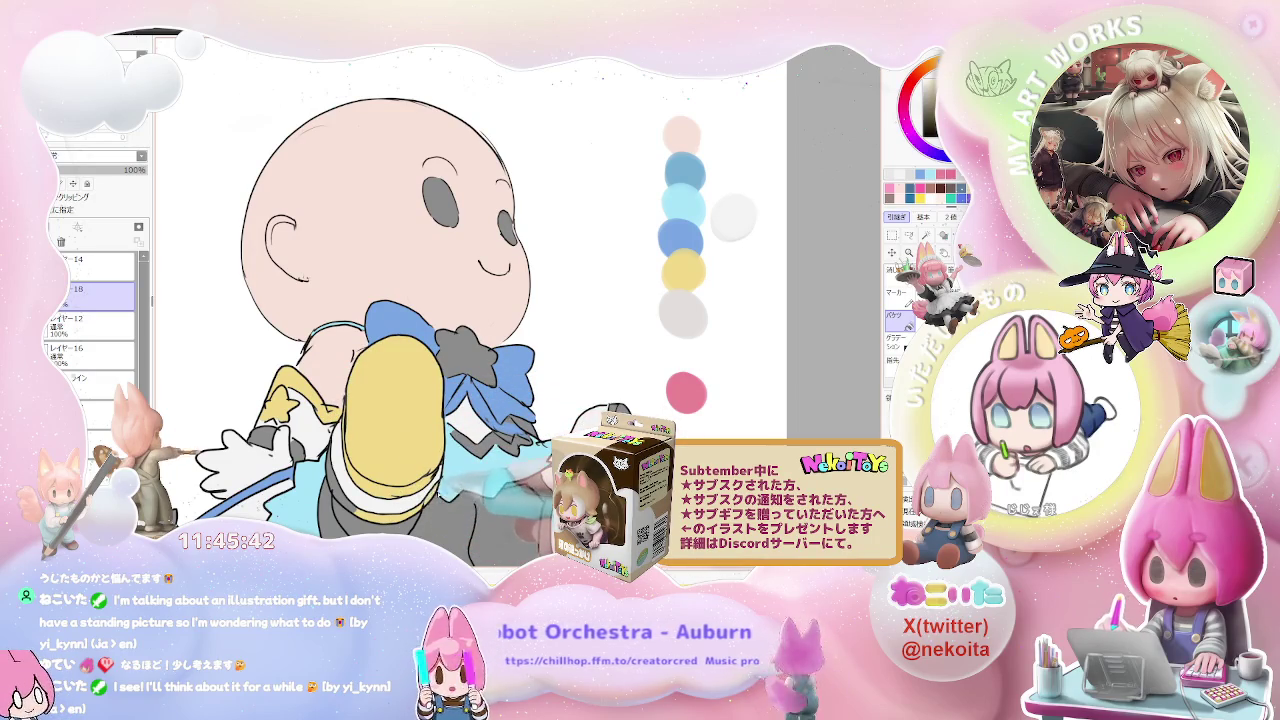
click(458, 345)
drag(480, 320, 442, 296)
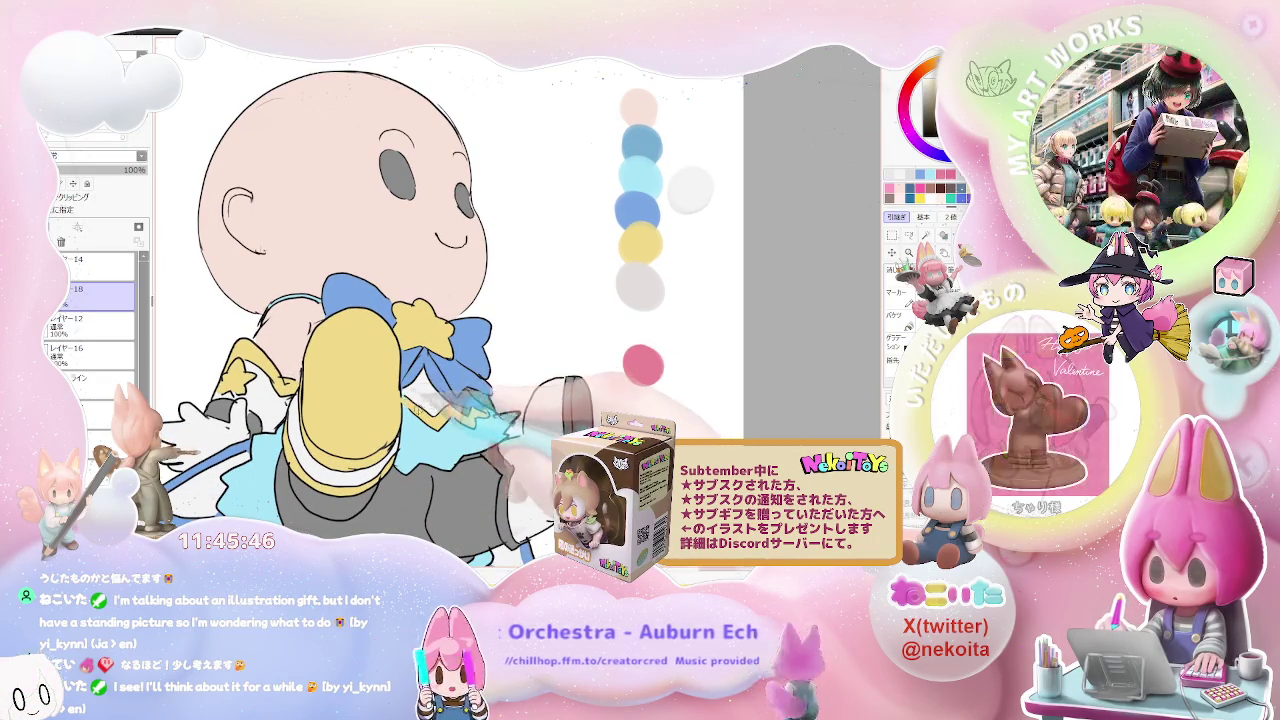
Step: View the yellow fills on their own, restore the other layers, and return to layer 18
key(alt+v)
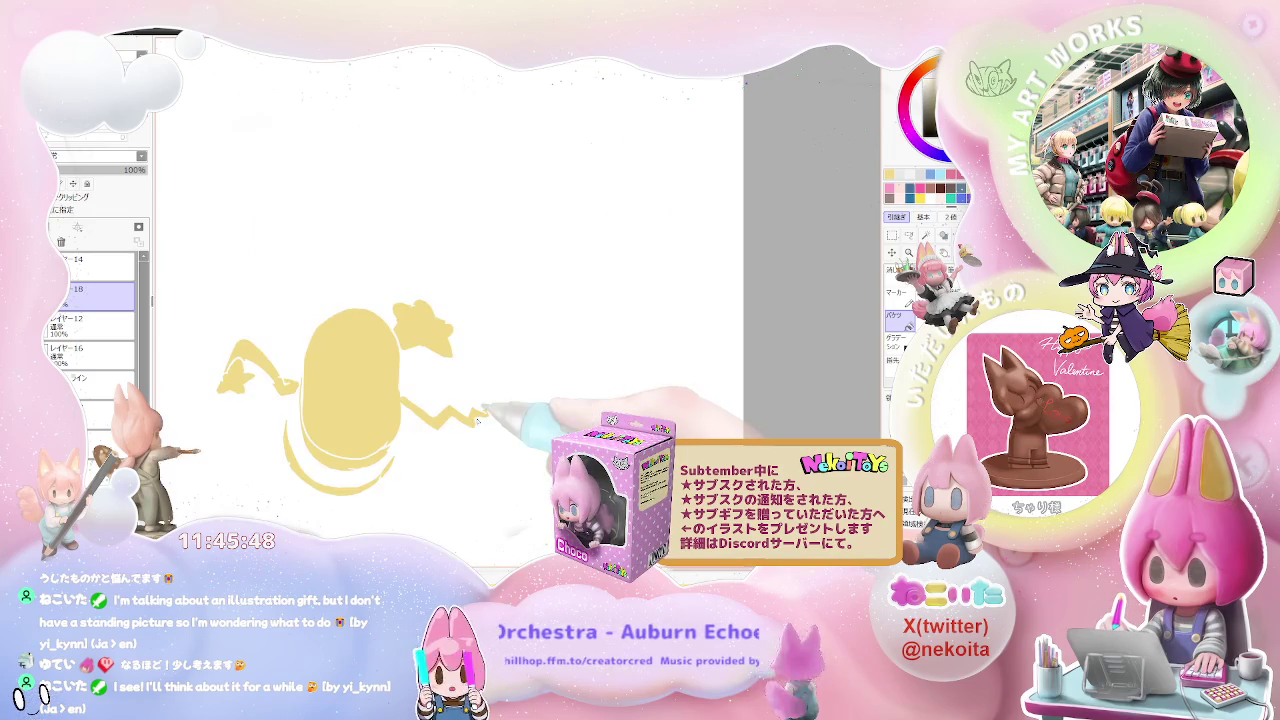
key(alt+v)
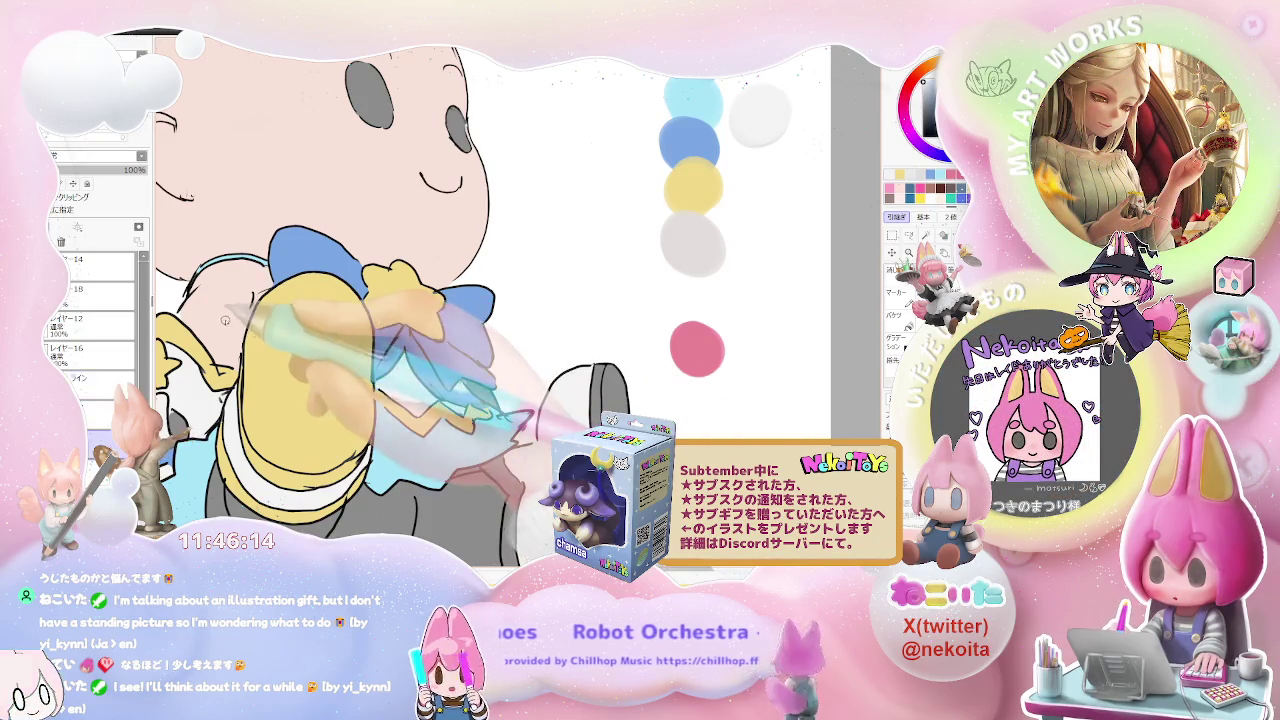
key(ctrl+minus)
key(ctrl+minus)
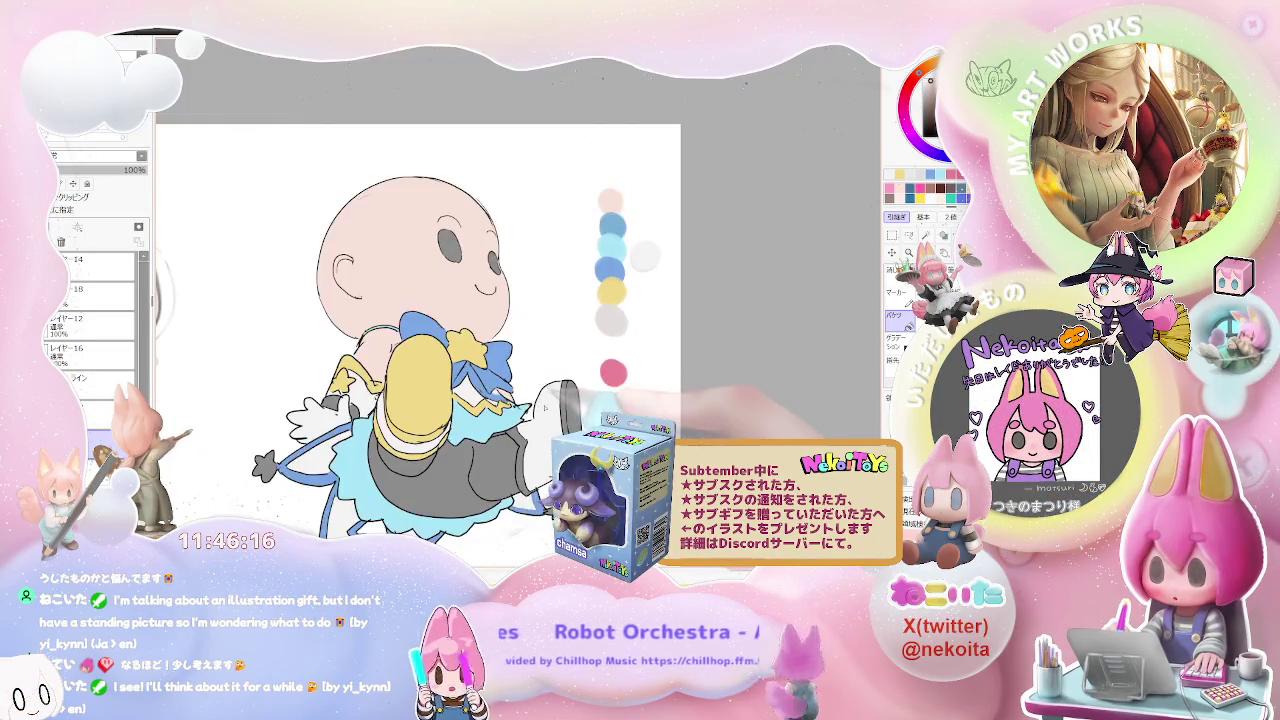
click(95, 292)
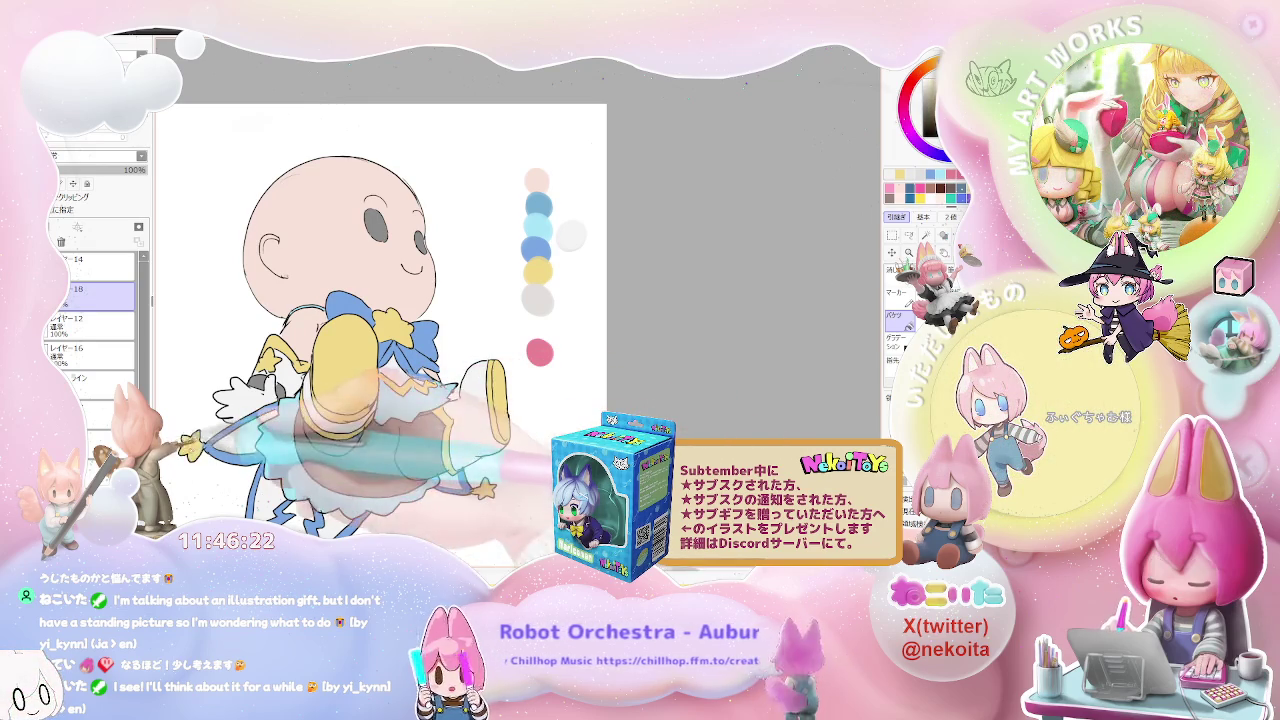
click(95, 378)
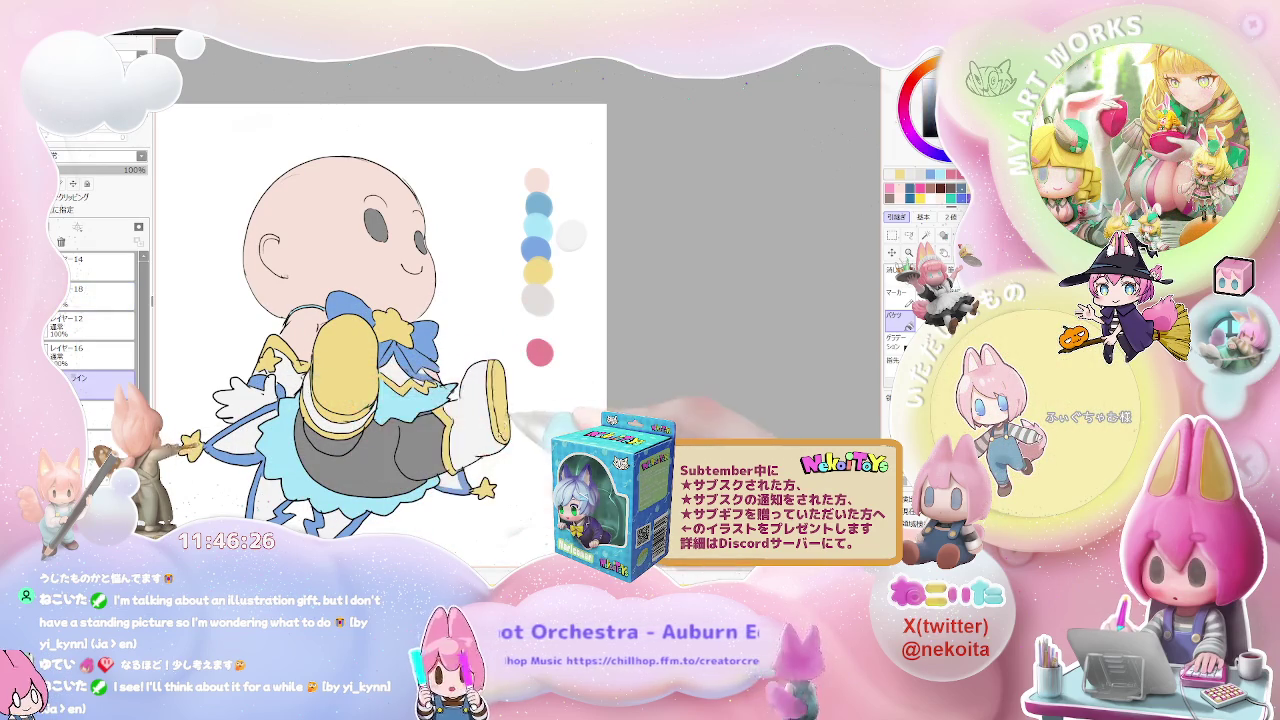
scroll(400, 320, down, 1)
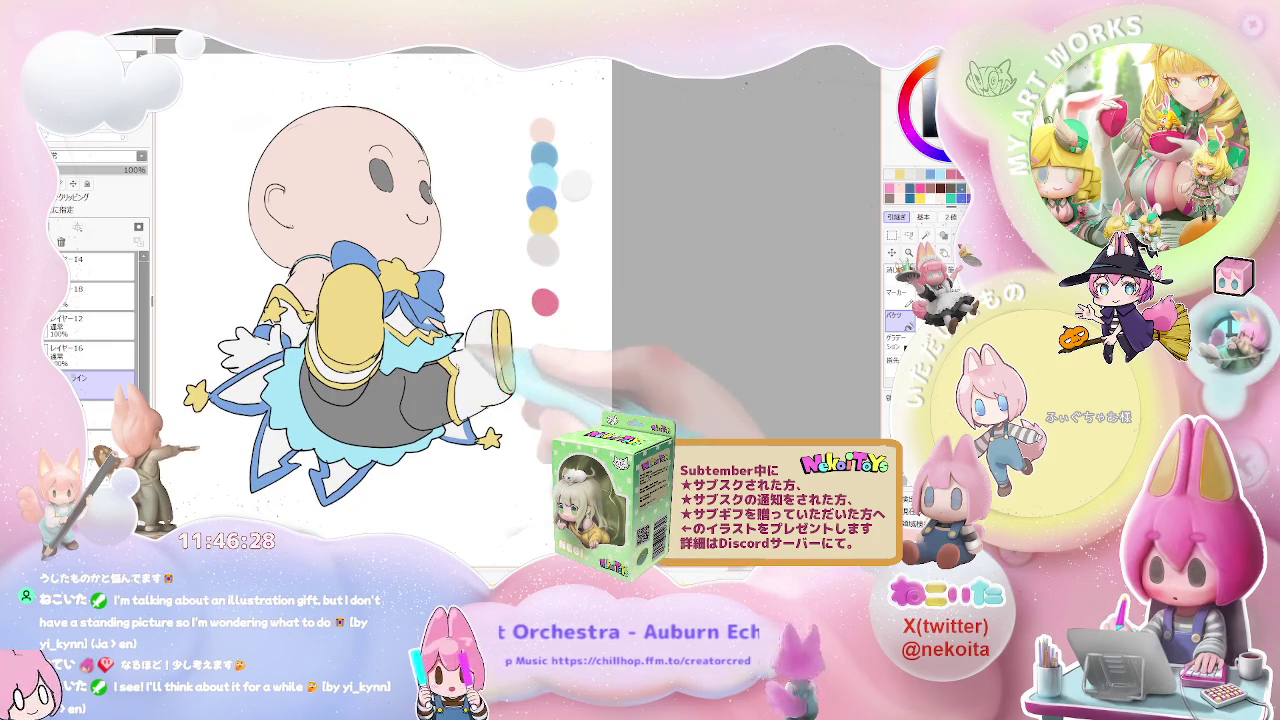
ctrl+shift+click(465, 400)
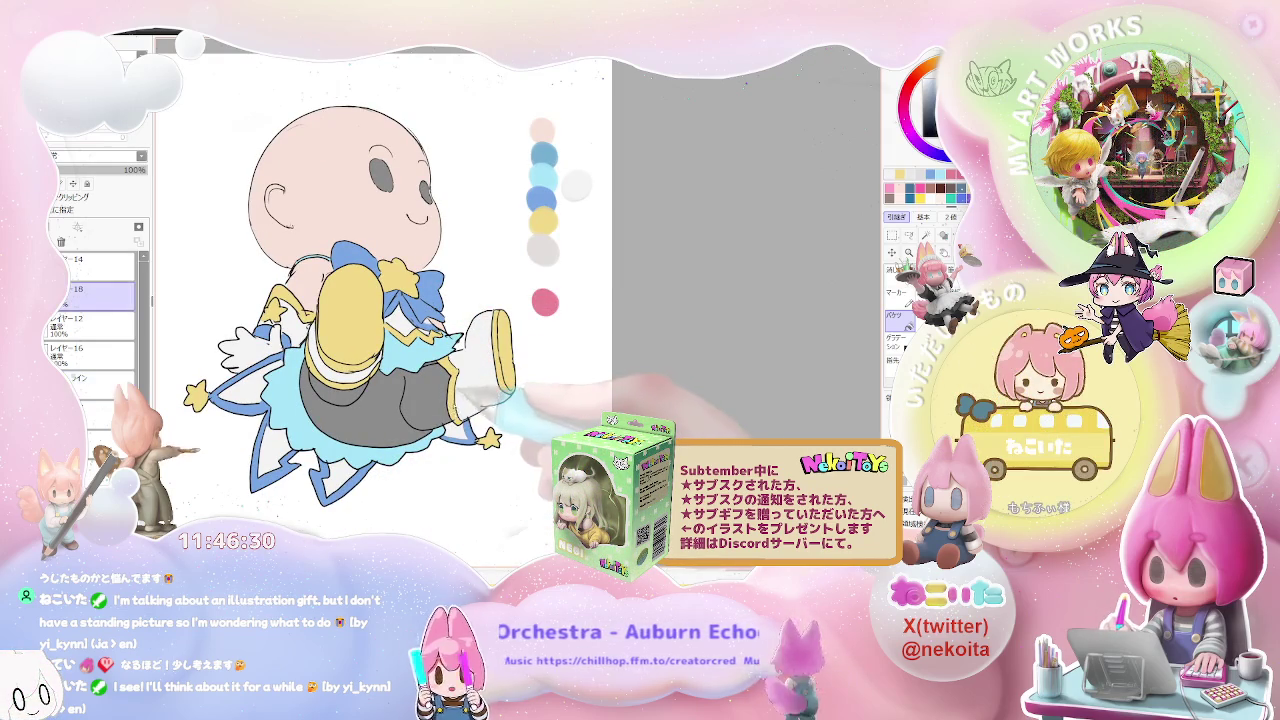
scroll(425, 415, up, 3)
scroll(400, 450, up, 3)
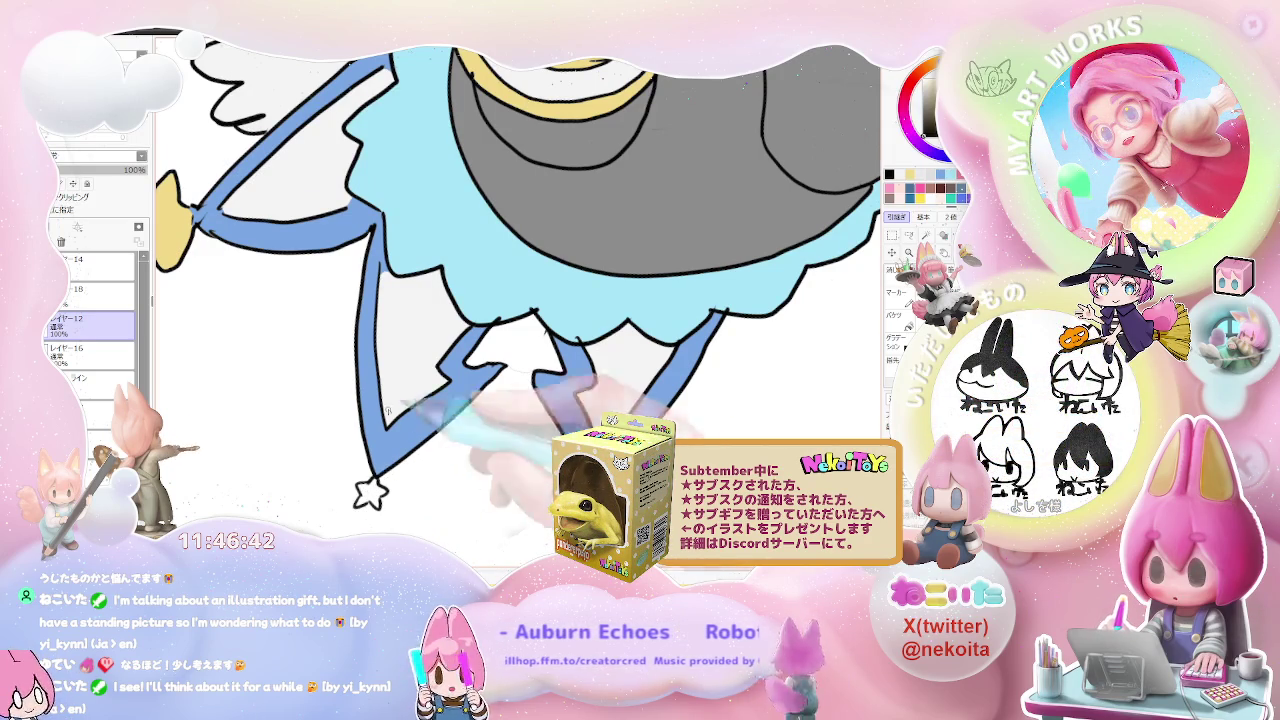
key(minus)
click(92, 288)
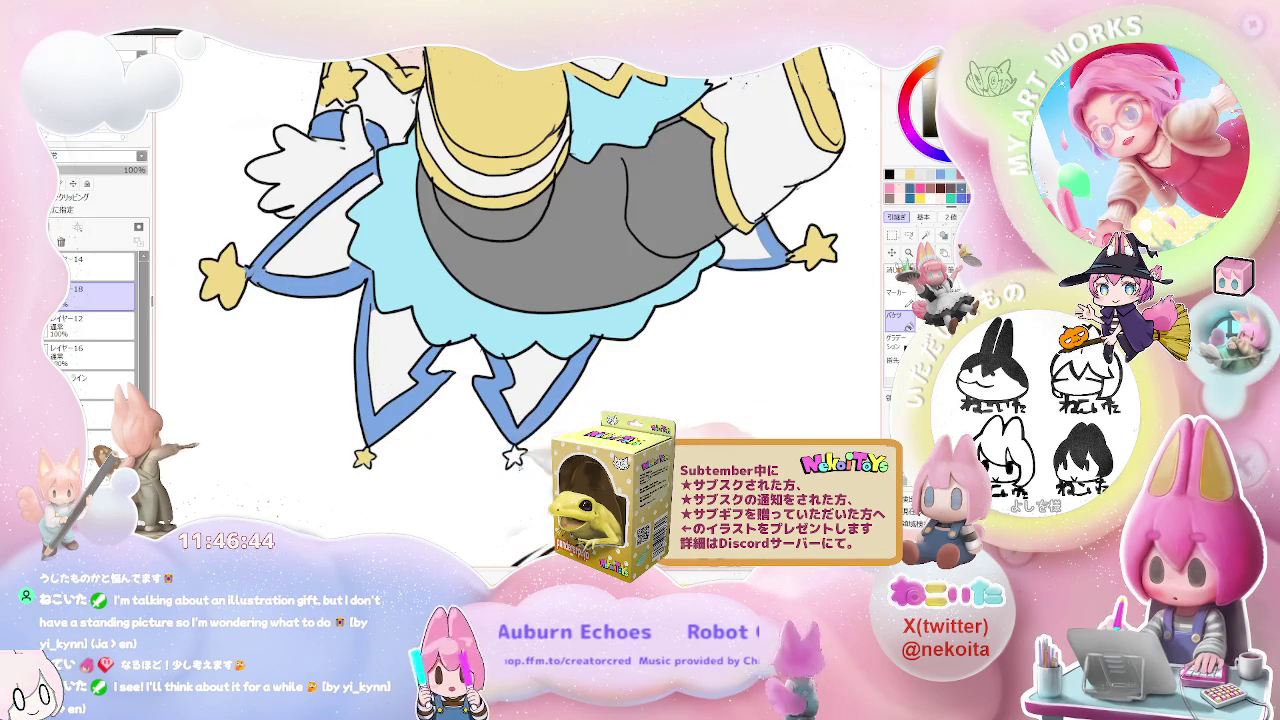
key(minus)
key(minus)
key(Delete)
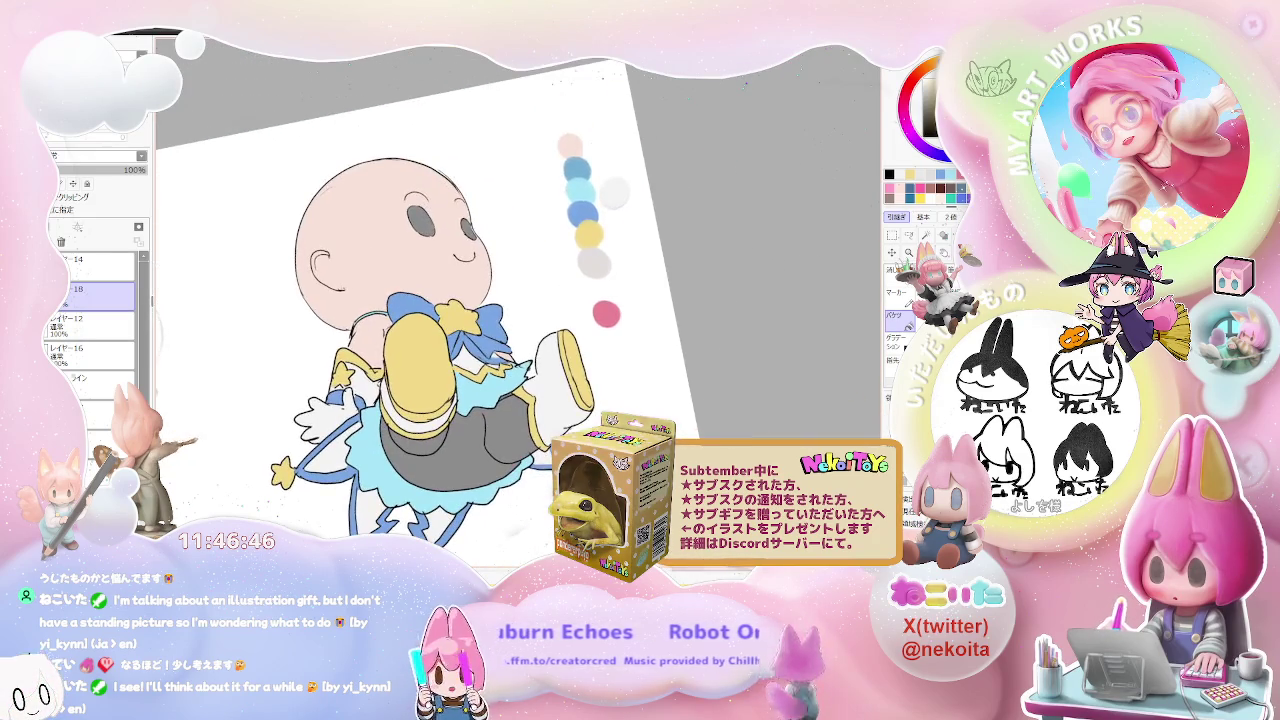
key(minus)
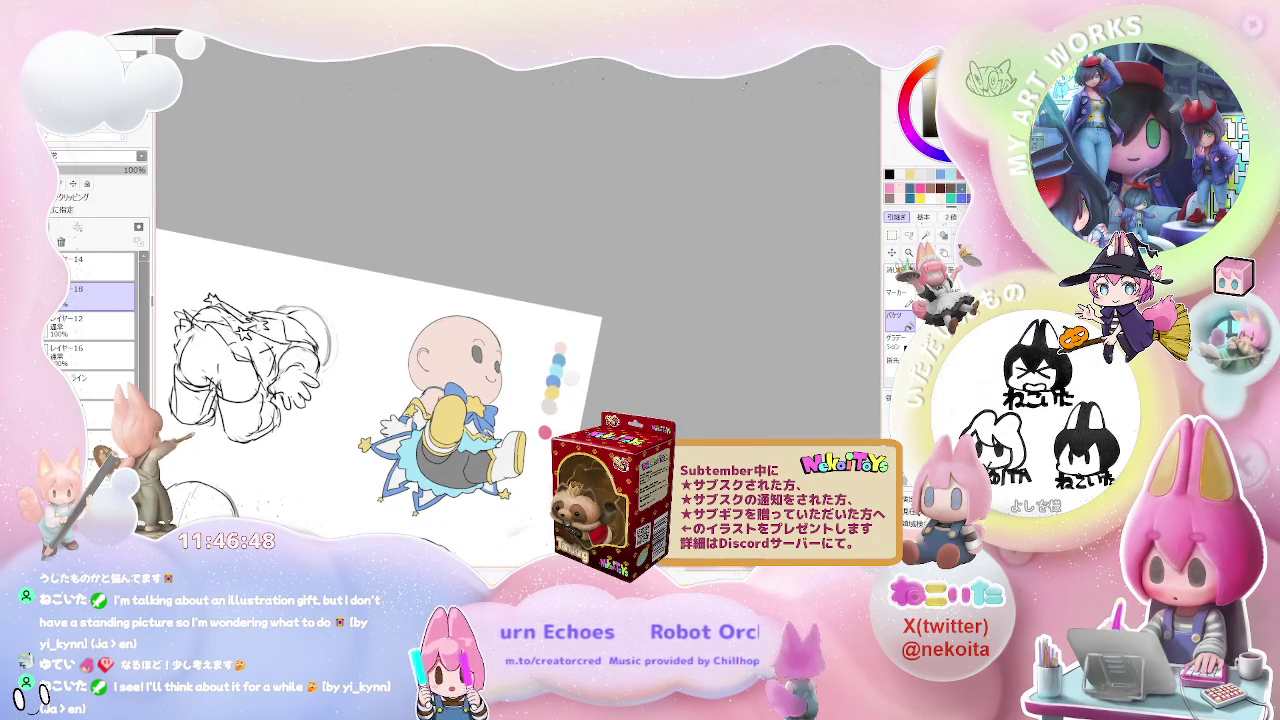
key(Home)
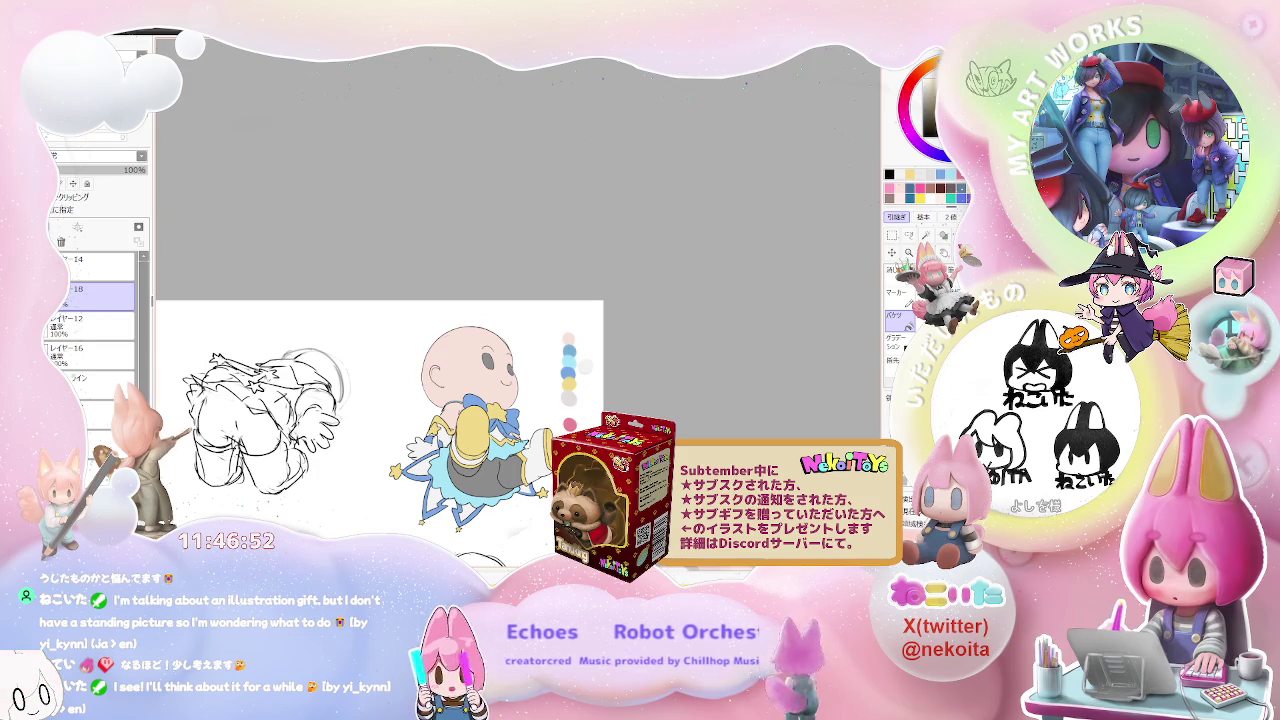
key(minus)
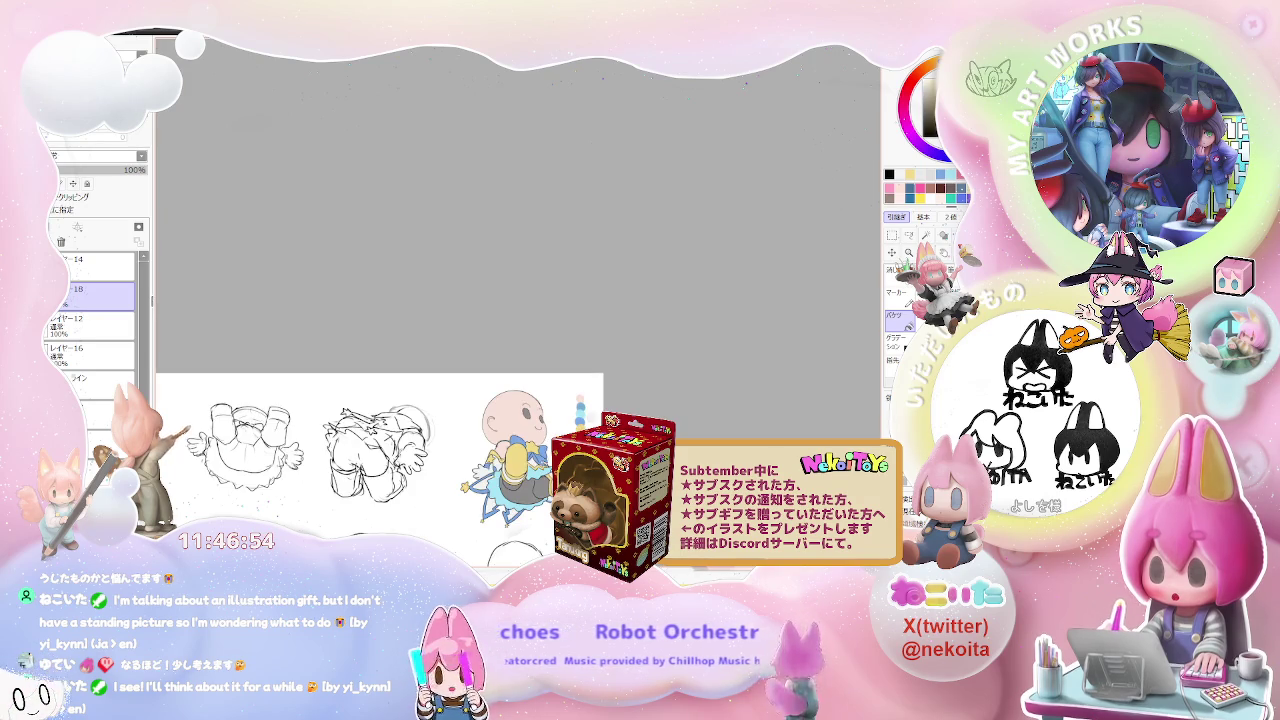
scroll(380, 430, down, 2)
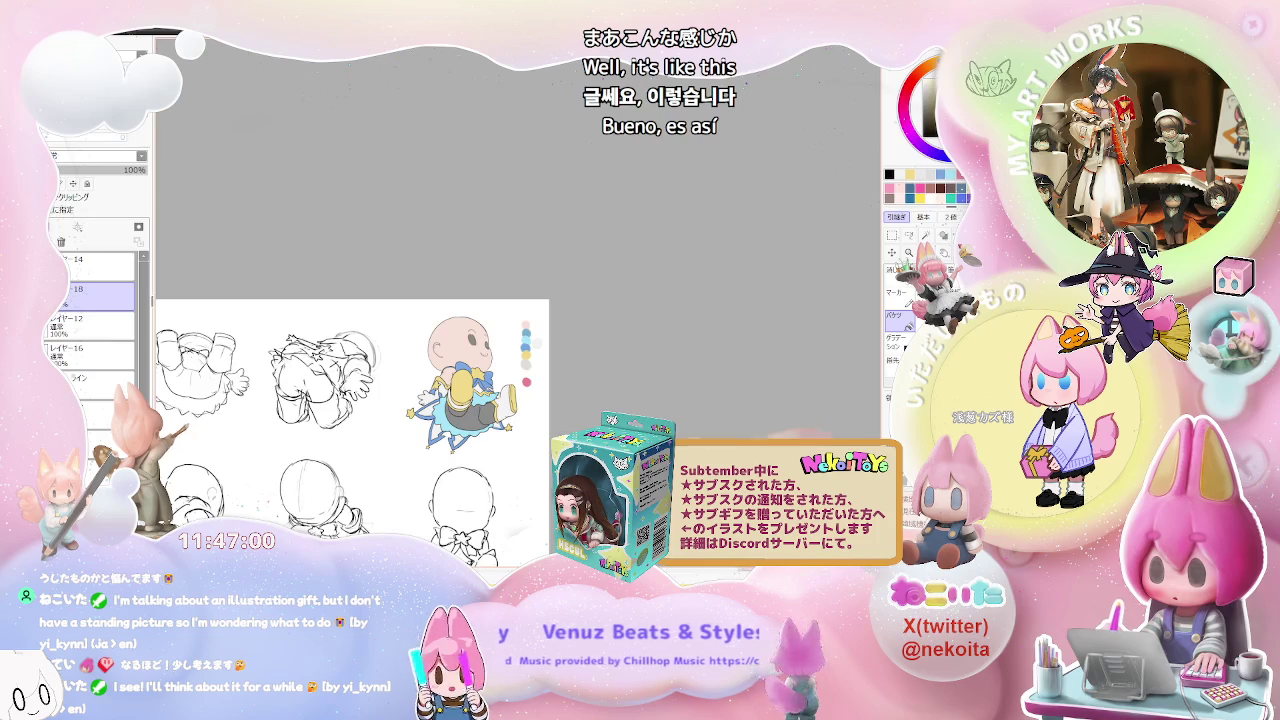
scroll(540, 350, up, 2)
scroll(540, 350, up, 2)
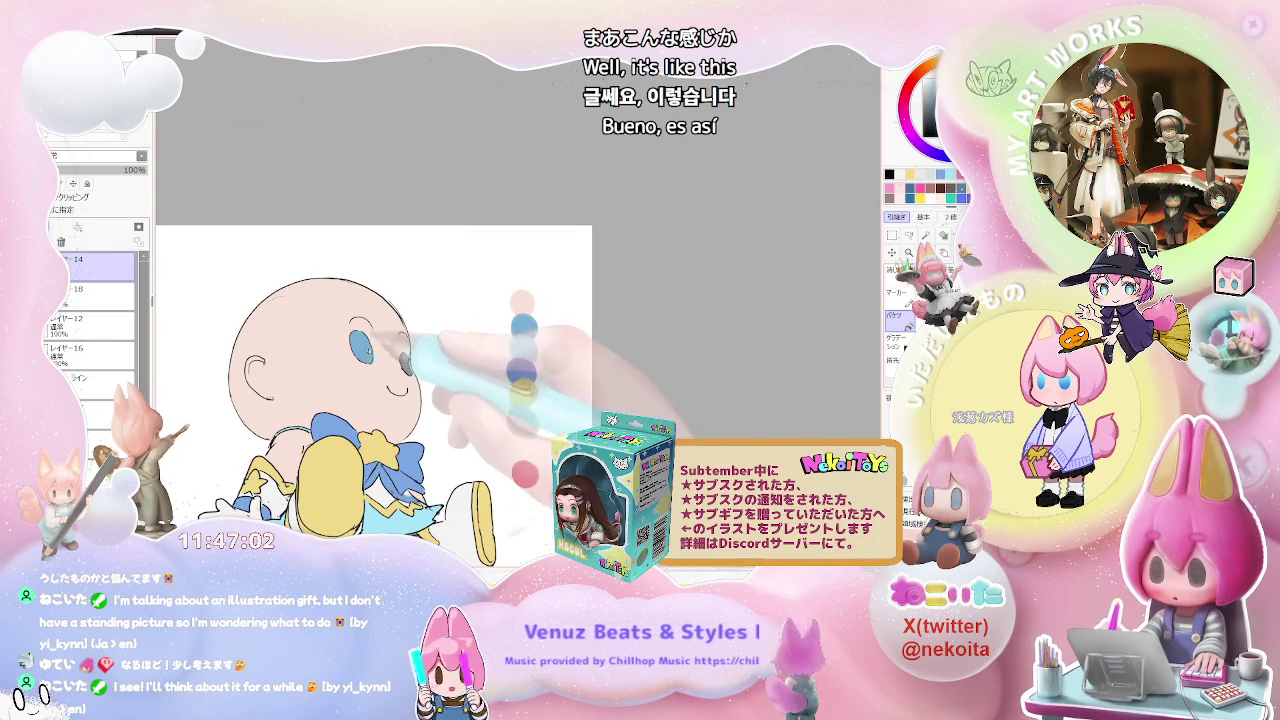
scroll(405, 365, up, 2)
scroll(418, 358, down, 2)
scroll(450, 370, down, 2)
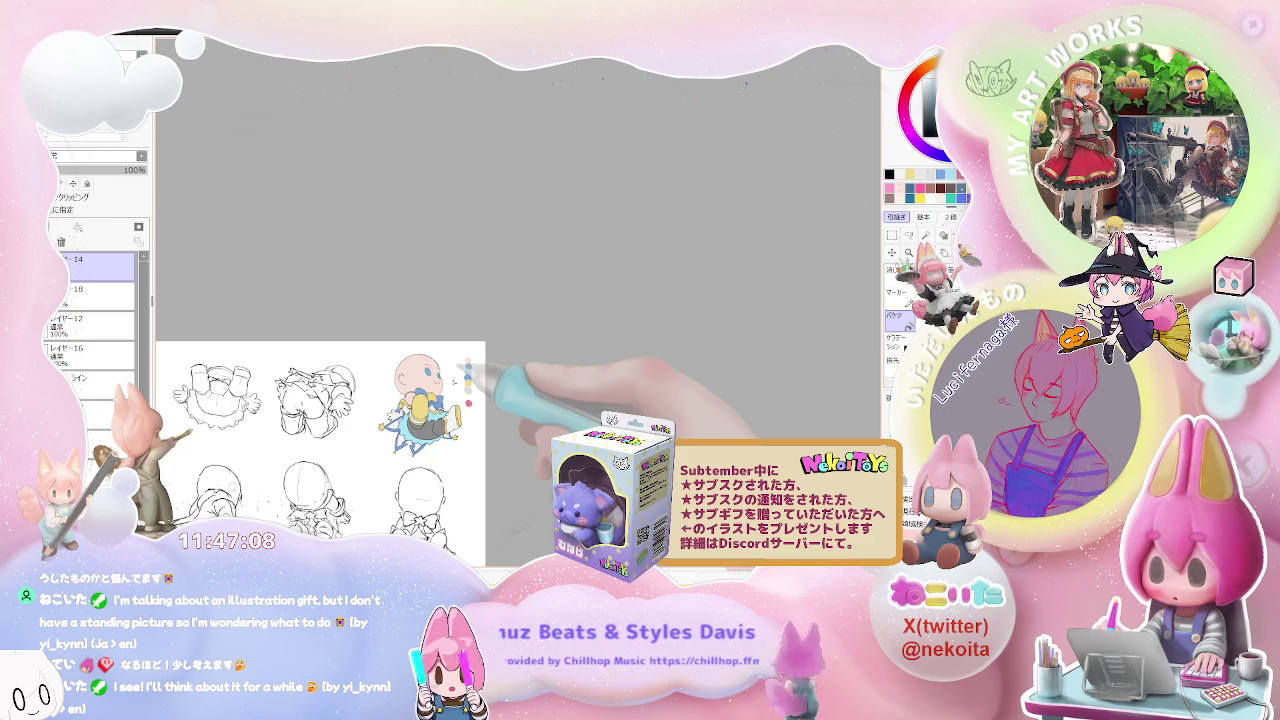
scroll(457, 379, up, 1)
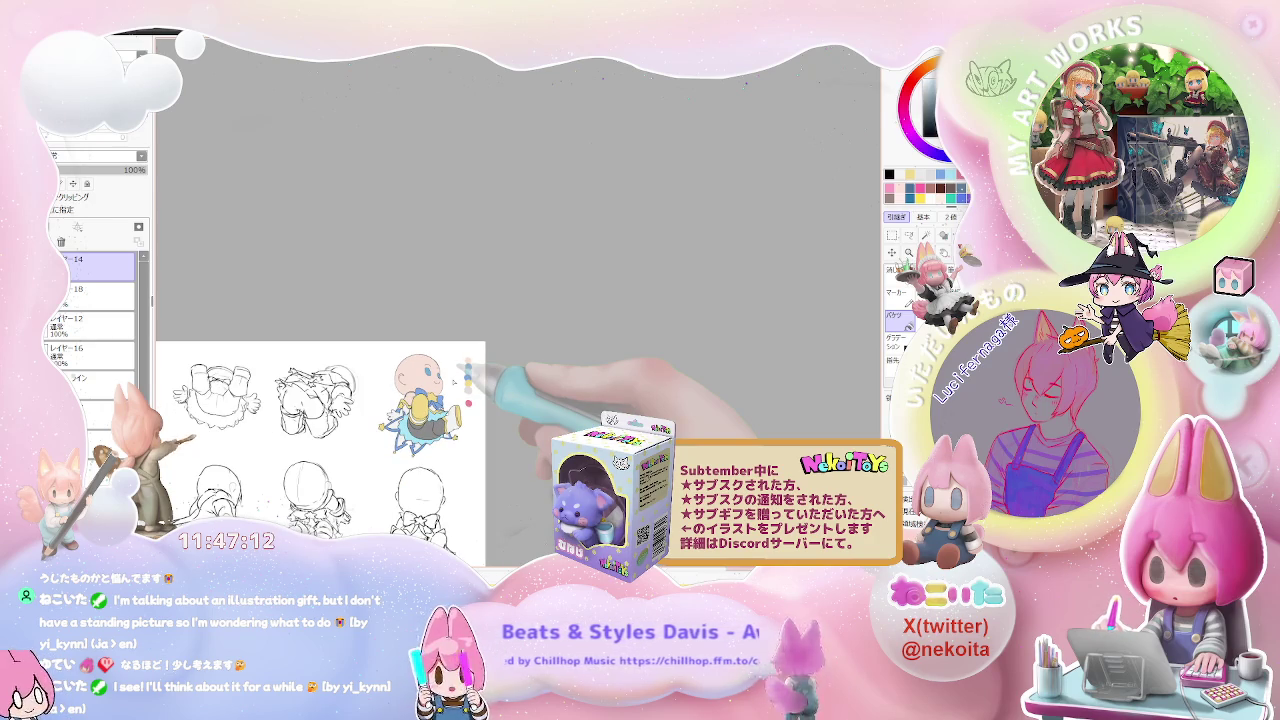
scroll(455, 375, down, 1)
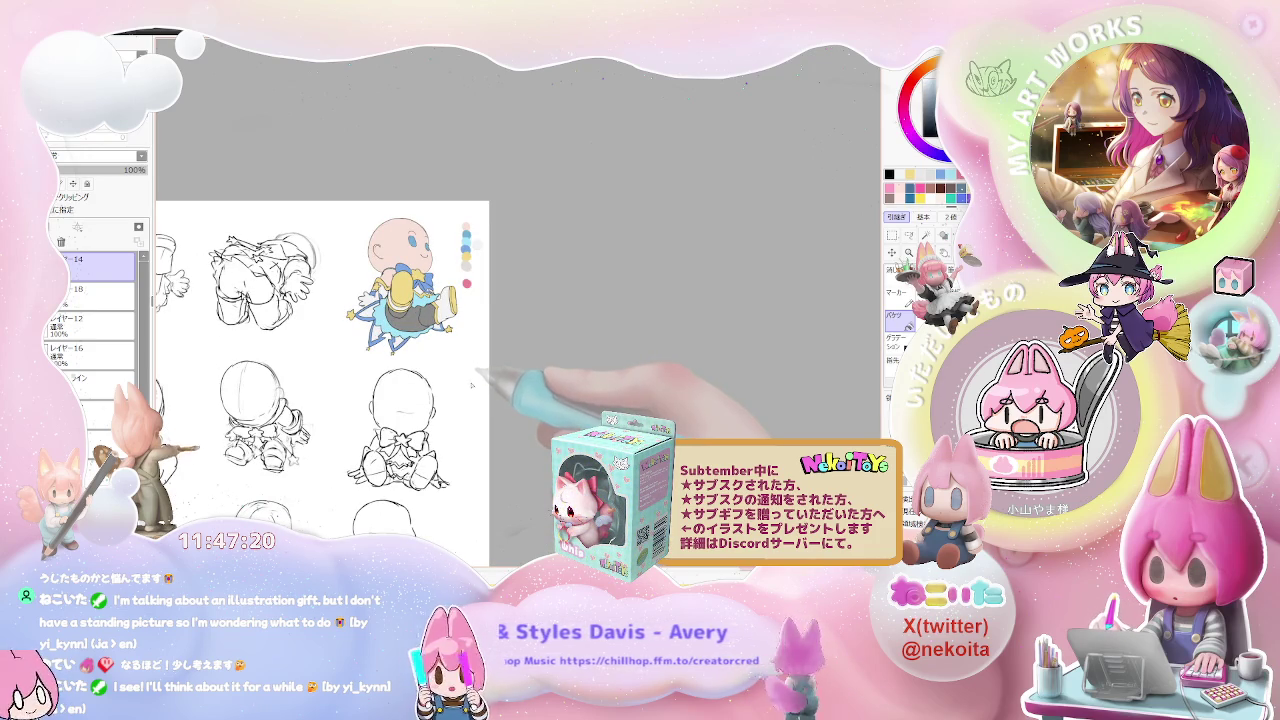
drag(465, 370, 465, 472)
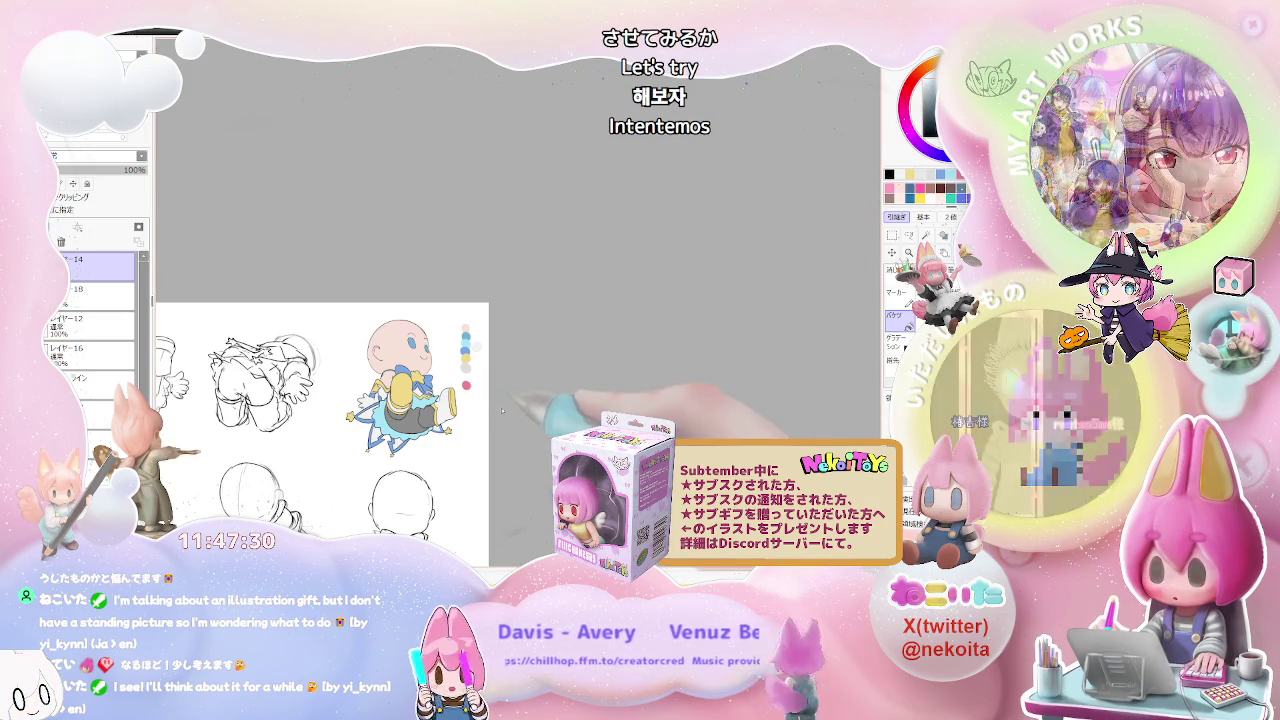
Step: Toggle layer visibility to inspect the yellow fill layer alone, then restore the full colour view
scroll(400, 390, up, 2)
scroll(400, 390, up, 2)
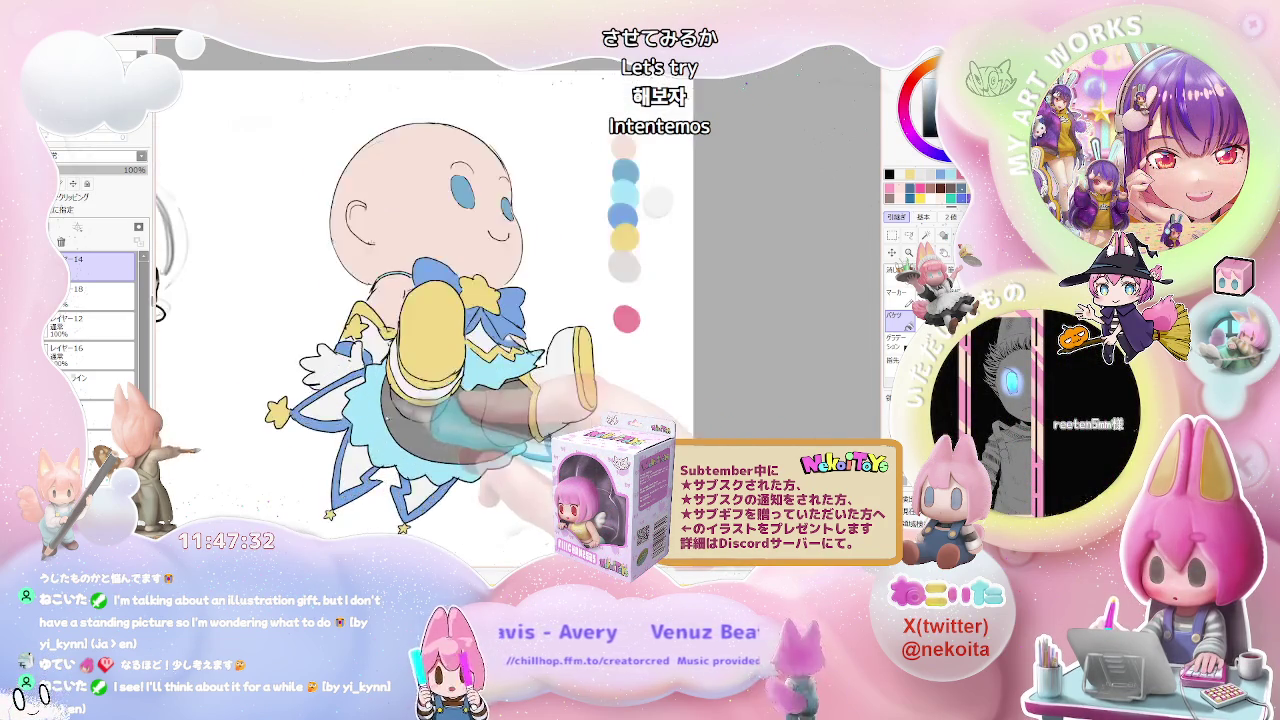
scroll(400, 390, up, 2)
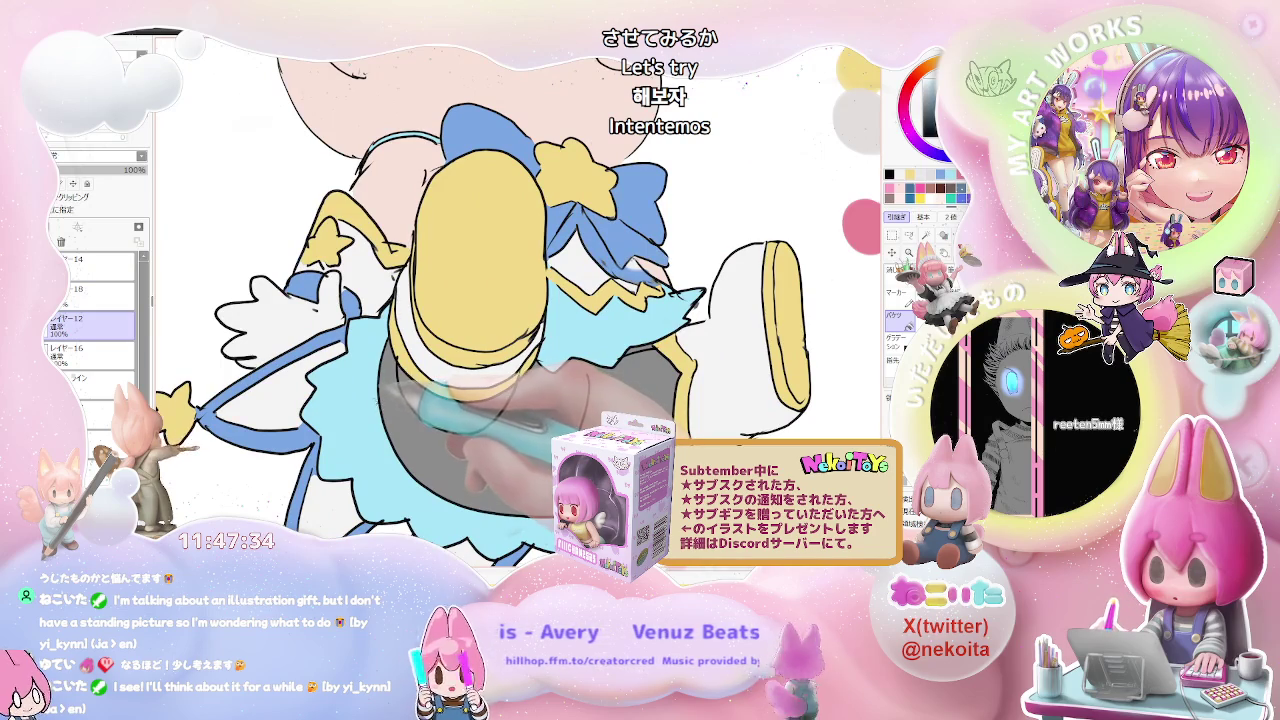
alt+click(90, 289)
alt+click(90, 289)
alt+click(90, 318)
alt+click(90, 318)
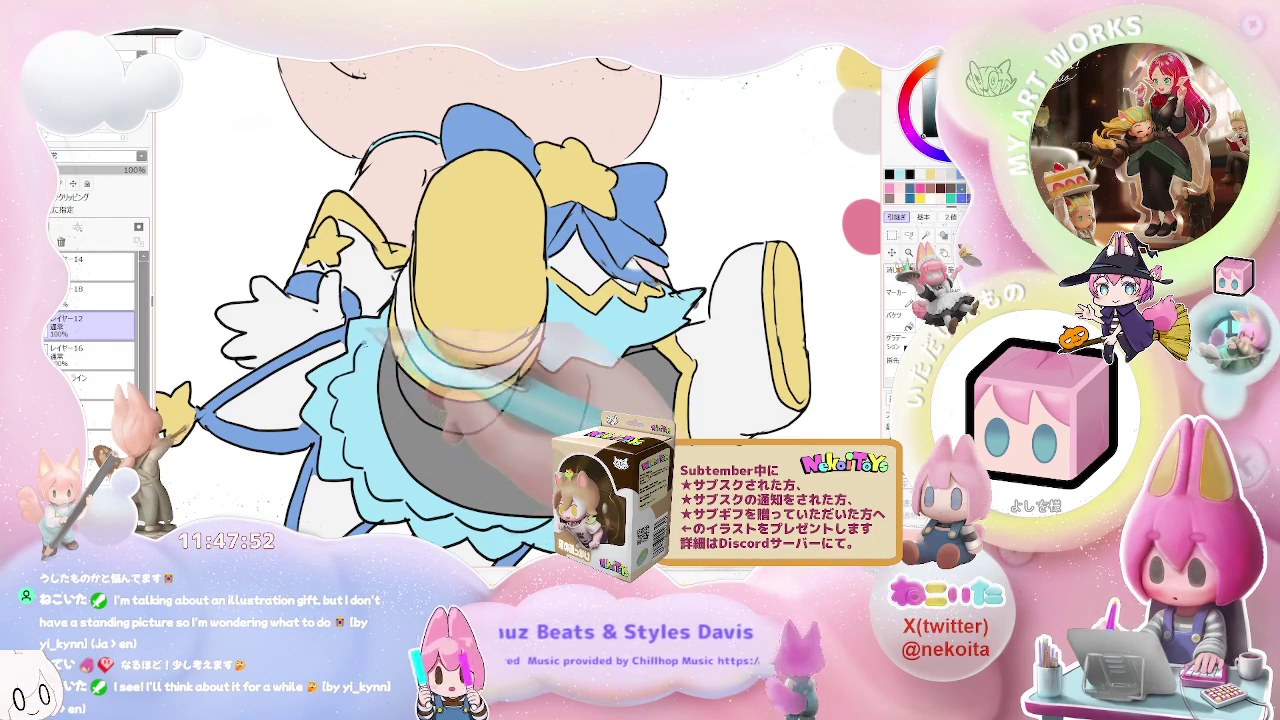
Step: Select layer 16 and switch to the Bucket tool for filling
key(ctrl+minus)
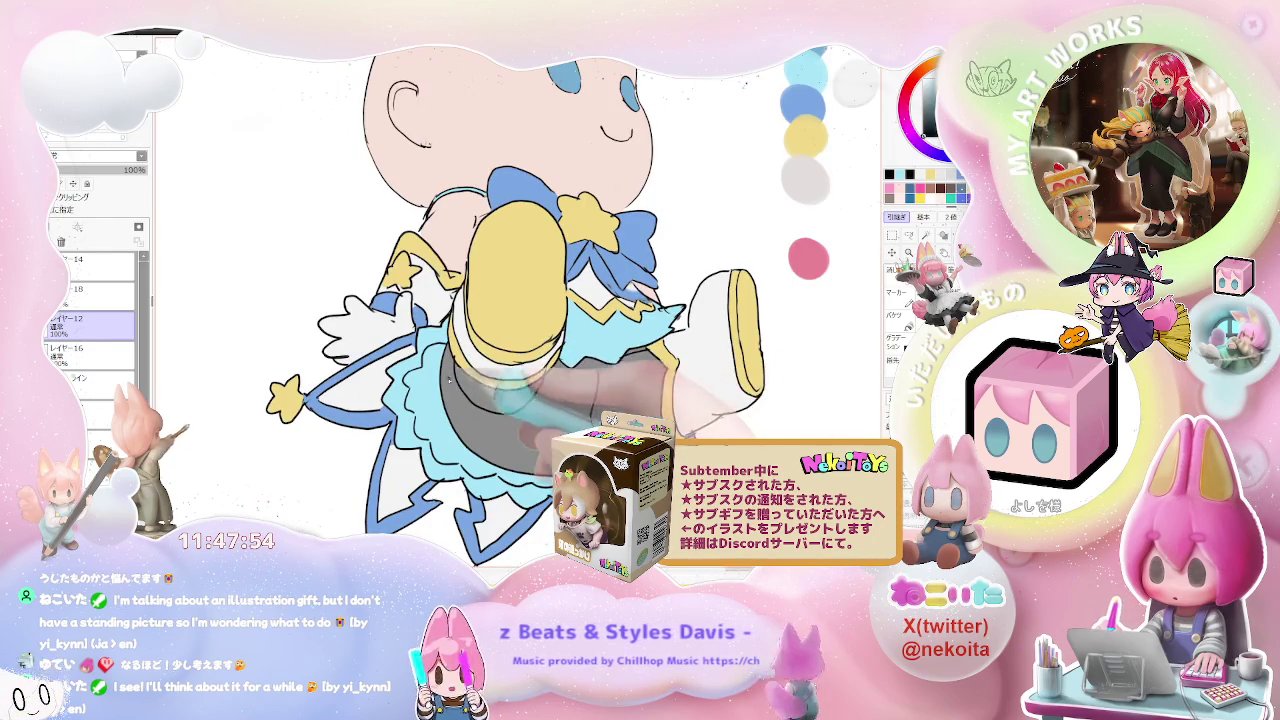
click(90, 352)
click(895, 316)
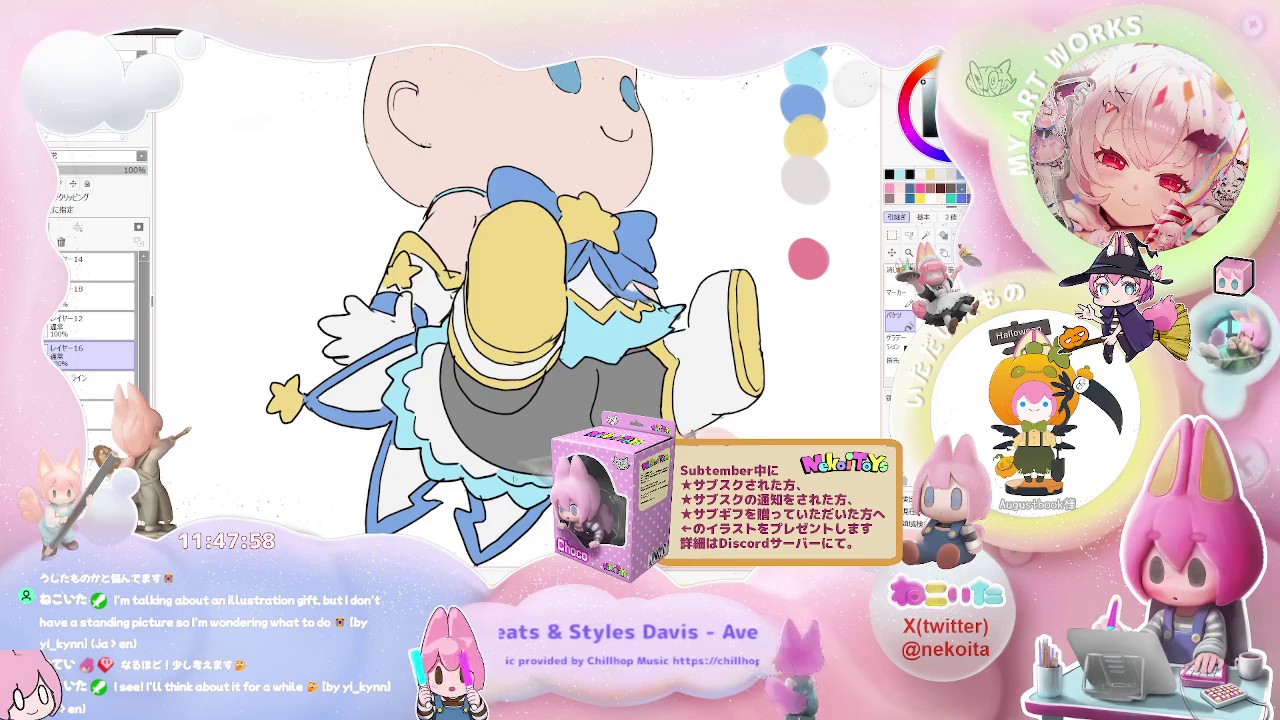
key(ctrl+minus)
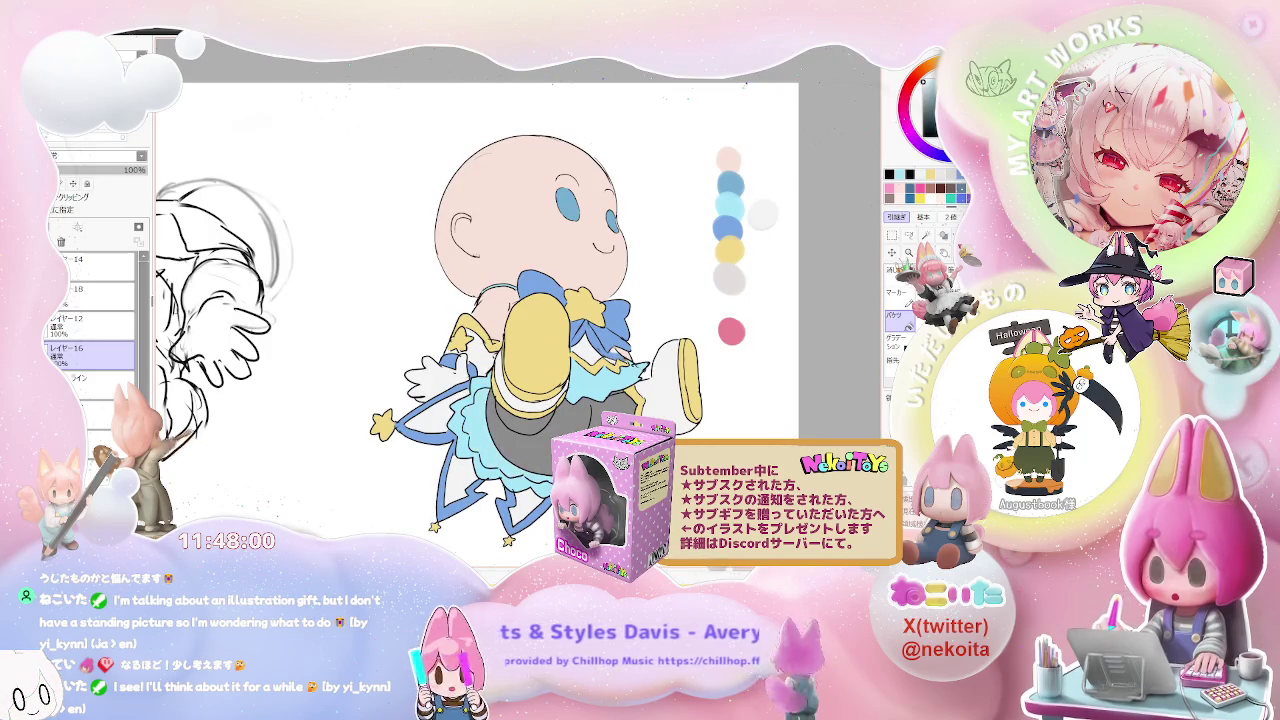
Step: Add layer レイヤー19 above layer 16 and brush soft bluish shading over the grey skirt
click(78, 227)
drag(500, 420, 600, 440)
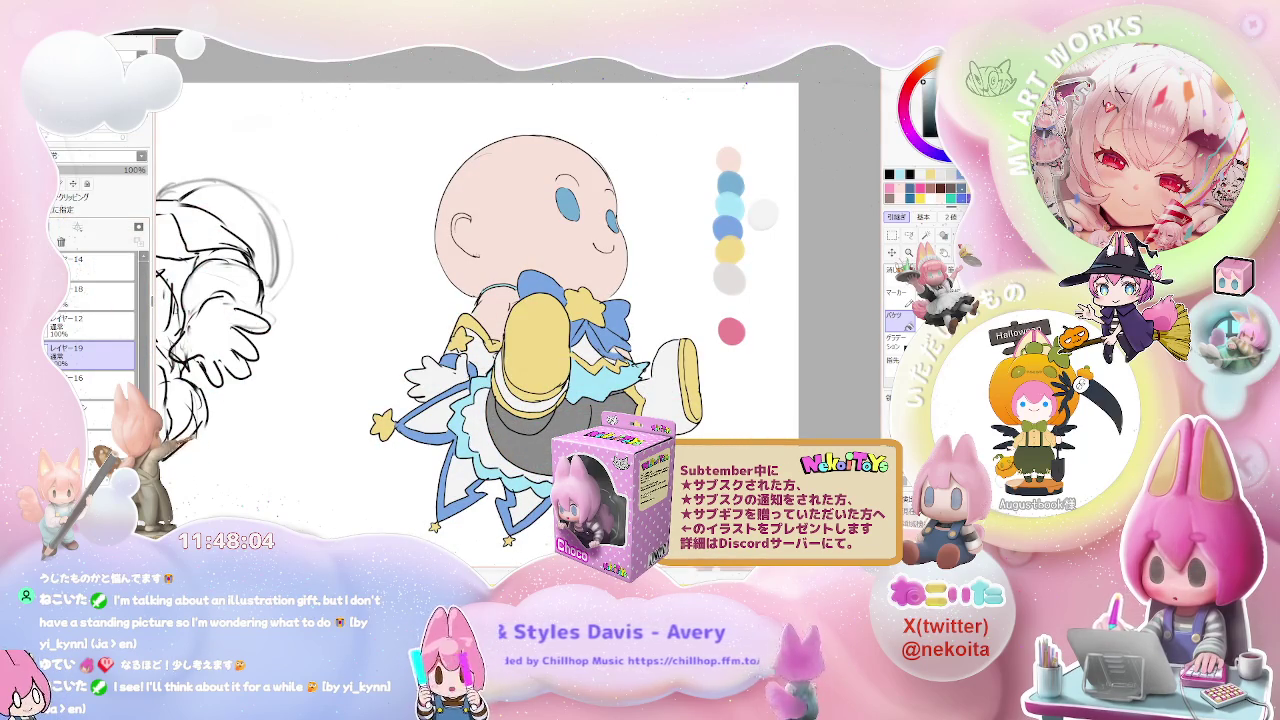
key(ctrl+minus)
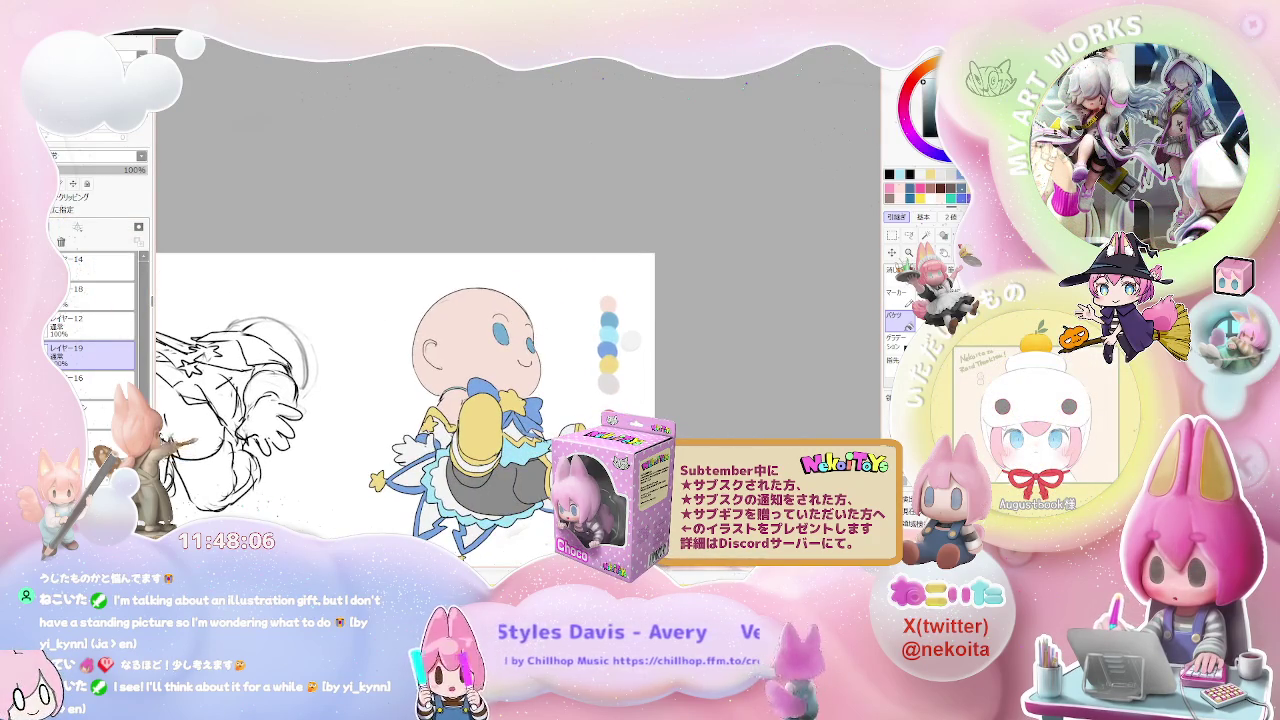
key(ctrl+minus)
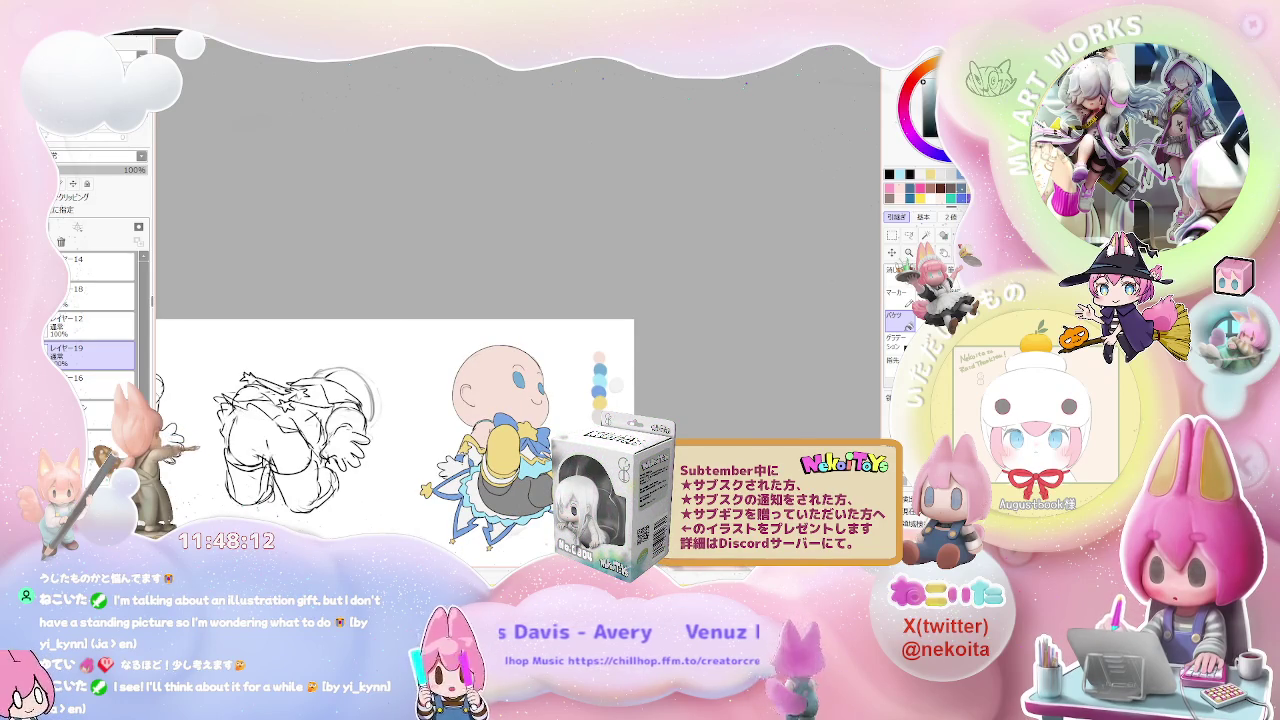
key(ctrl+plus)
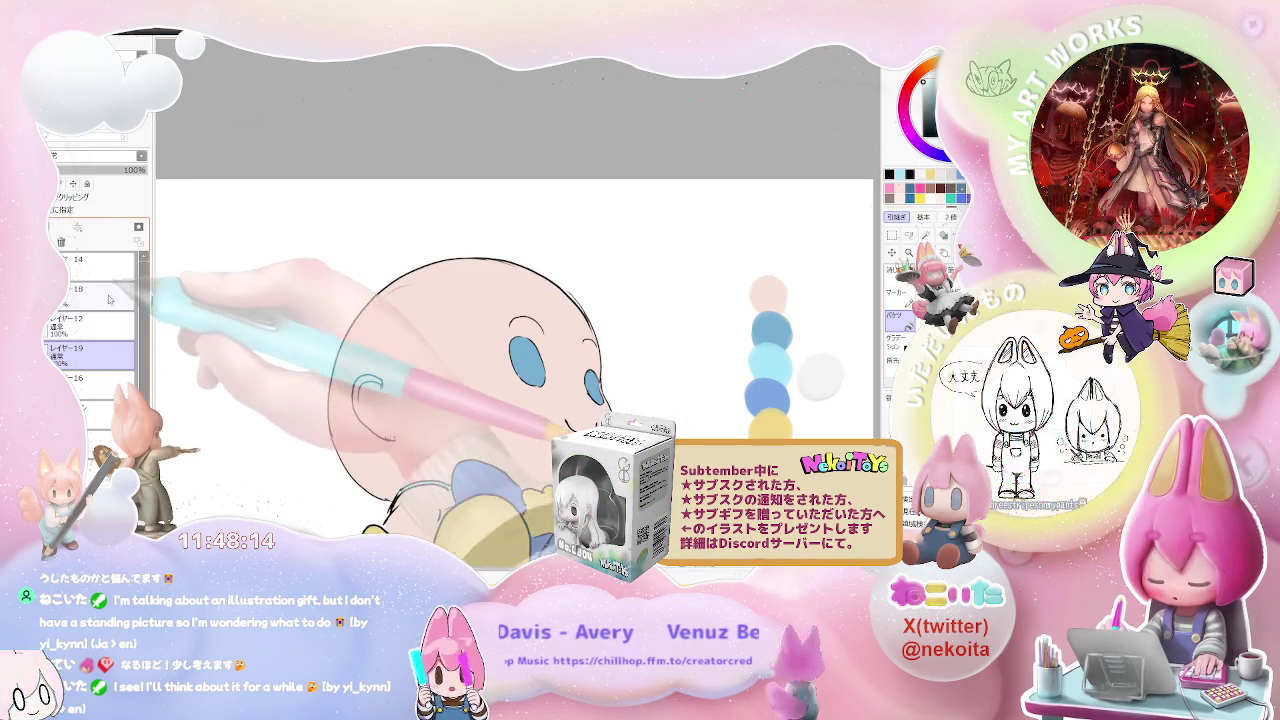
click(114, 292)
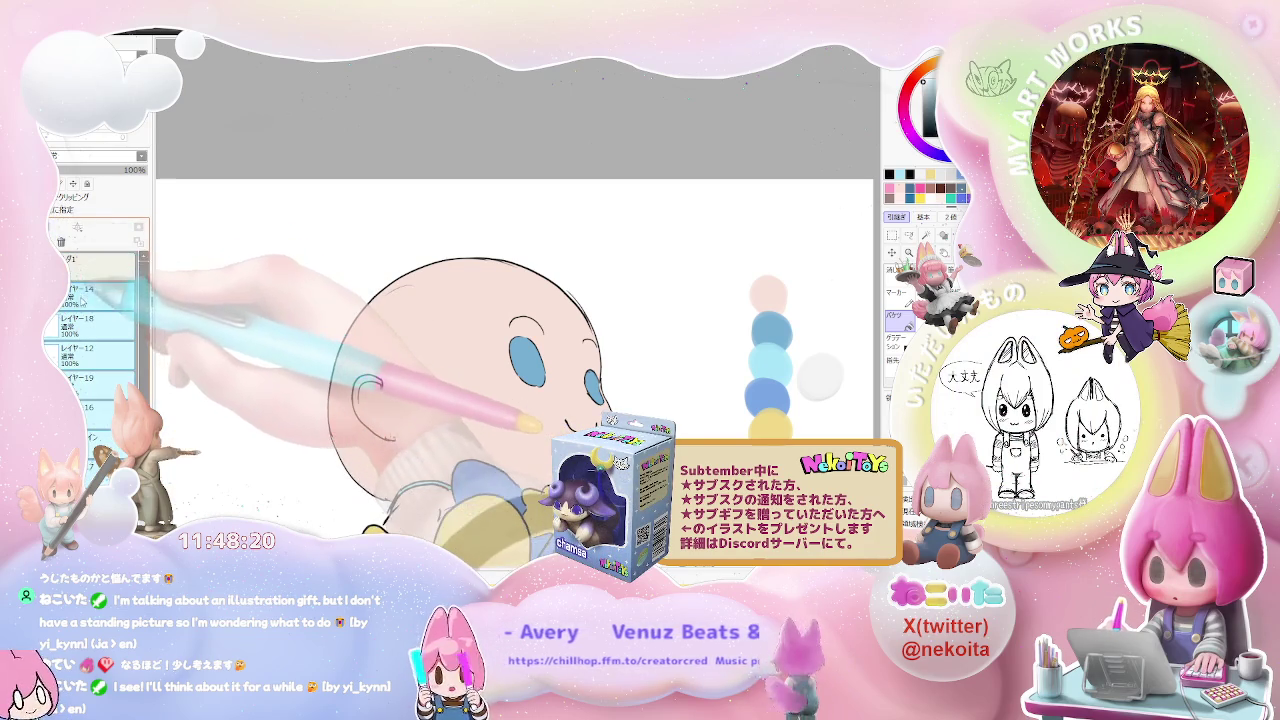
Step: Create a new layer, レイヤー20, near the top of the stack and centre the view on the head
click(95, 288)
click(78, 227)
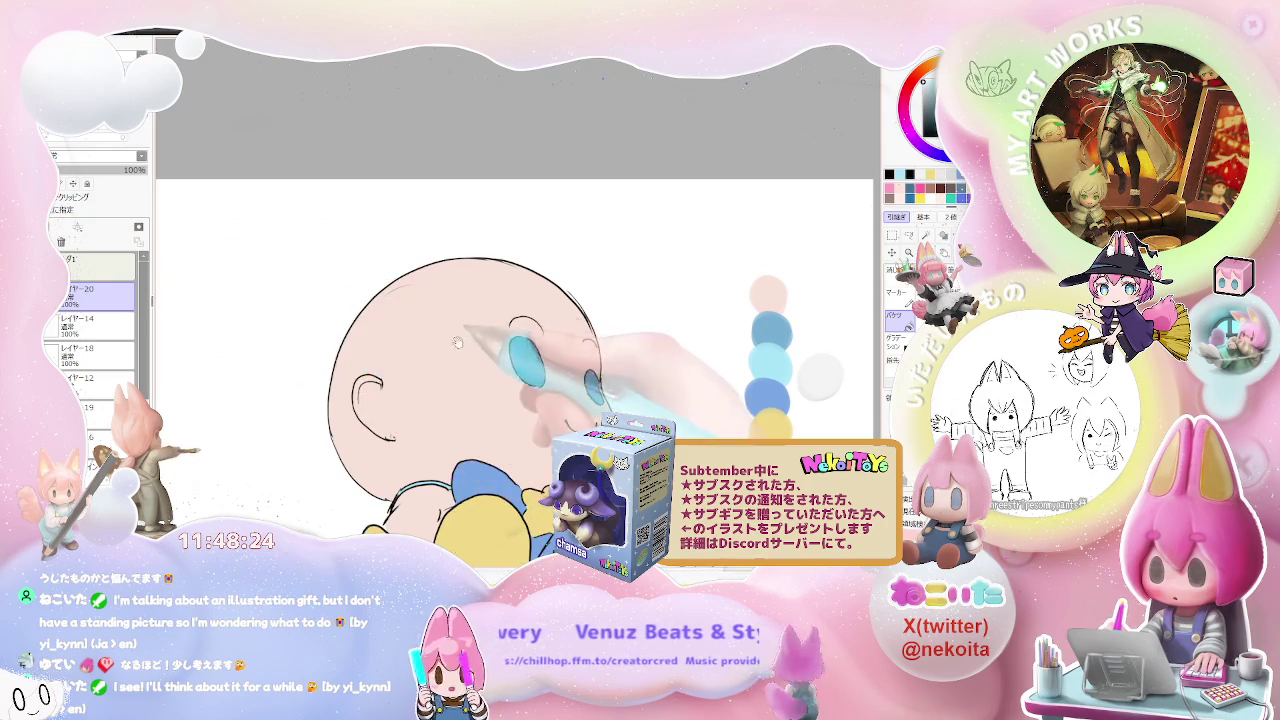
drag(452, 361, 306, 408)
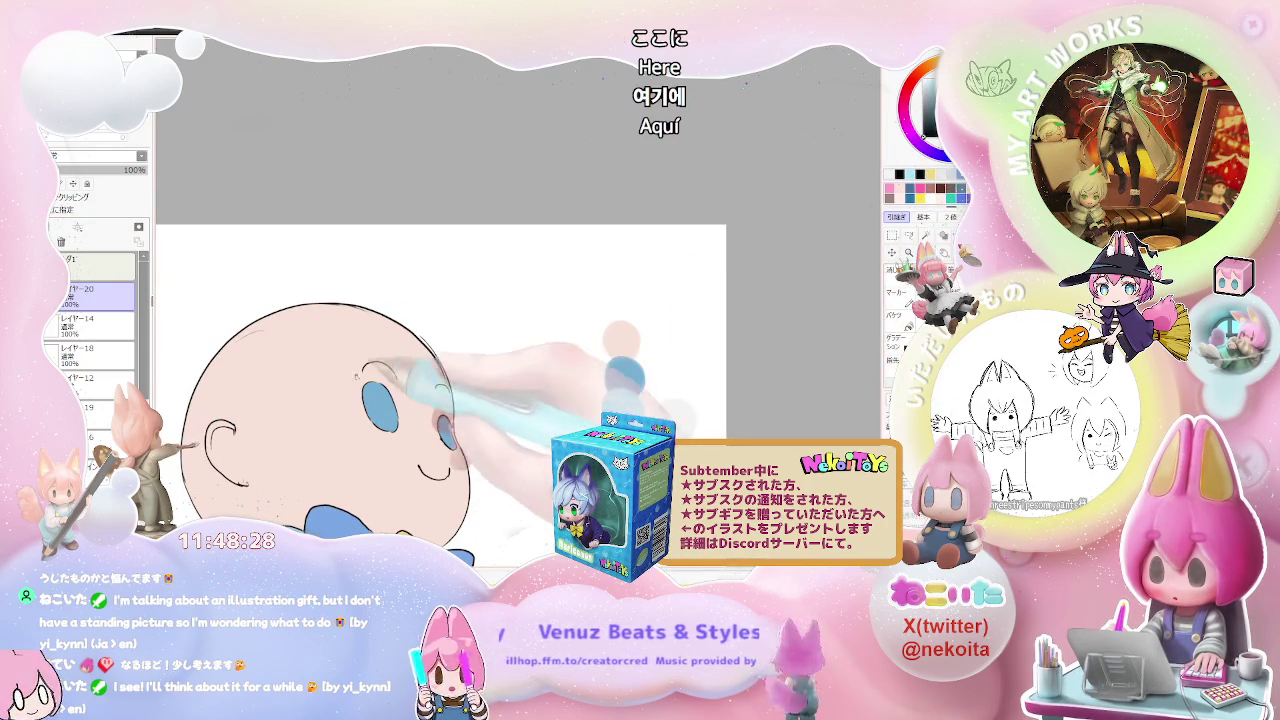
Step: Sketch hair lines across the head, a tuft on top, and a strand down the side
drag(323, 334, 352, 447)
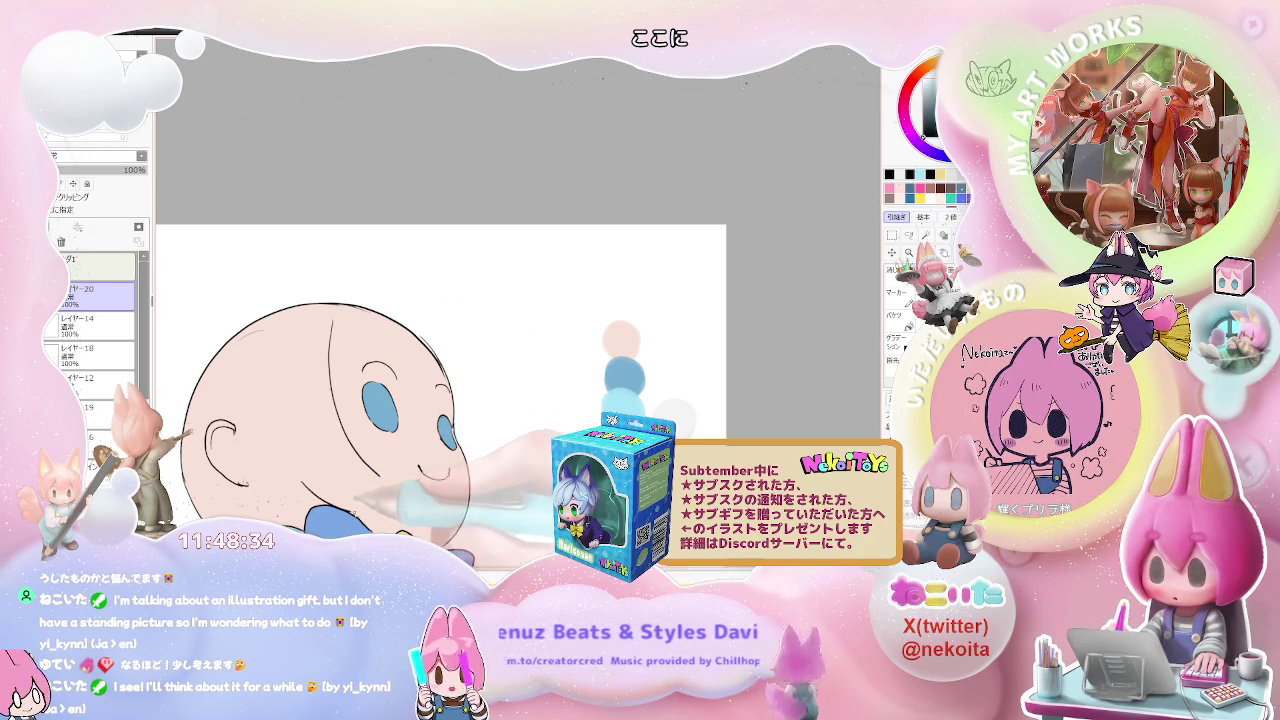
drag(420, 464, 450, 464)
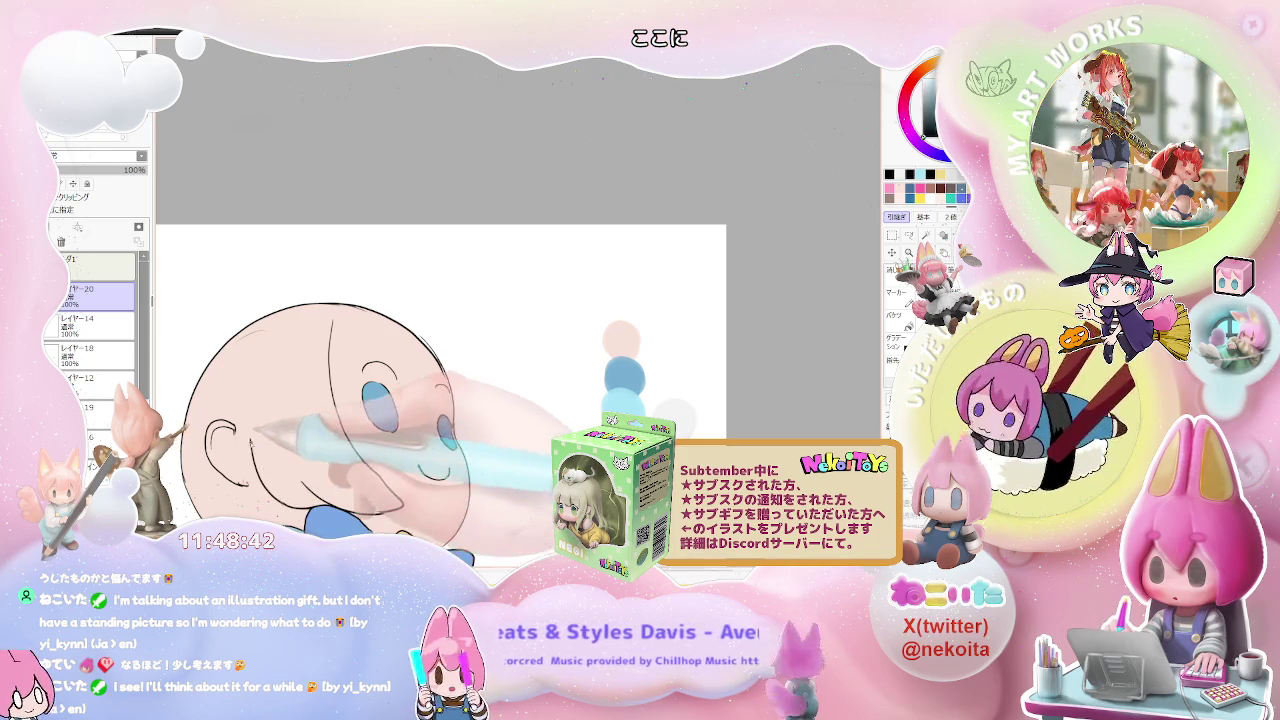
drag(420, 464, 452, 468)
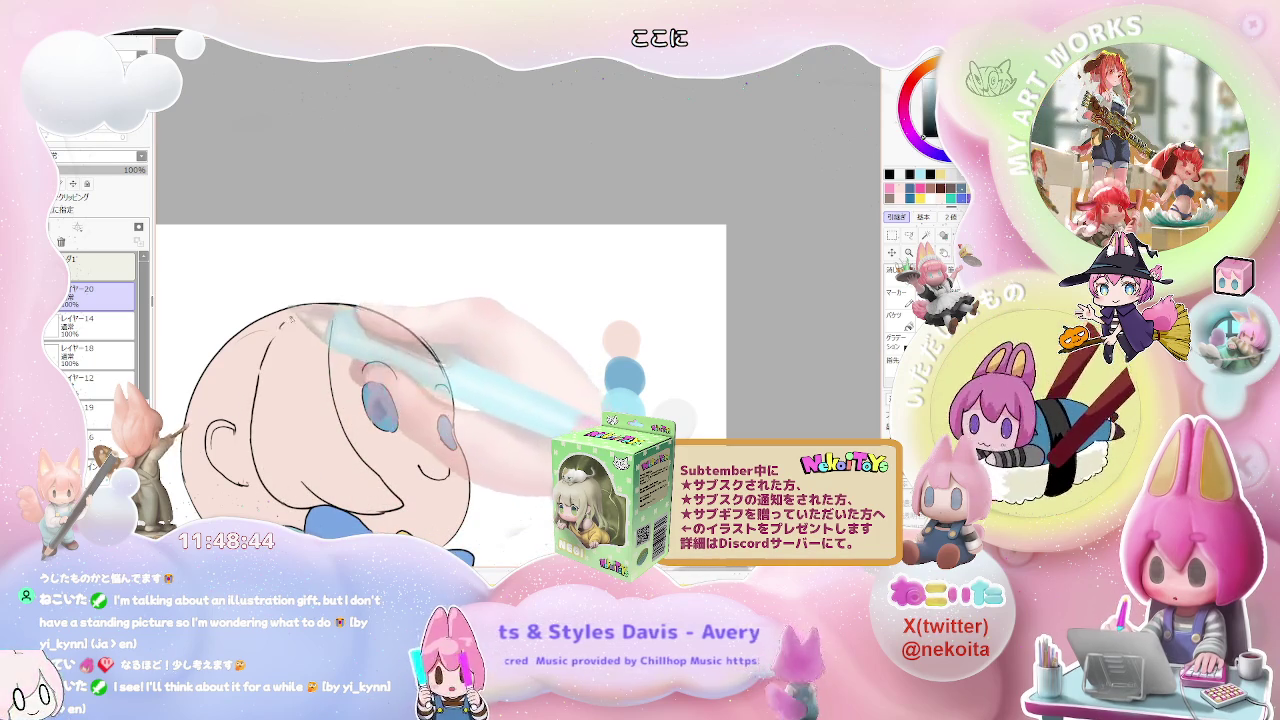
drag(338, 302, 412, 320)
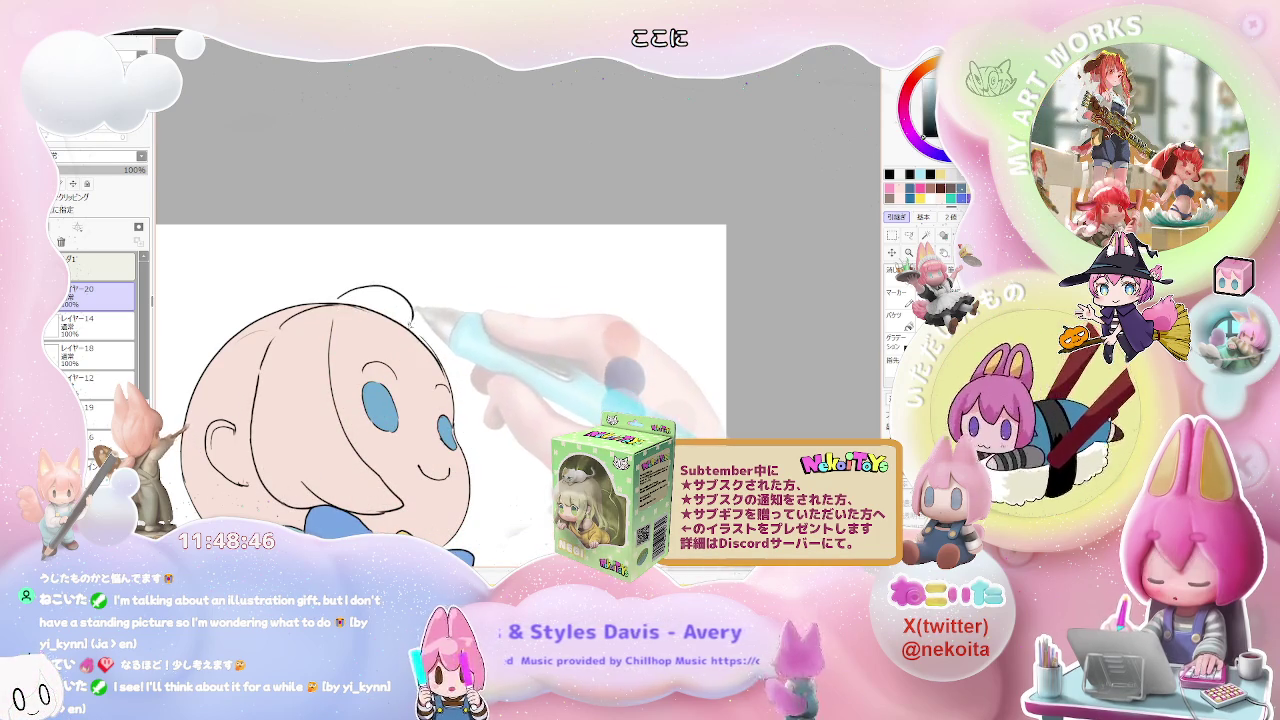
drag(334, 320, 350, 410)
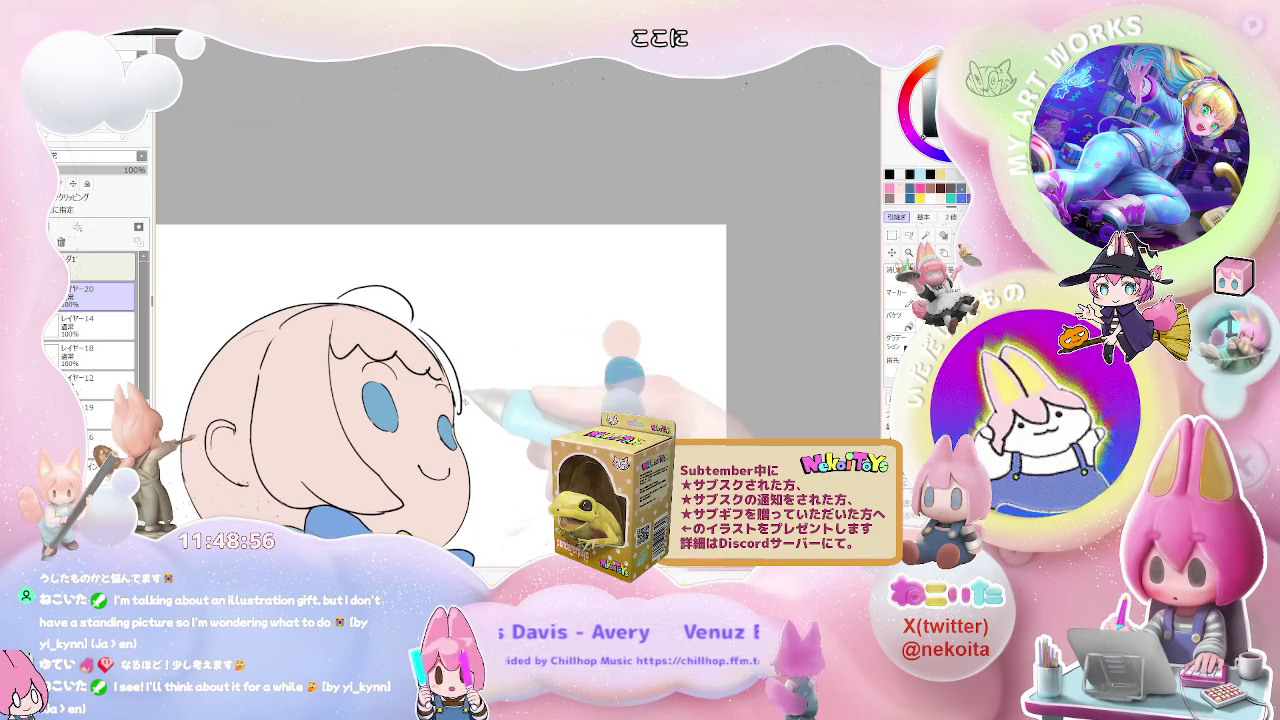
Step: Draw the wavy fringe over the chibi's forehead on レイヤー20
scroll(847, 387, down, 2)
scroll(847, 387, down, 2)
scroll(847, 387, down, 1)
scroll(847, 387, up, 2)
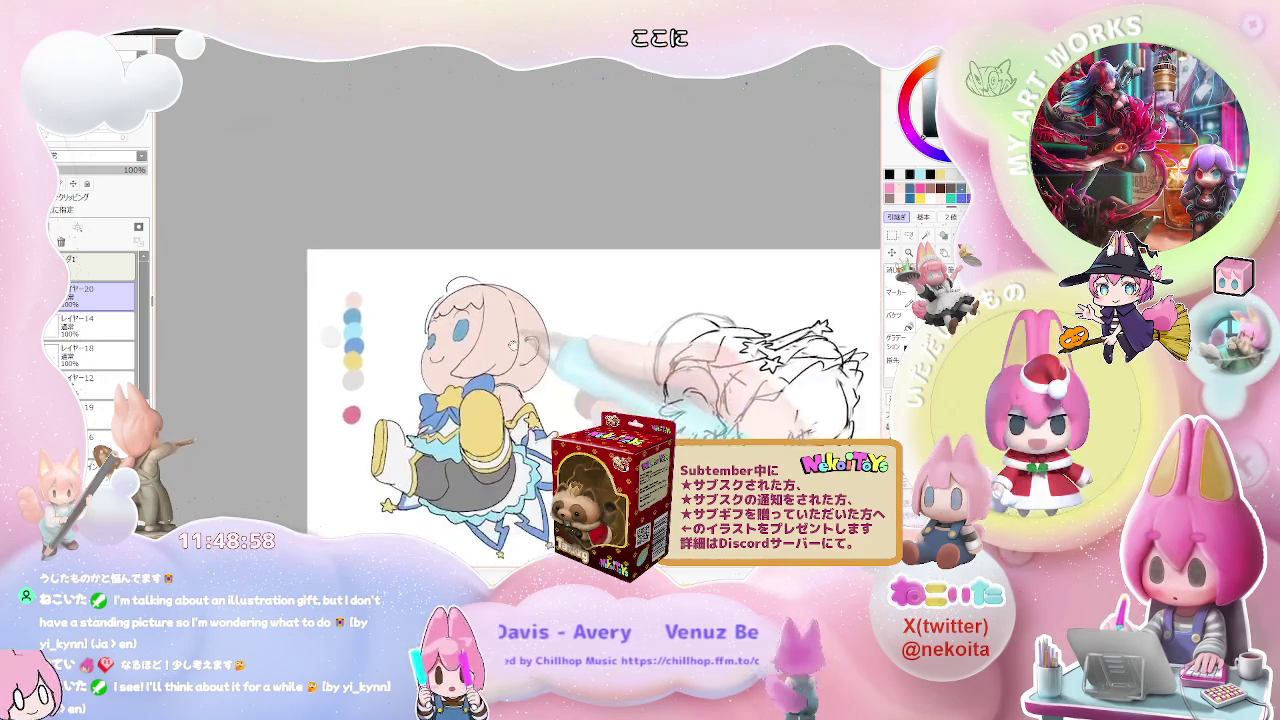
scroll(847, 387, down, 2)
scroll(847, 387, up, 1)
scroll(847, 387, up, 2)
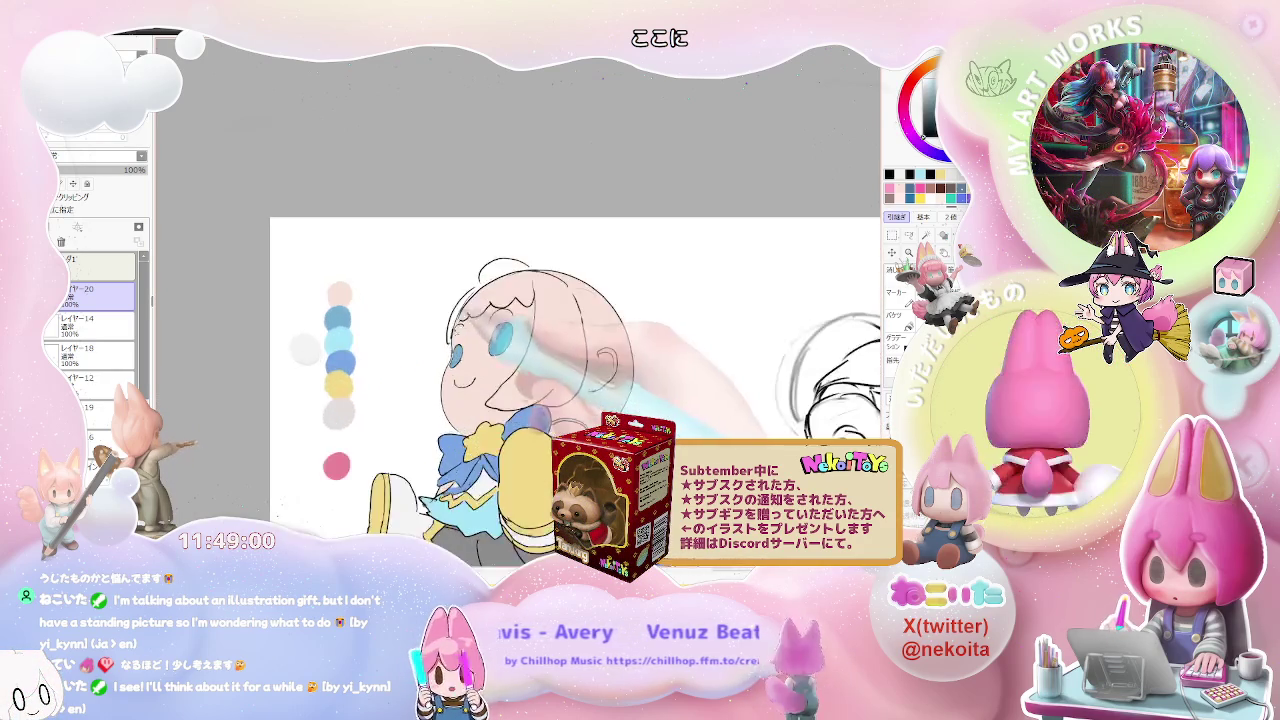
scroll(847, 387, up, 2)
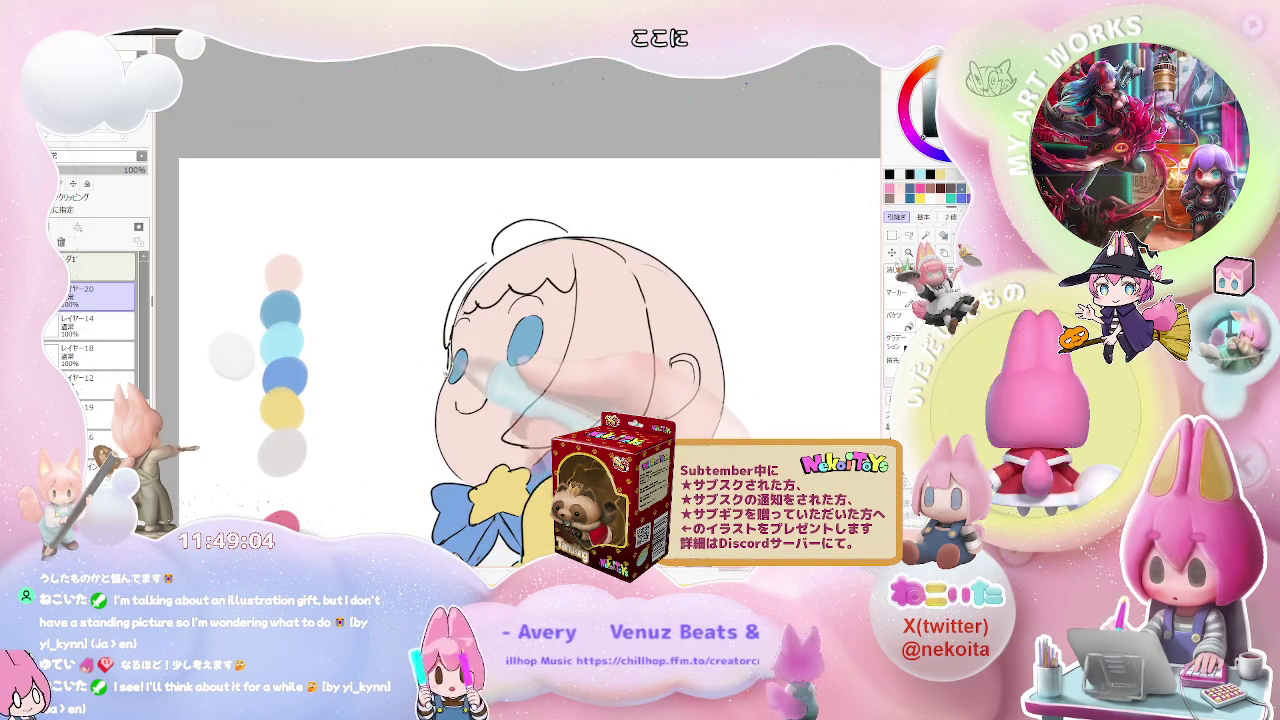
drag(455, 405, 487, 402)
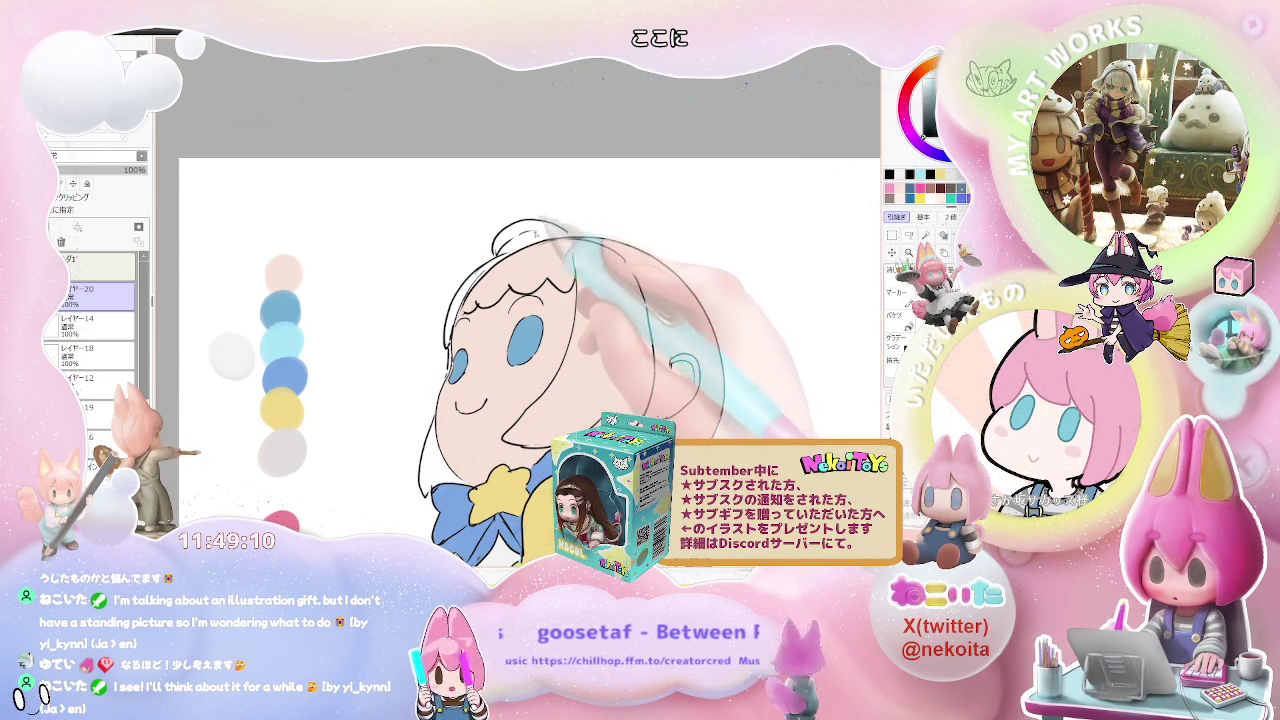
Step: Zoom out and mirror the view horizontally to check the hair sketch
key(minus)
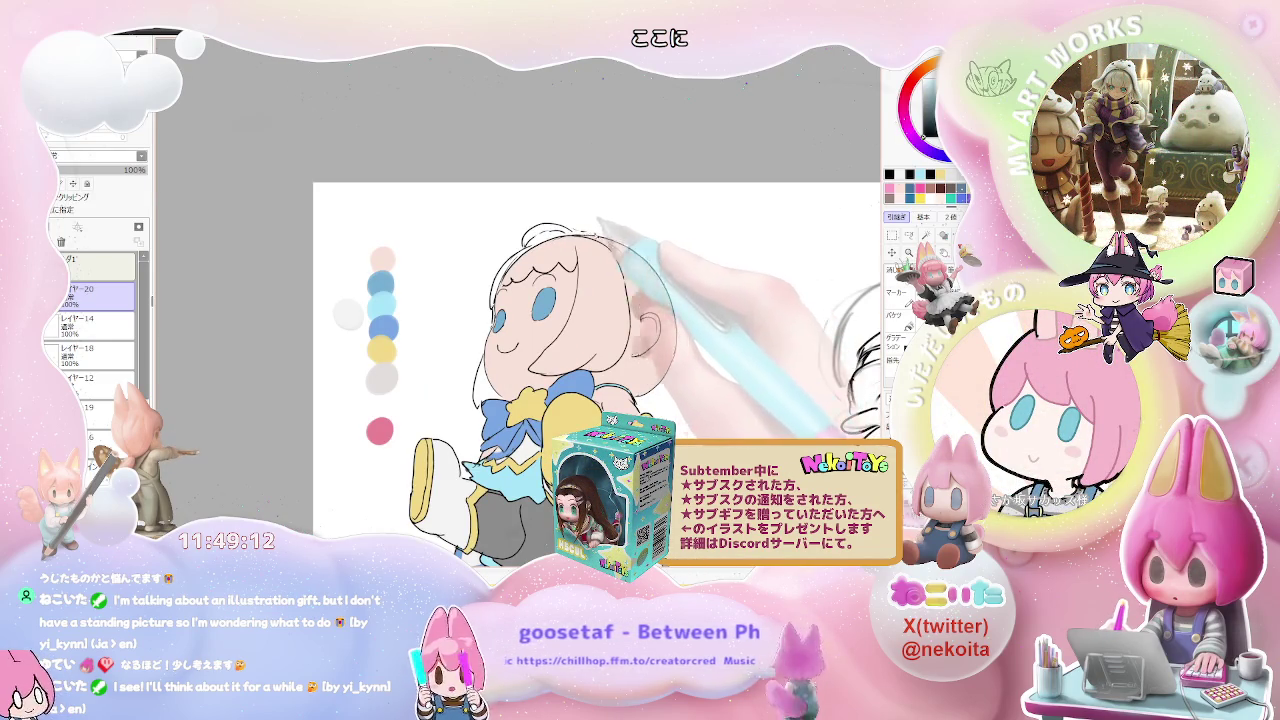
key(h)
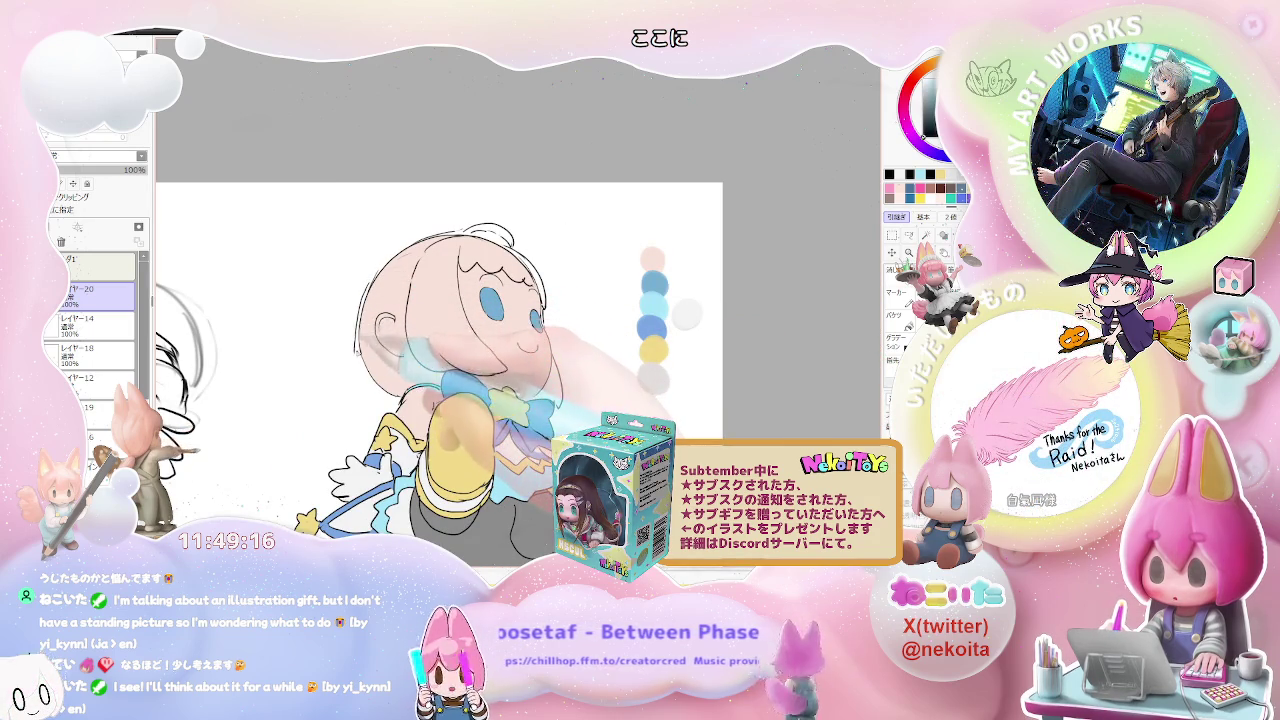
drag(450, 360, 432, 390)
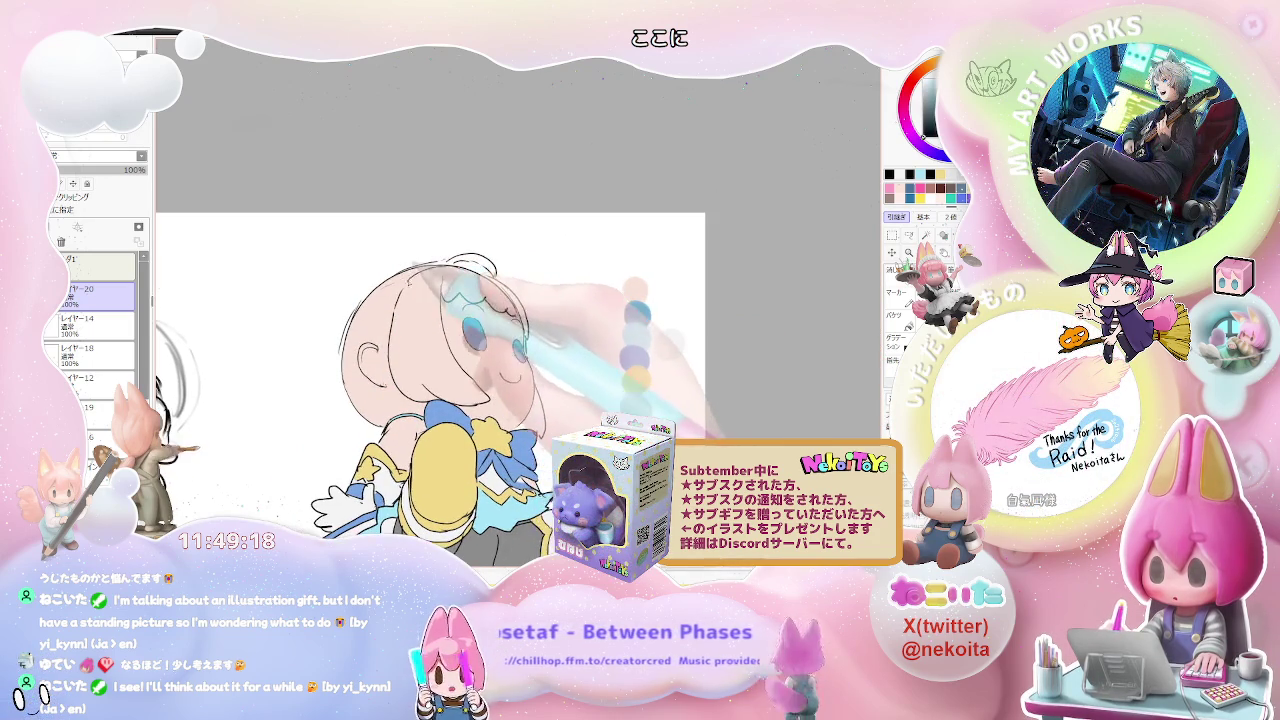
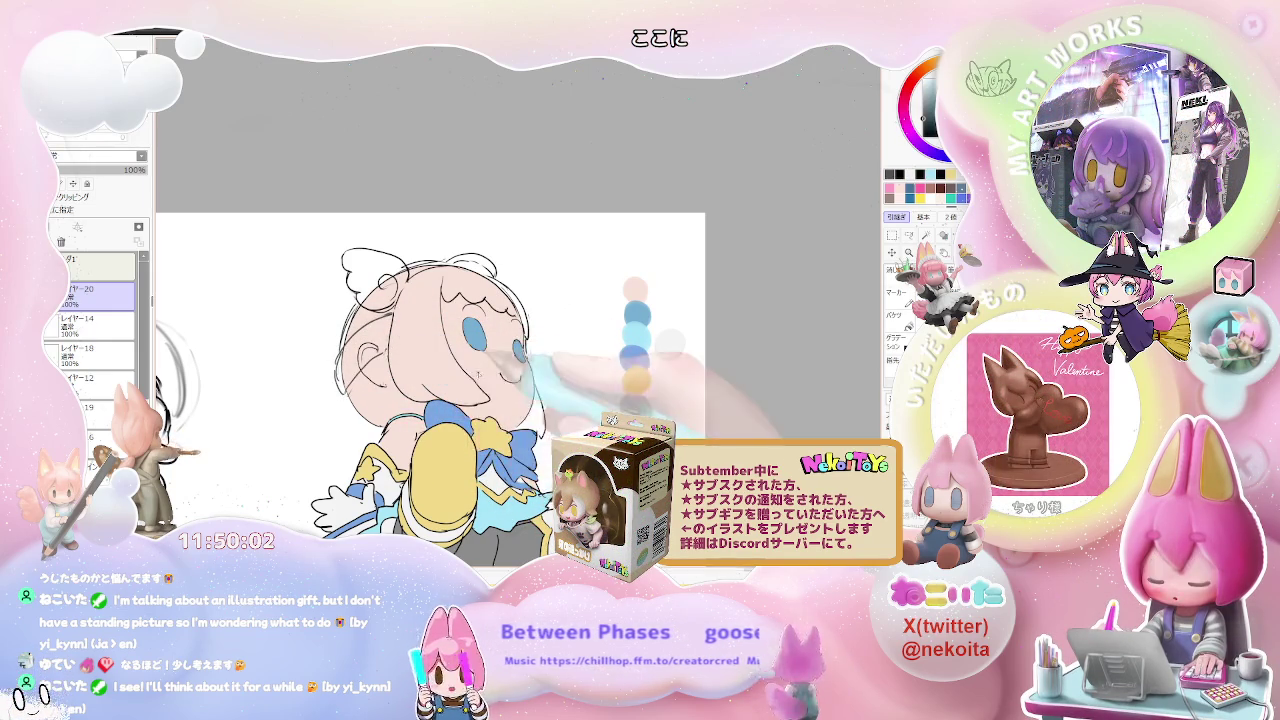
Step: Bring the lower part of the drawing into view and mirror the canvas horizontally
drag(326, 460, 302, 360)
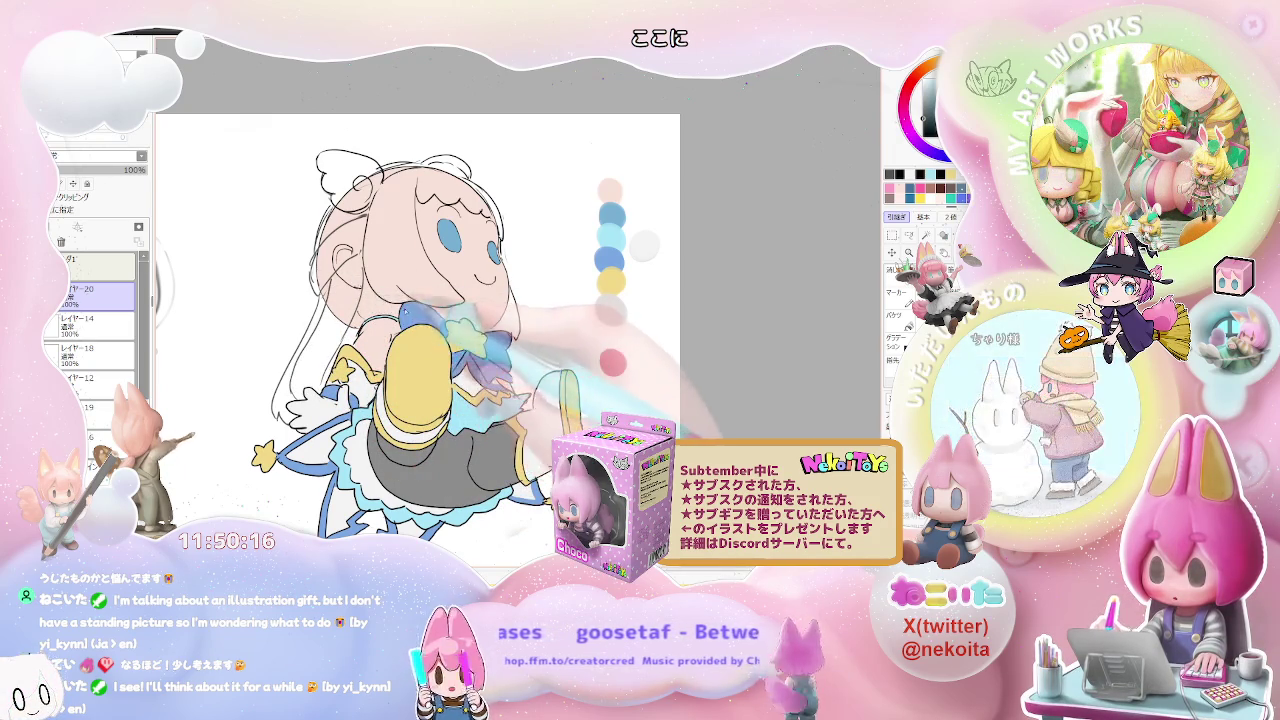
scroll(523, 360, down, 2)
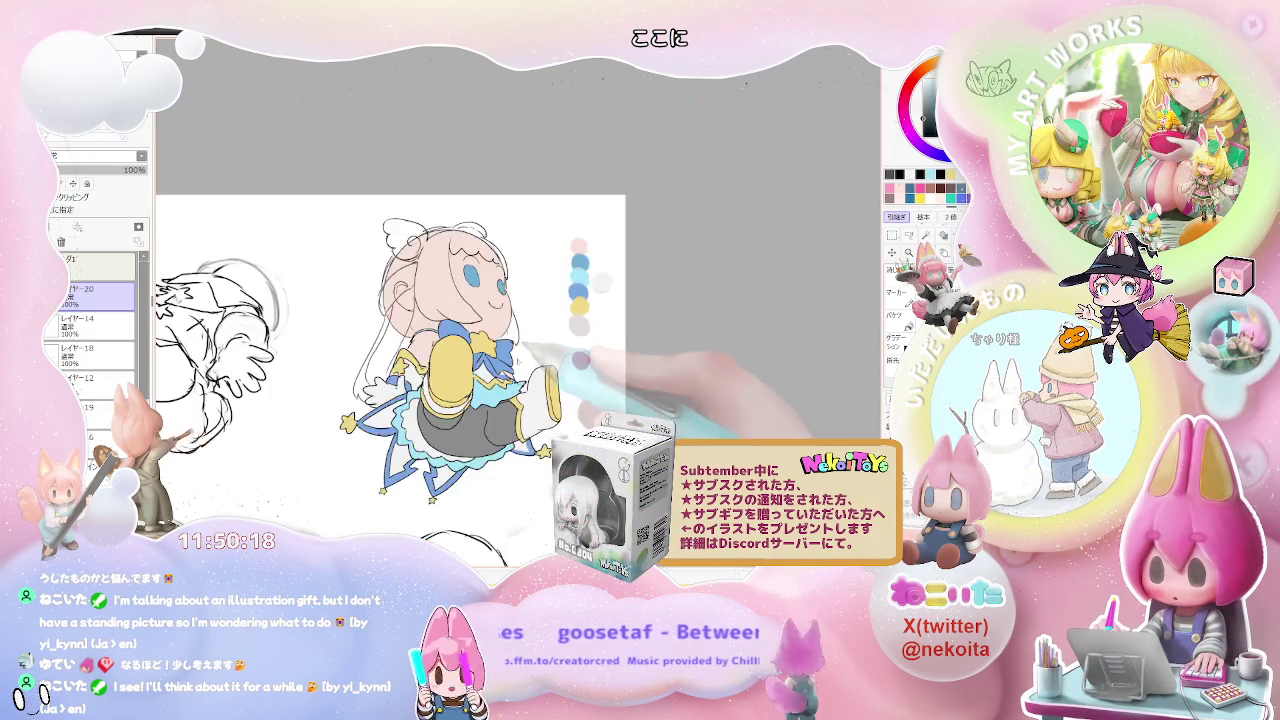
scroll(390, 380, down, 1)
scroll(390, 380, down, 1)
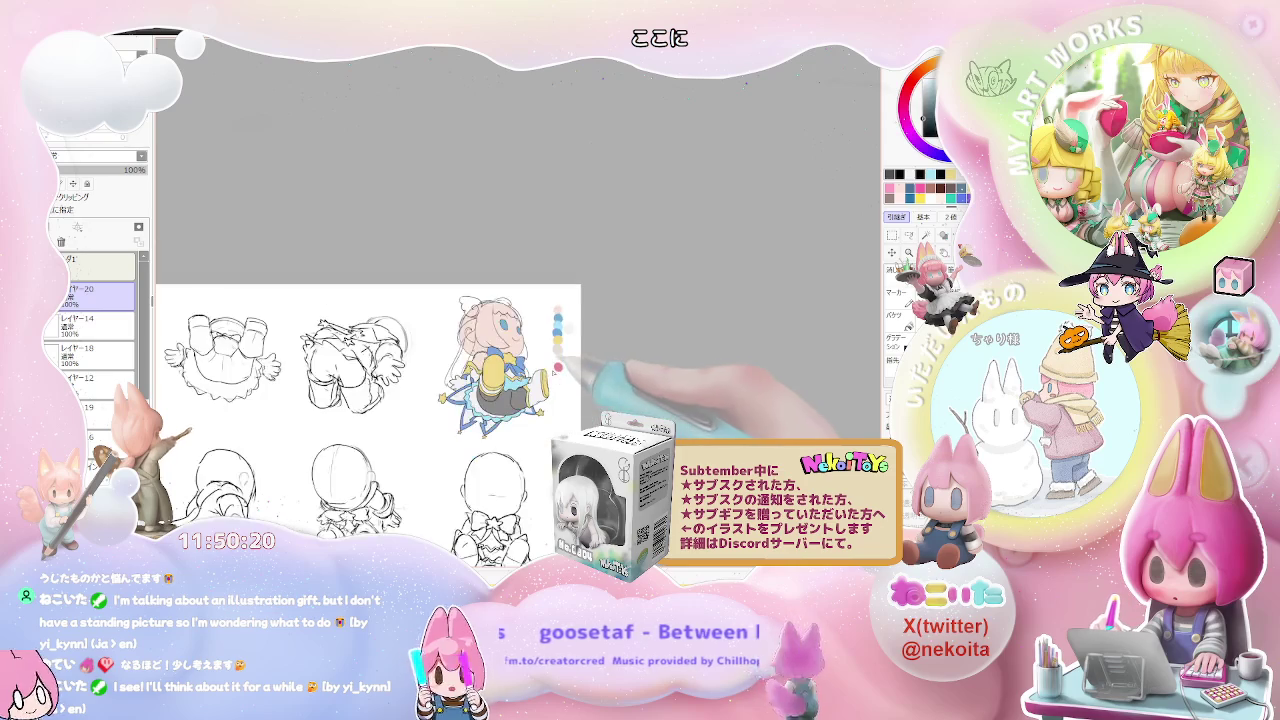
key(h)
Step: Zoom in close on the character's face to inspect it
scroll(553, 317, up, 2)
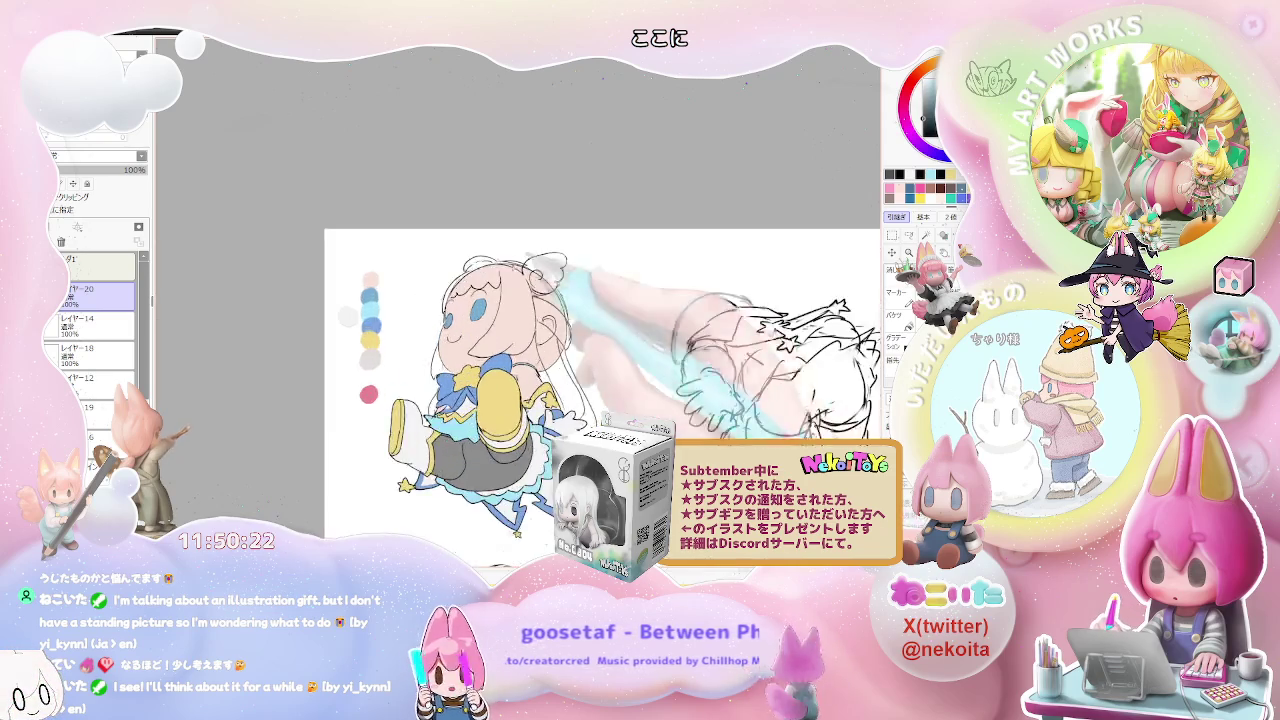
scroll(553, 317, up, 2)
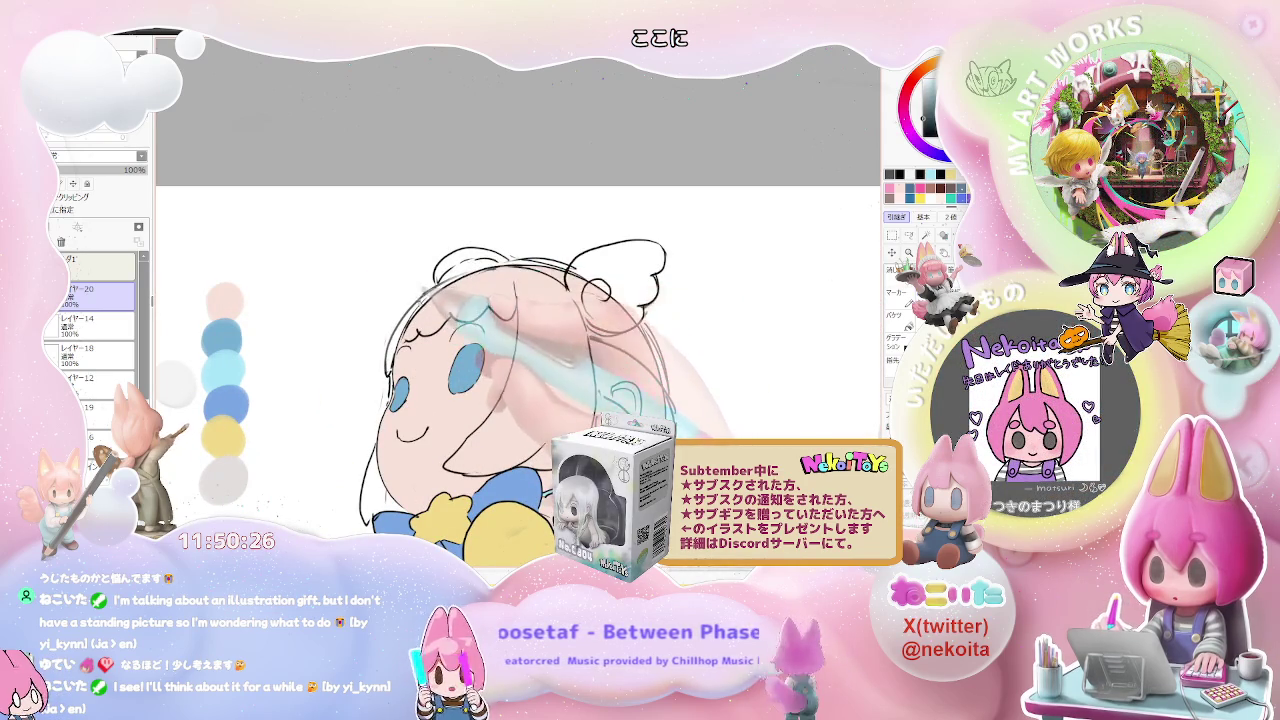
scroll(519, 377, down, 1)
scroll(655, 330, down, 1)
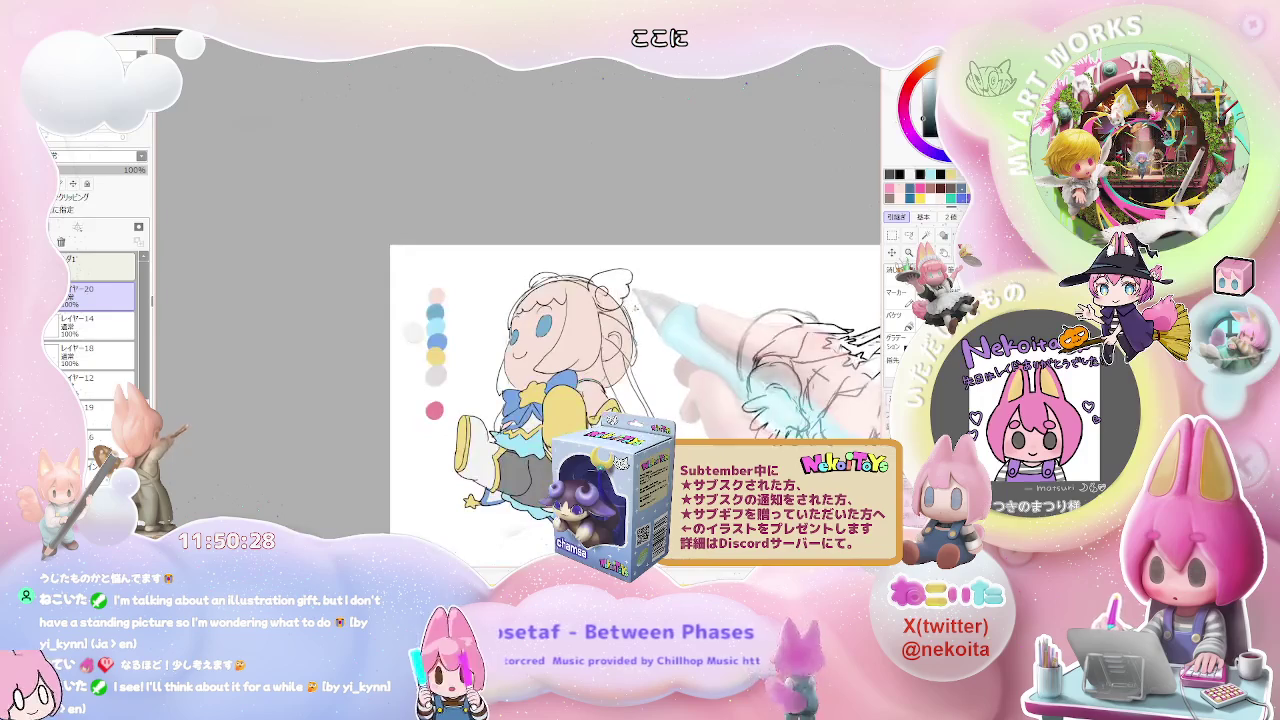
scroll(655, 330, down, 1)
scroll(470, 323, up, 3)
scroll(470, 323, up, 1)
scroll(400, 310, up, 1)
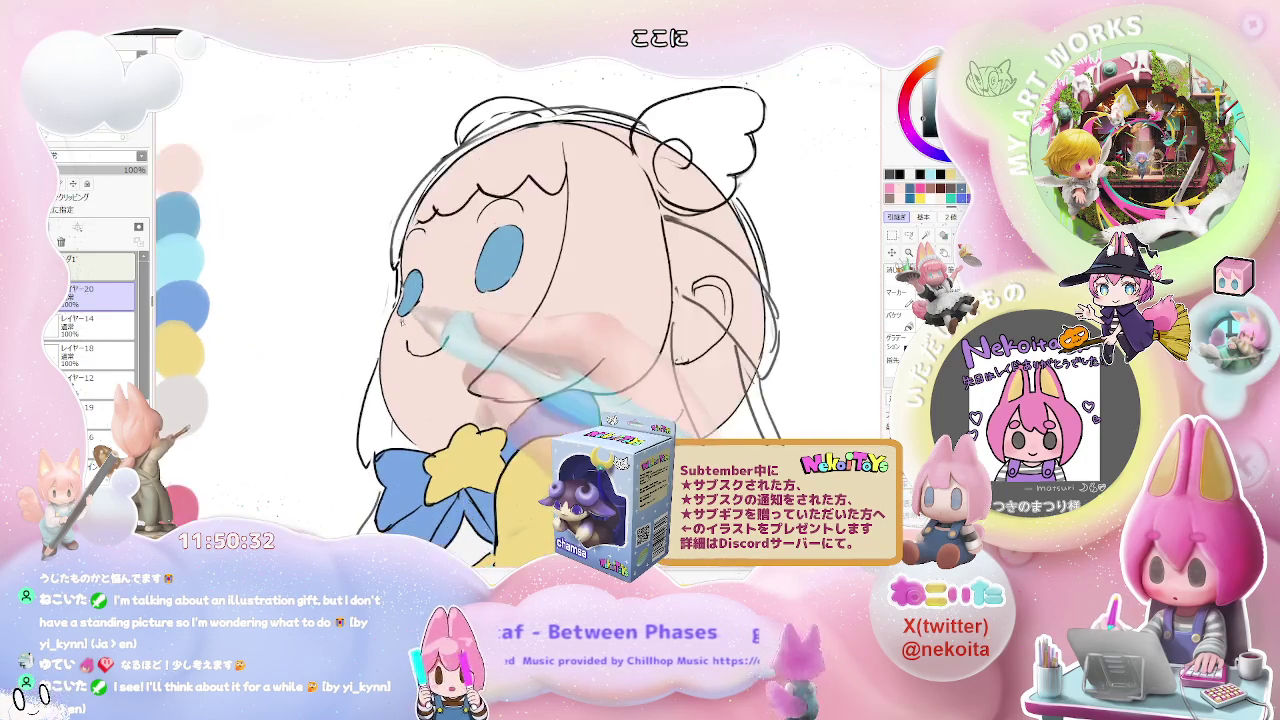
scroll(400, 310, up, 1)
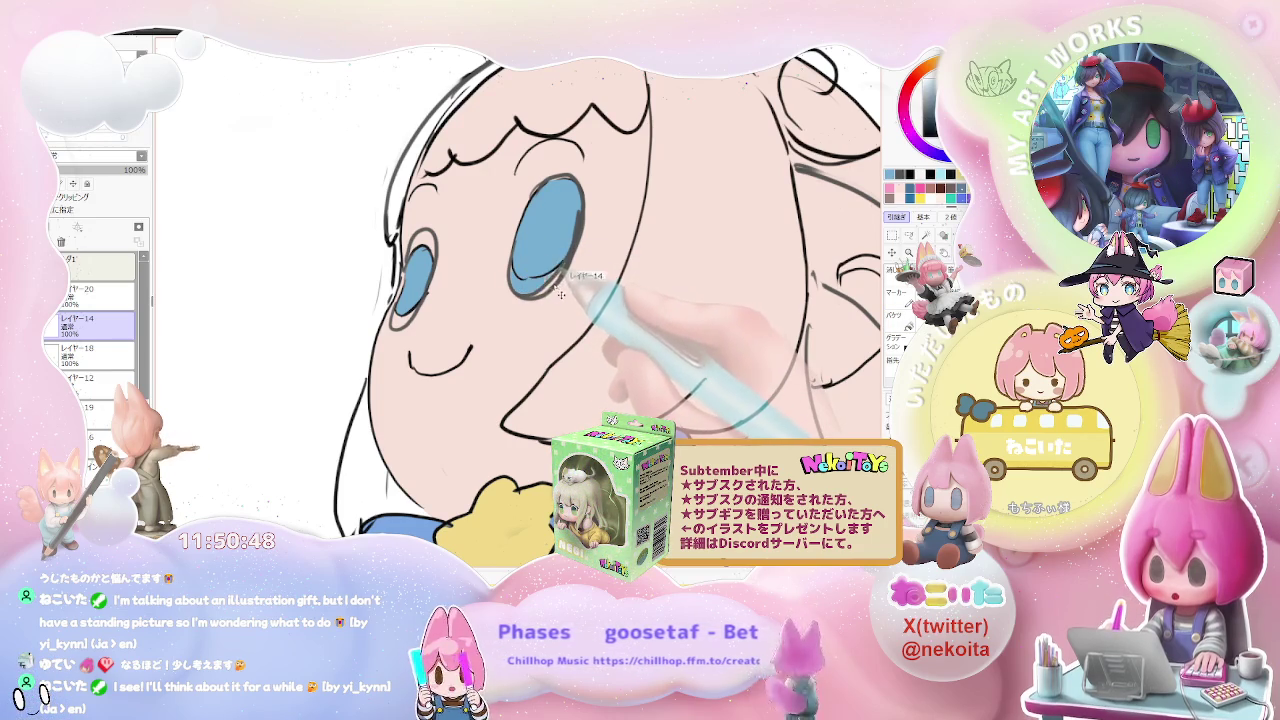
Step: Isolate the eye layer and fill the gap in the left eye with blue
key(h)
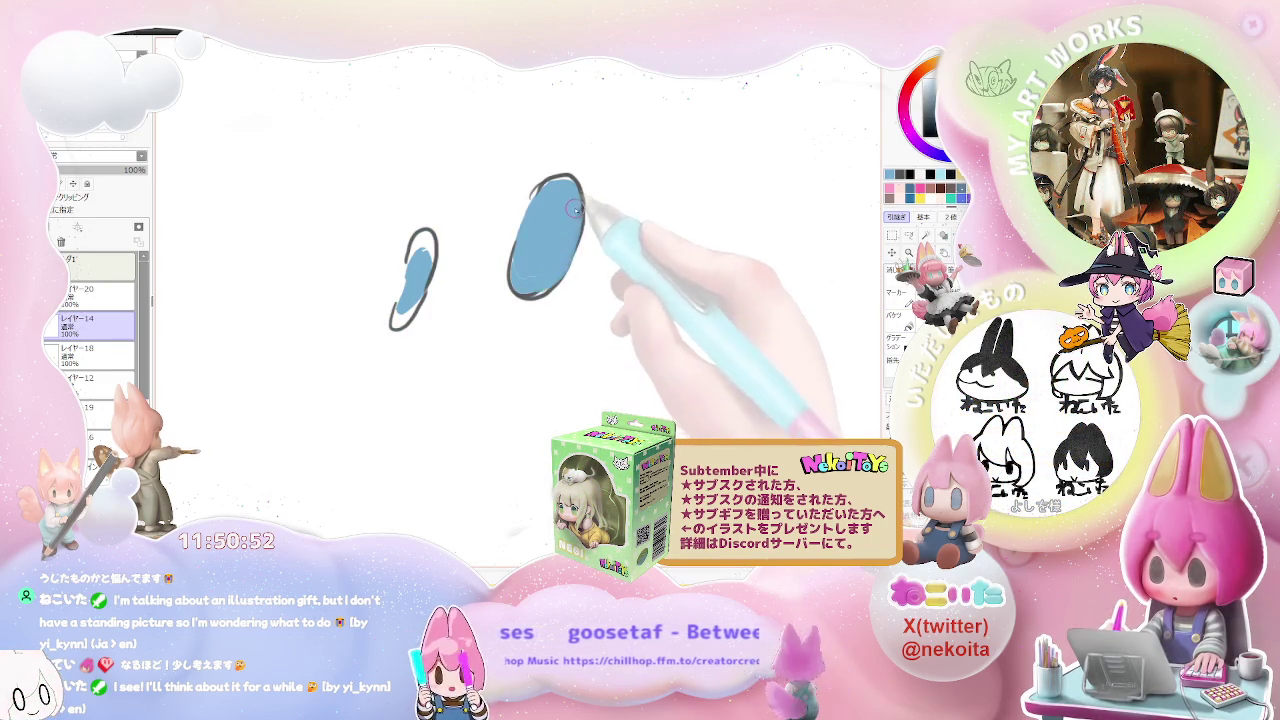
key(ctrl+minus)
drag(445, 295, 457, 278)
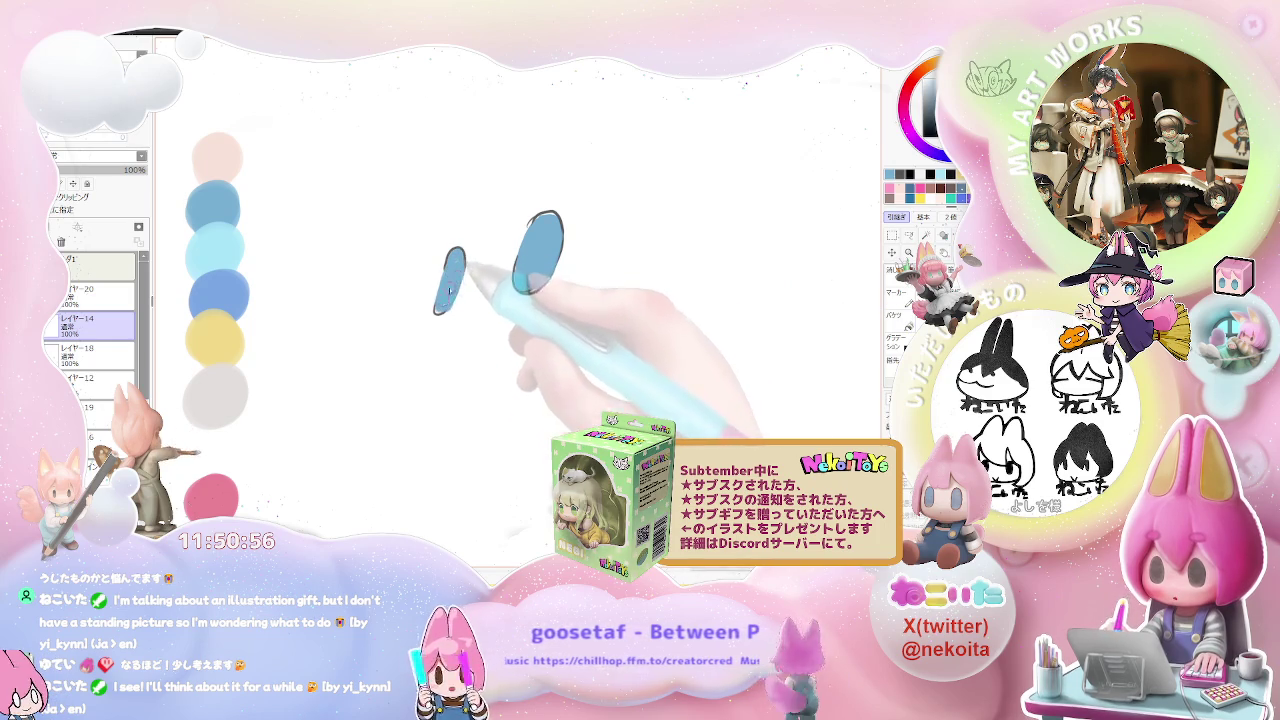
Step: Check the full sheet in a mirrored view, then fill the pink hair white
key(ctrl+minus)
key(ctrl+minus)
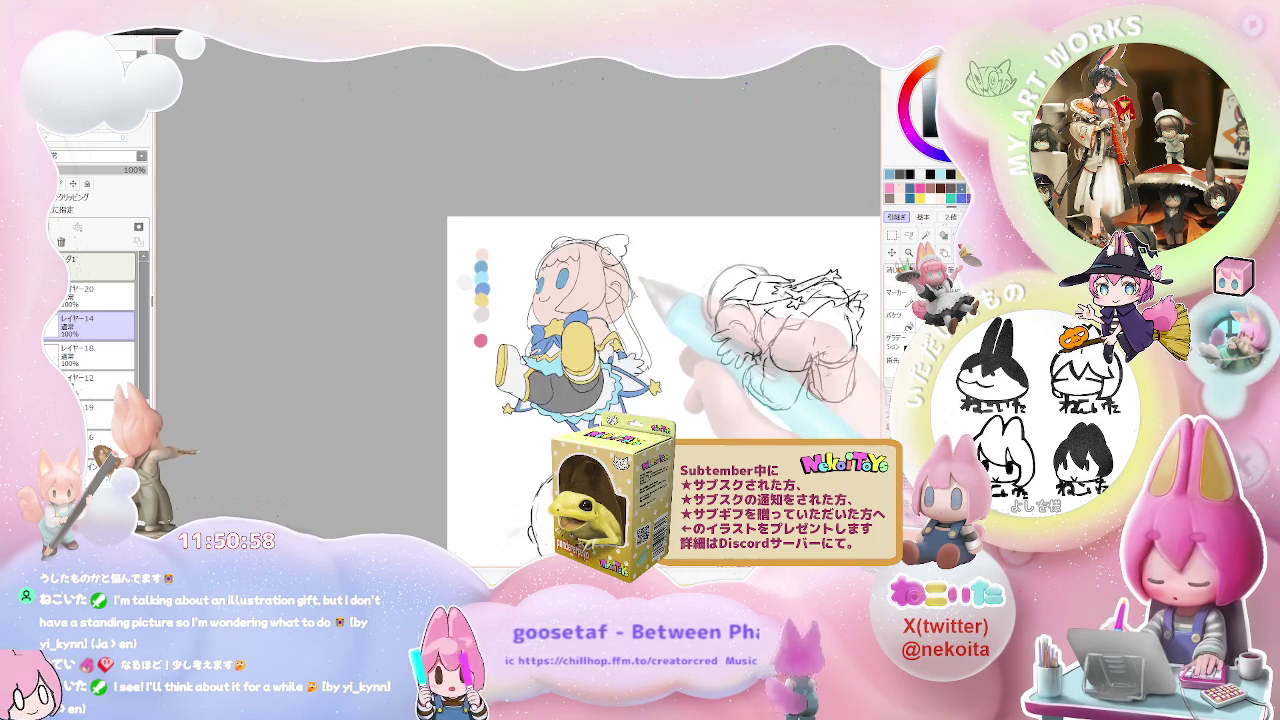
key(ctrl+minus)
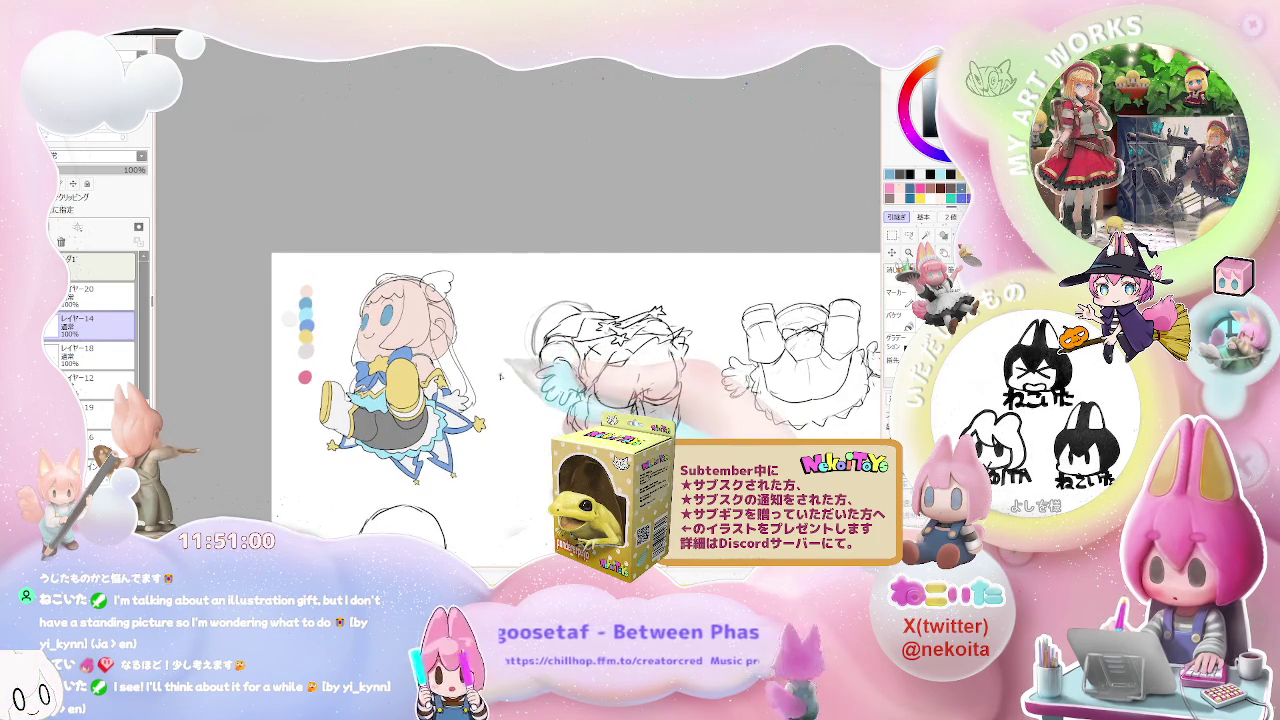
key(ctrl+minus)
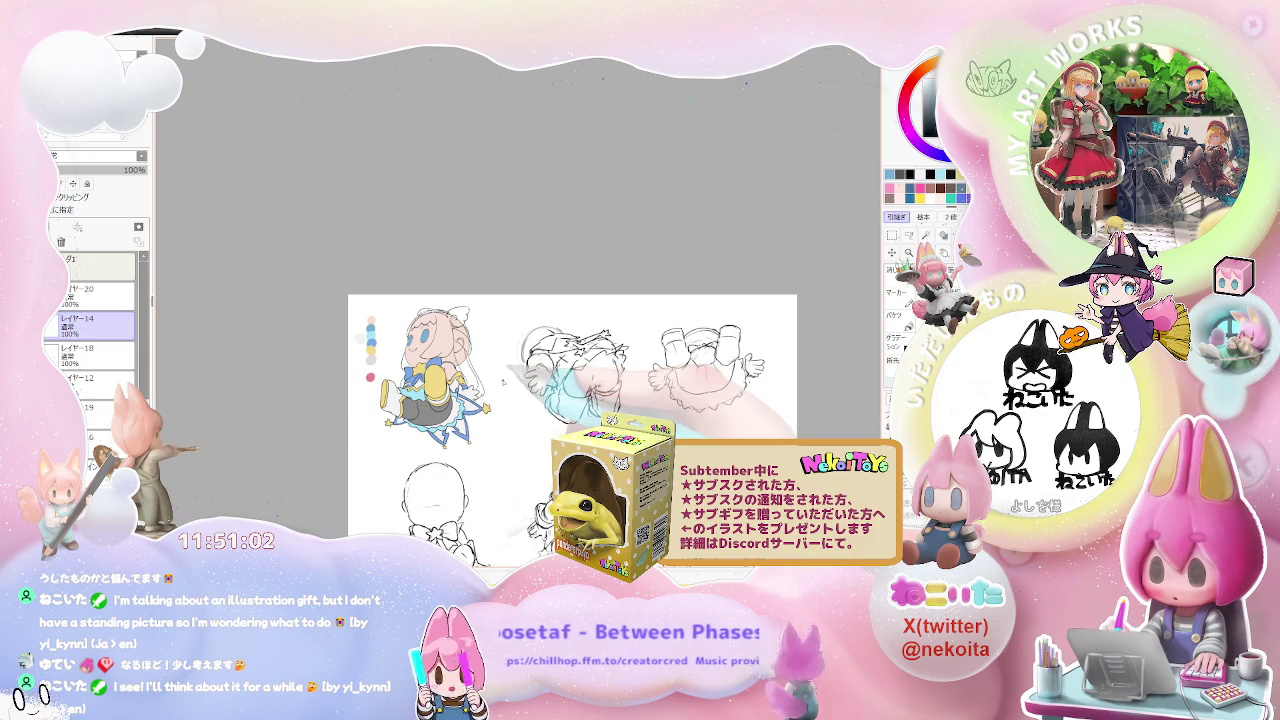
key(ctrl+plus)
key(ctrl+plus)
key(ctrl+plus)
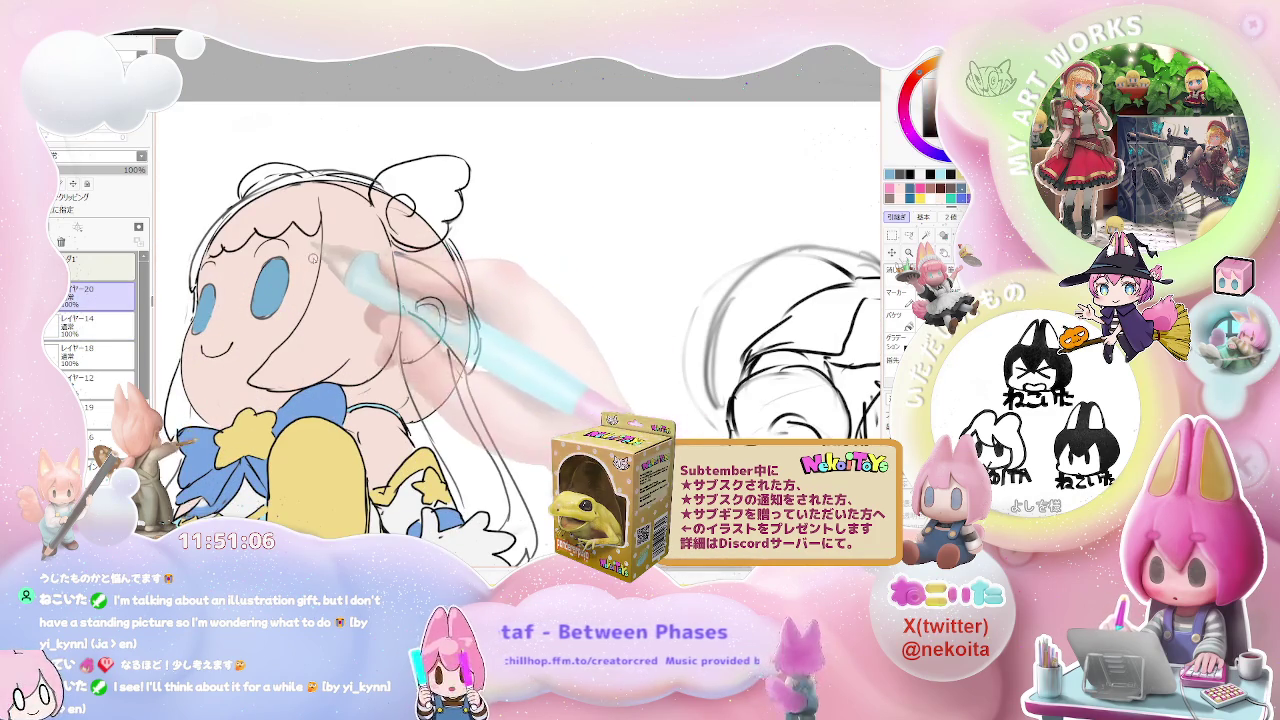
key(h)
key(ctrl+minus)
key(ctrl+minus)
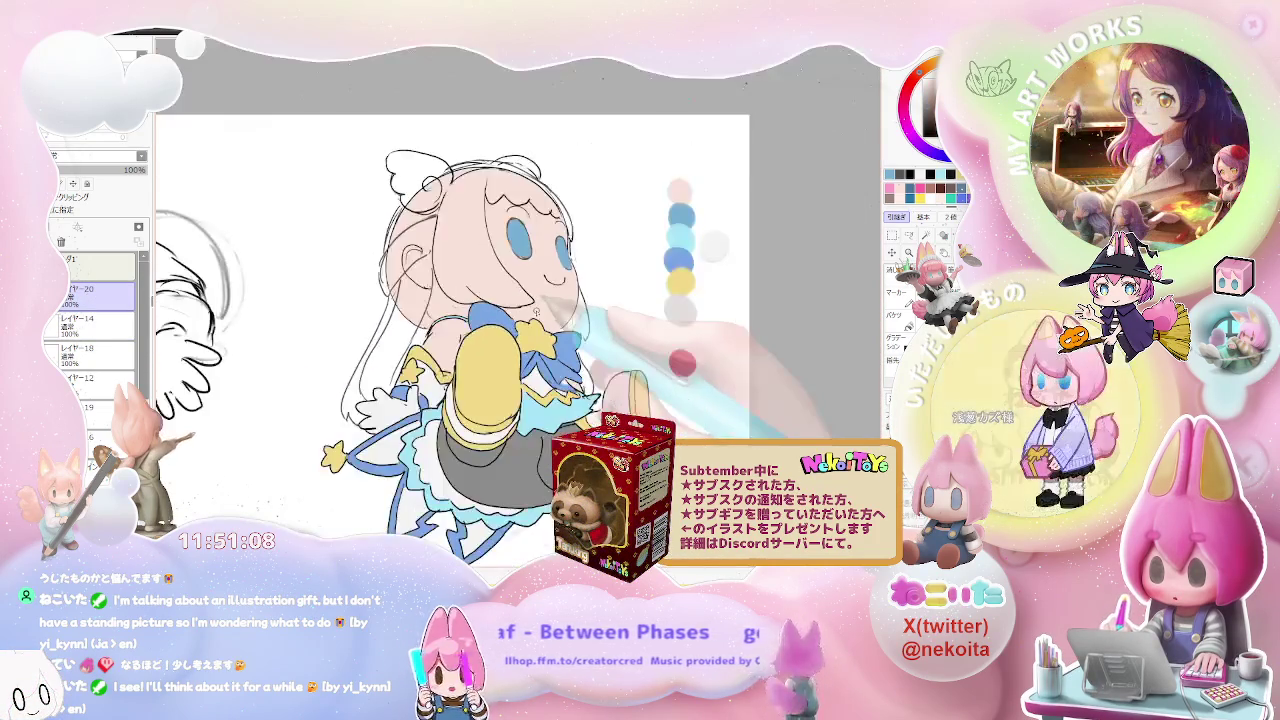
key(h)
key(h)
key(ctrl+plus)
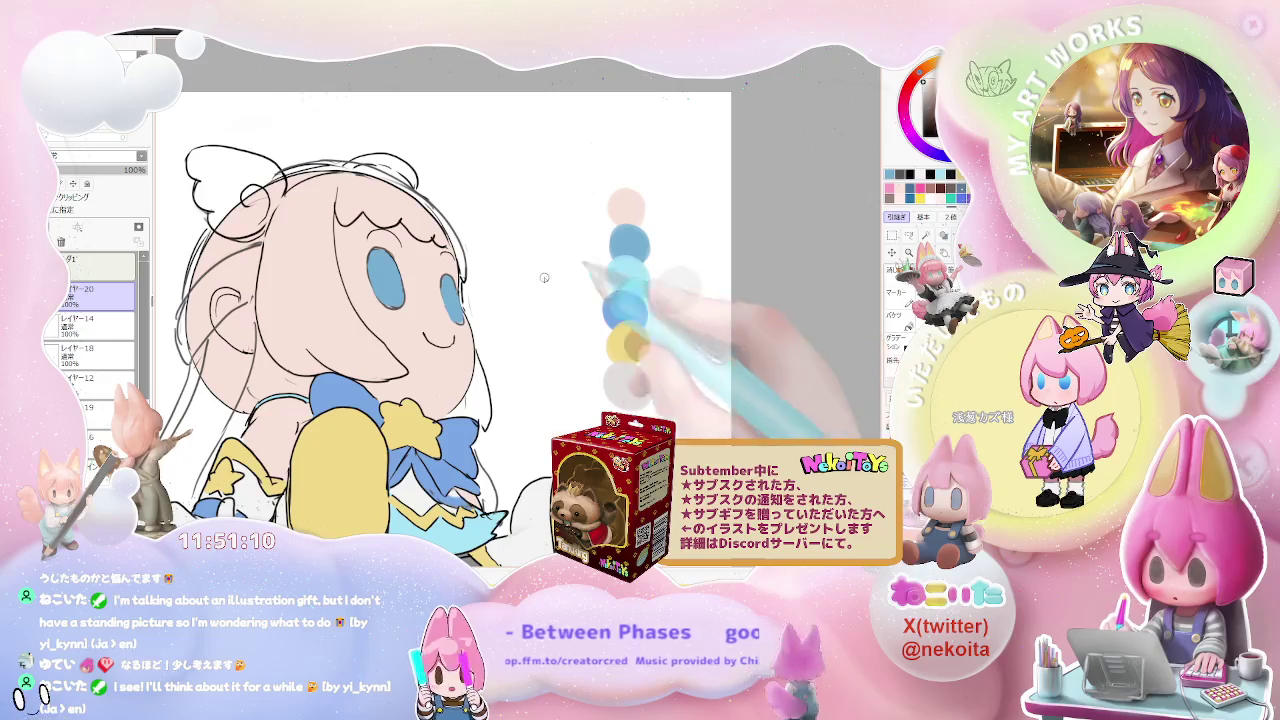
click(336, 298)
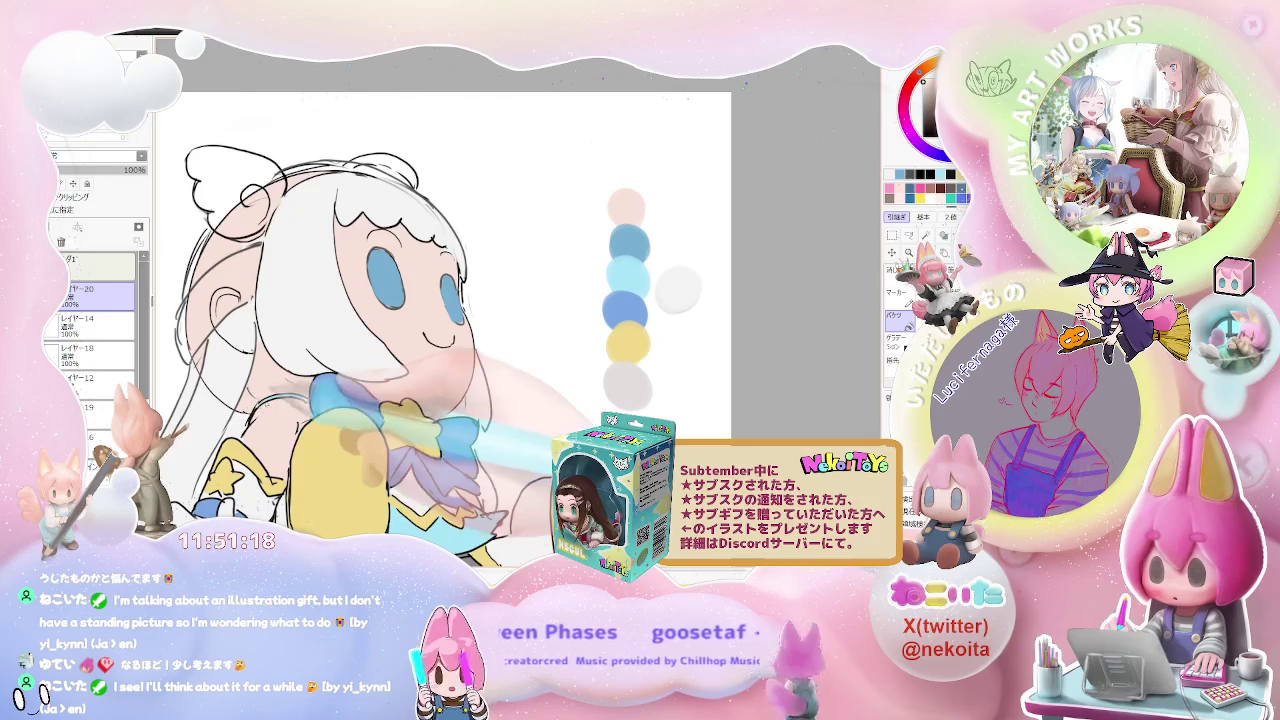
Step: Zoom out, recentre the artwork, and paint white into the lower hair strands
key(minus)
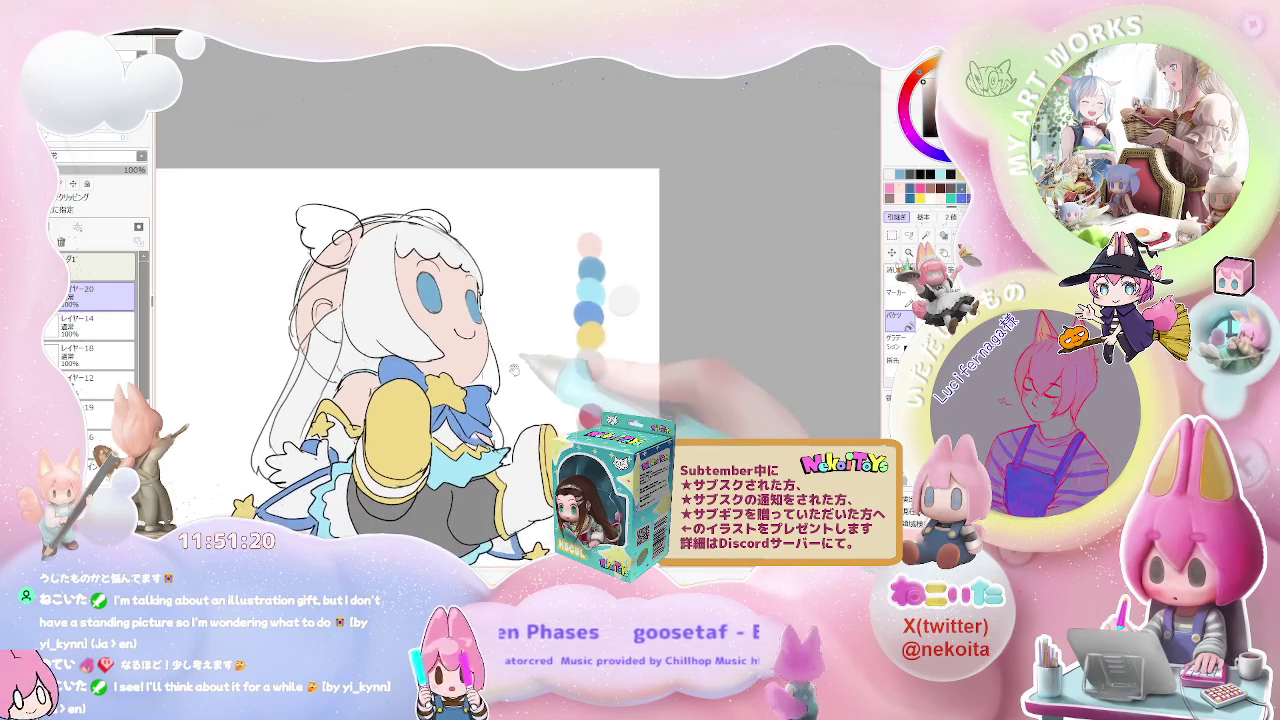
key(minus)
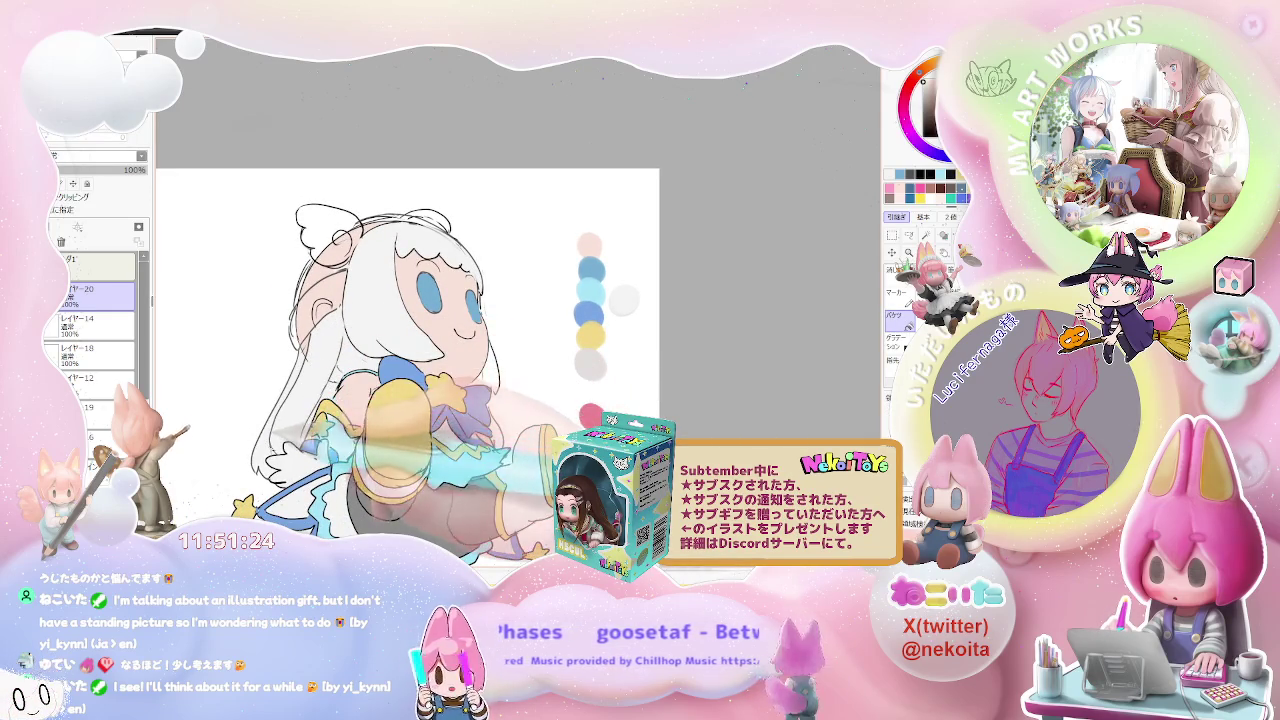
mouse_move(380, 402)
mouse_down()
mouse_move(398, 374)
mouse_move(849, 228)
mouse_up()
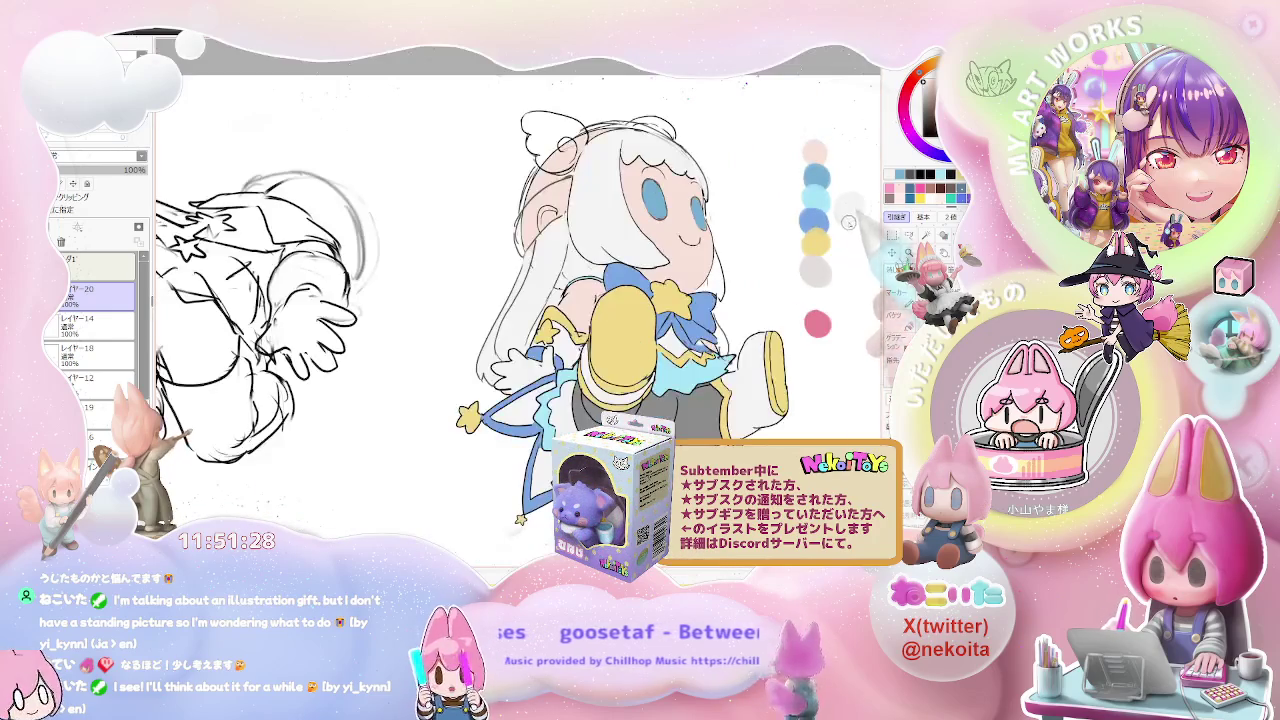
scroll(525, 368, up, 3)
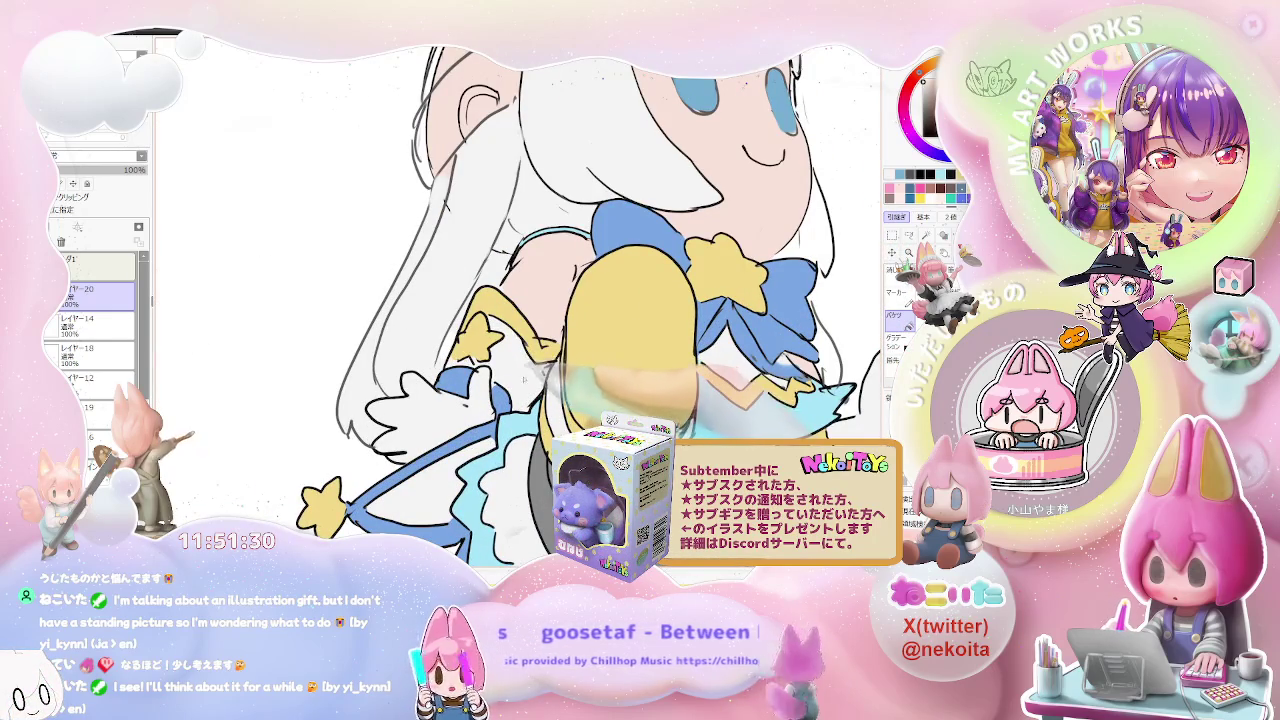
key(x)
key(x)
drag(830, 400, 525, 385)
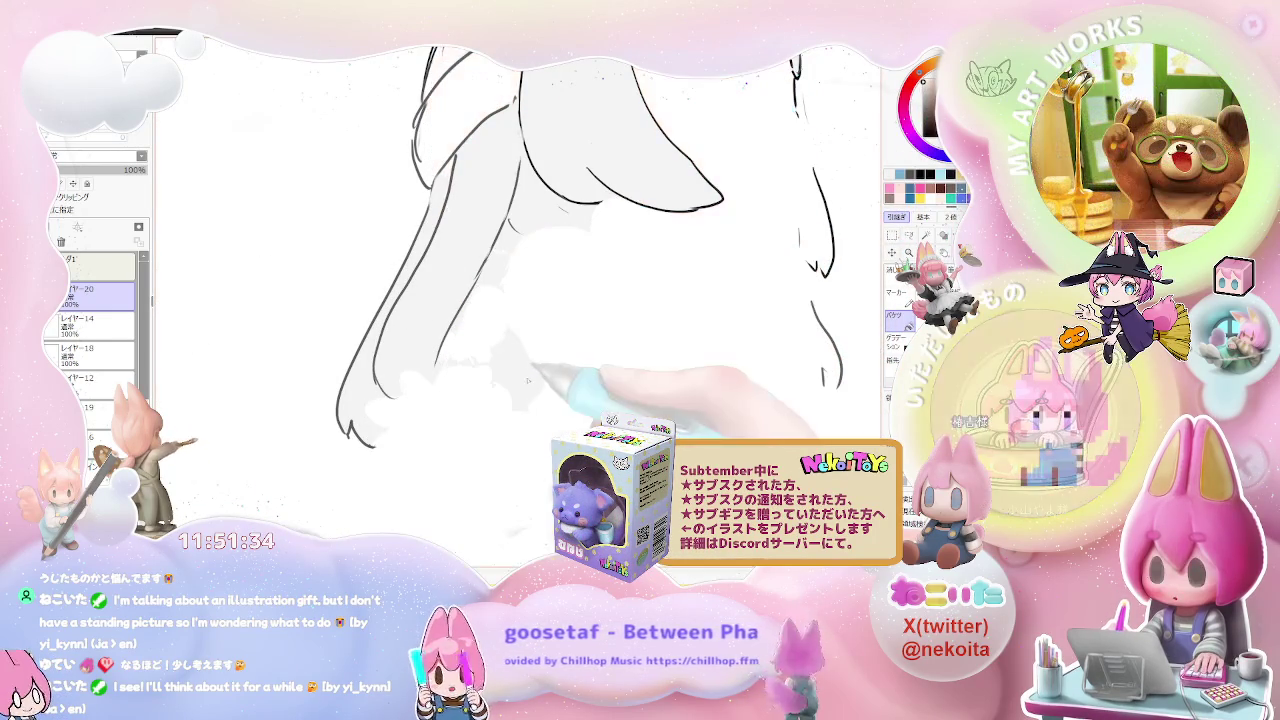
scroll(521, 382, down, 2)
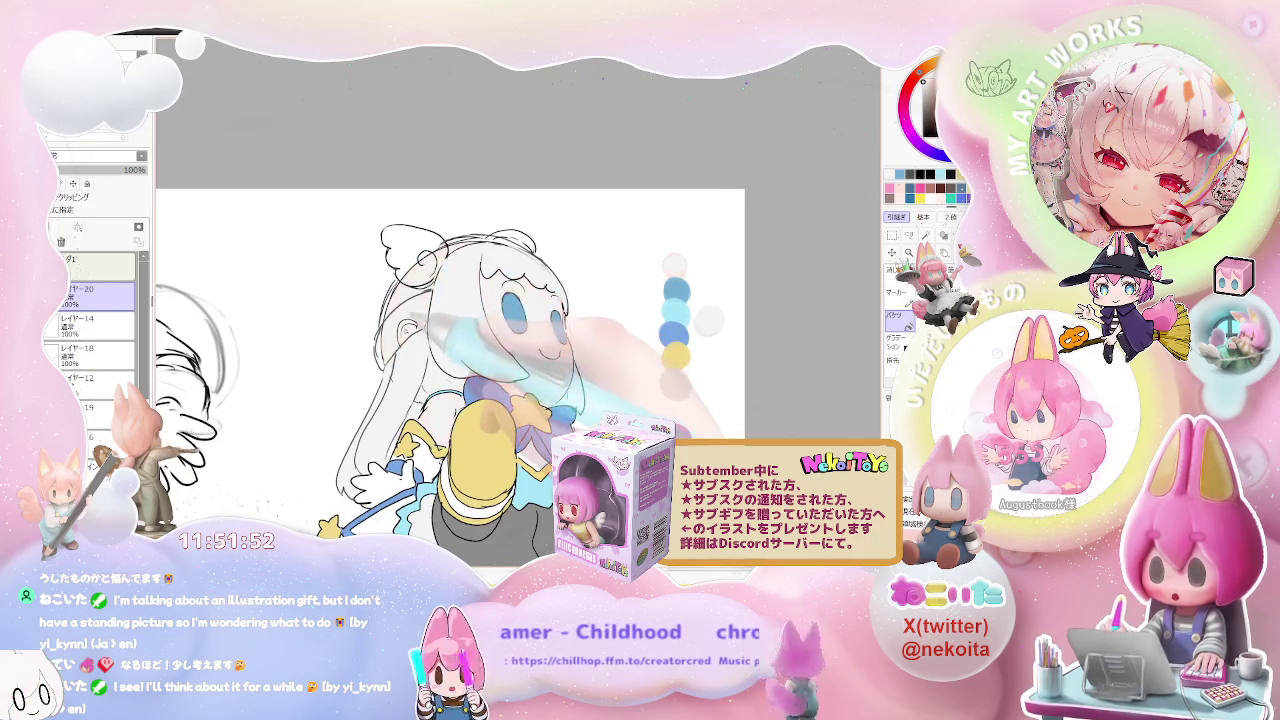
Step: Fill the face with the peach skin tone and hide the white paper background
scroll(400, 337, up, 2)
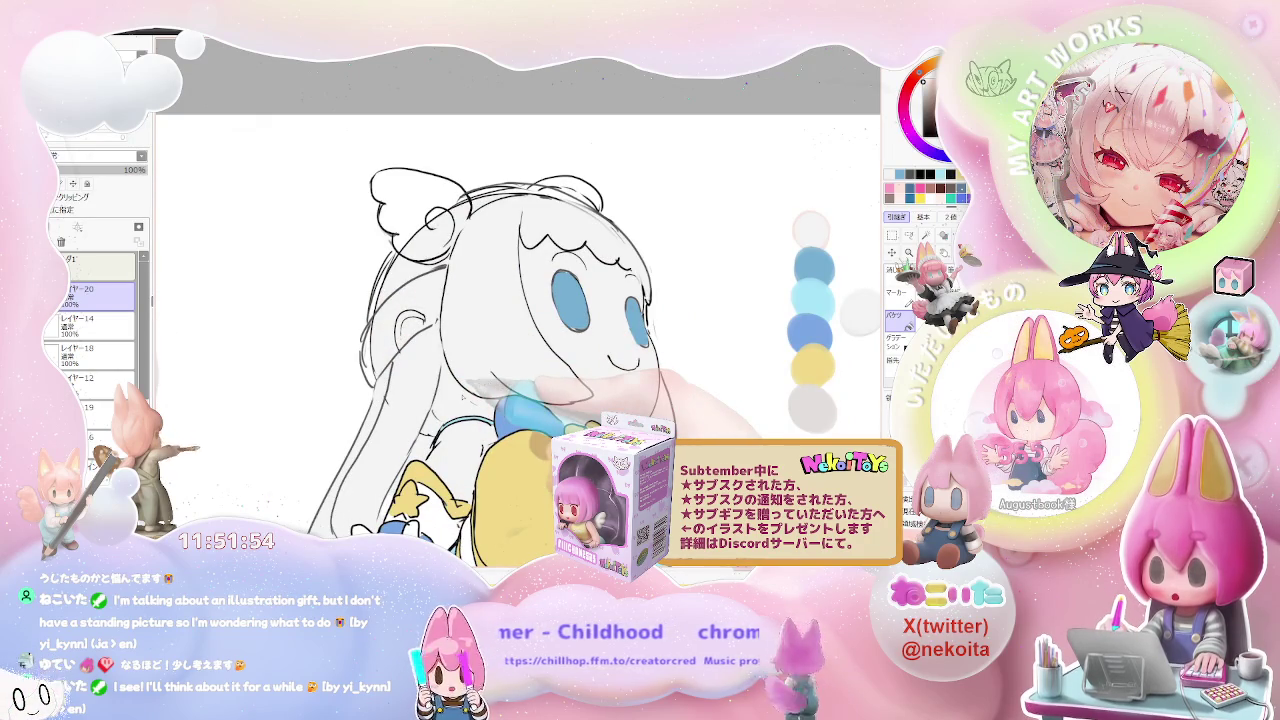
click(590, 345)
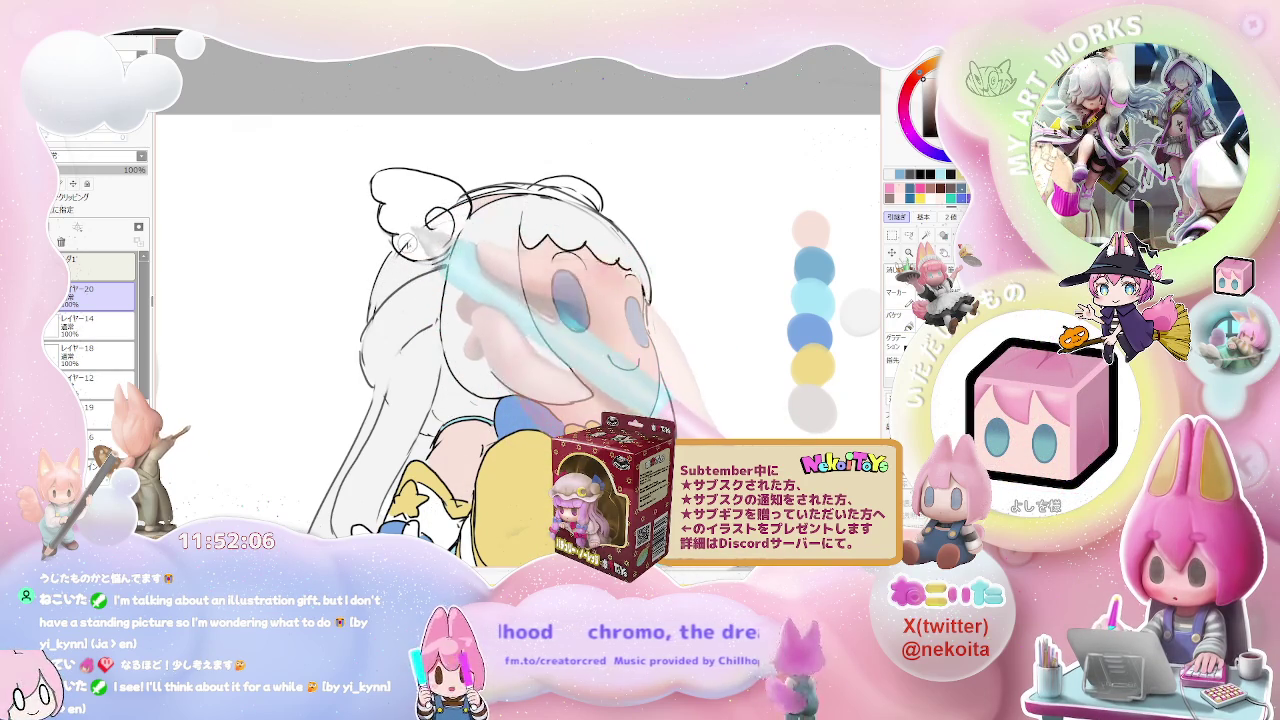
key(ctrl+h)
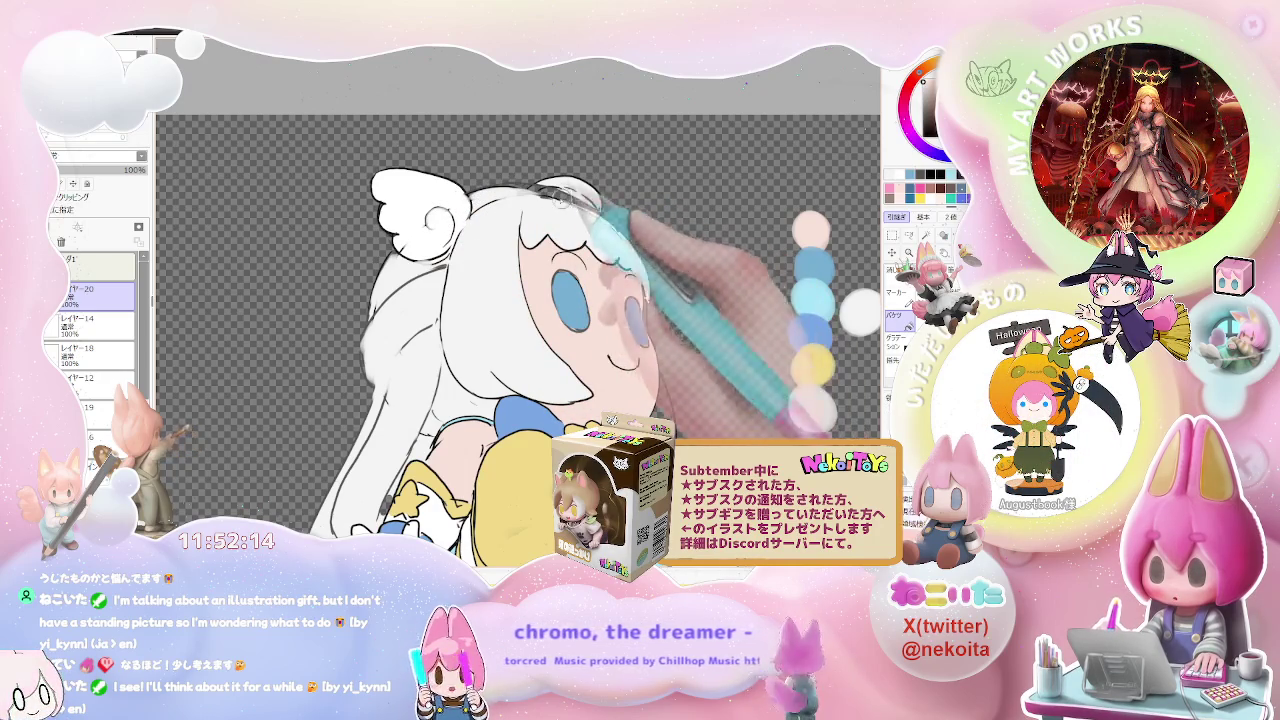
Step: Draw curved closed-eyelid strokes over both blue eyes on Layer 20
scroll(615, 205, down, 1)
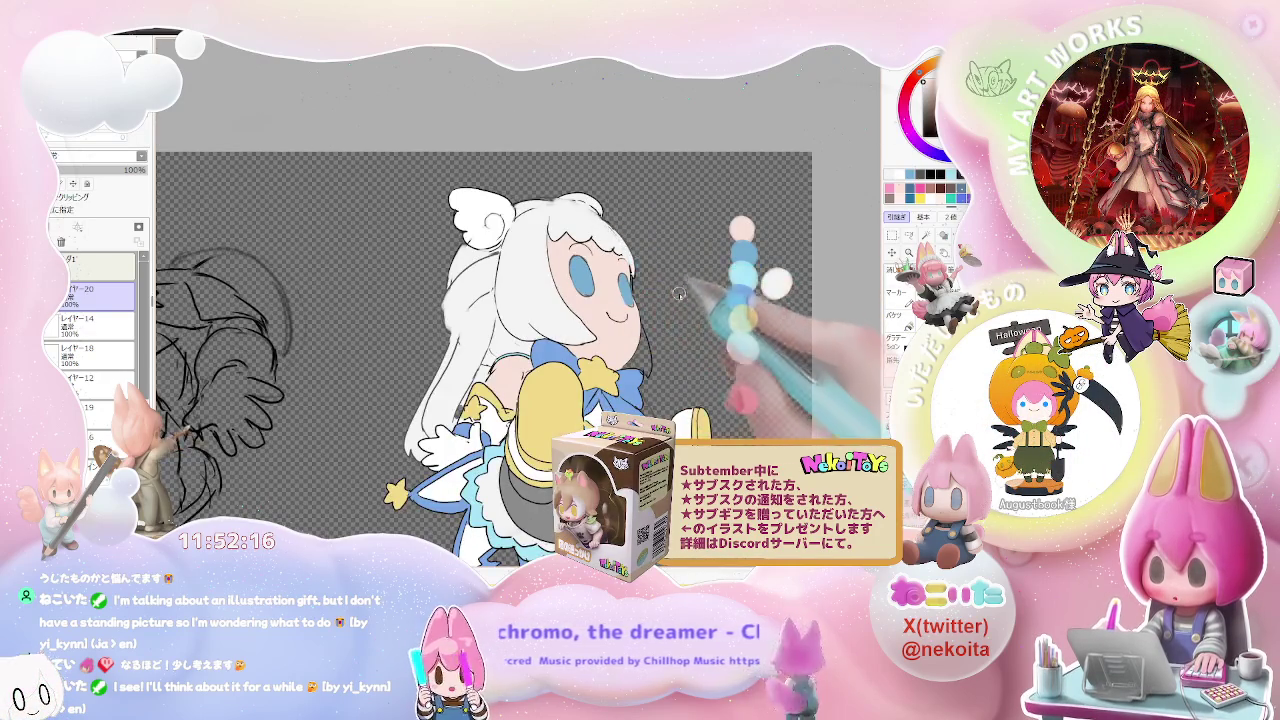
scroll(500, 320, up, 1)
scroll(500, 320, up, 1)
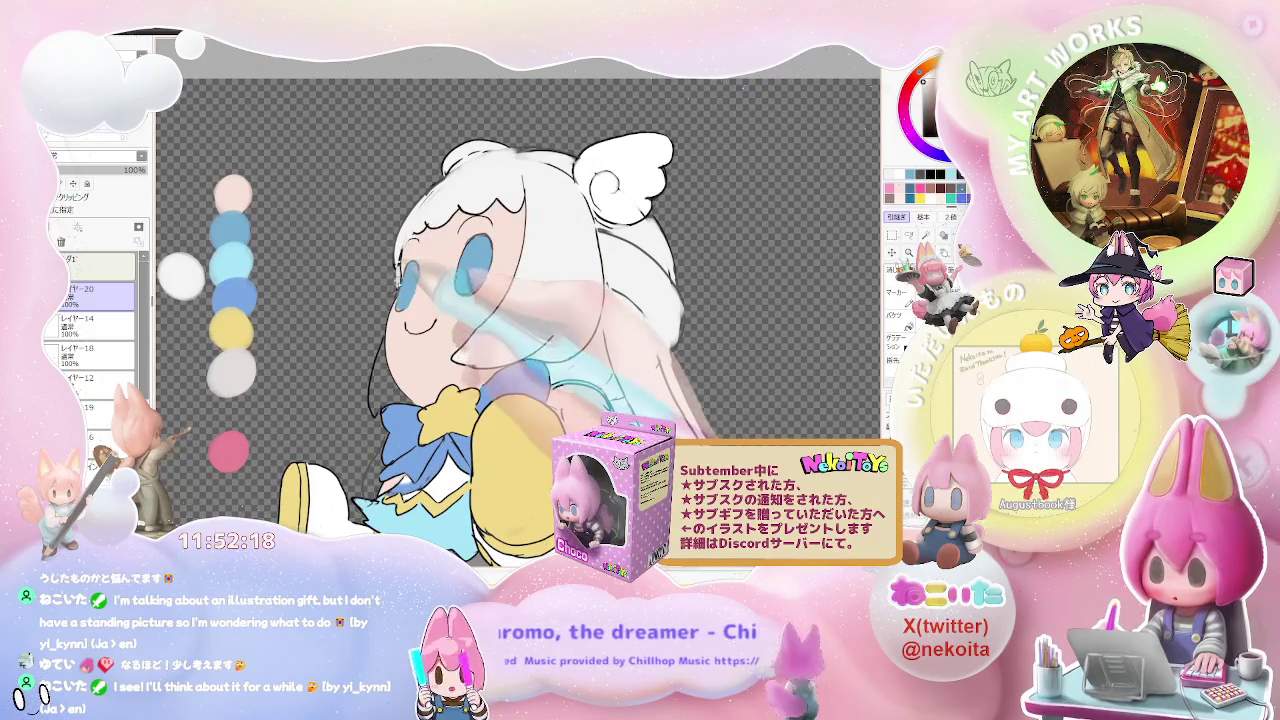
scroll(360, 390, down, 2)
scroll(520, 384, down, 1)
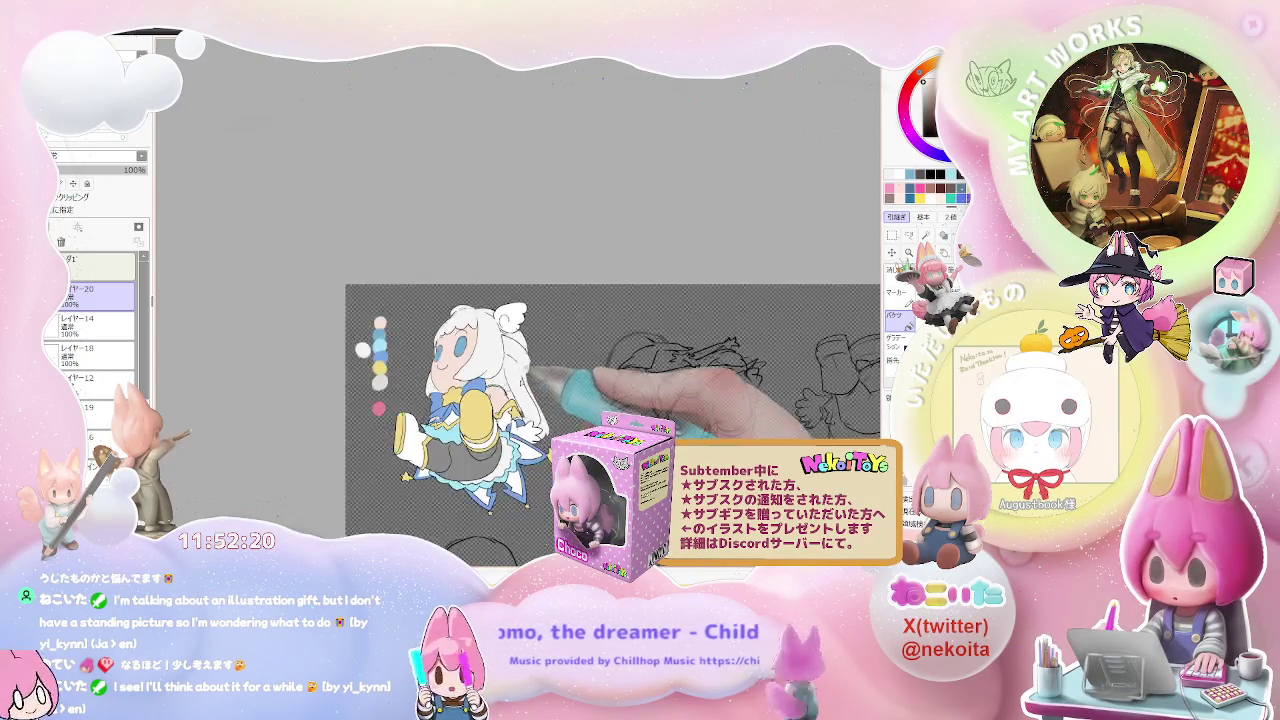
scroll(520, 384, down, 1)
key(h)
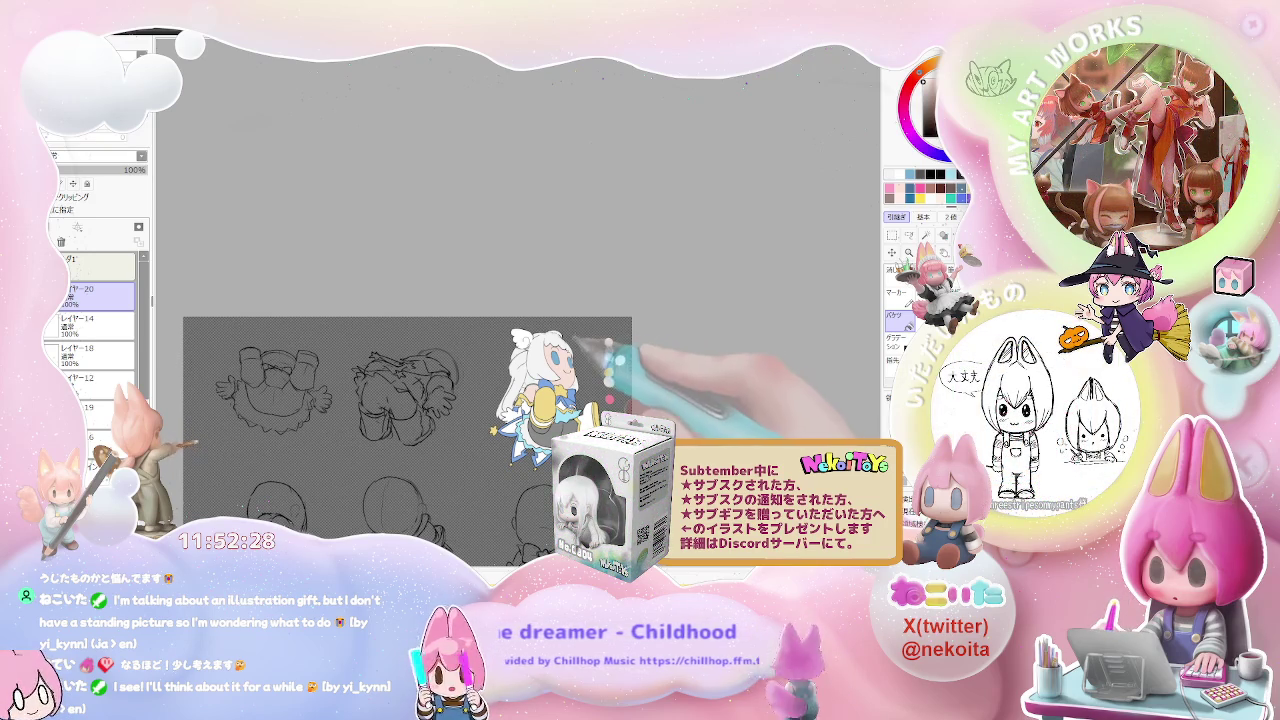
scroll(570, 360, up, 1)
scroll(570, 360, up, 1)
scroll(570, 360, up, 2)
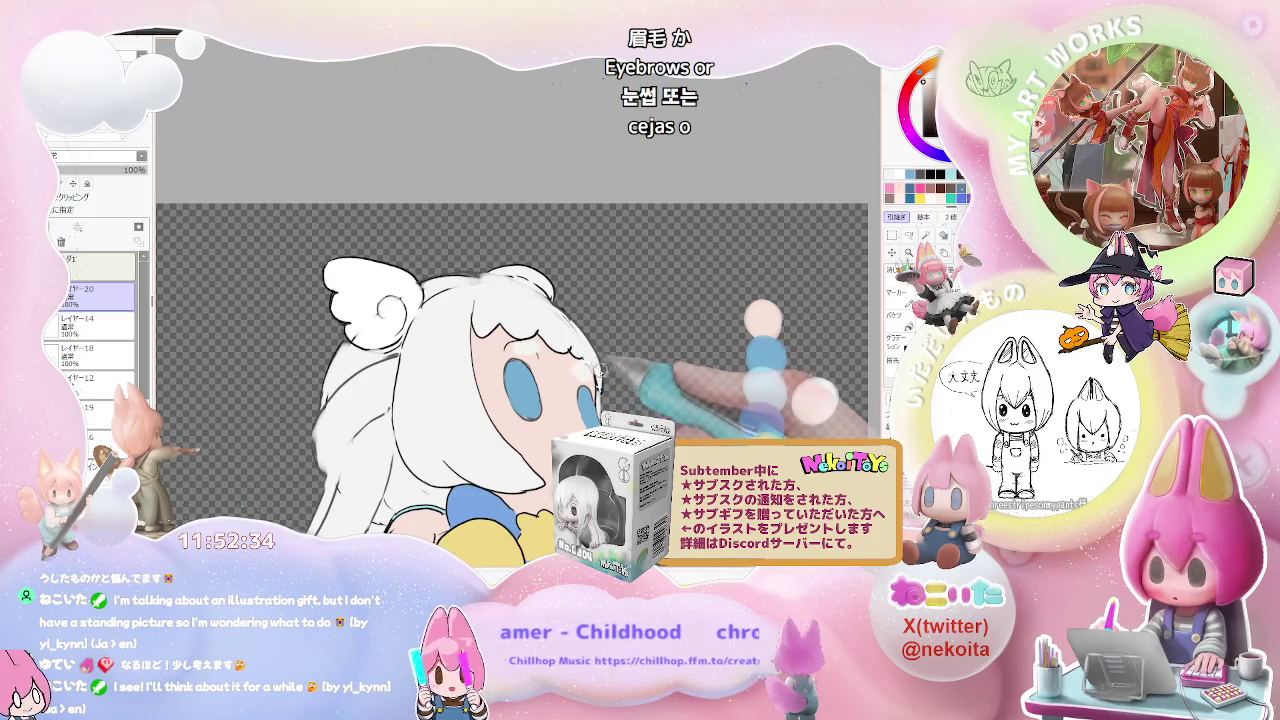
scroll(599, 370, up, 1)
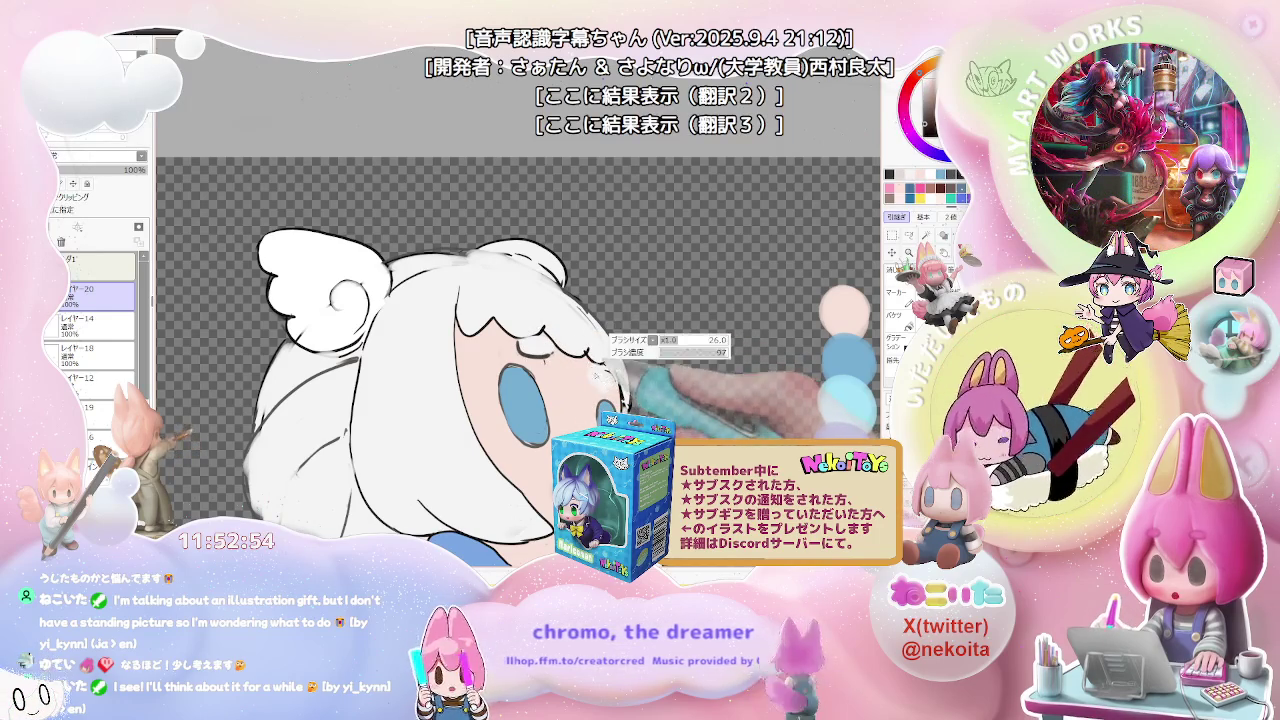
scroll(380, 450, down, 2)
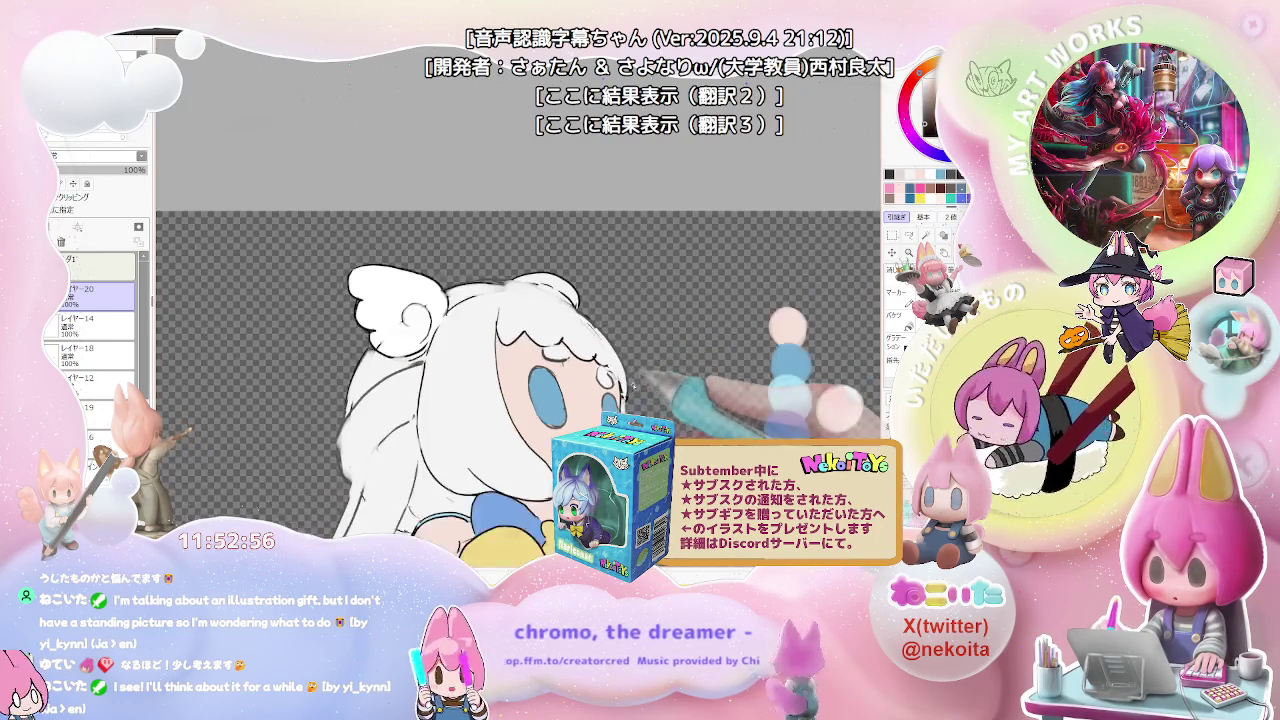
scroll(380, 450, down, 2)
scroll(380, 450, down, 1)
scroll(380, 450, down, 1)
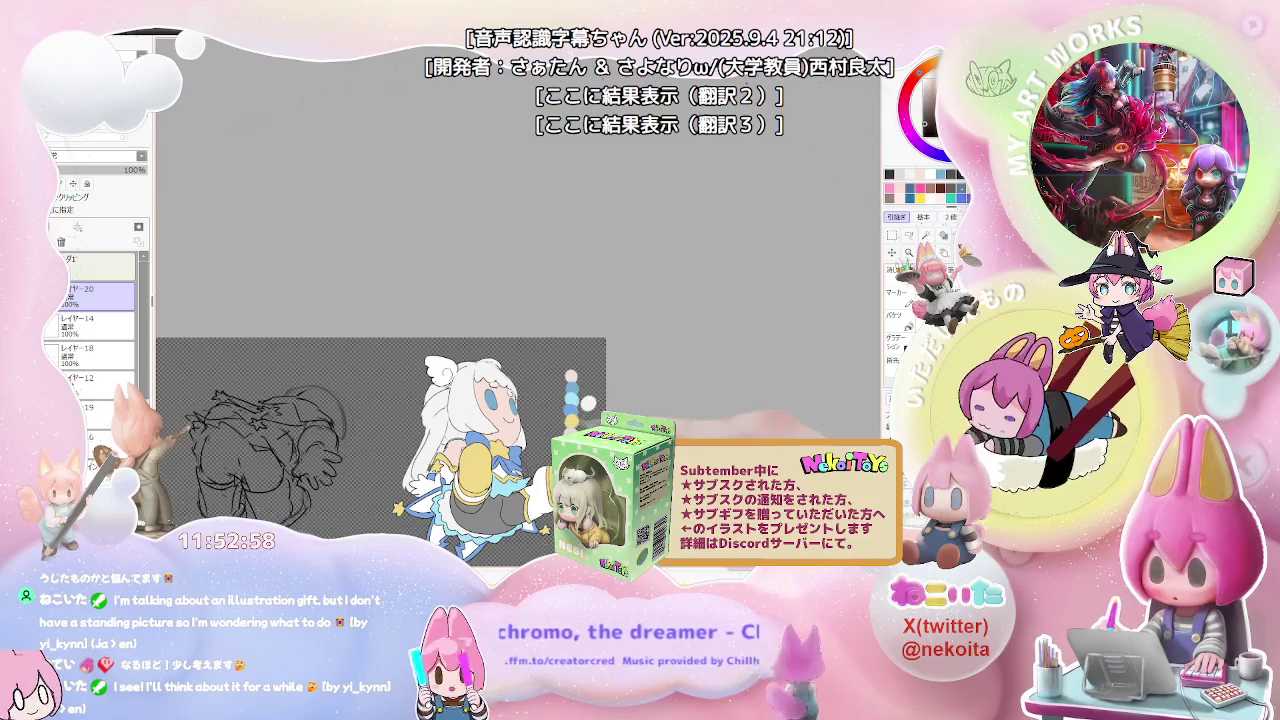
scroll(475, 370, up, 2)
scroll(475, 370, up, 2)
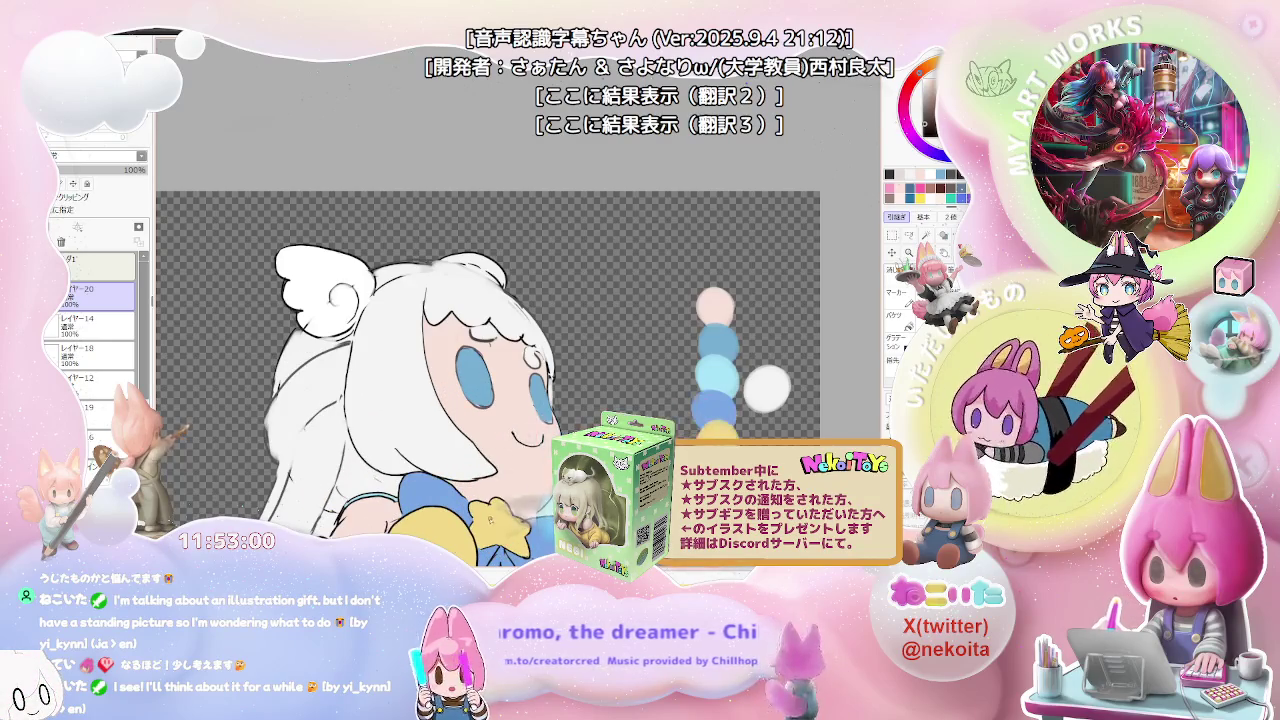
Step: On Layer 14, draw a yellow star outline inside each blue eye
ctrl+shift+click(474, 372)
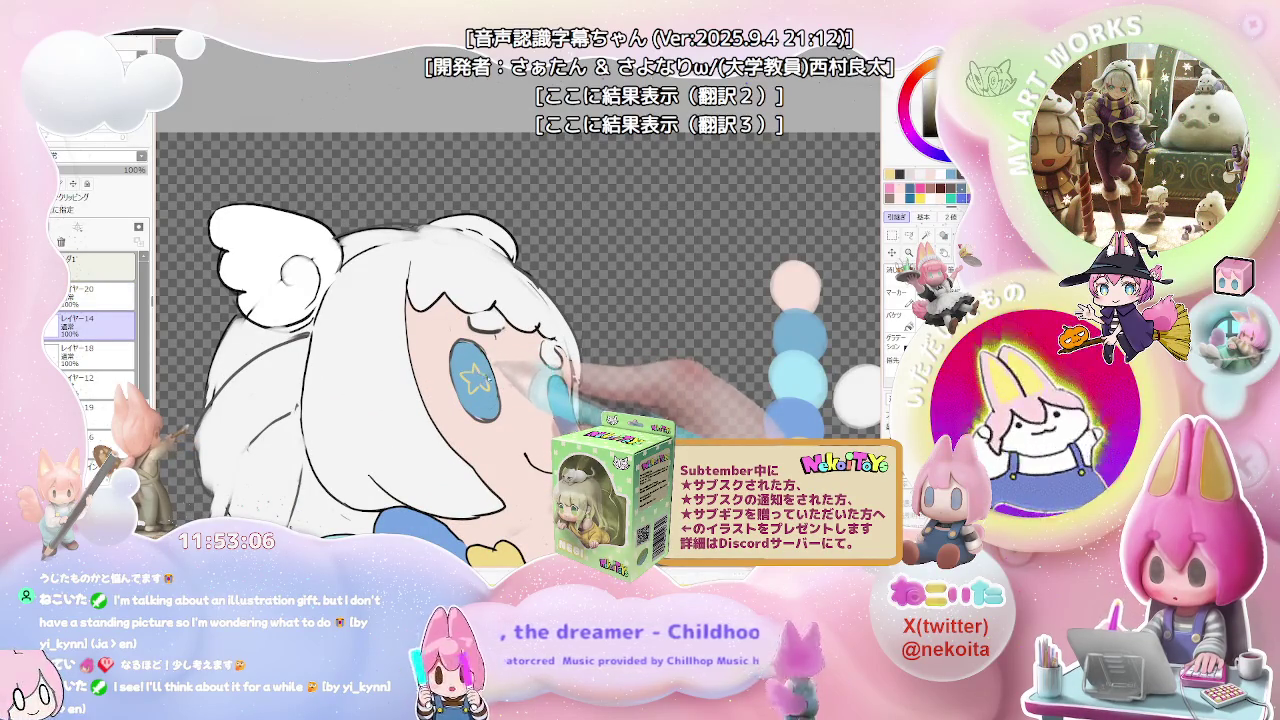
scroll(557, 394, up, 1)
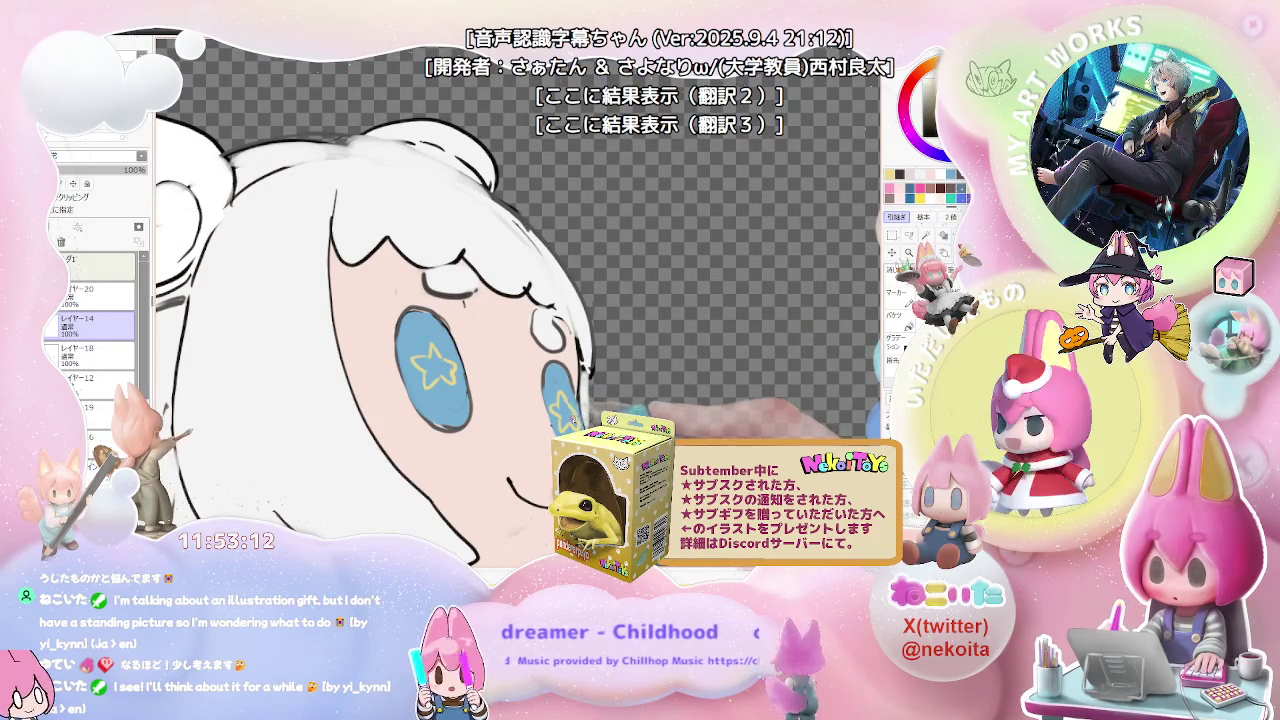
scroll(573, 417, down, 2)
scroll(573, 417, down, 1)
scroll(573, 417, down, 1)
scroll(457, 452, up, 2)
scroll(457, 452, up, 2)
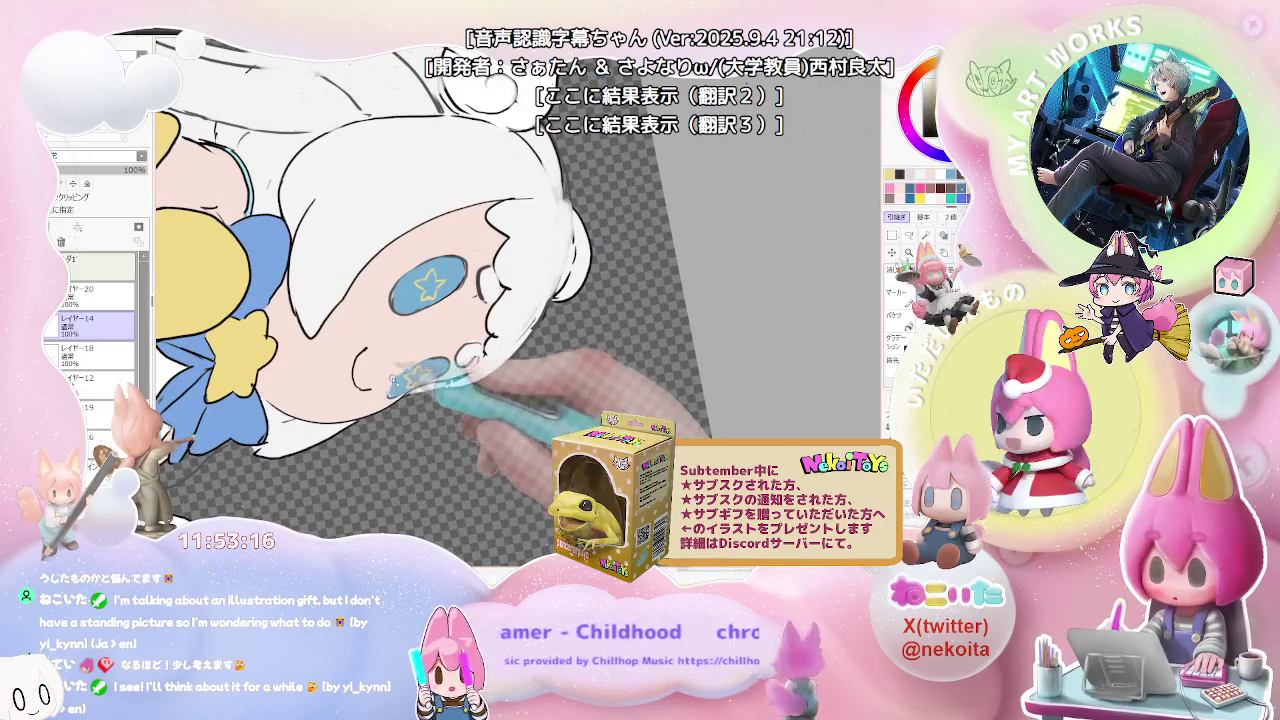
Step: Select Layer 12, the layer holding the mouth
ctrl+shift+click(379, 395)
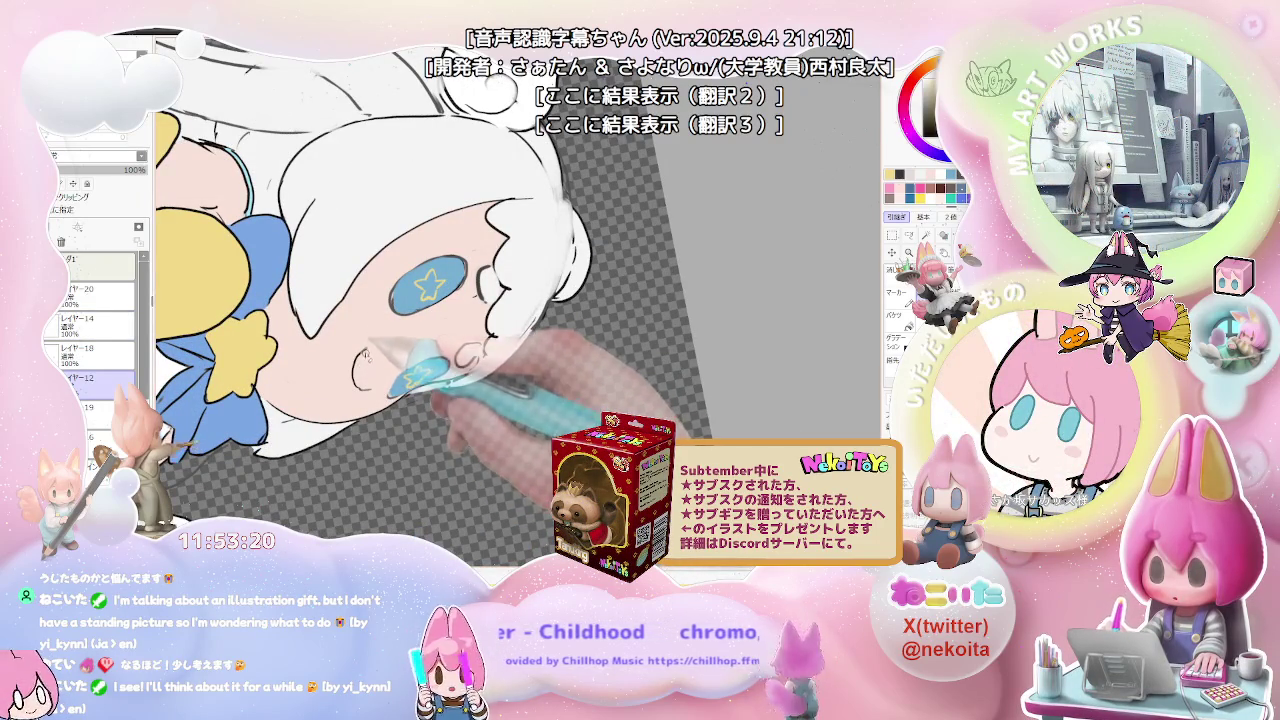
scroll(382, 369, up, 2)
scroll(383, 358, down, 2)
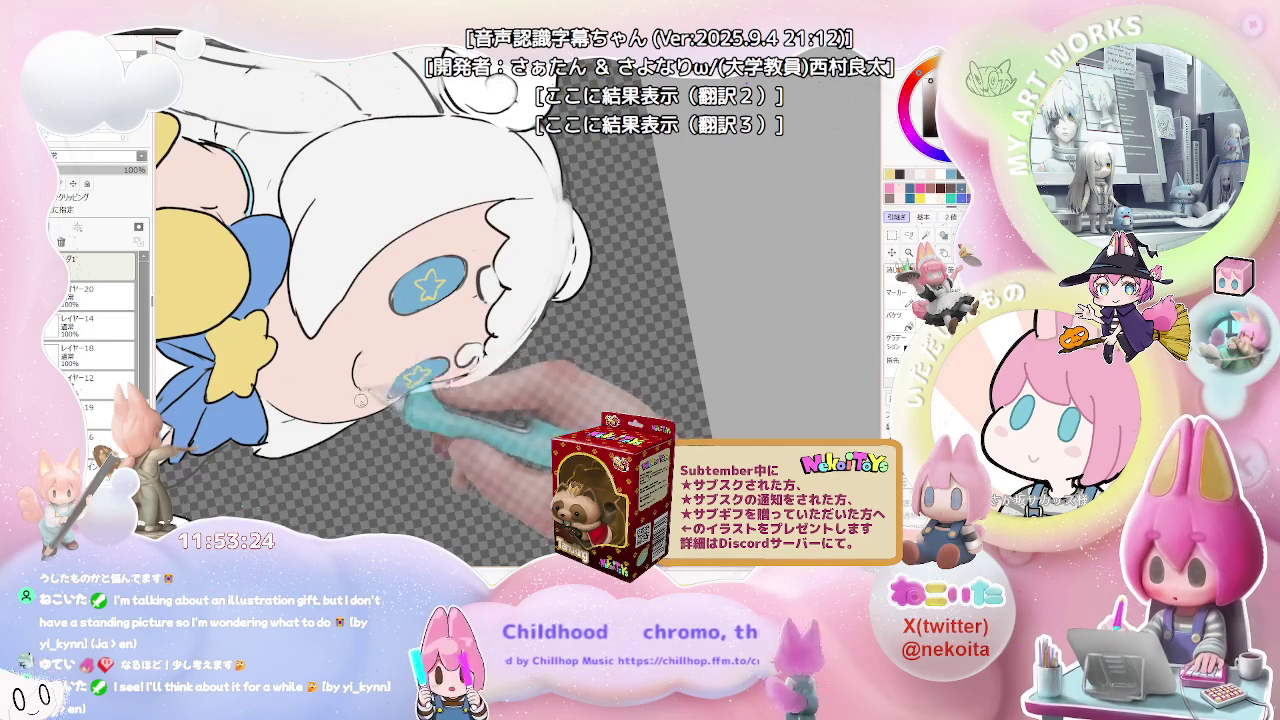
scroll(381, 376, down, 3)
scroll(614, 360, down, 2)
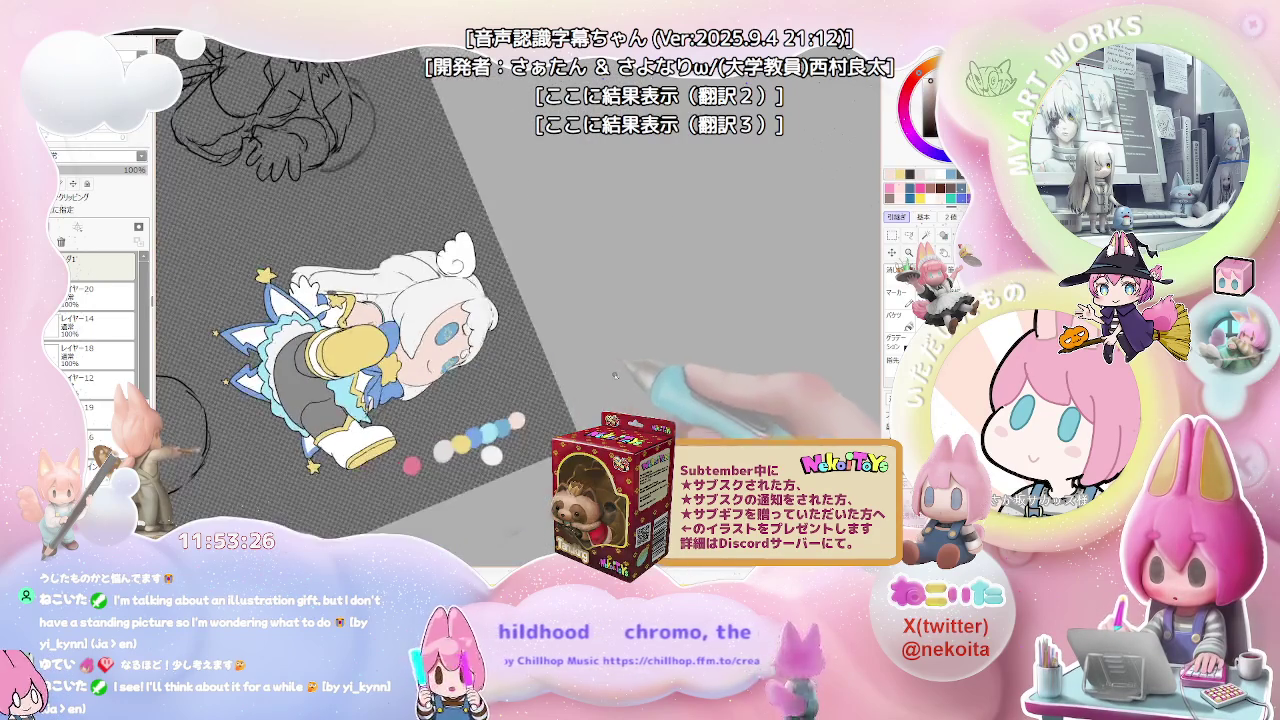
Step: Level the view and bucket-fill the isolated hair layer with flat grey, redoing the fill once
key(Home)
scroll(650, 390, down, 2)
scroll(648, 398, down, 2)
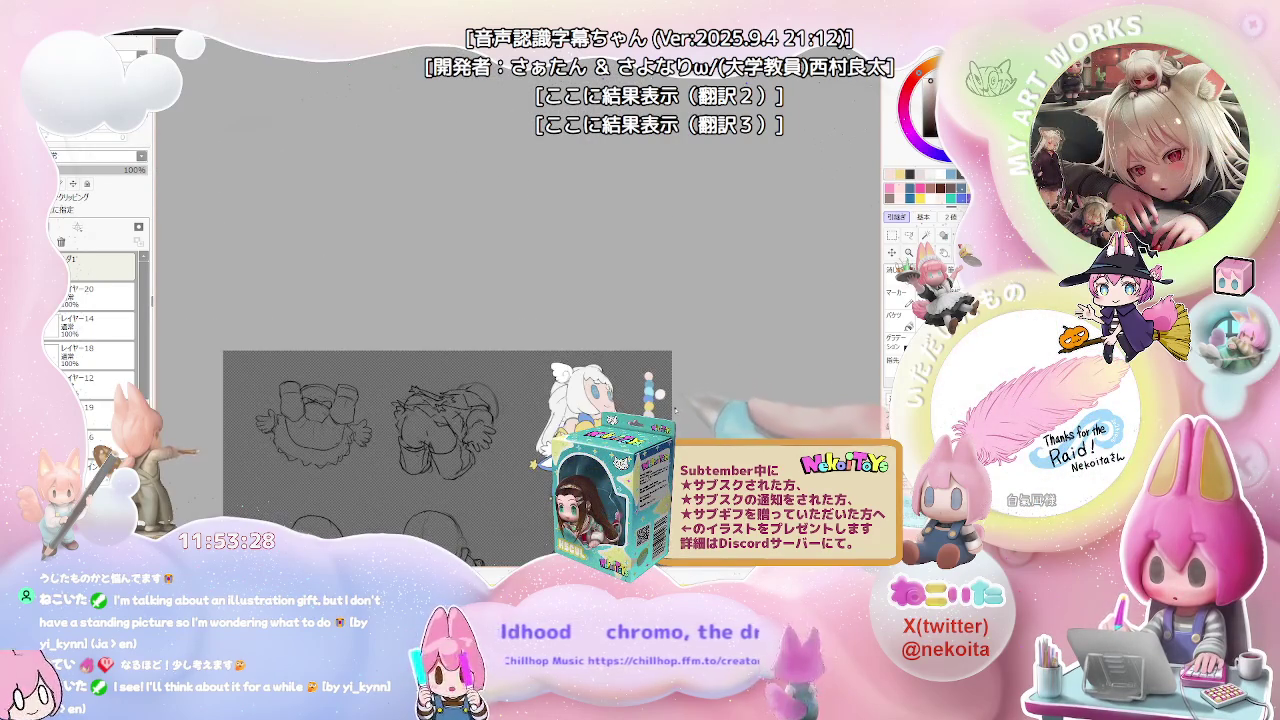
scroll(644, 405, down, 1)
scroll(518, 402, up, 2)
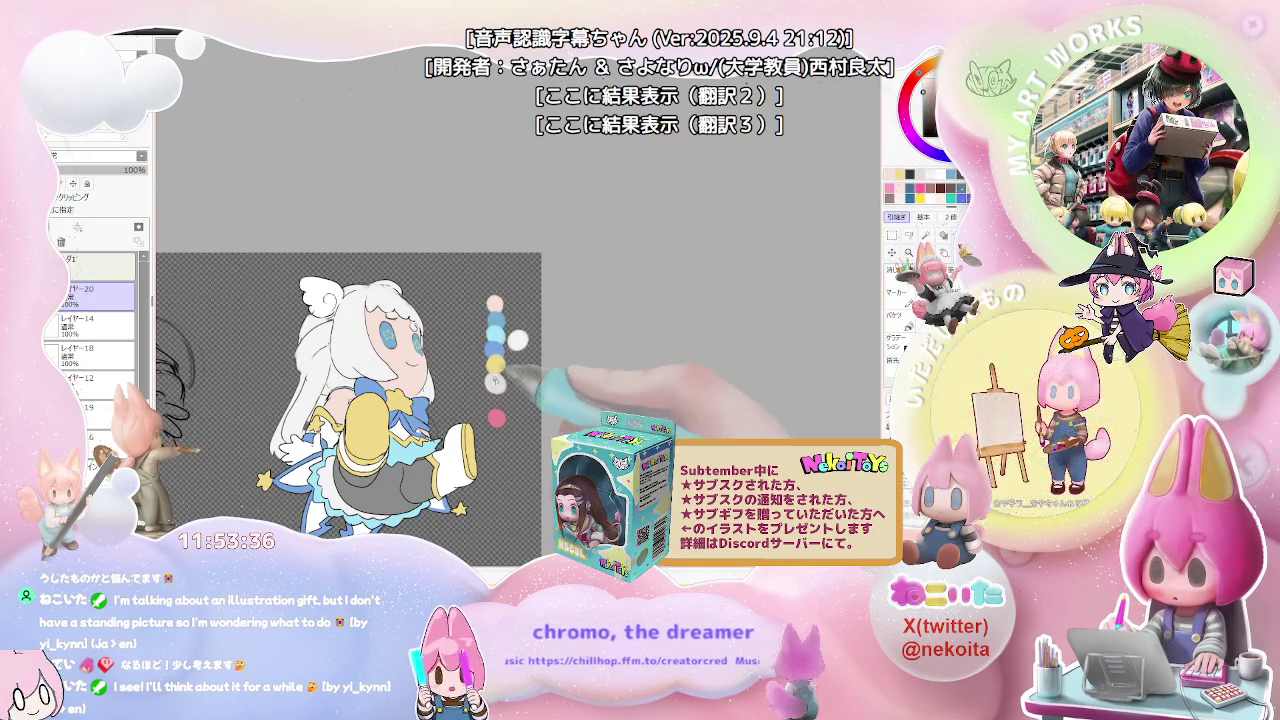
key(ctrl+z)
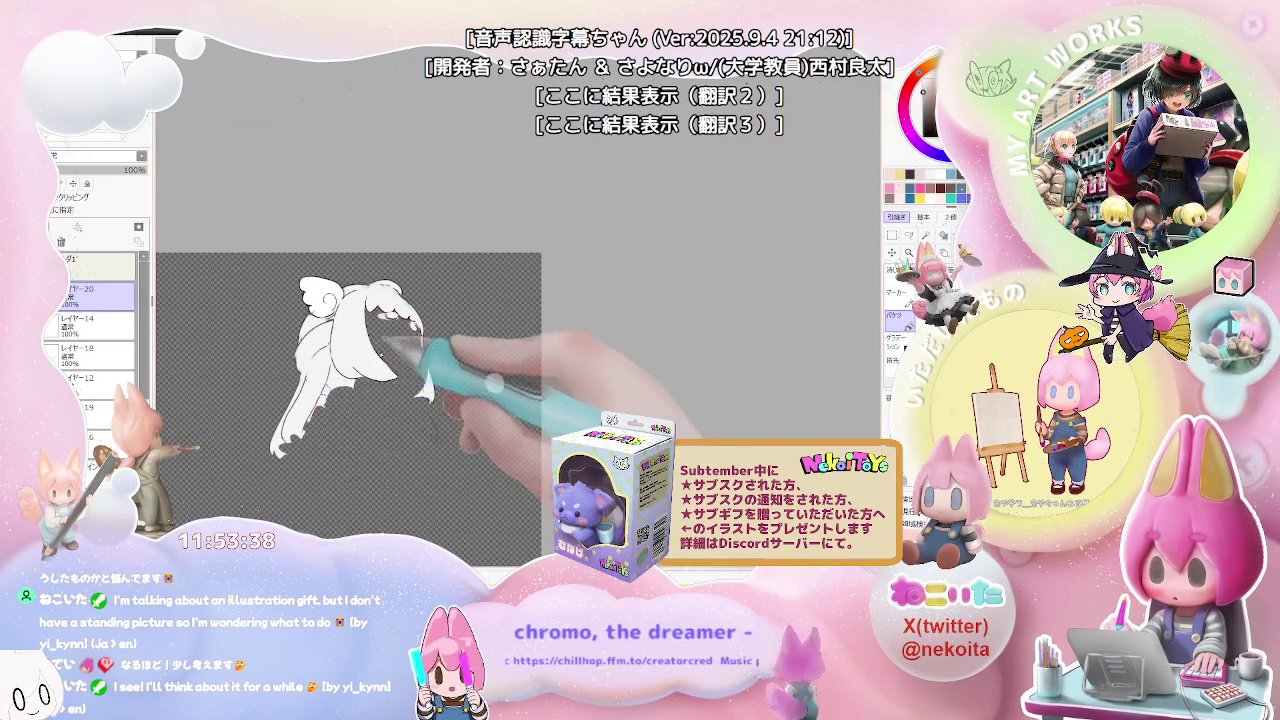
click(415, 385)
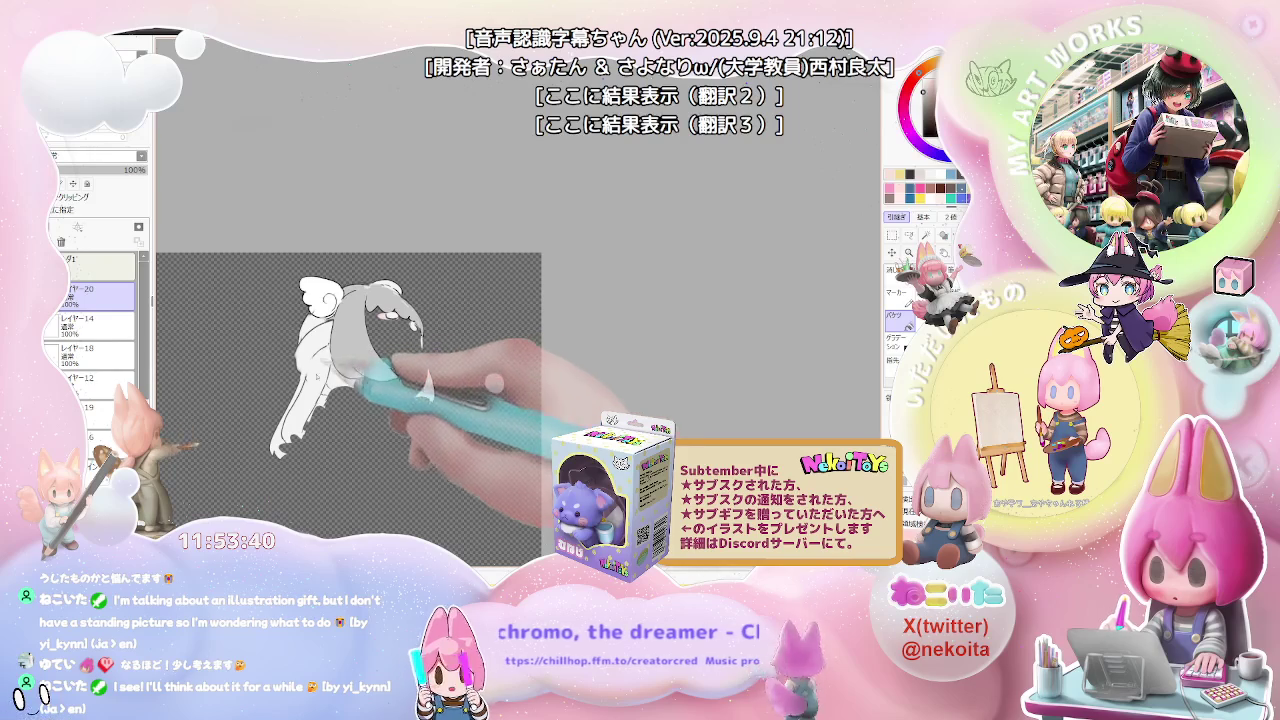
key(ctrl+z)
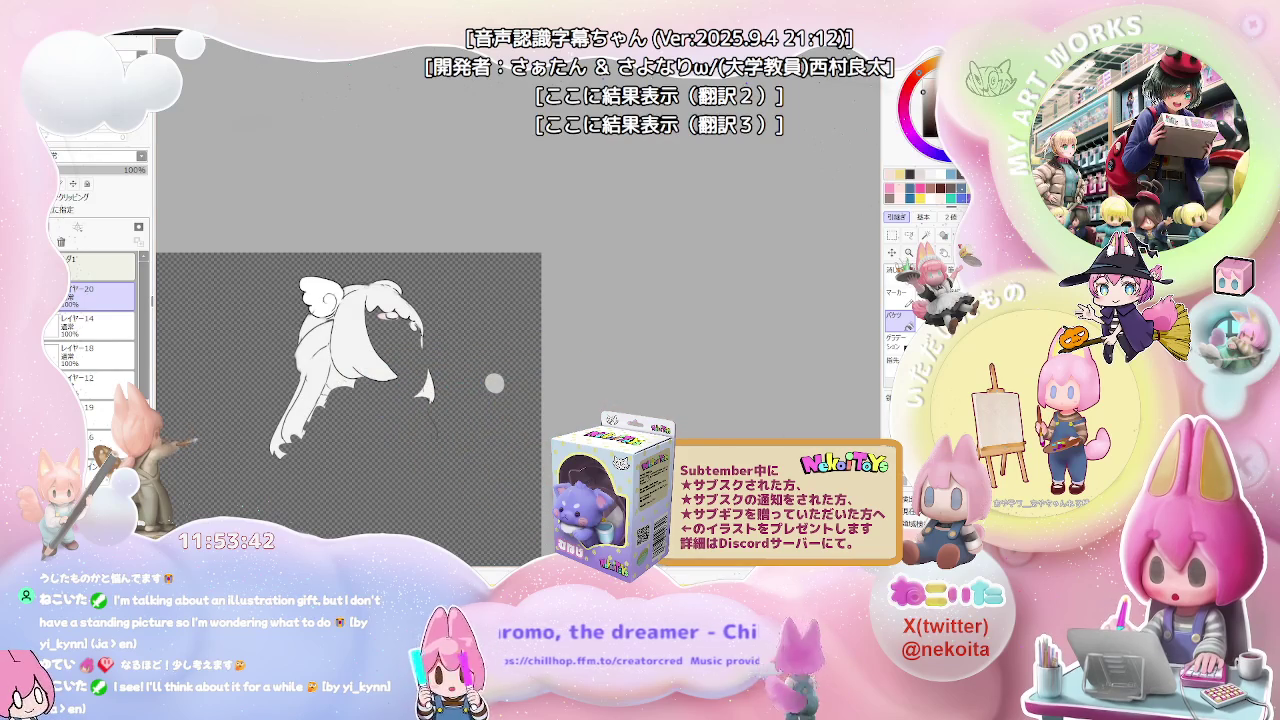
click(365, 330)
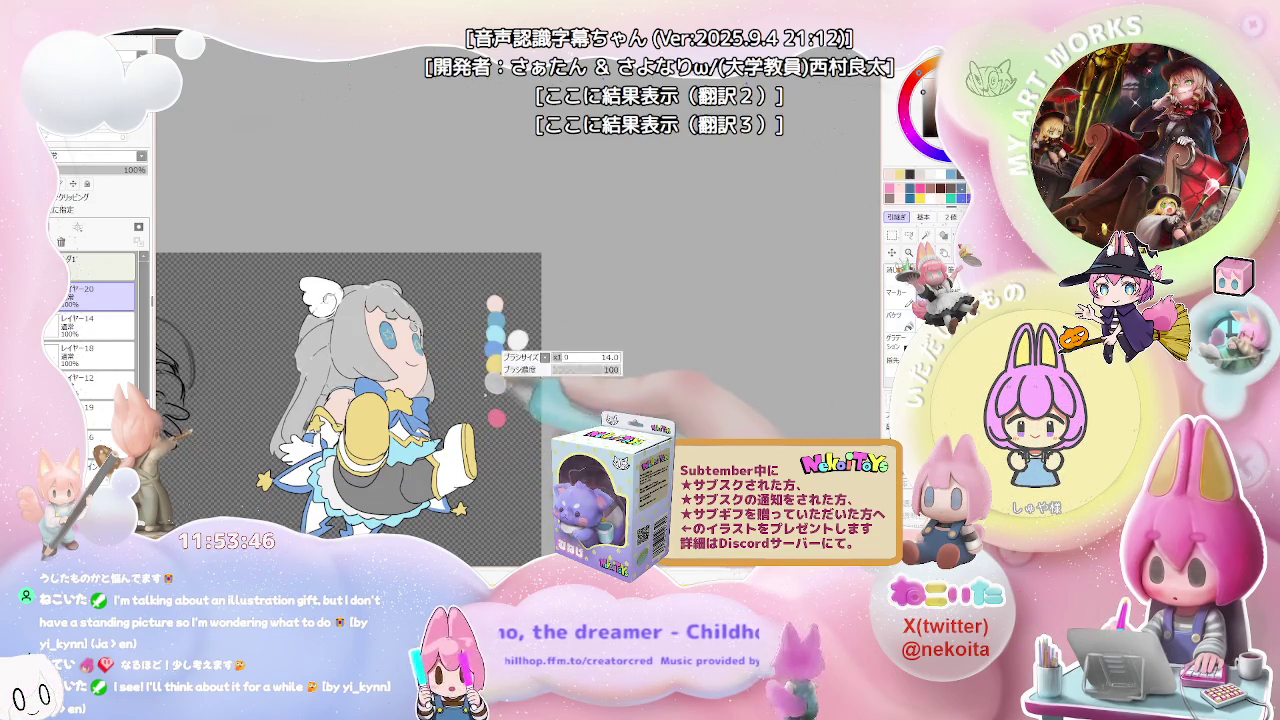
key(h)
scroll(512, 397, down, 1)
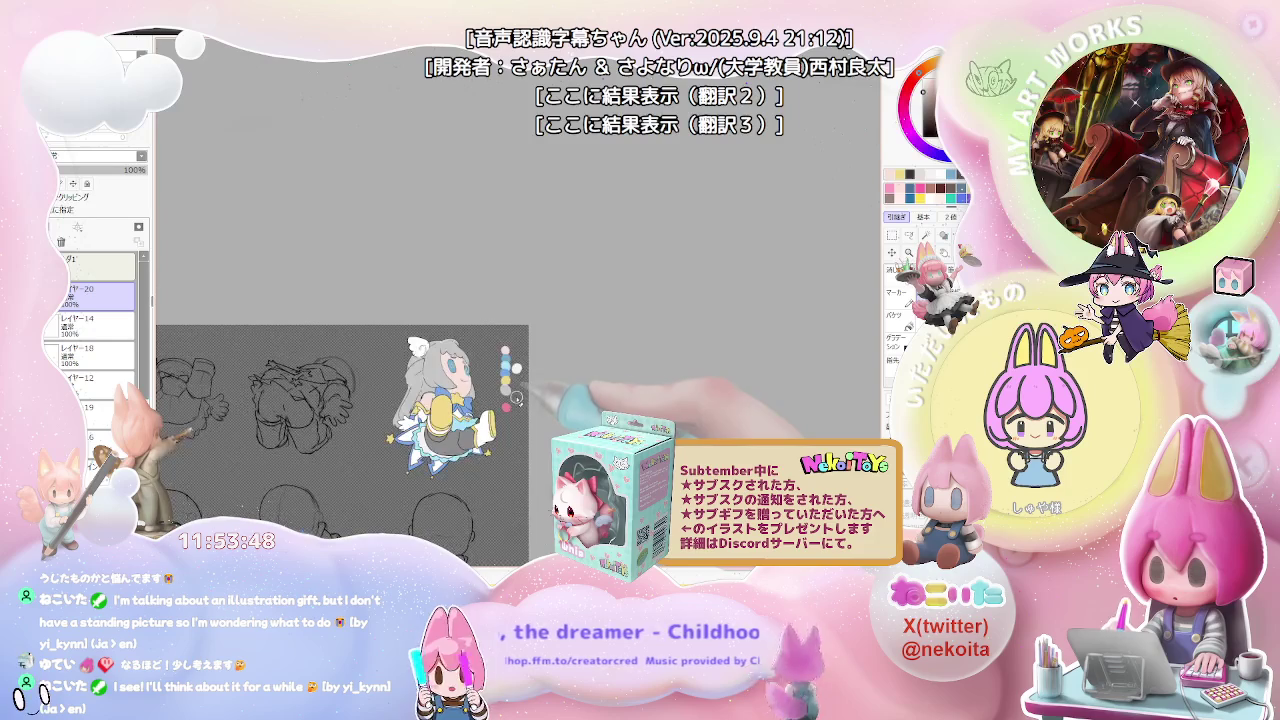
scroll(538, 395, down, 1)
scroll(455, 355, up, 2)
scroll(455, 355, up, 3)
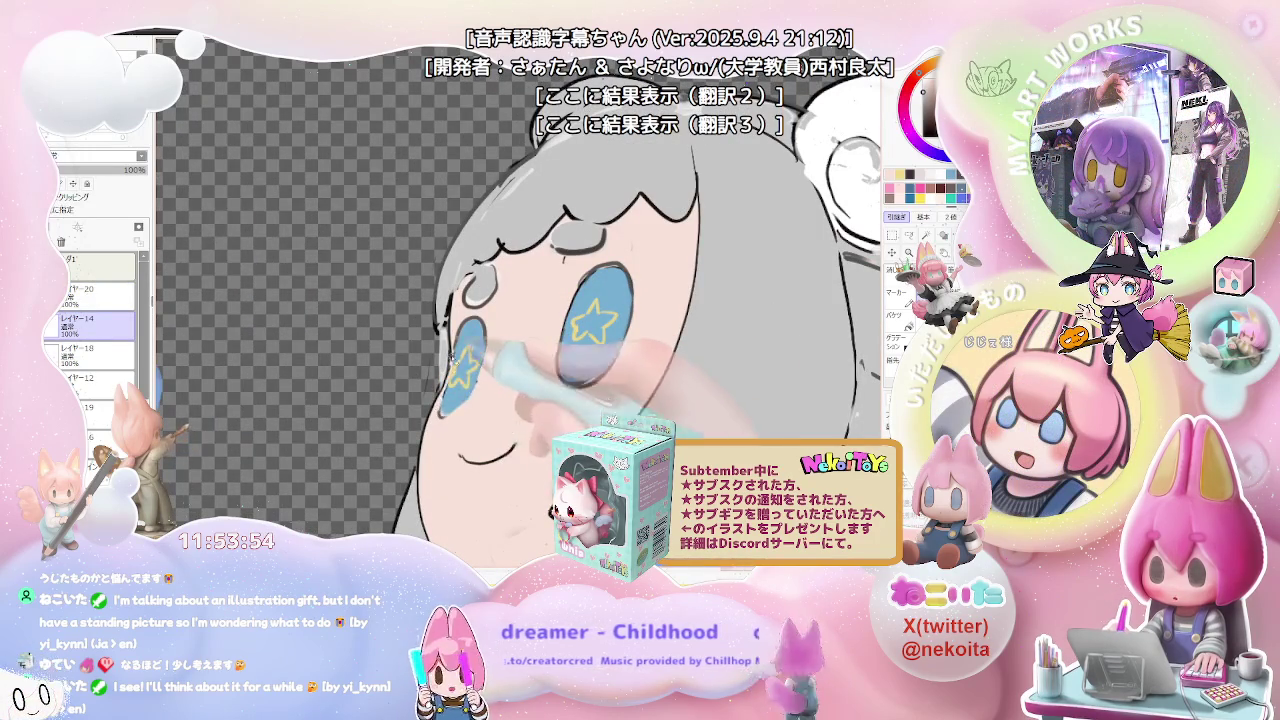
scroll(450, 357, down, 1)
scroll(500, 380, down, 1)
scroll(575, 408, down, 1)
scroll(517, 410, up, 3)
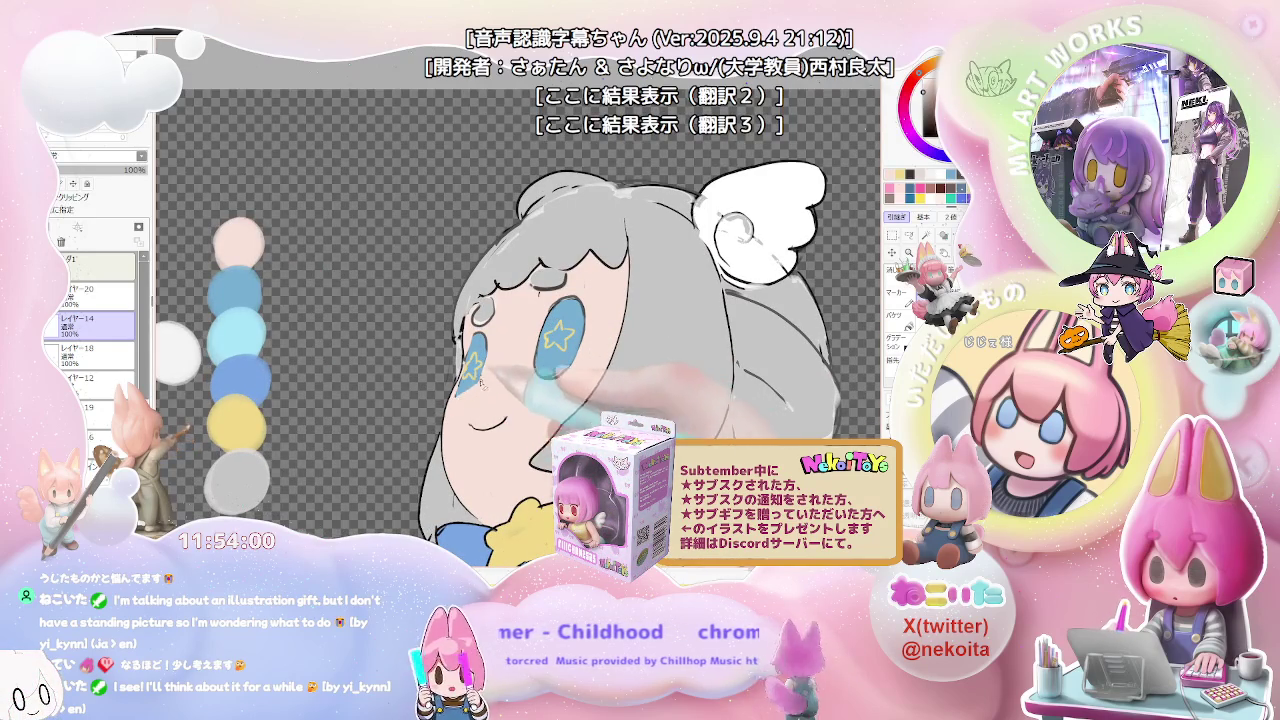
scroll(539, 368, down, 1)
scroll(539, 368, down, 2)
scroll(539, 368, down, 1)
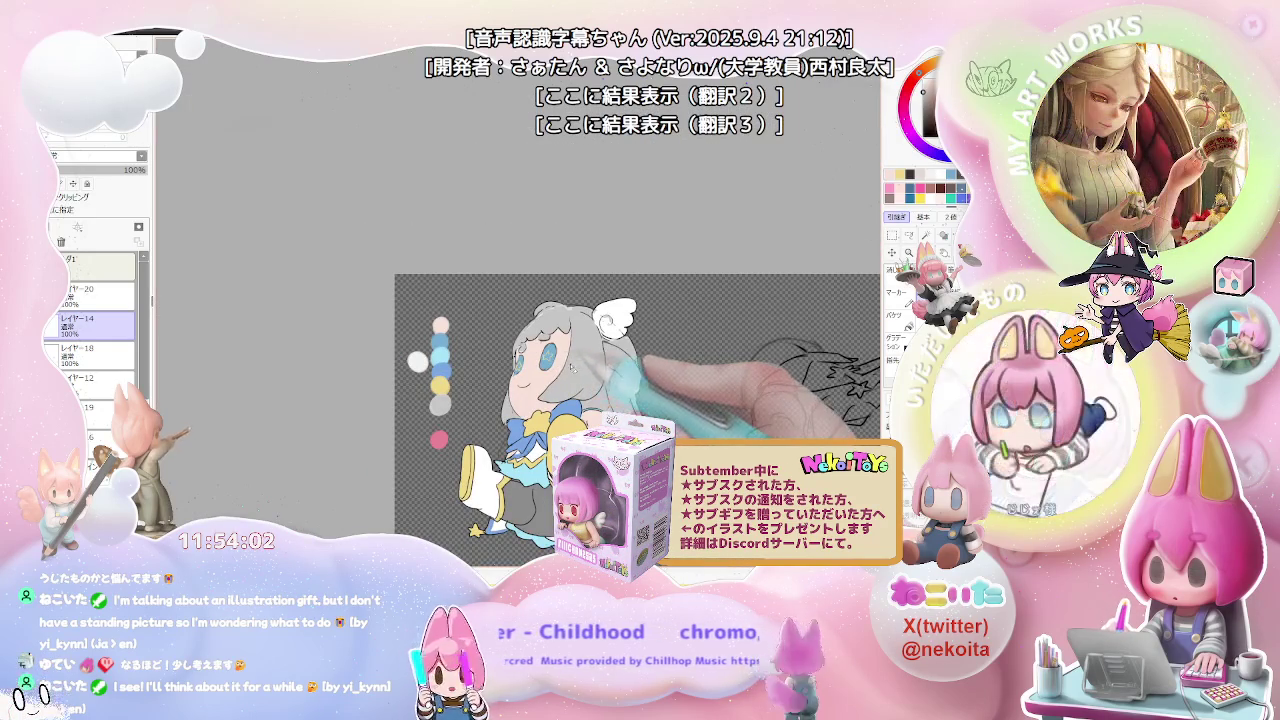
scroll(537, 373, up, 1)
scroll(537, 373, up, 2)
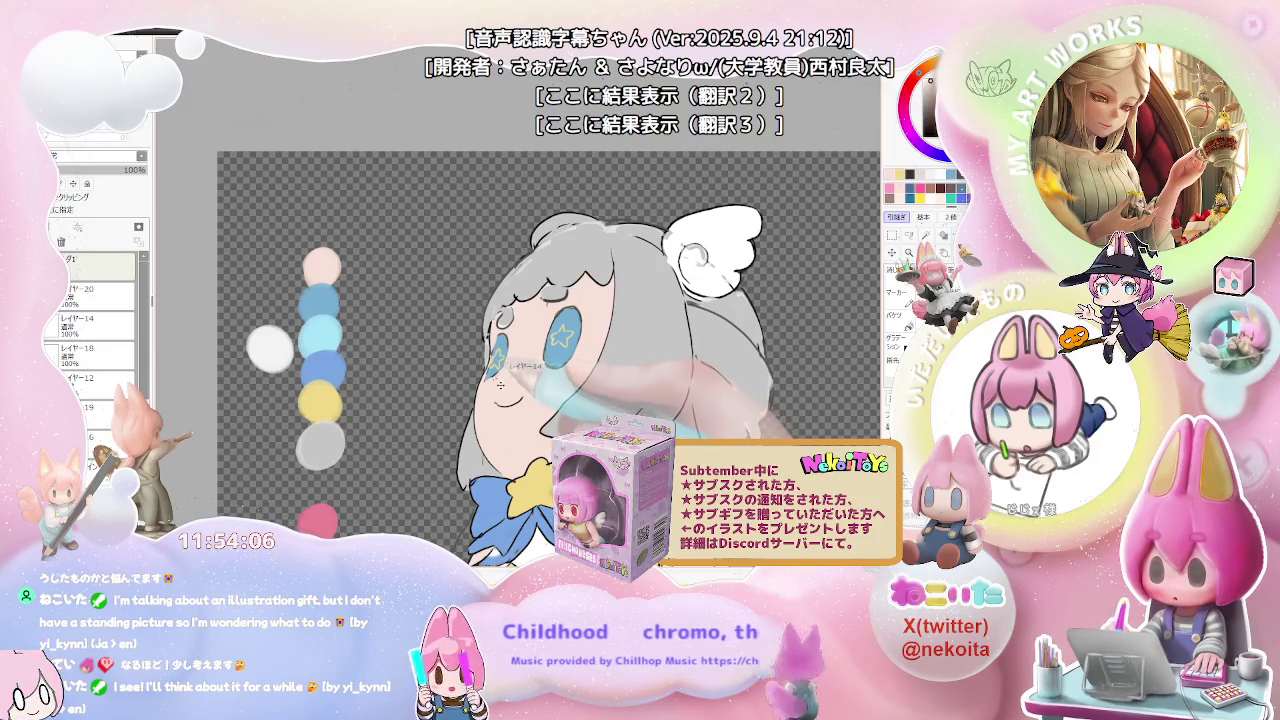
click(95, 325)
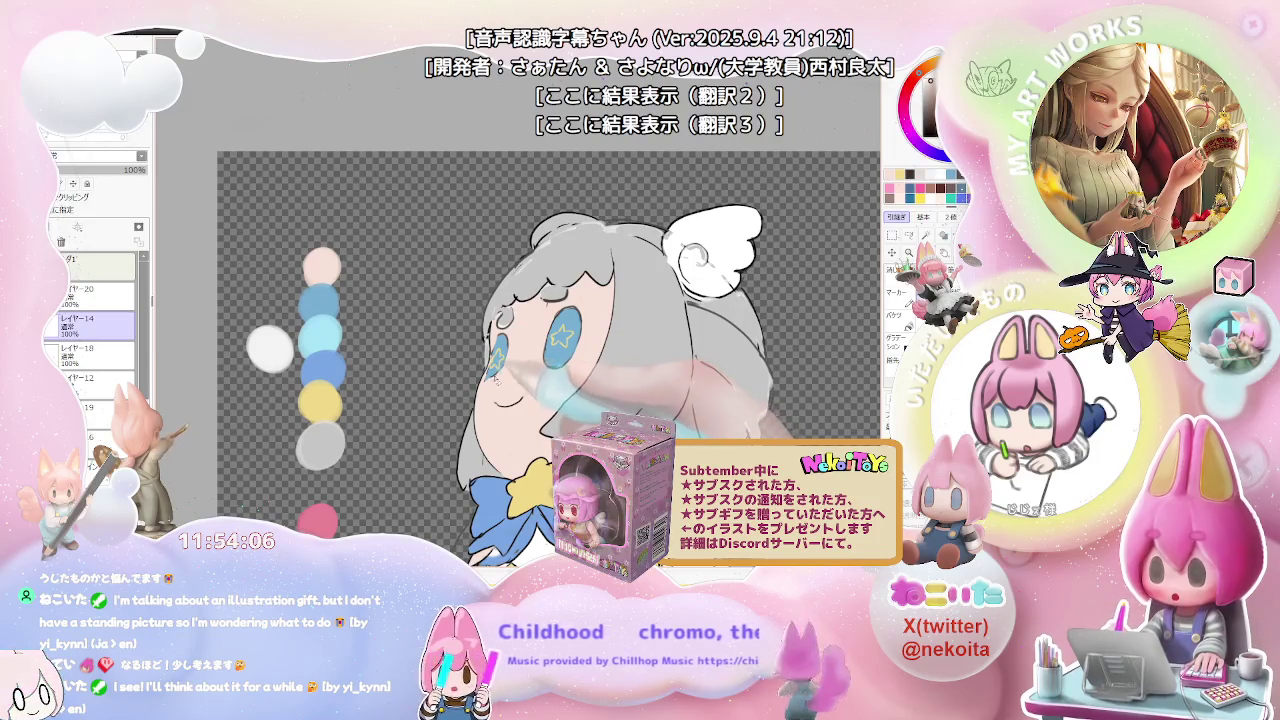
ctrl+shift+click(506, 382)
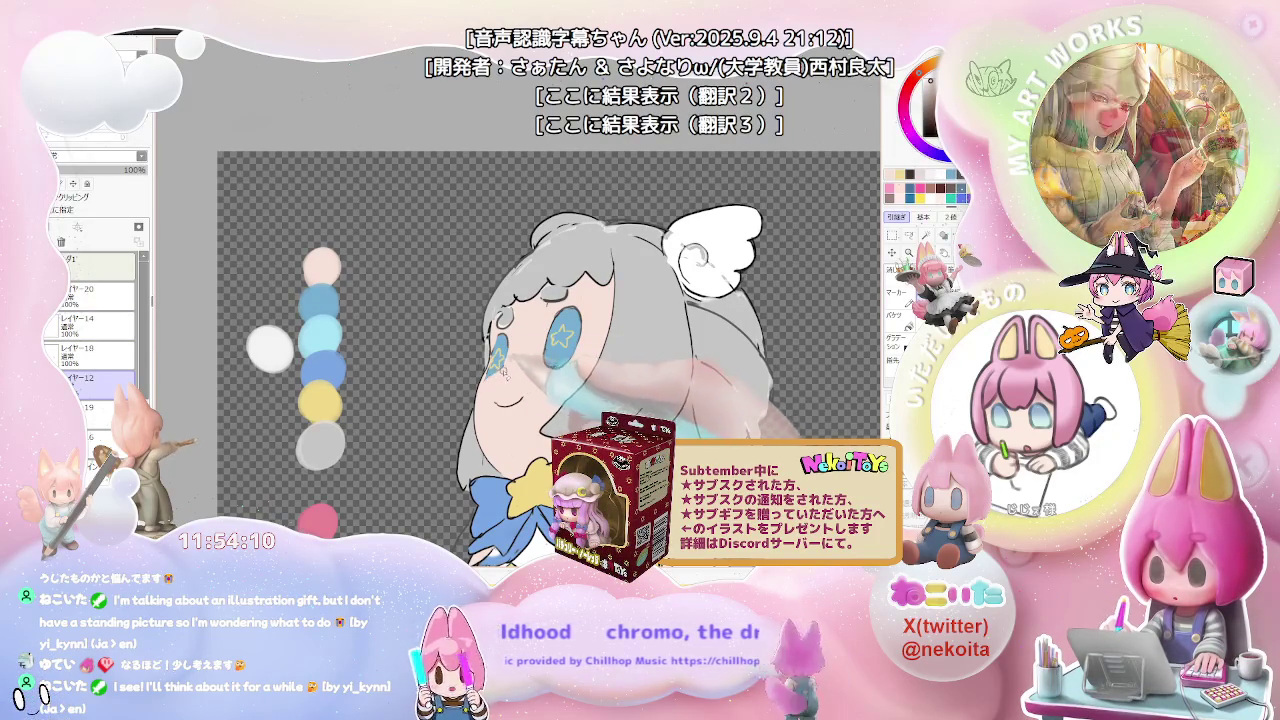
scroll(589, 339, down, 3)
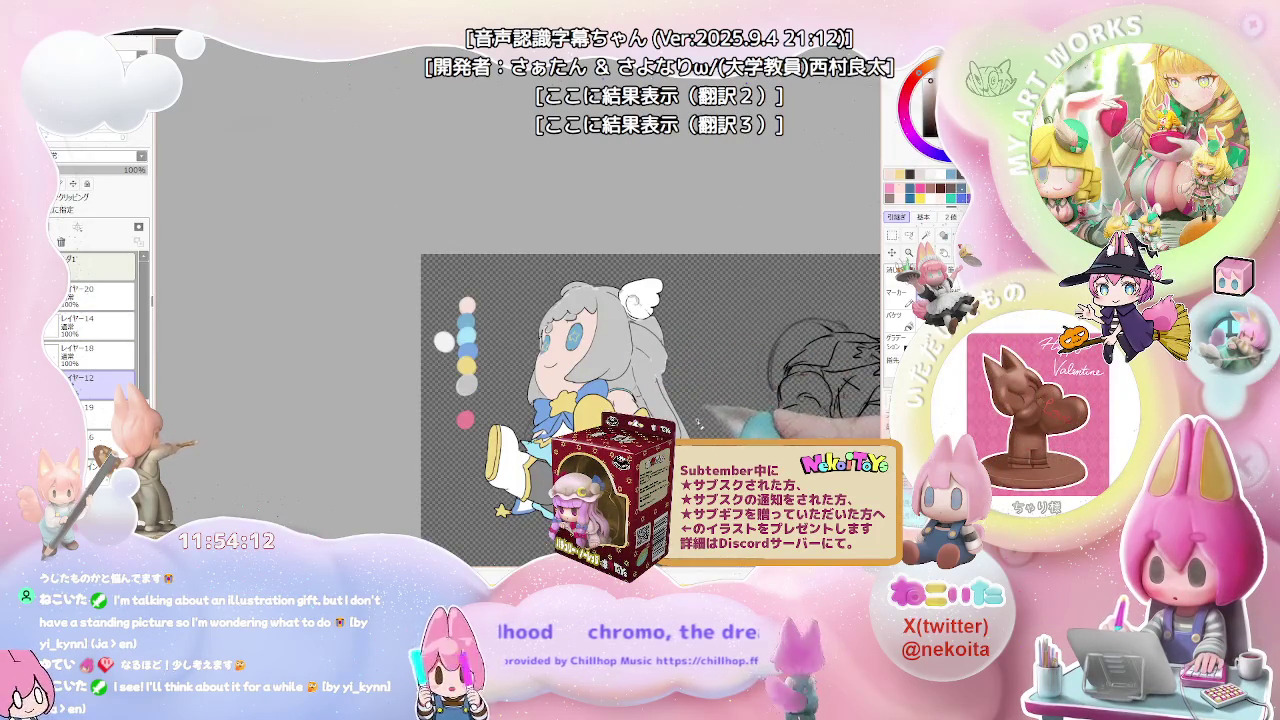
scroll(690, 430, down, 3)
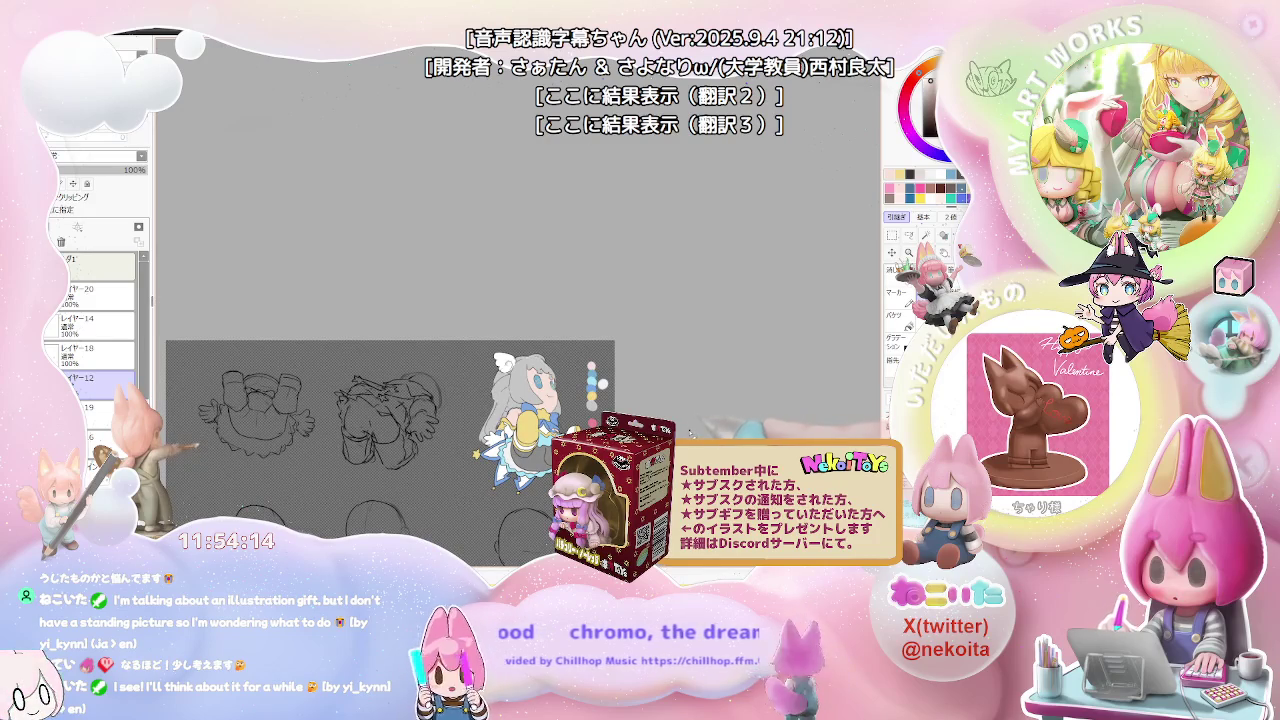
scroll(614, 437, down, 1)
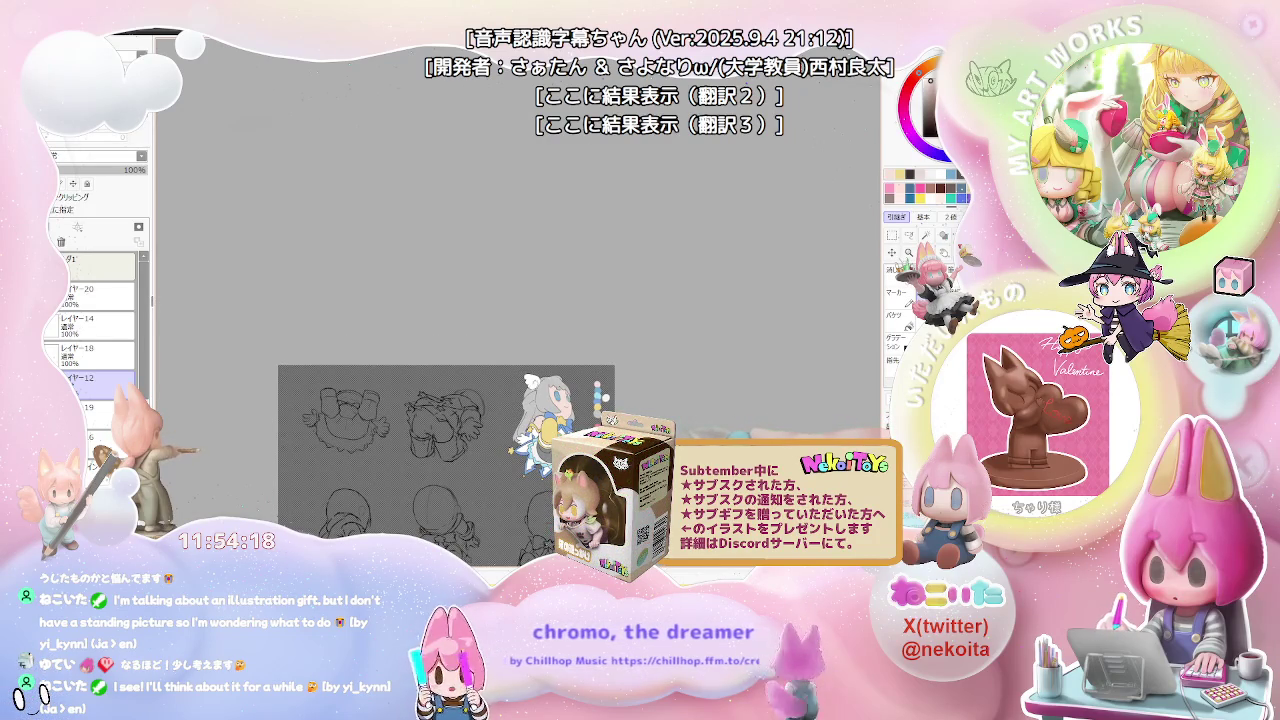
scroll(573, 454, up, 2)
scroll(573, 454, up, 1)
scroll(431, 396, up, 1)
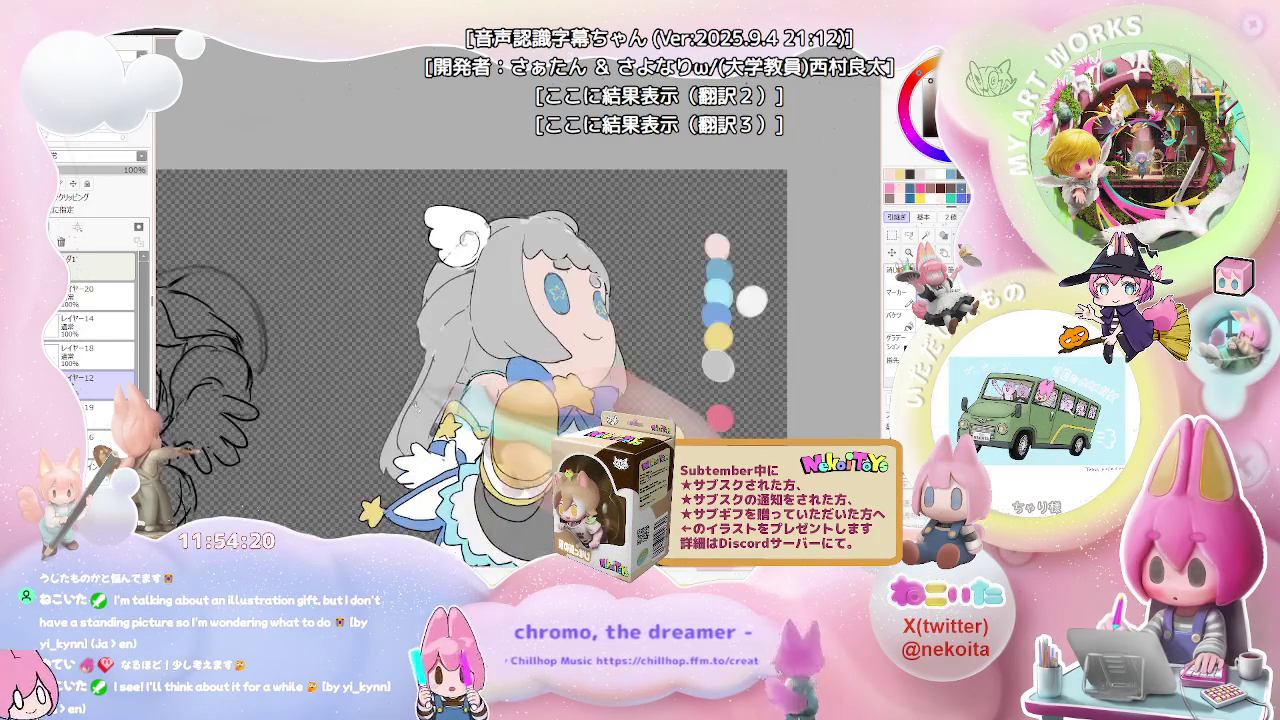
ctrl+shift+click(418, 404)
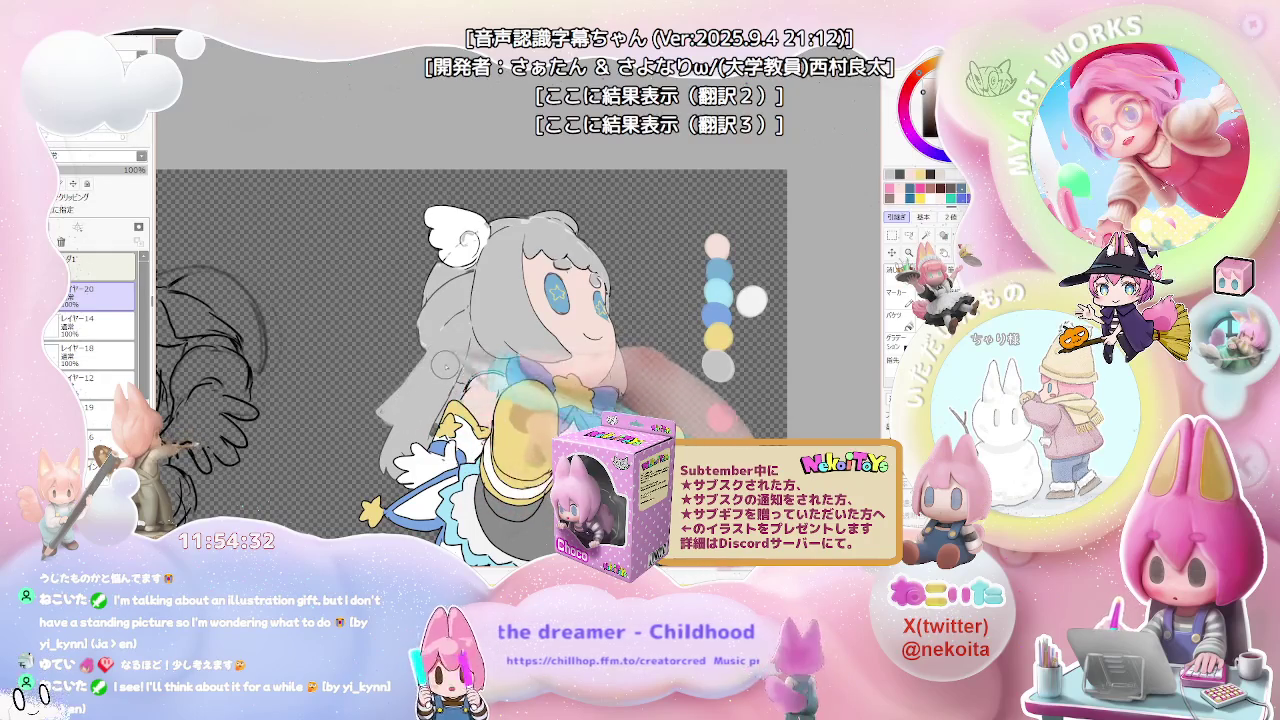
scroll(438, 368, down, 3)
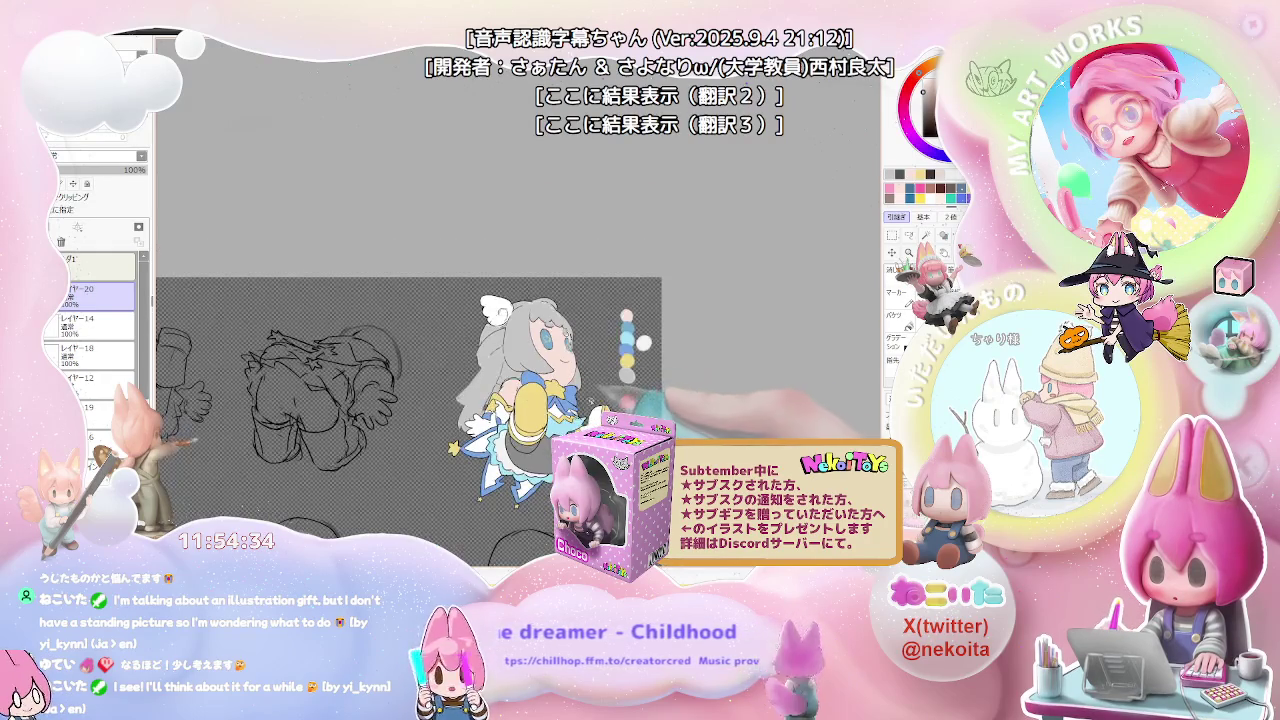
key(h)
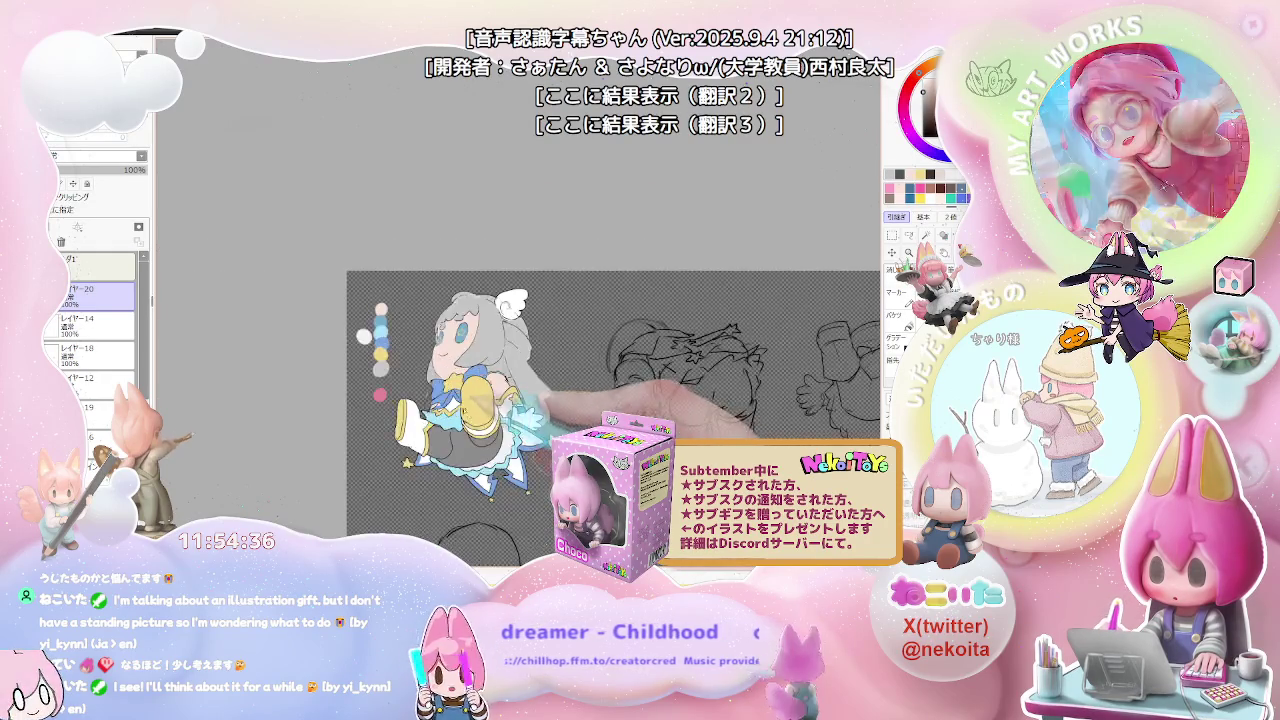
scroll(560, 350, up, 3)
scroll(441, 376, up, 2)
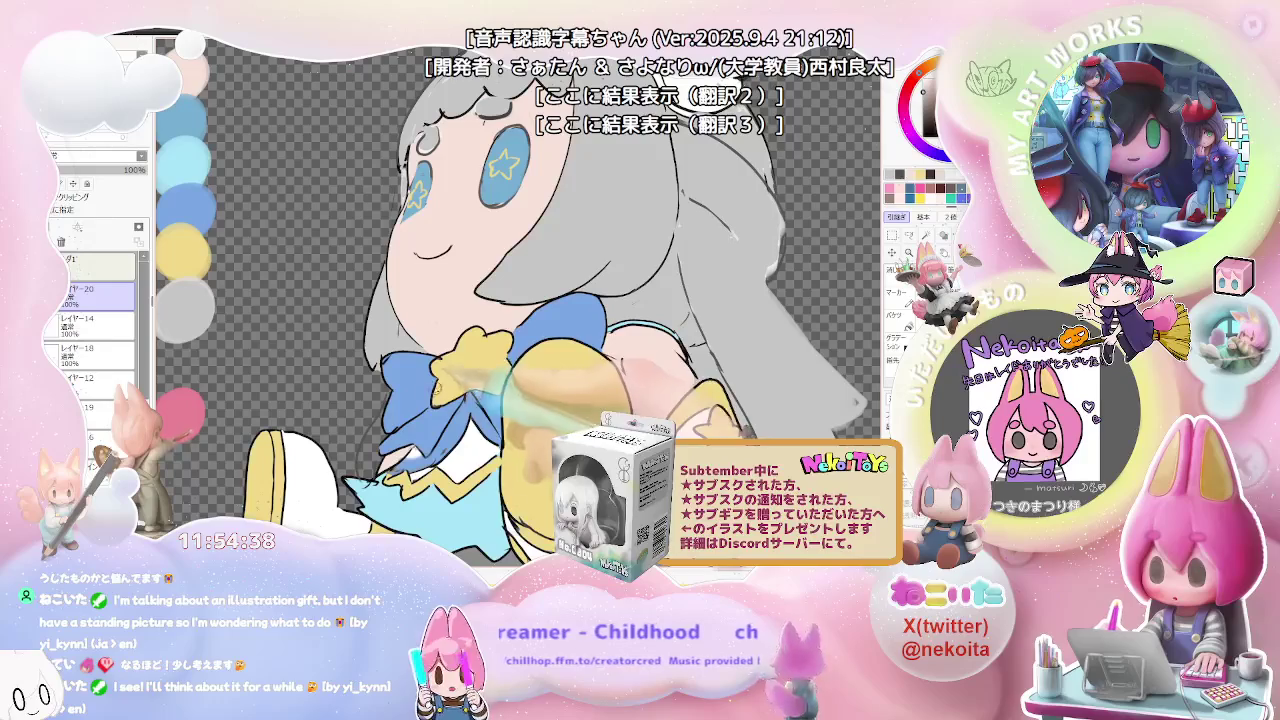
key(h)
key(h)
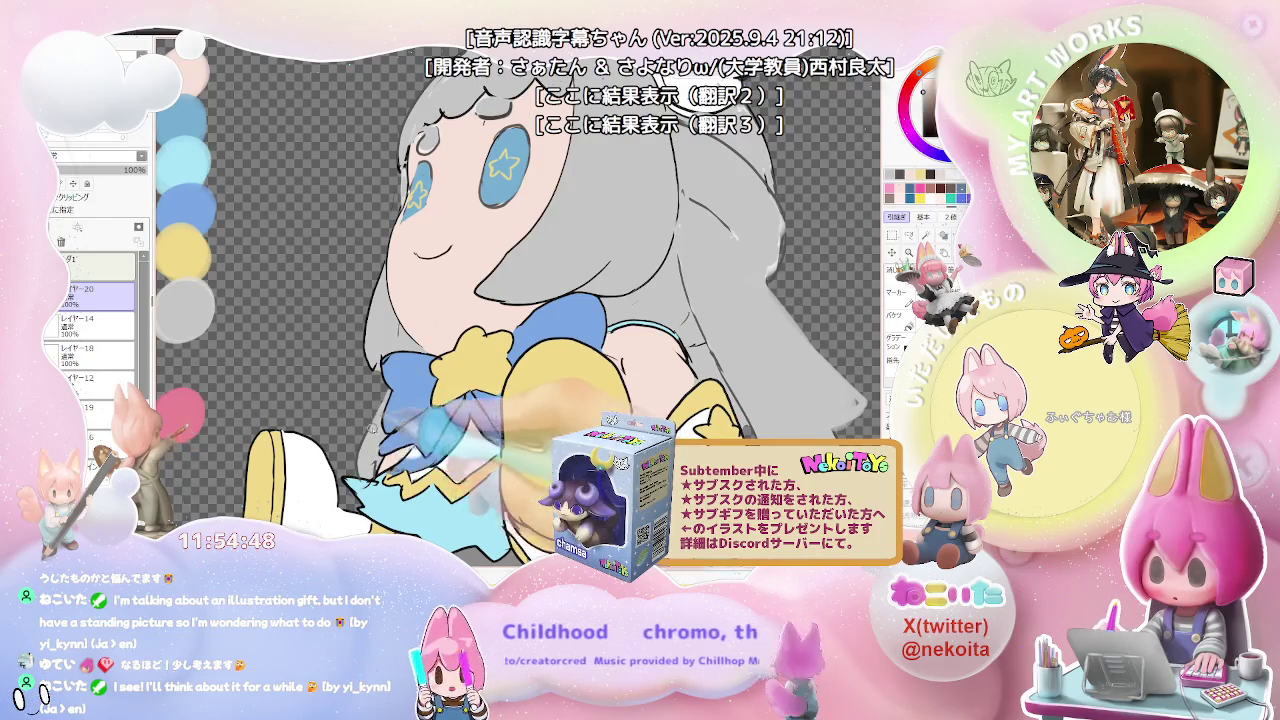
scroll(517, 303, down, 1)
scroll(570, 405, down, 2)
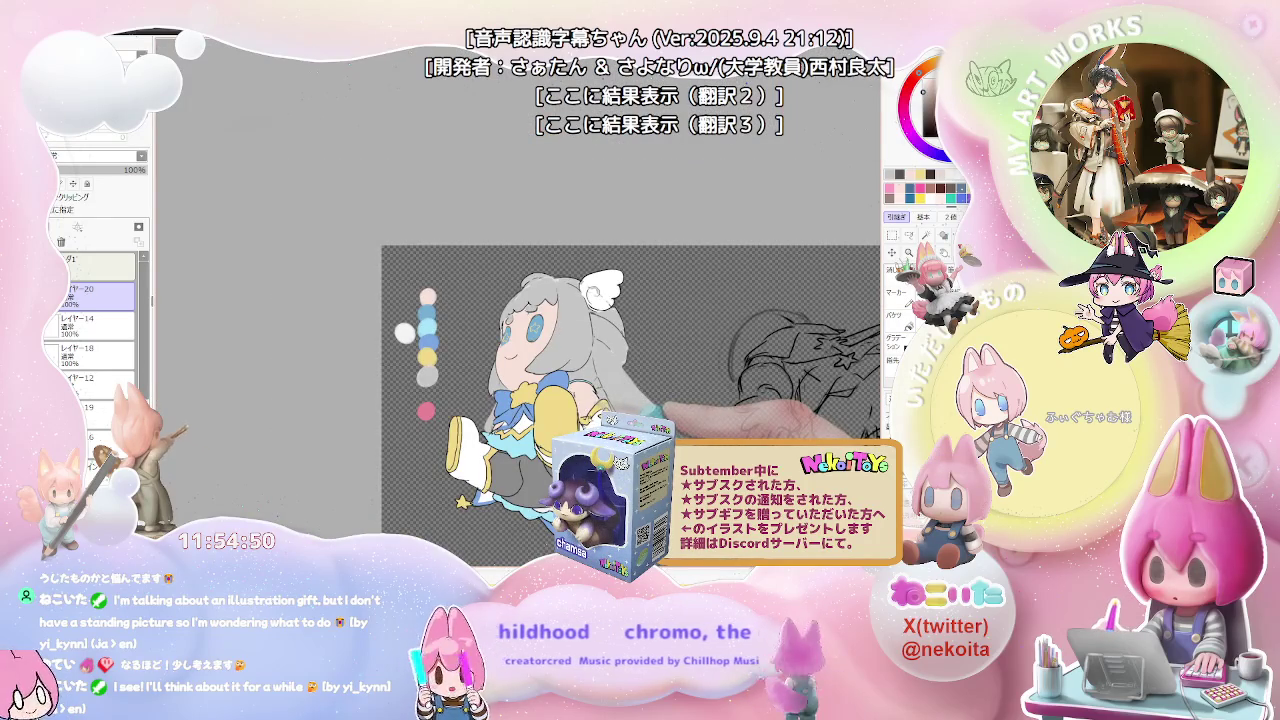
key(End)
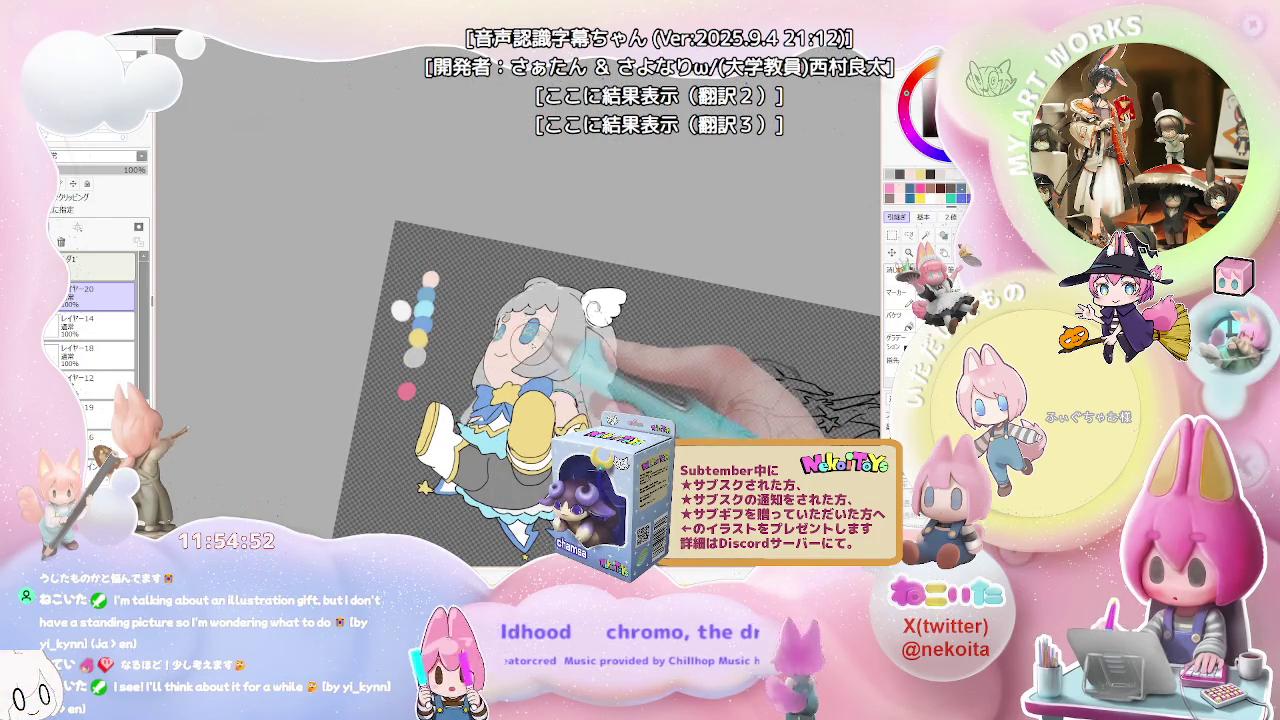
key(Home)
scroll(522, 353, up, 3)
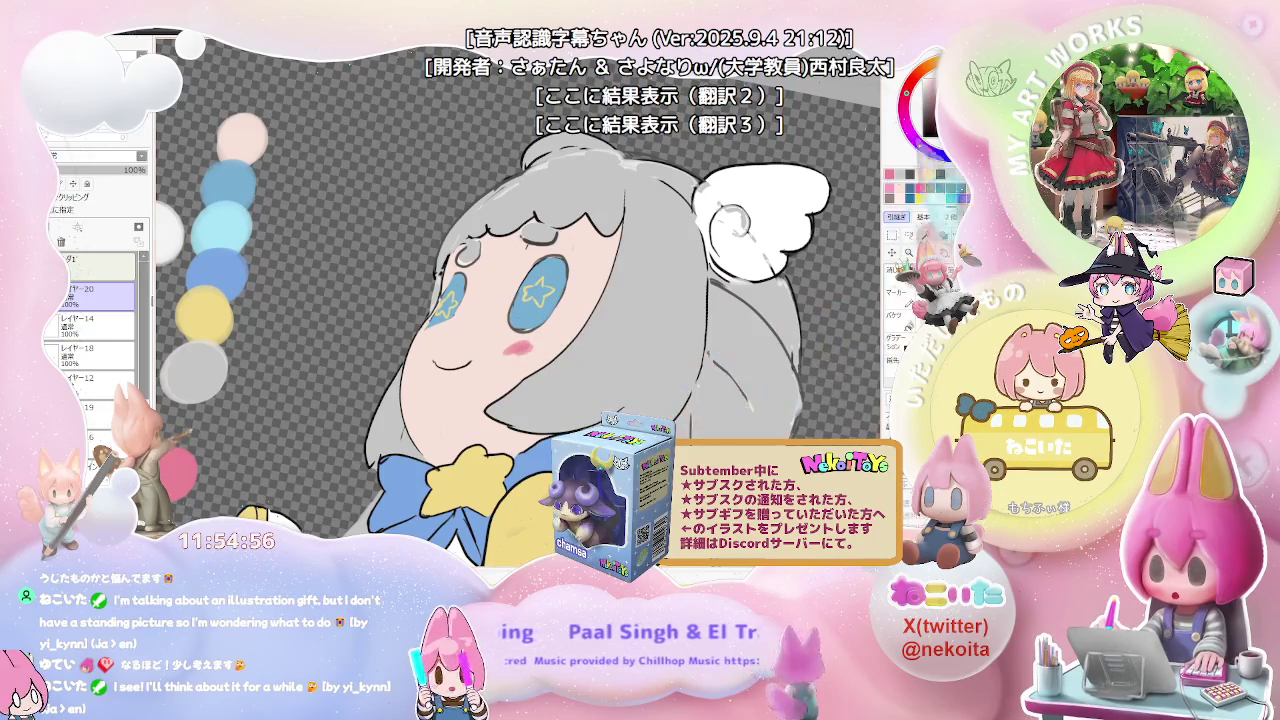
key(bracketright)
drag(567, 334, 533, 359)
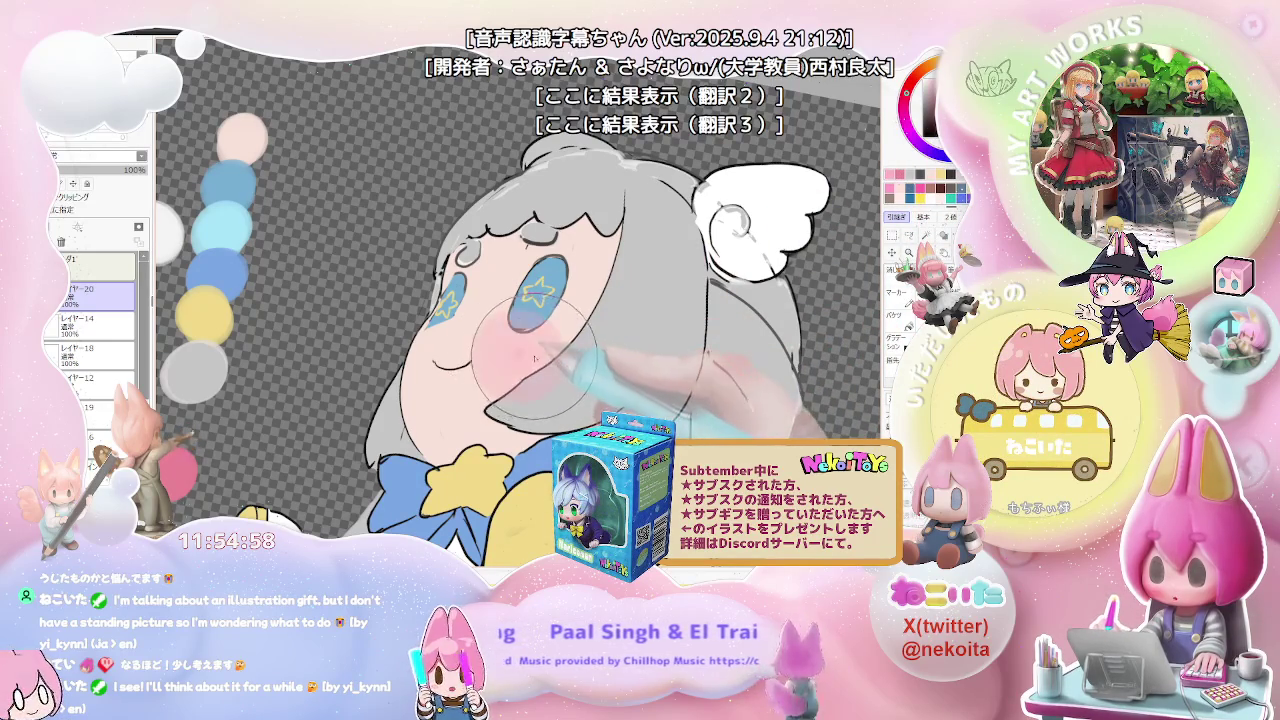
key(ctrl+z)
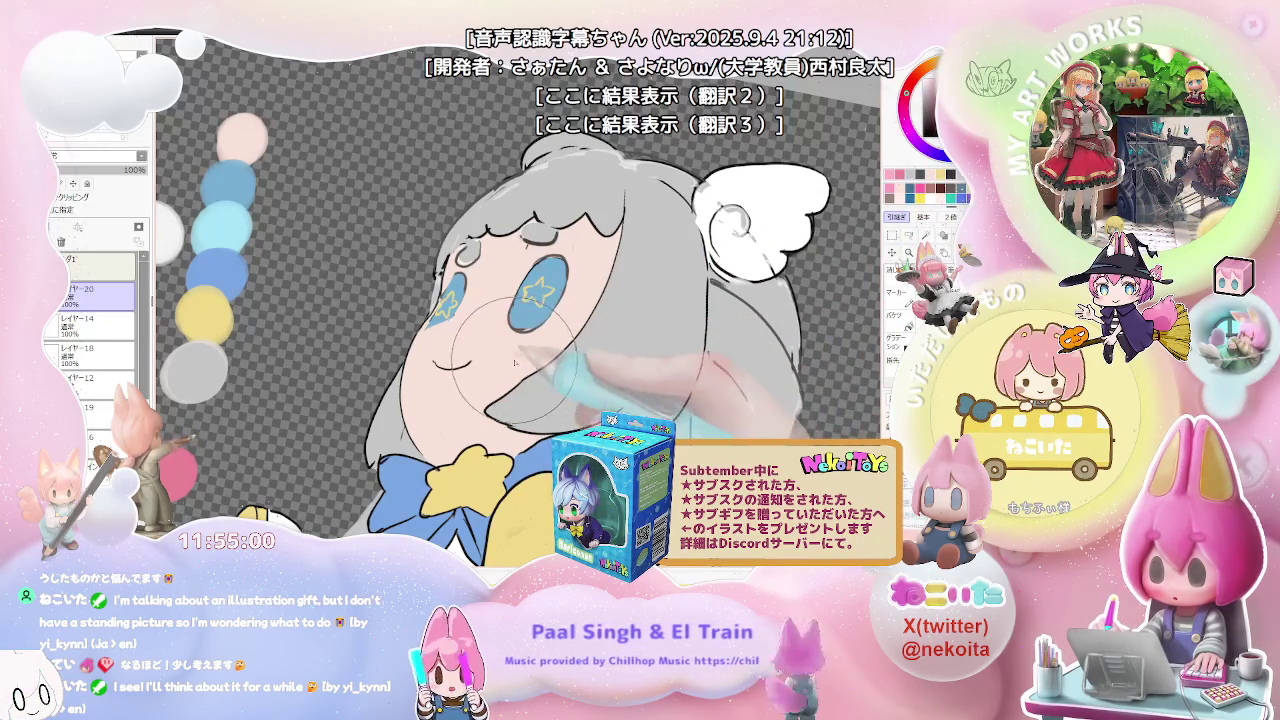
scroll(535, 358, down, 3)
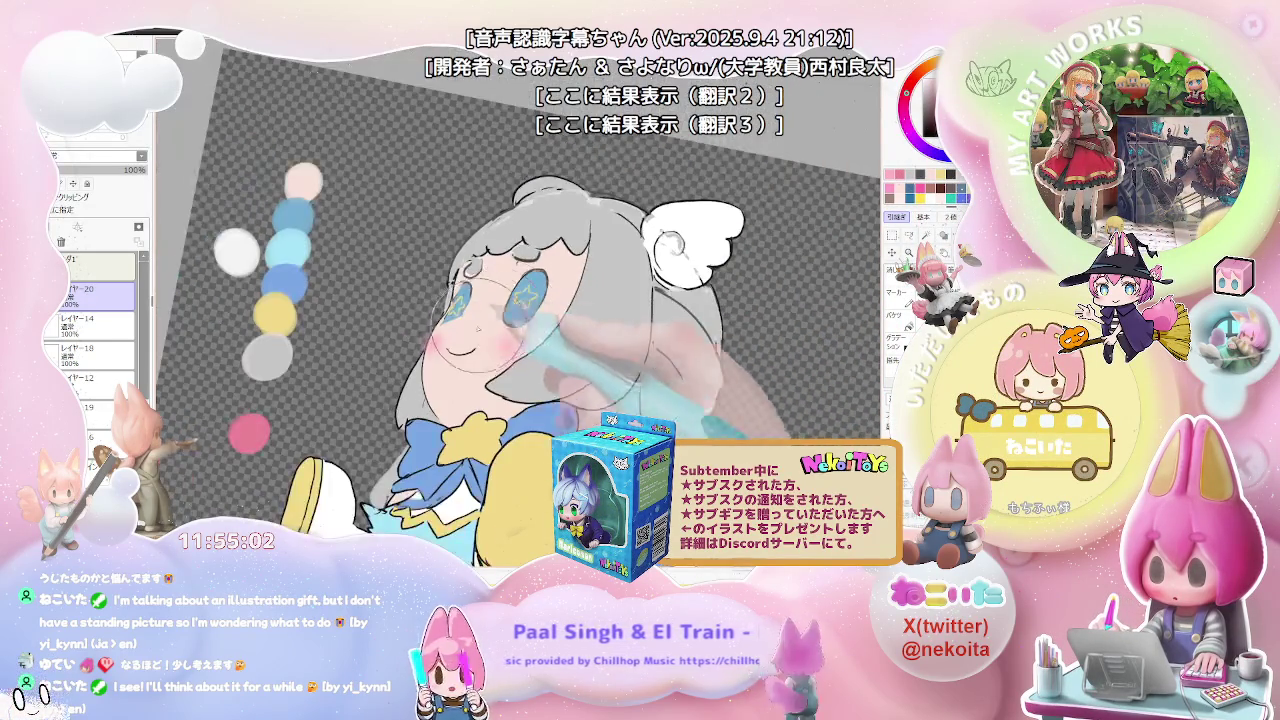
scroll(630, 340, up, 2)
scroll(600, 345, up, 2)
scroll(570, 350, up, 2)
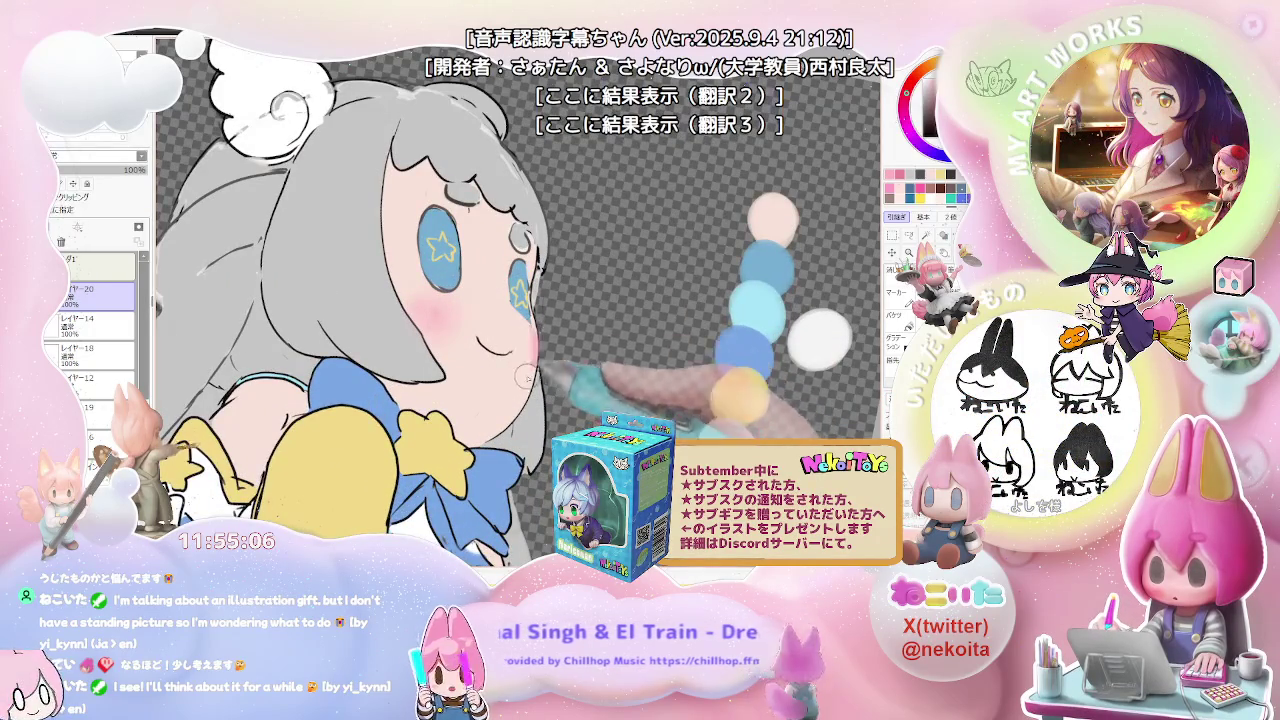
scroll(530, 380, down, 3)
scroll(520, 400, down, 2)
scroll(600, 404, down, 2)
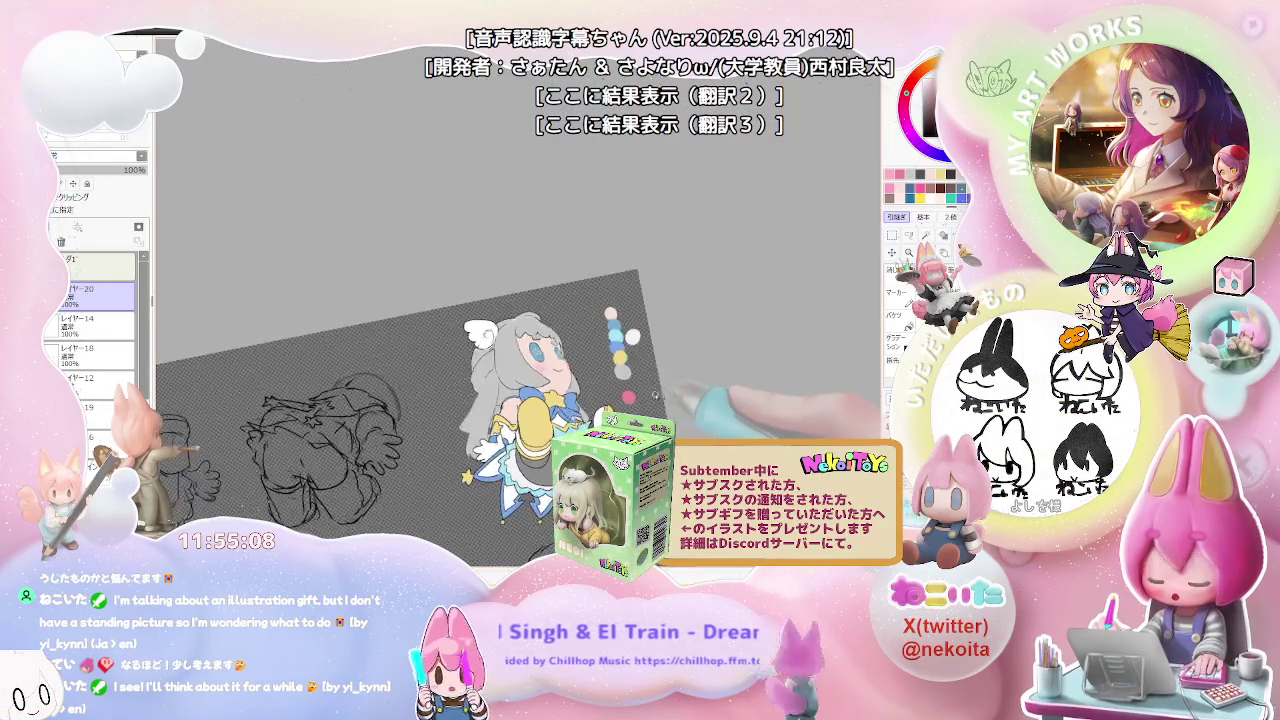
Step: Recentre and straighten the rotated view, then zoom in on the eyes
drag(624, 405, 547, 409)
key(Home)
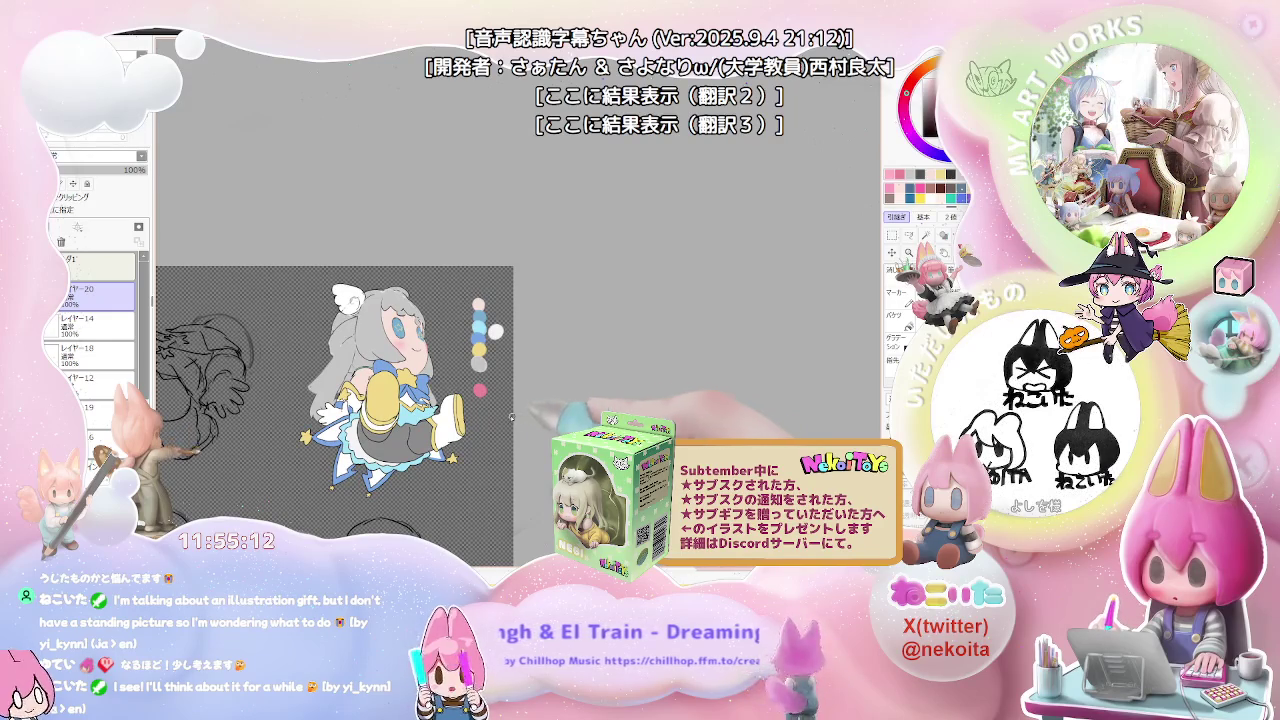
scroll(400, 330, up, 1)
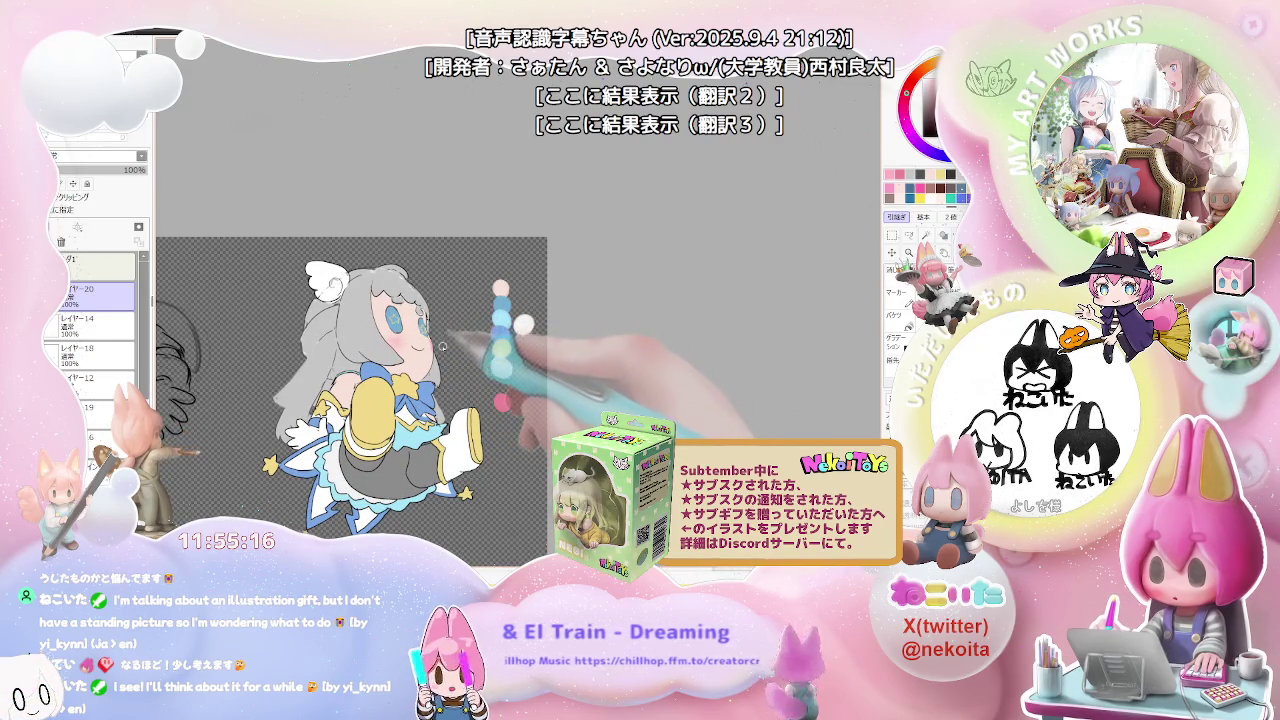
scroll(443, 347, up, 1)
scroll(443, 347, up, 1)
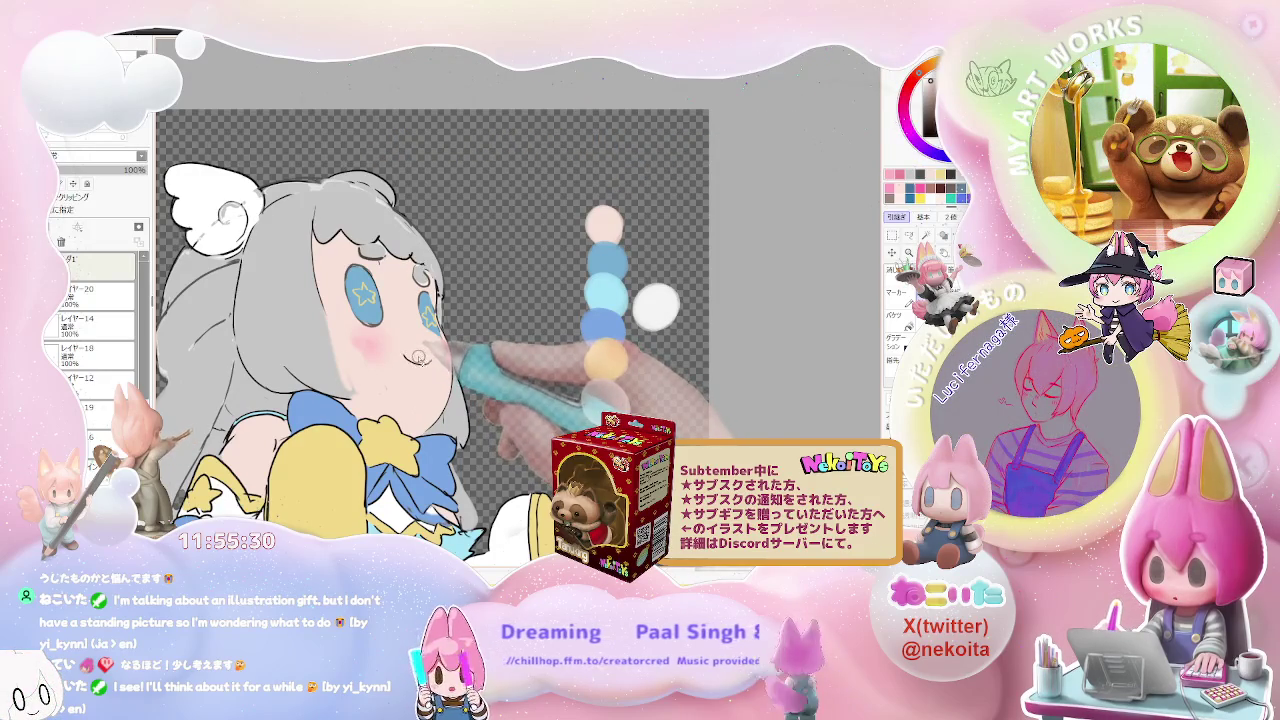
scroll(405, 360, up, 2)
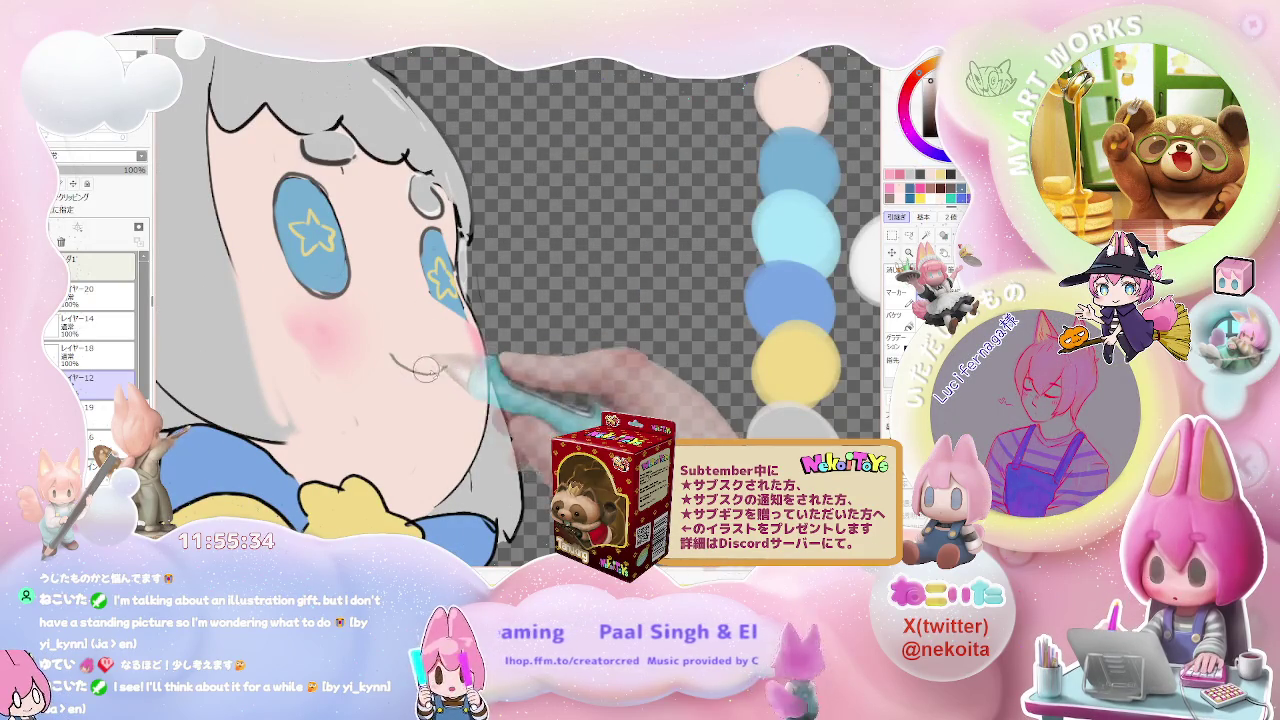
scroll(445, 371, down, 2)
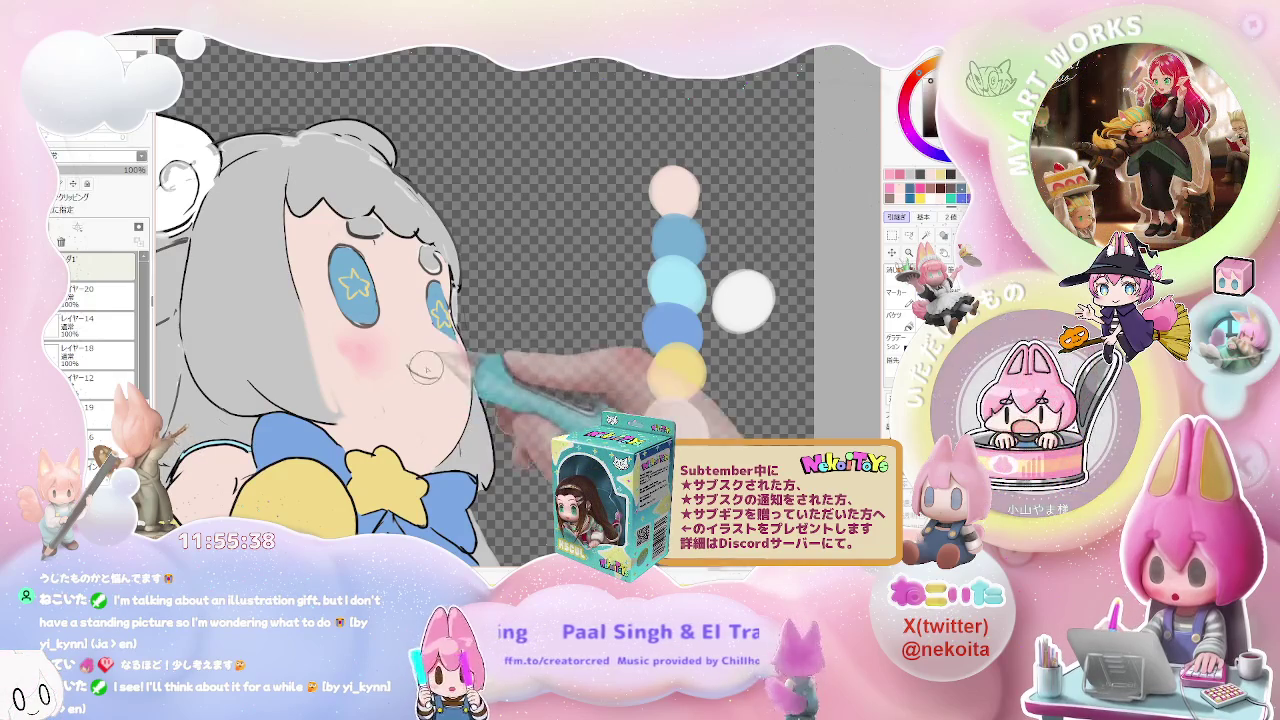
scroll(401, 372, down, 1)
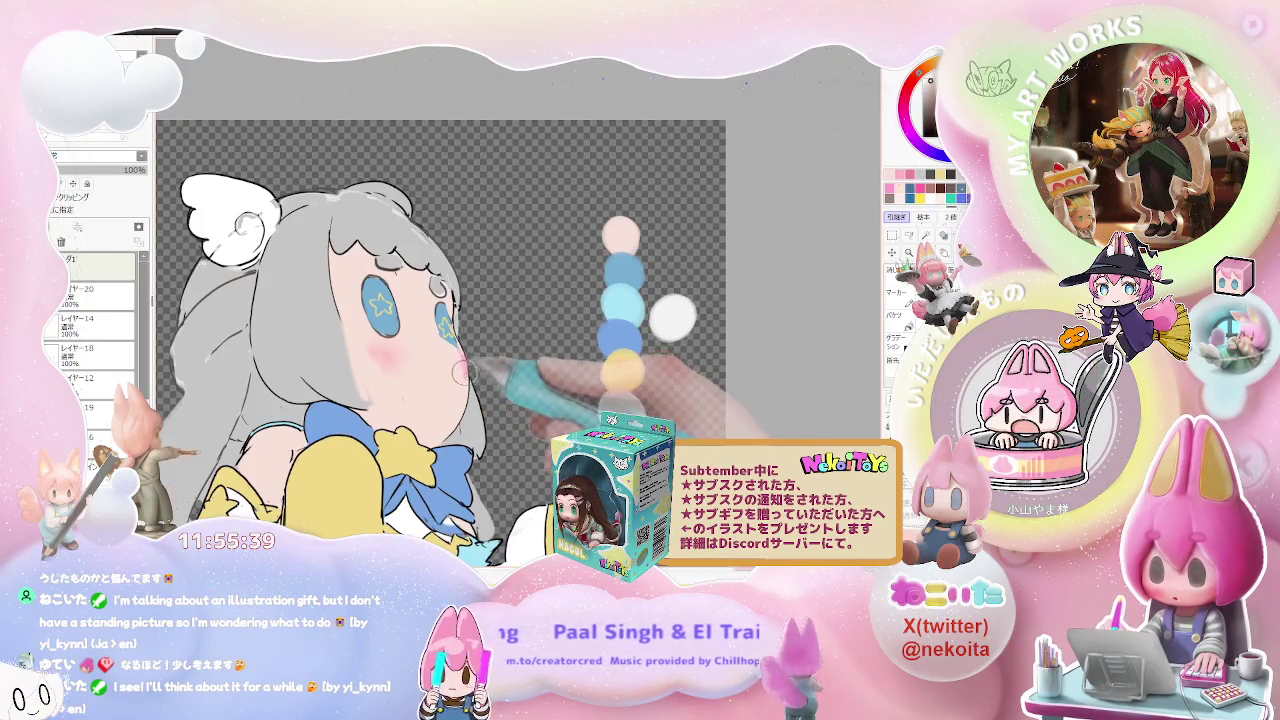
Step: On layer 20 (レイヤー20), erase the blue irises and star highlights
ctrl+shift+click(352, 340)
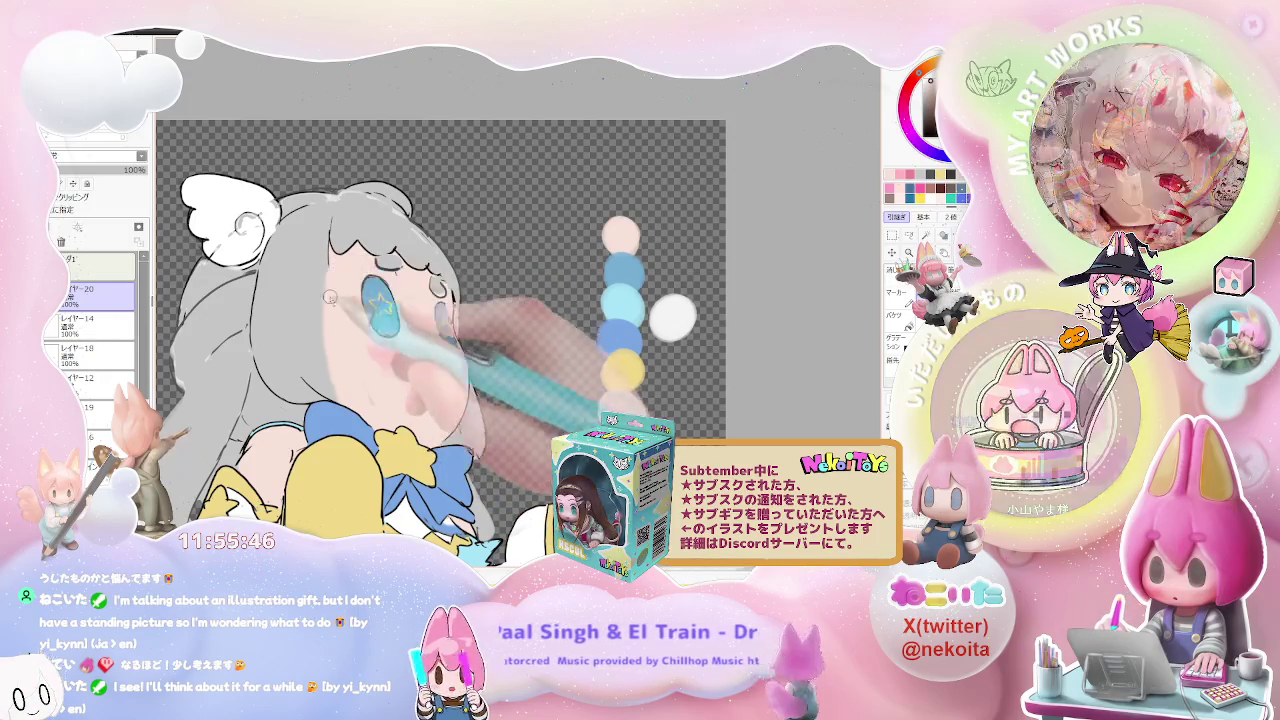
scroll(440, 375, down, 3)
scroll(455, 378, up, 1)
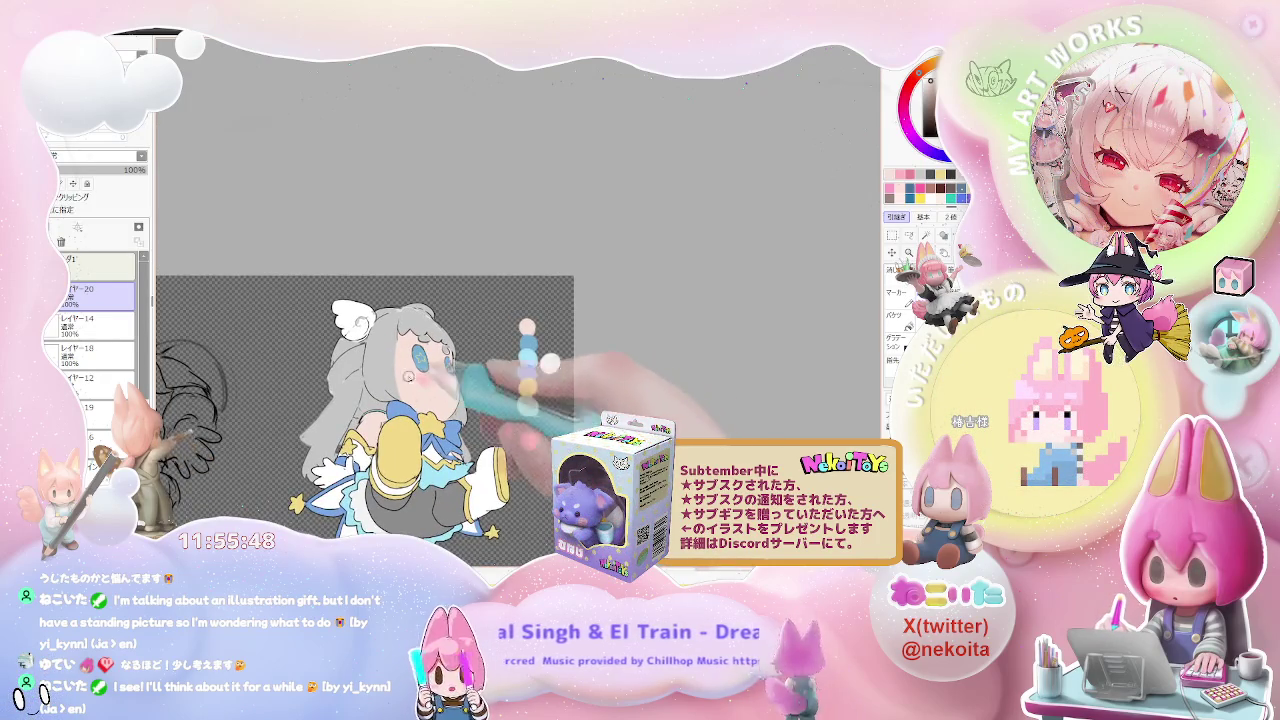
scroll(450, 372, up, 1)
scroll(440, 365, up, 2)
drag(450, 330, 405, 345)
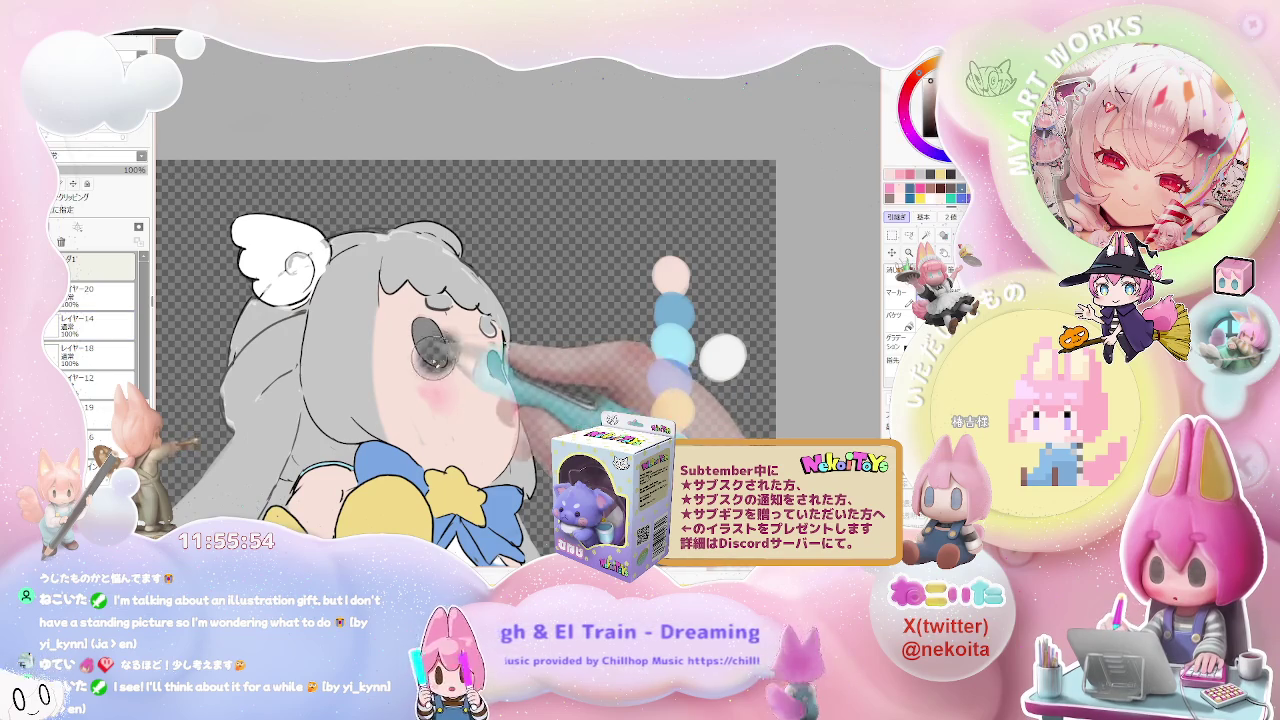
drag(432, 345, 503, 368)
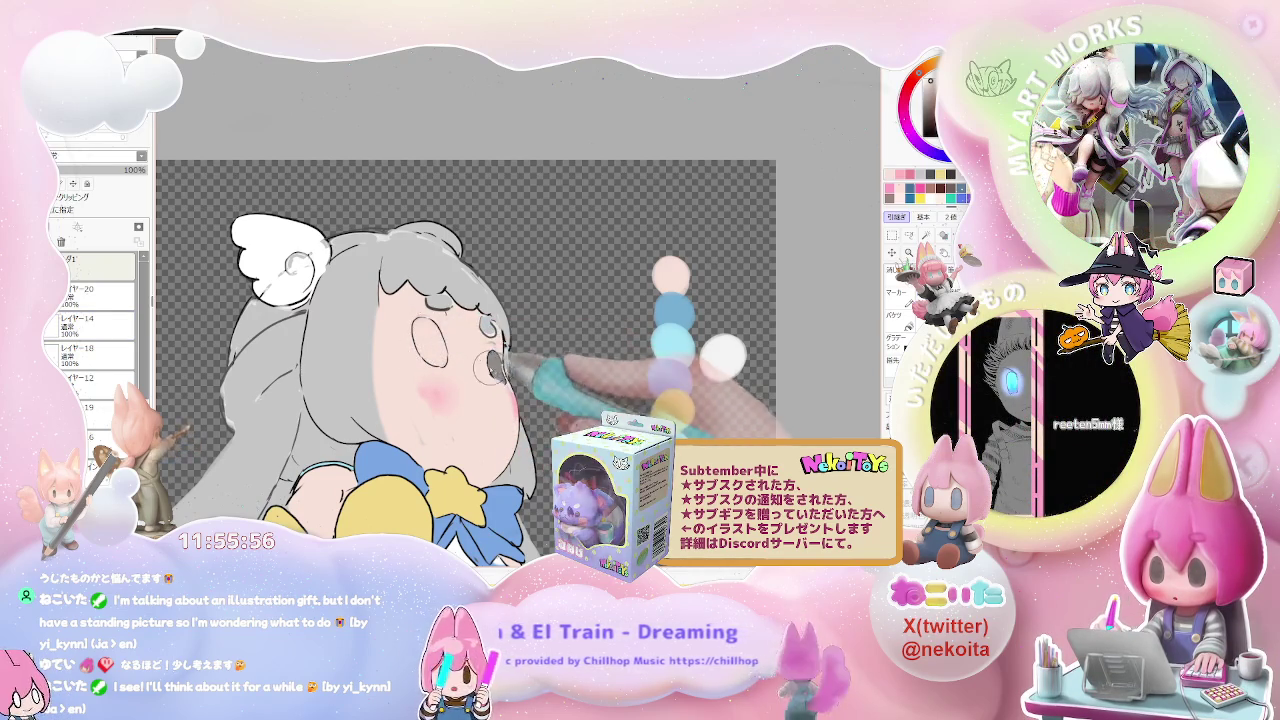
drag(432, 336, 418, 362)
Step: Draw a closed-eye line on layer 12 (レイヤー12) and zoom out to the character
ctrl+shift+click(430, 368)
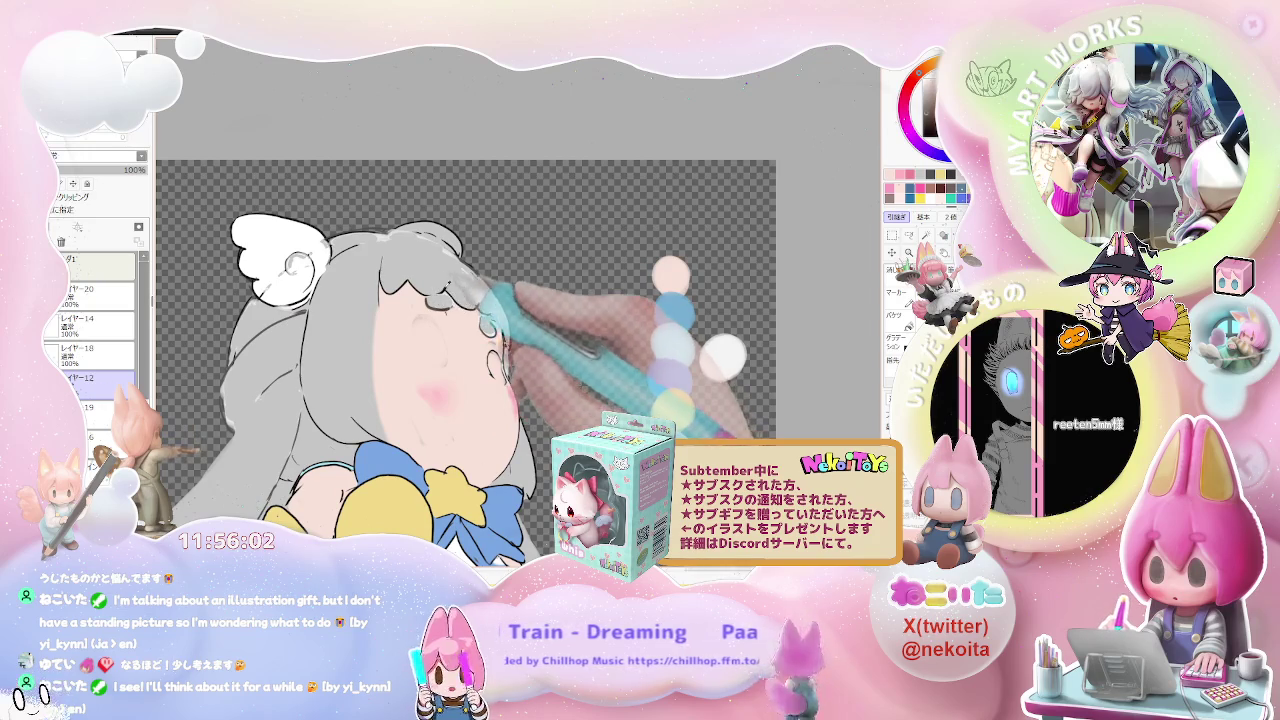
drag(399, 355, 432, 354)
key(ctrl+minus)
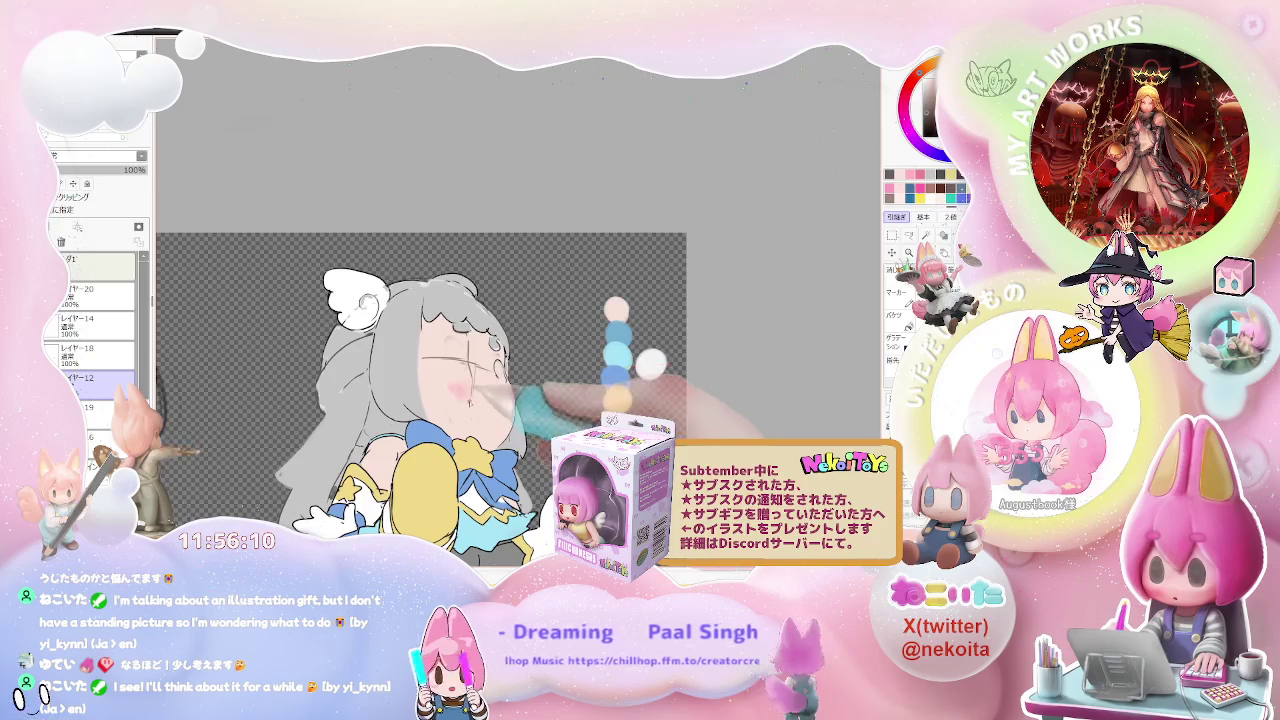
key(ctrl+minus)
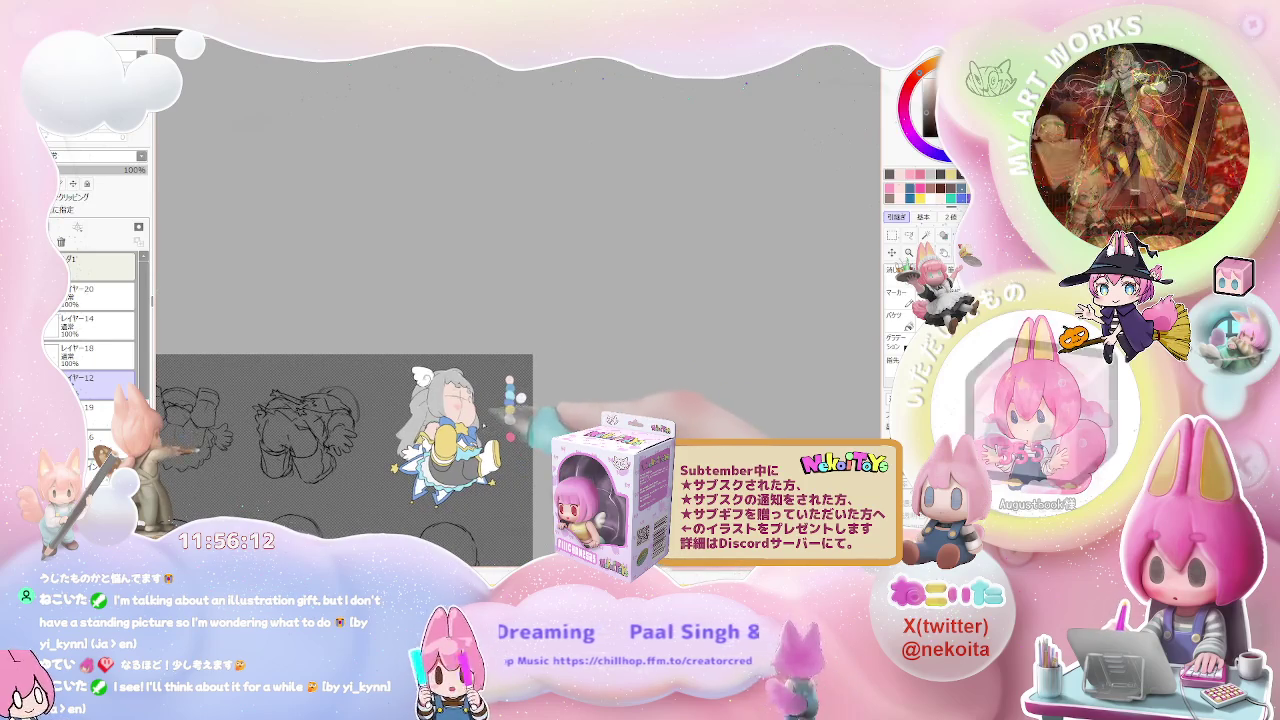
Step: Hide the grey hair to reveal the blushed closed-eye face, adding a short dark line near its edge
scroll(520, 414, up, 3)
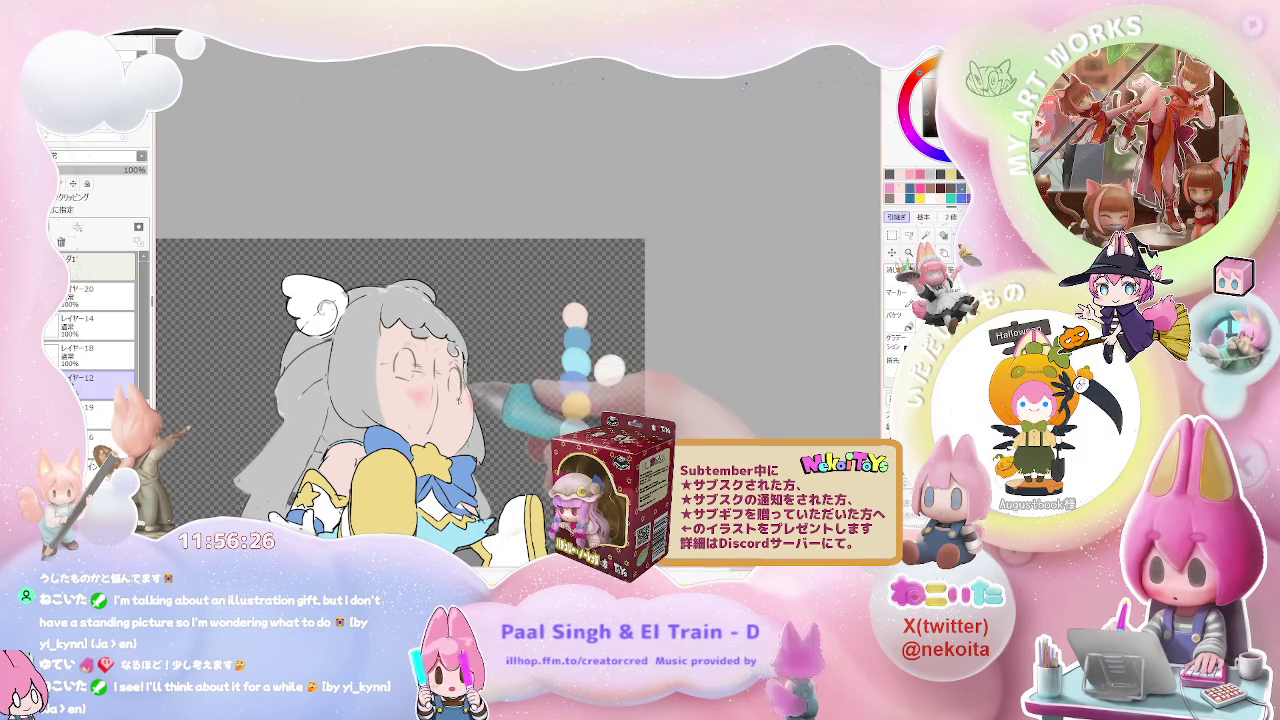
scroll(385, 446, down, 1)
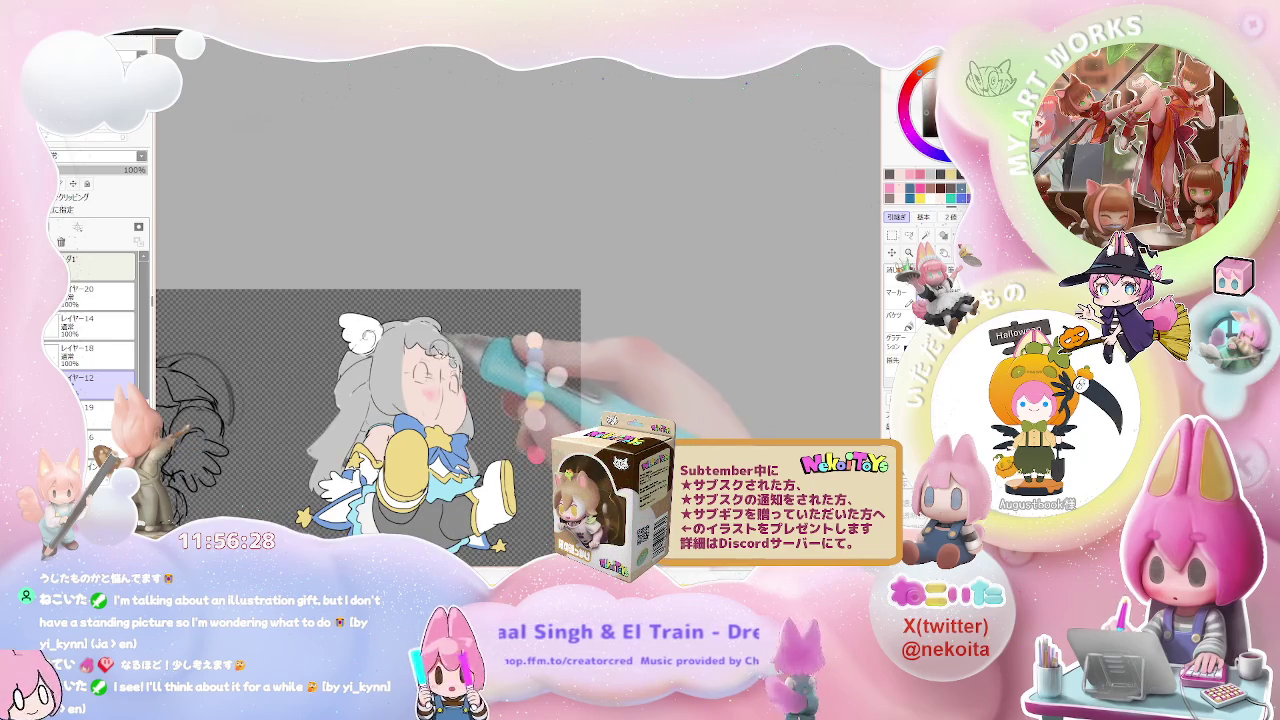
click(95, 290)
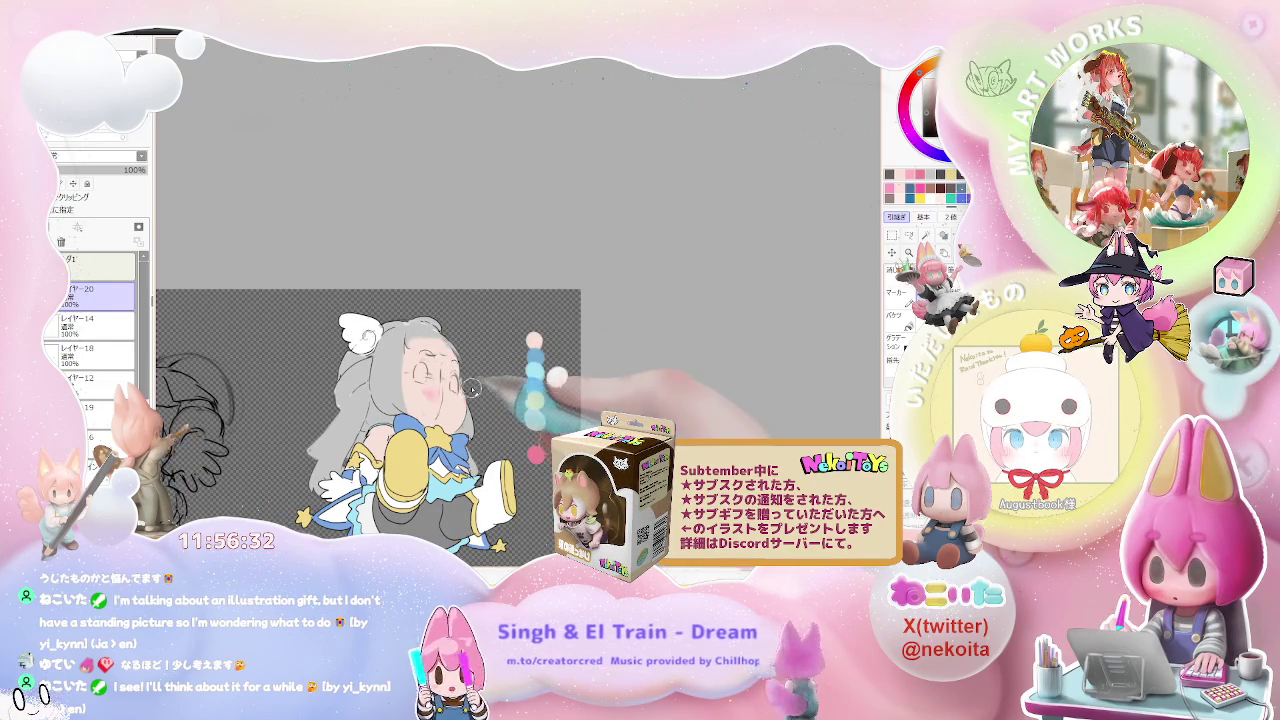
scroll(464, 368, up, 1)
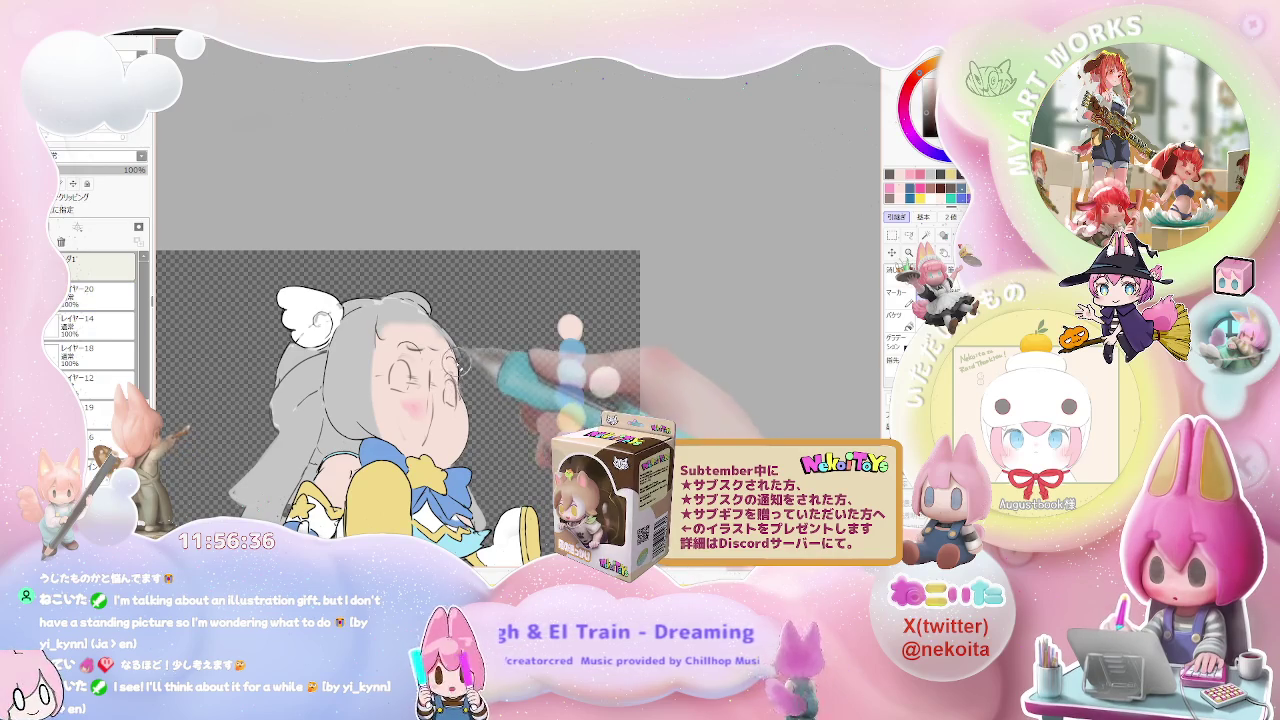
ctrl+click(458, 369)
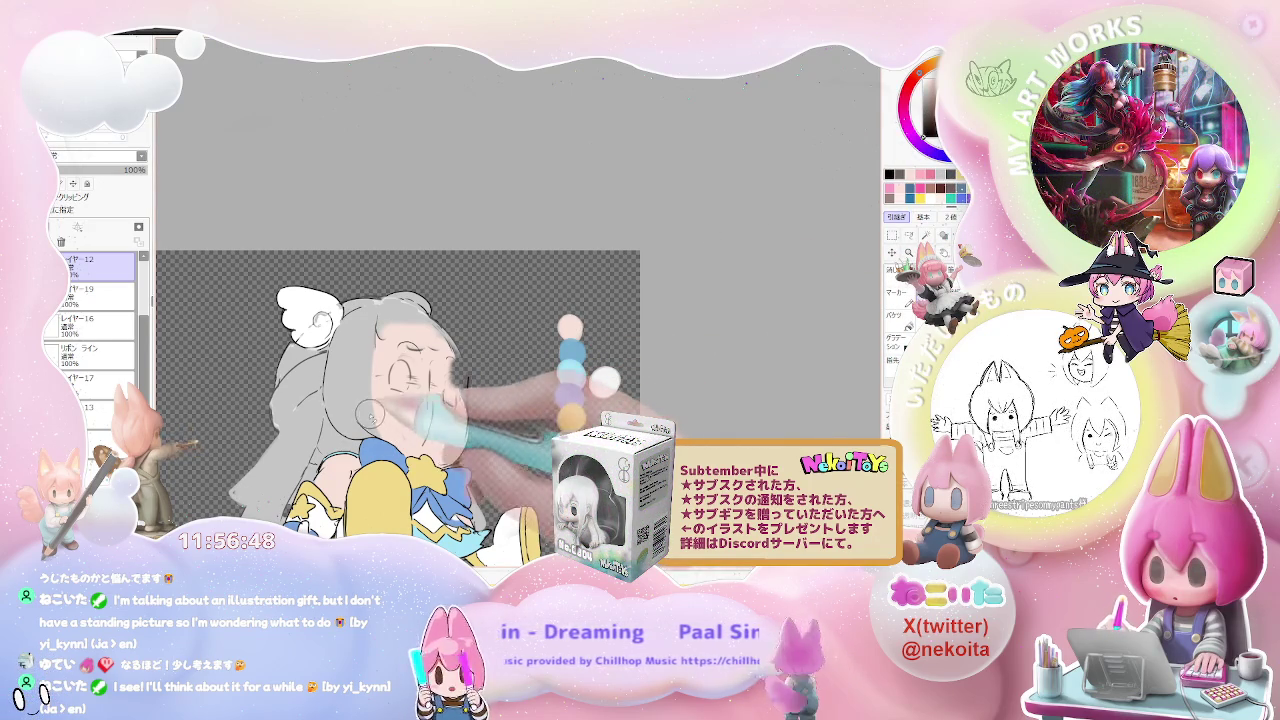
key(ctrl+shift+n)
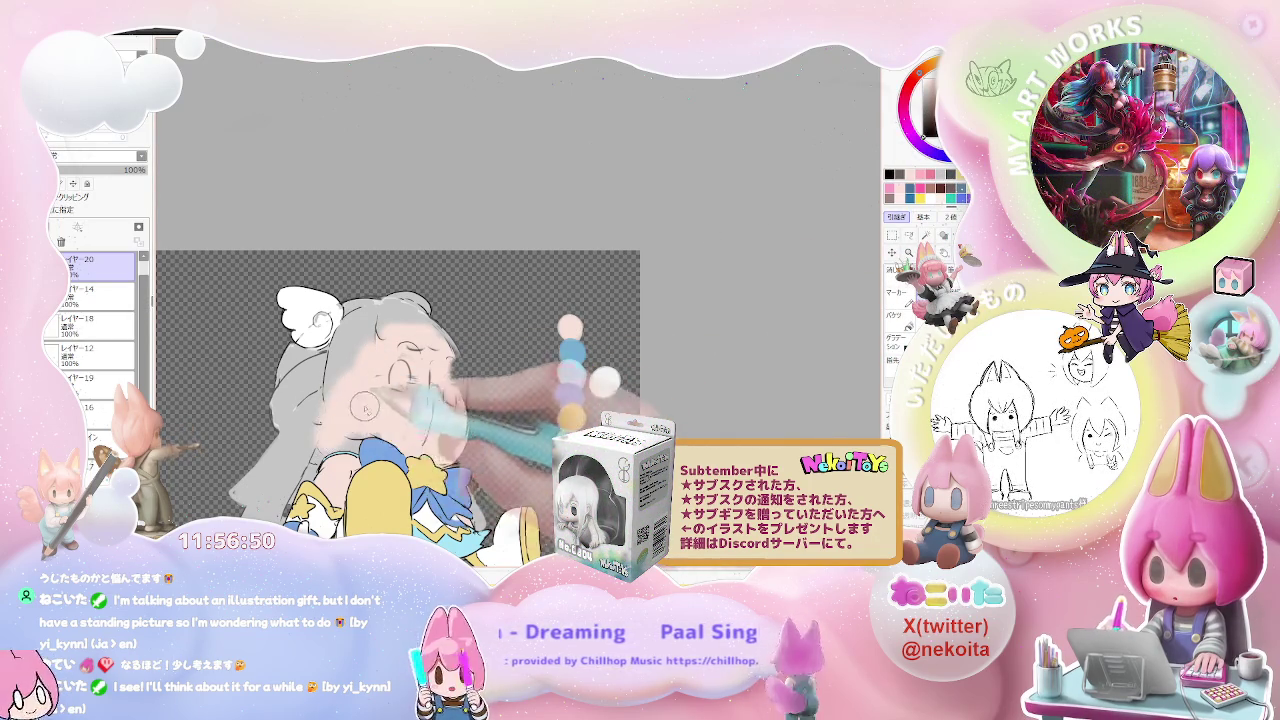
drag(466, 380, 468, 410)
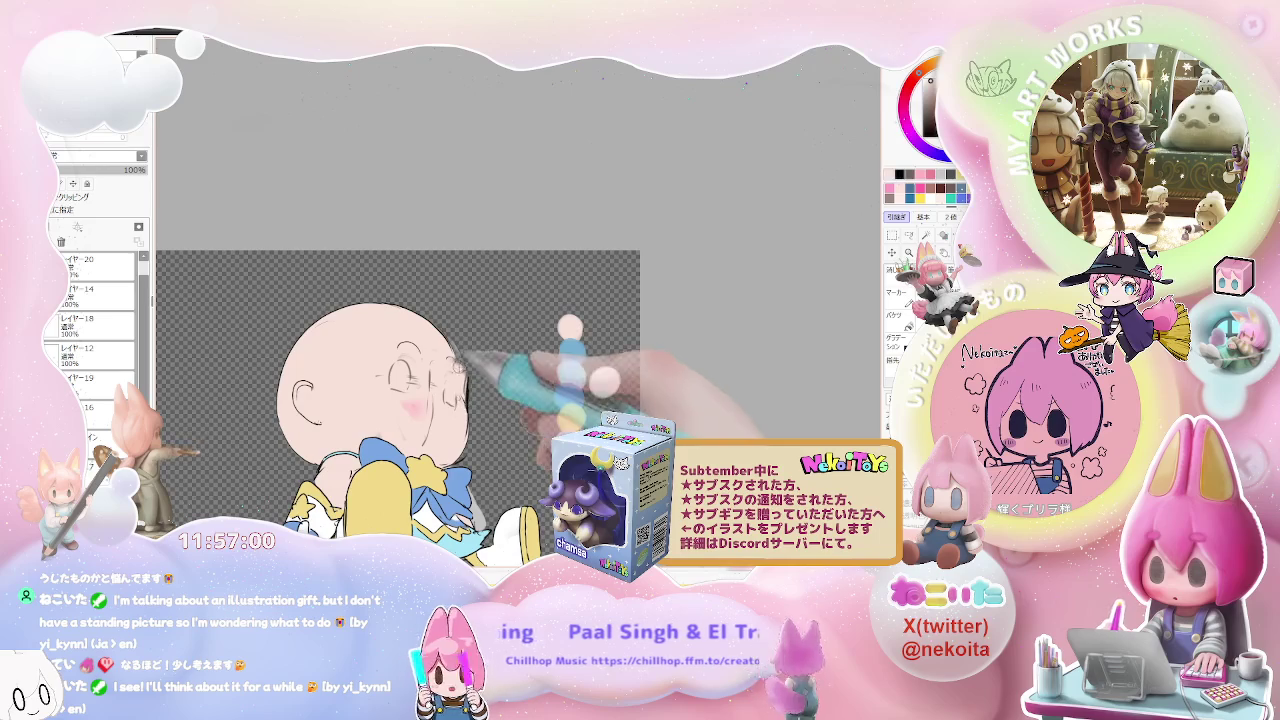
Step: Sketch a light blue line along the left side of the bald head
key(minus)
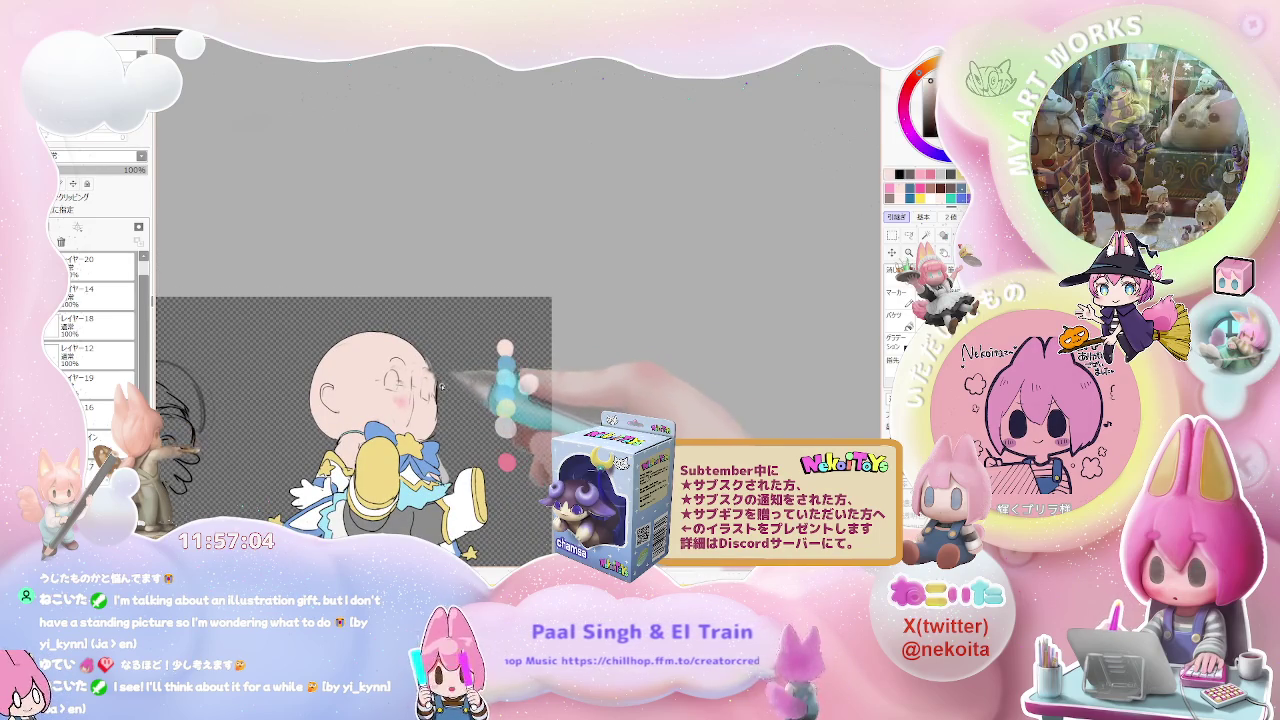
scroll(457, 387, up, 2)
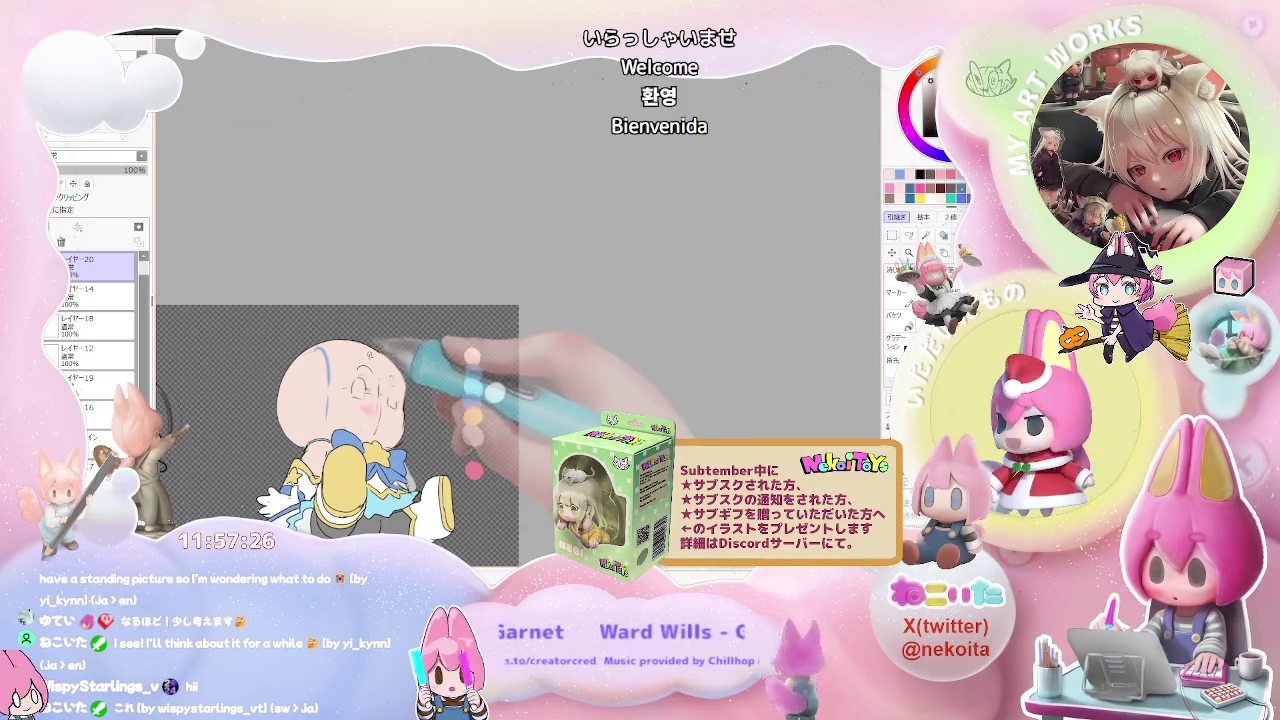
scroll(384, 395, up, 2)
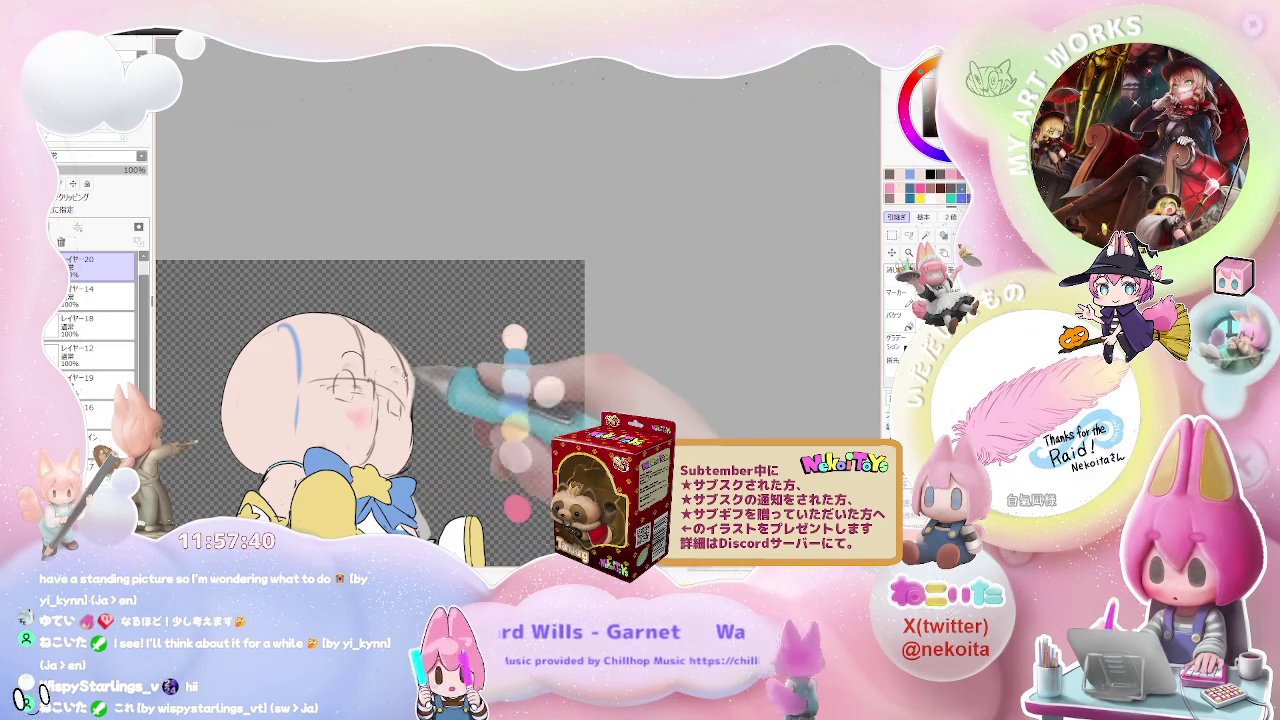
key(minus)
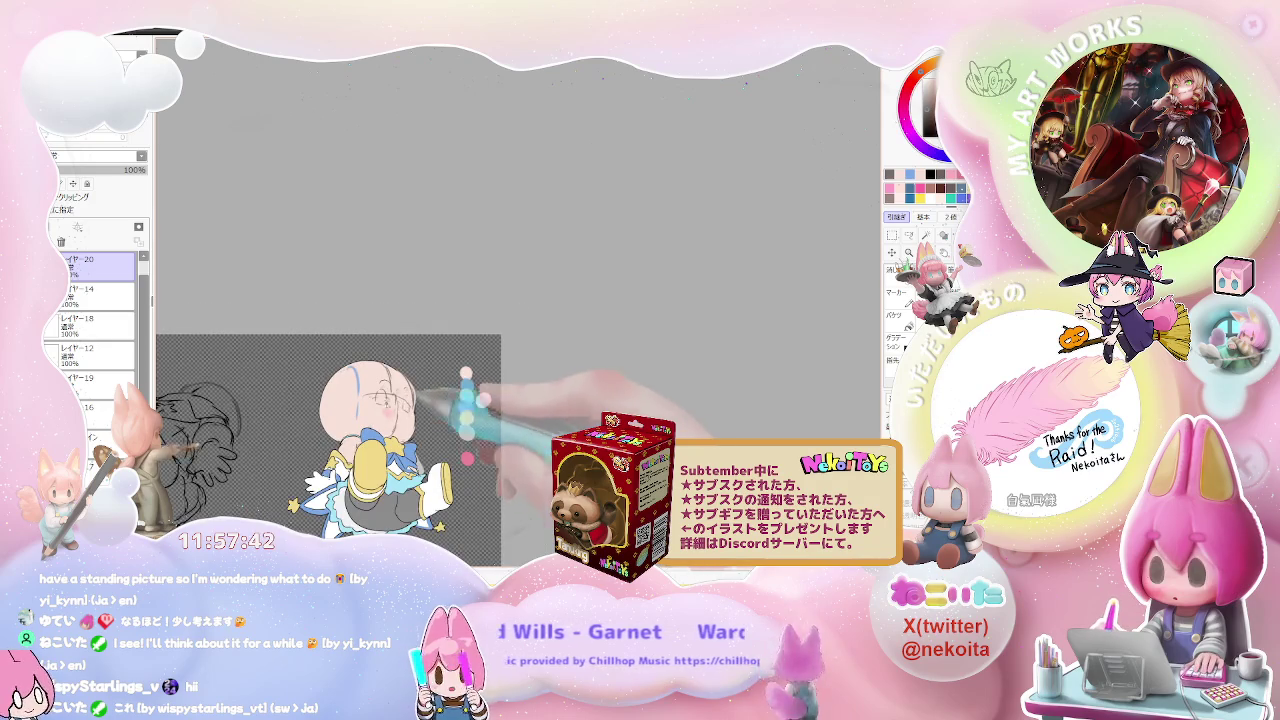
key(plus)
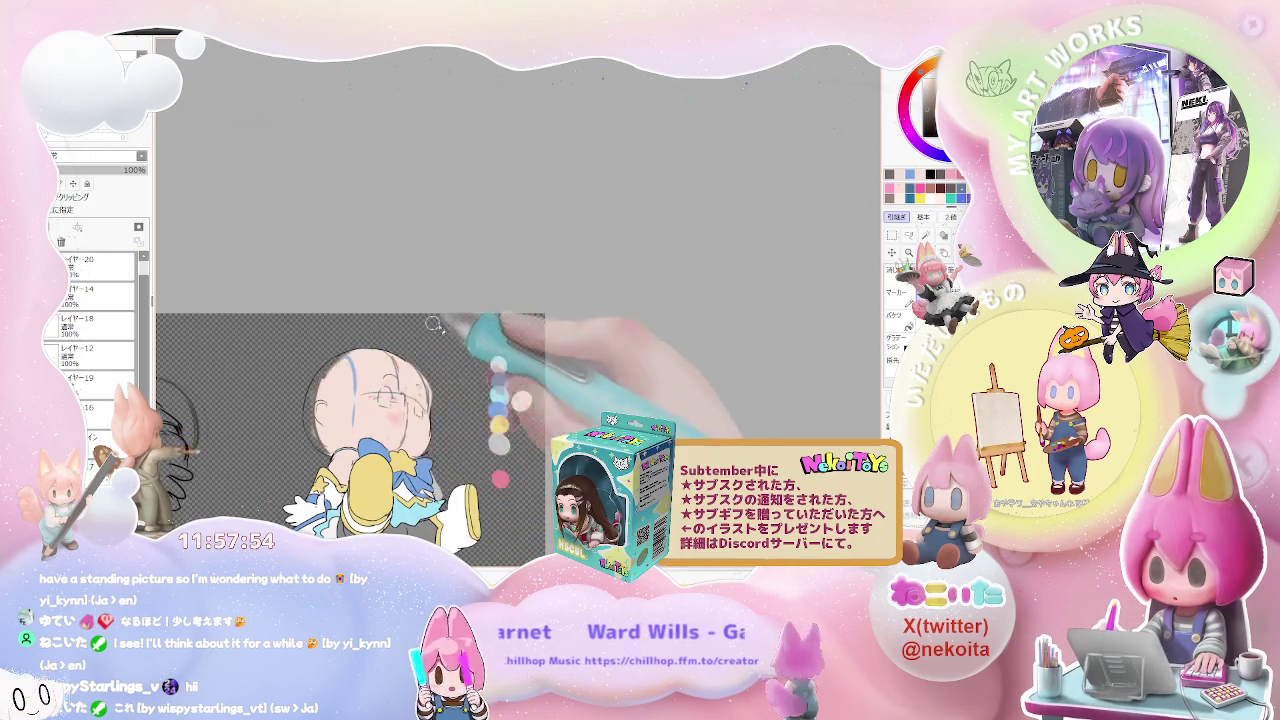
key(ctrl+plus)
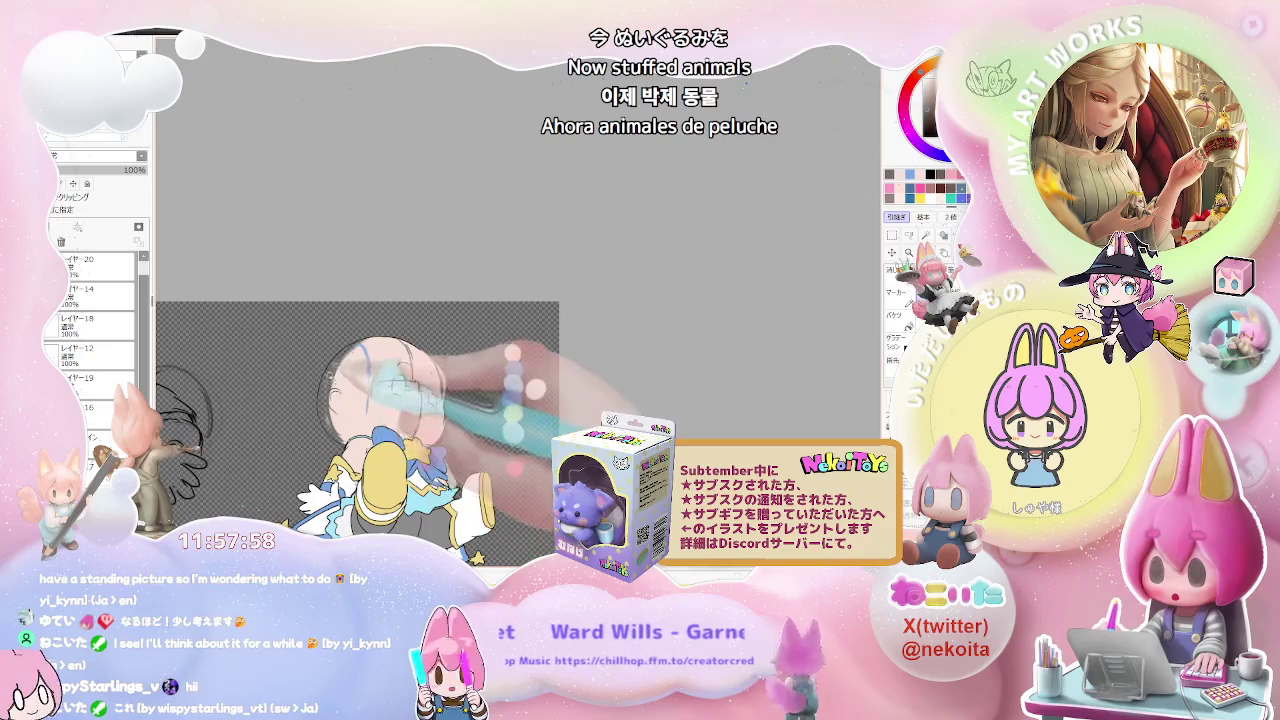
Step: Replace the messy strokes with one clean curved blue line down the head
drag(376, 345, 384, 385)
drag(364, 343, 369, 410)
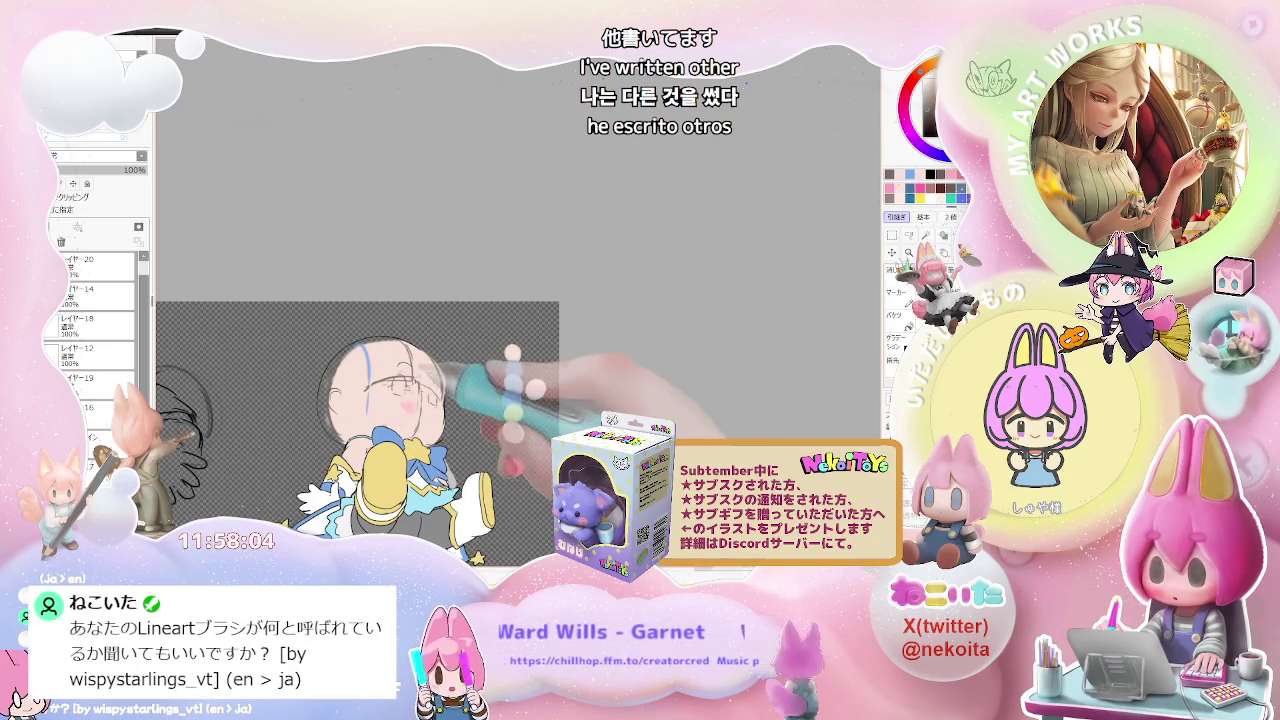
scroll(452, 398, down, 2)
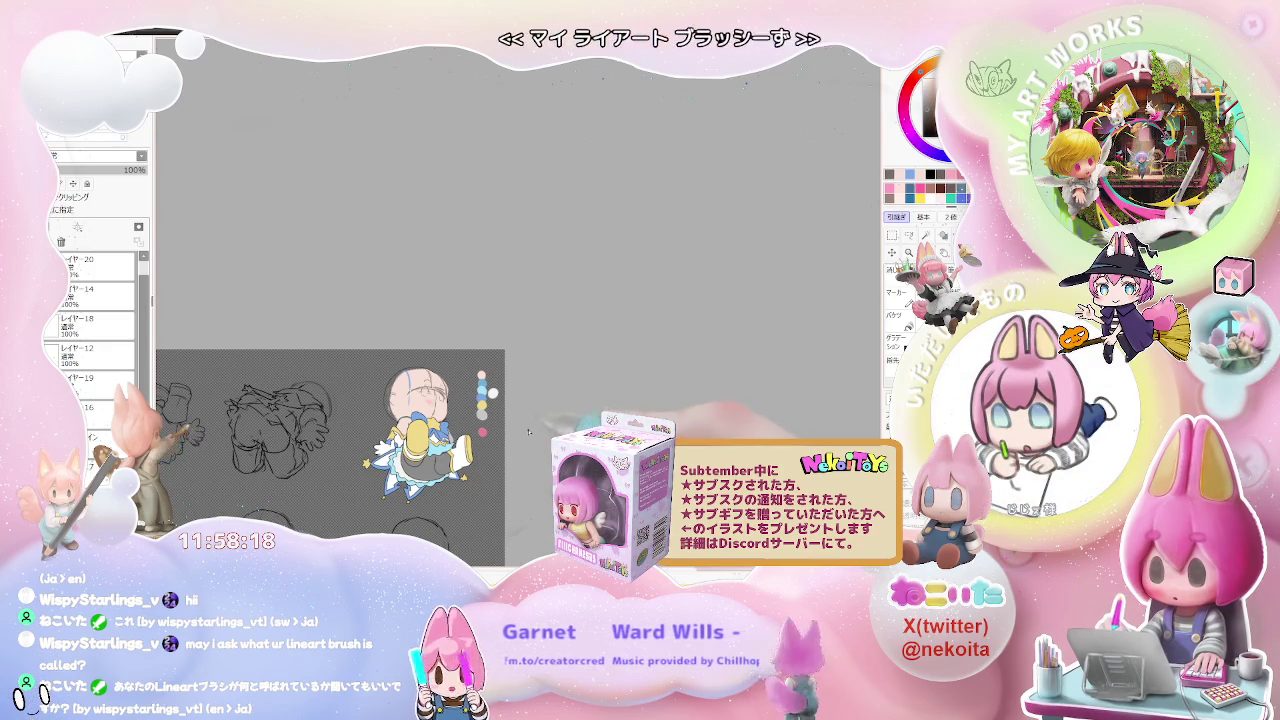
scroll(543, 439, up, 5)
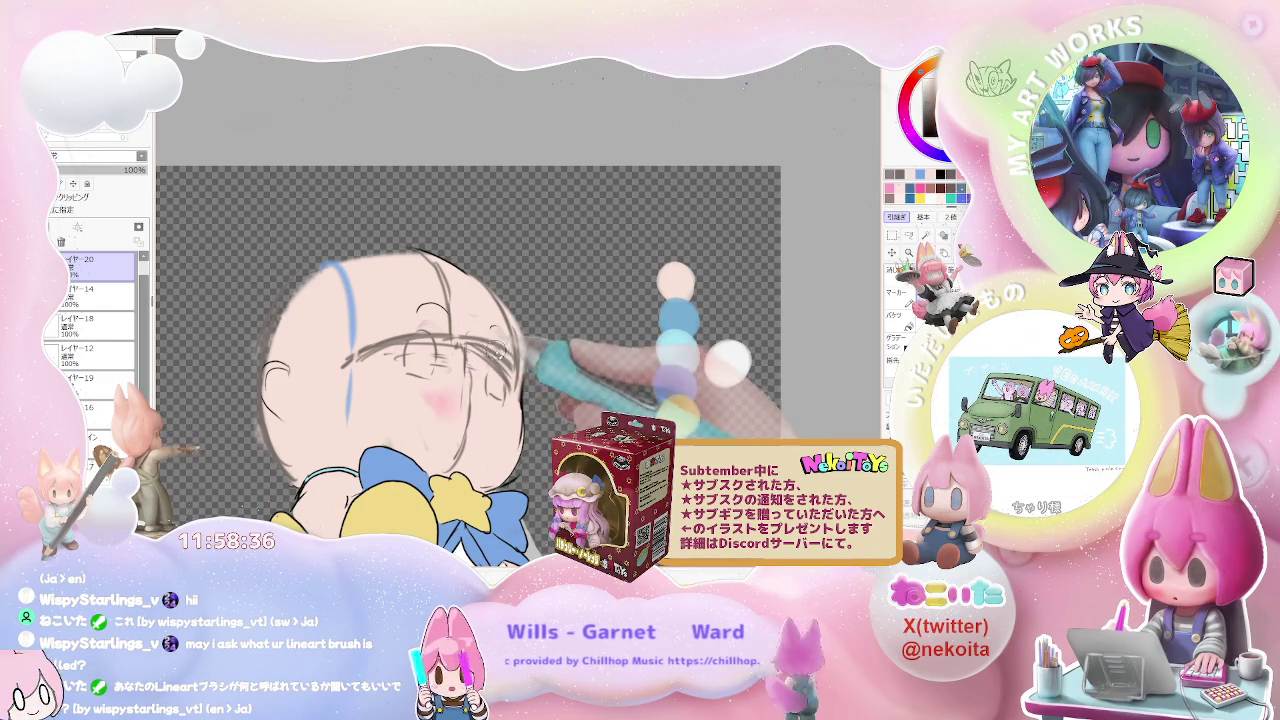
Step: Switch from layer レイヤー12 to a different working layer and shift the figure left
ctrl+shift+click(493, 381)
ctrl+shift+click(480, 326)
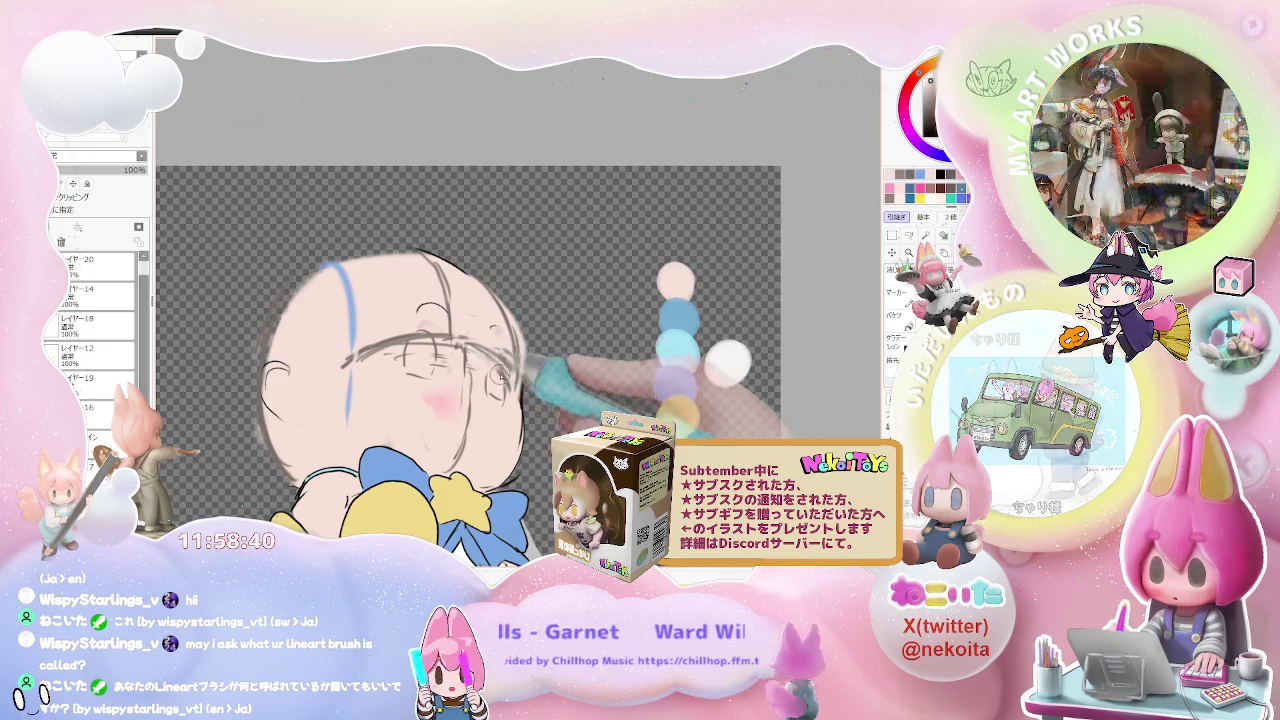
scroll(484, 383, down, 3)
scroll(518, 392, down, 1)
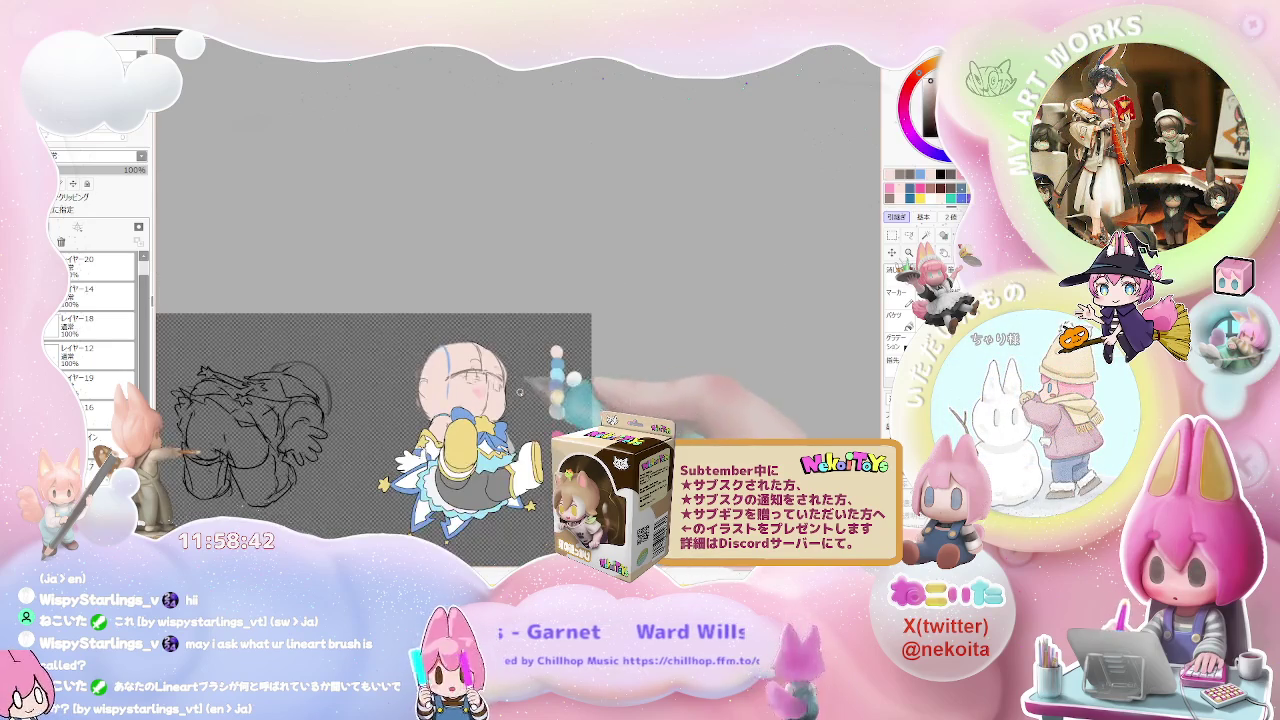
mouse_move(528, 393)
mouse_down()
mouse_move(481, 412)
mouse_move(800, 420)
mouse_up()
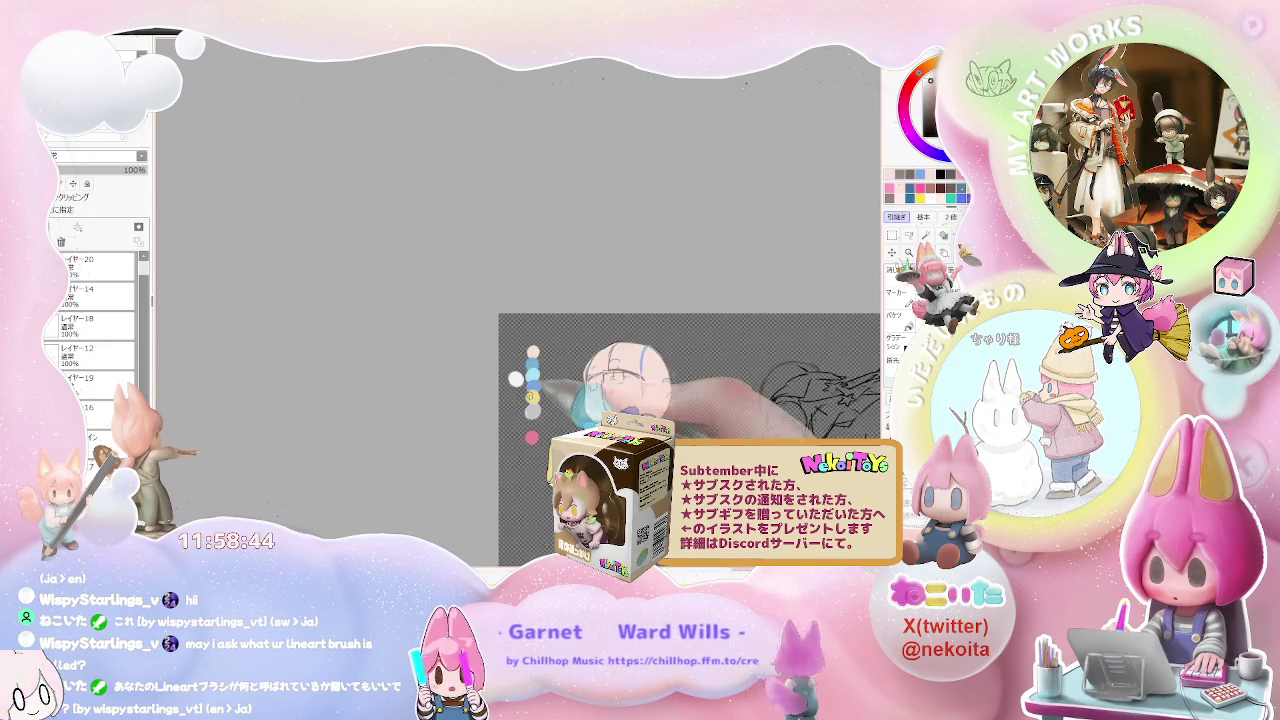
scroll(490, 420, up, 4)
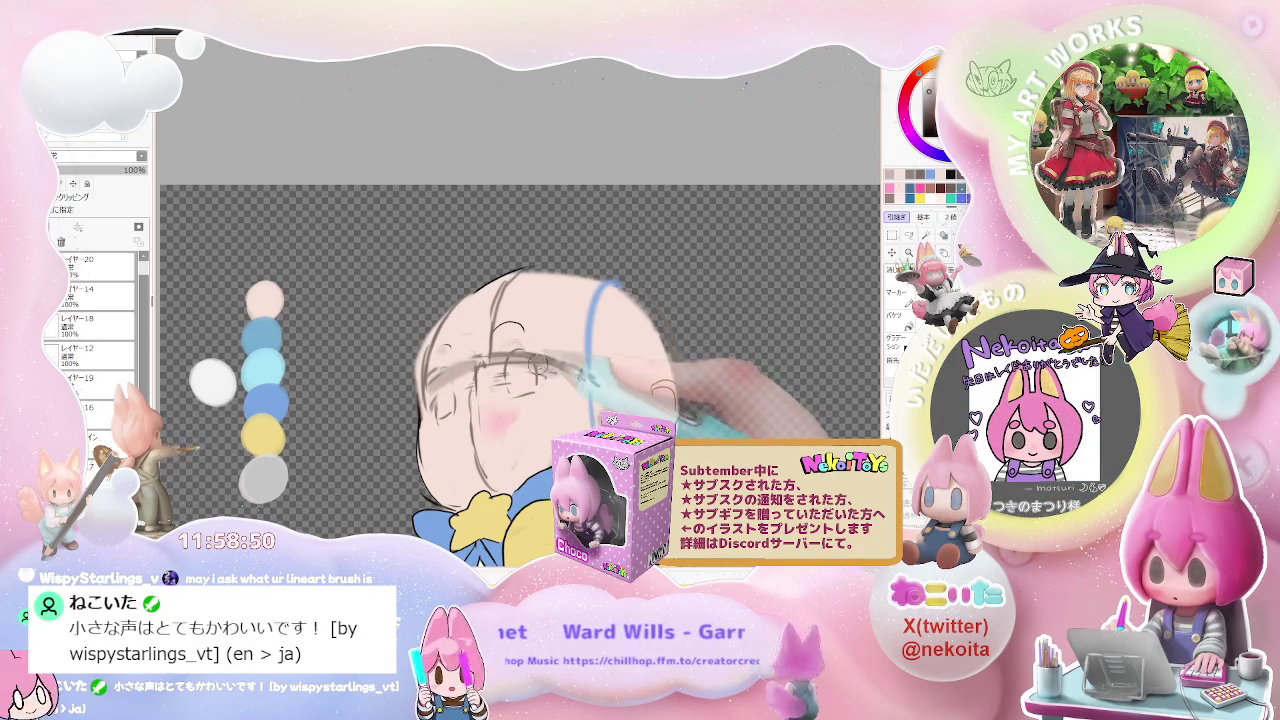
Step: Set the brush size to 30 and paint a soft stroke across the face
mouse_move(572, 375)
mouse_down()
mouse_move(493, 385)
mouse_move(402, 300)
mouse_up()
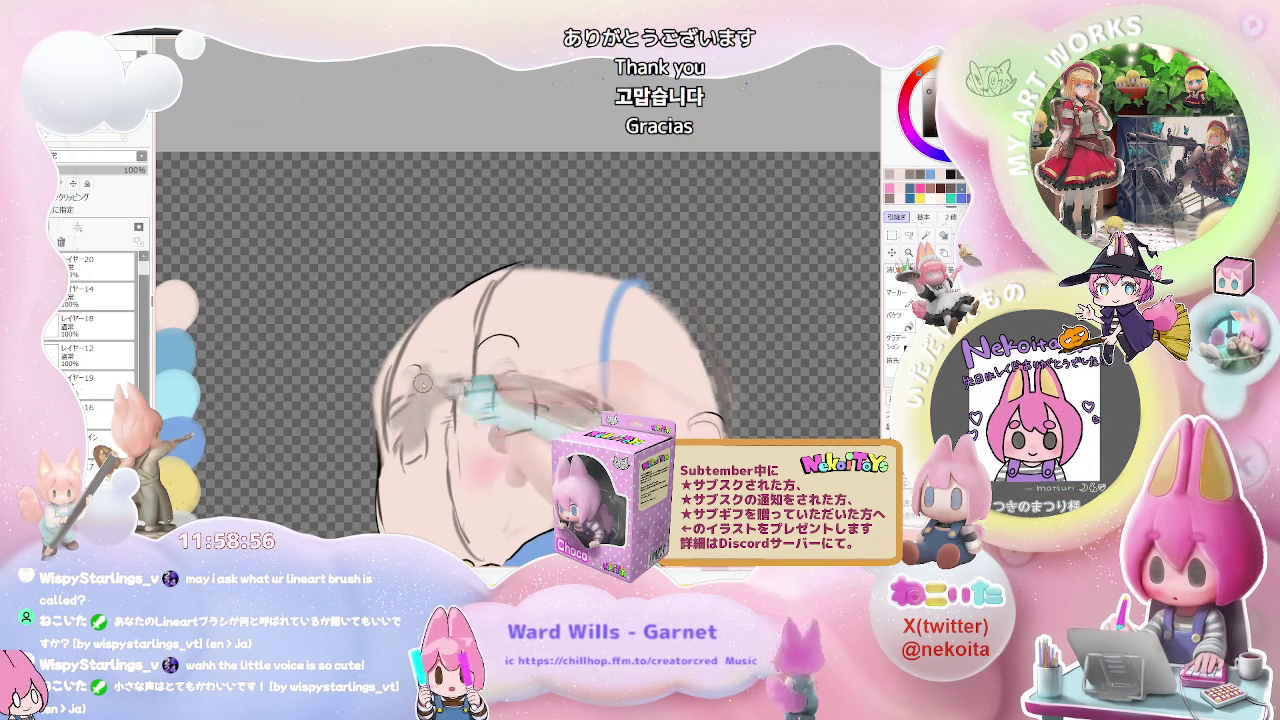
scroll(527, 364, down, 1)
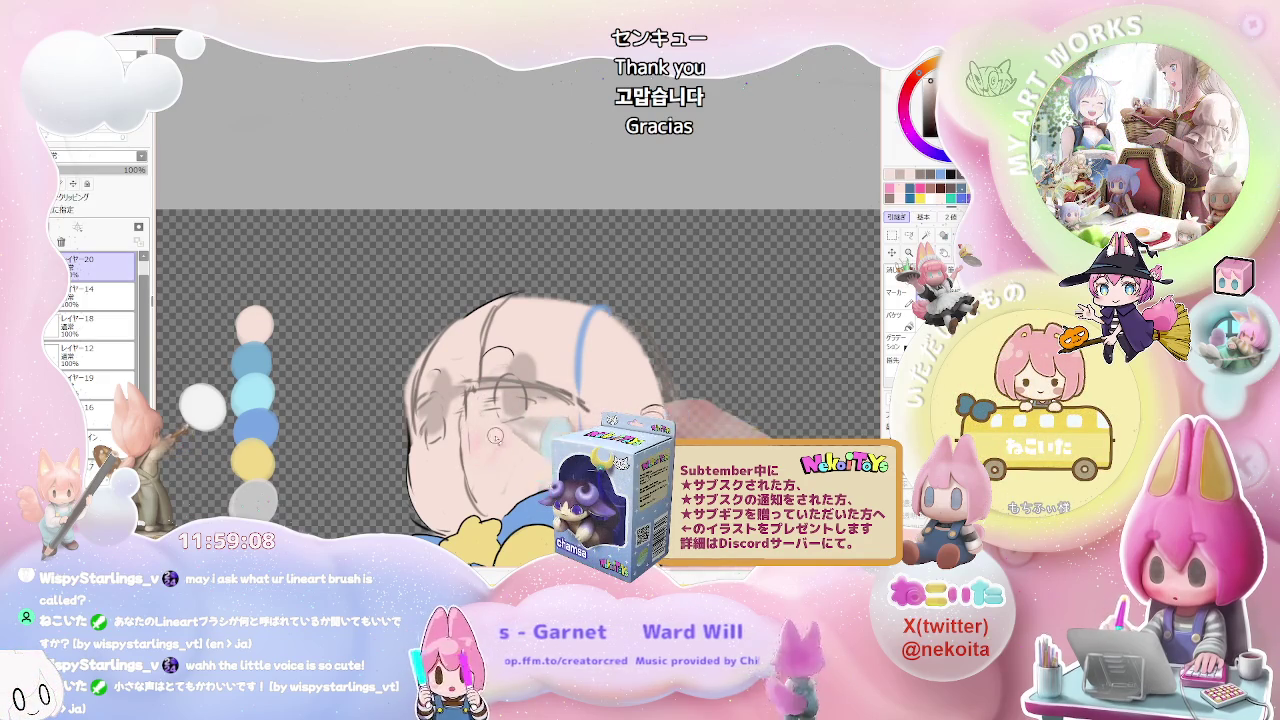
drag(548, 432, 512, 402)
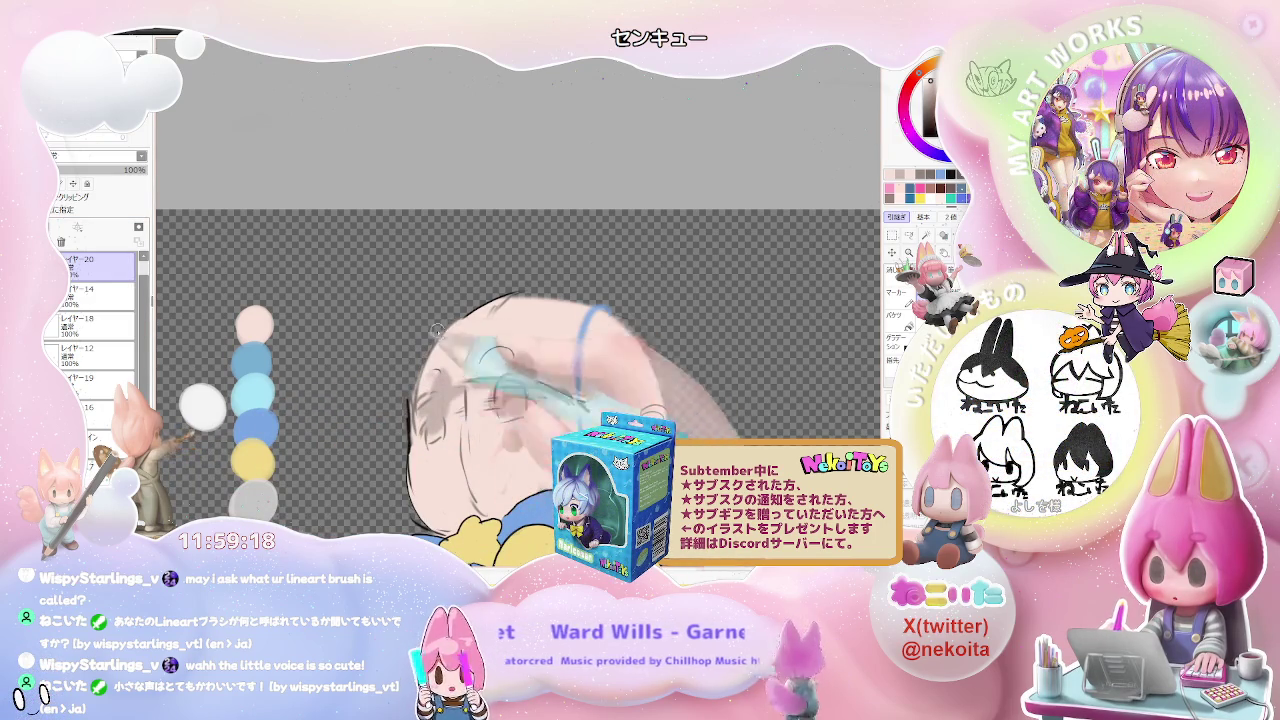
scroll(717, 408, down, 3)
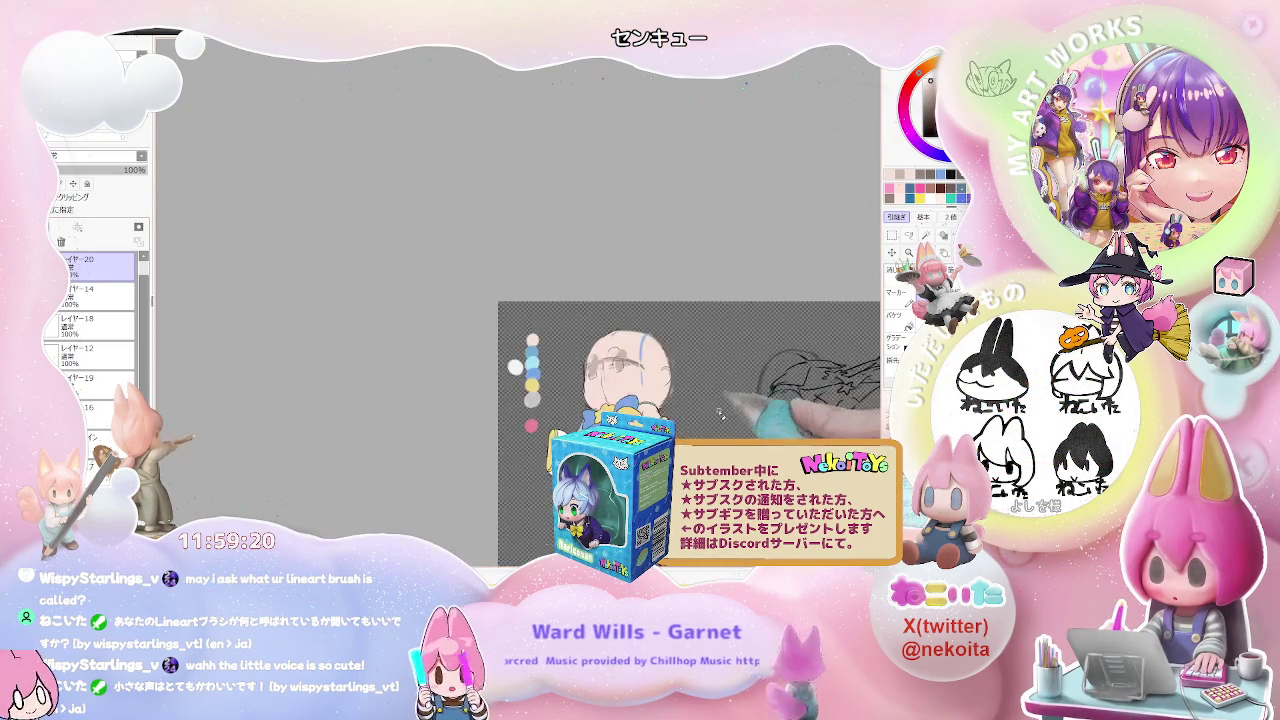
drag(717, 408, 575, 408)
scroll(489, 360, up, 2)
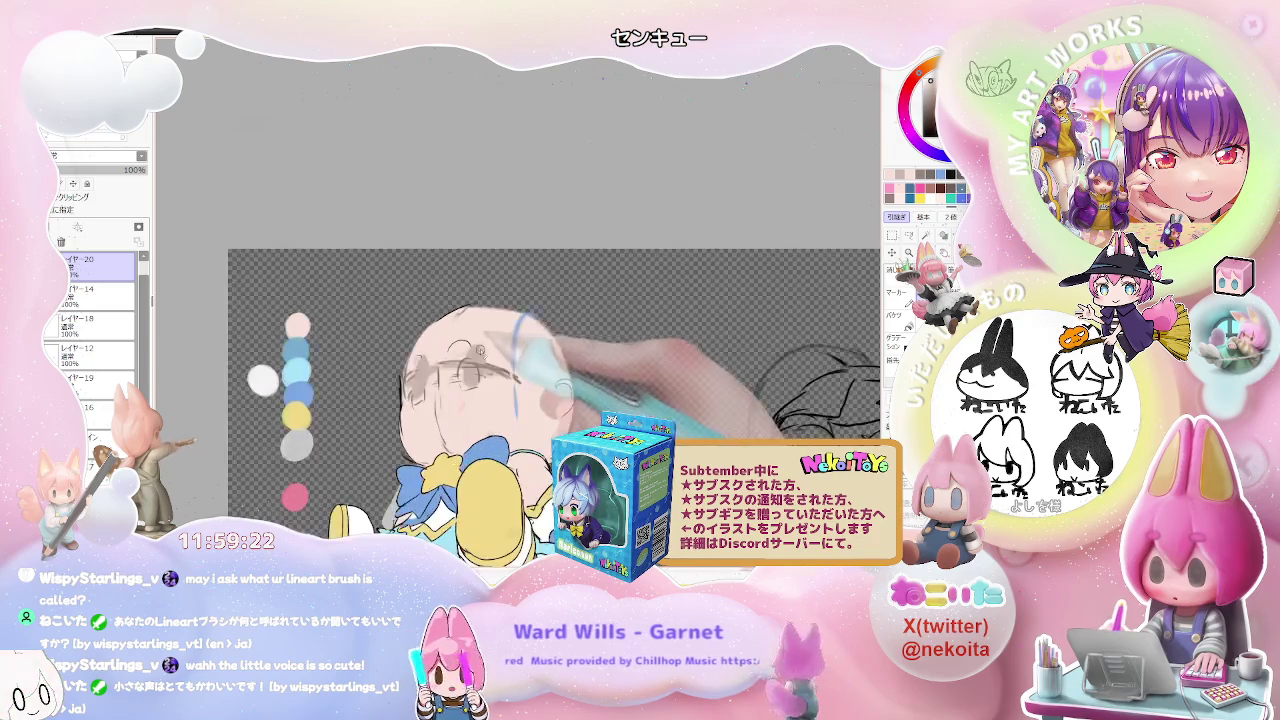
Step: Paint soft blue patches over the left and right eyes, then zoom out to check them
scroll(489, 360, up, 2)
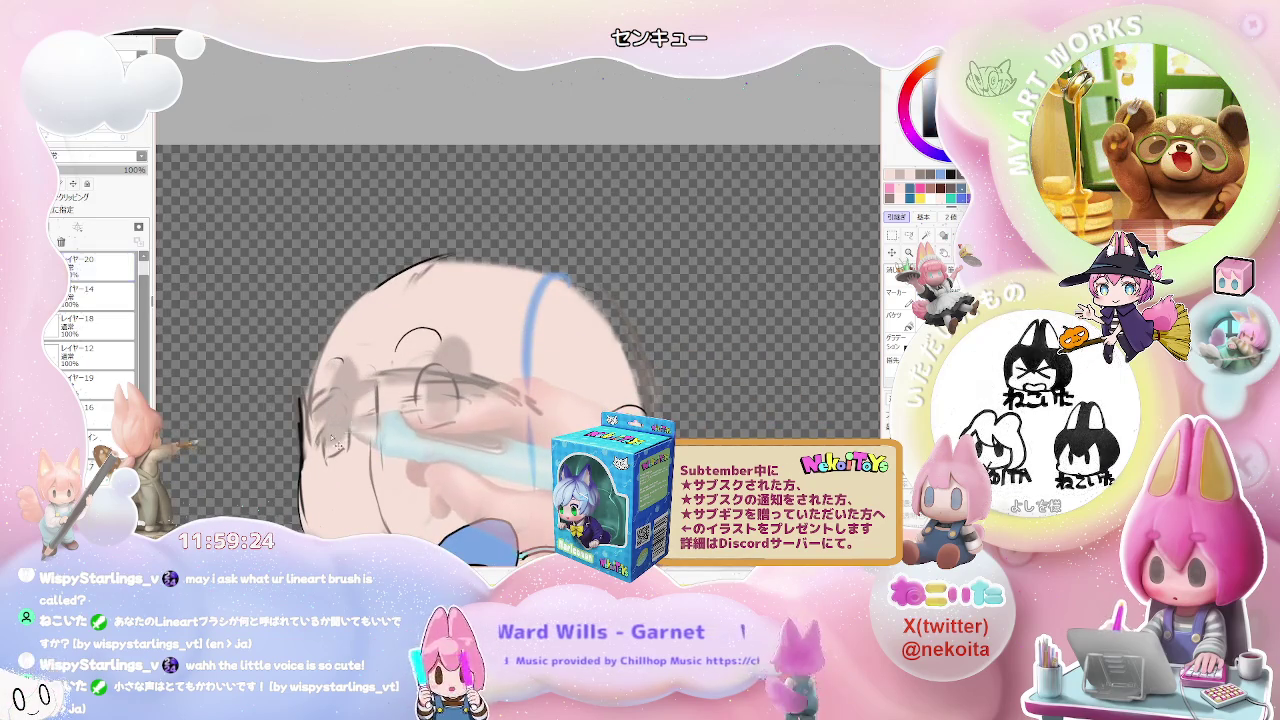
drag(339, 435, 338, 407)
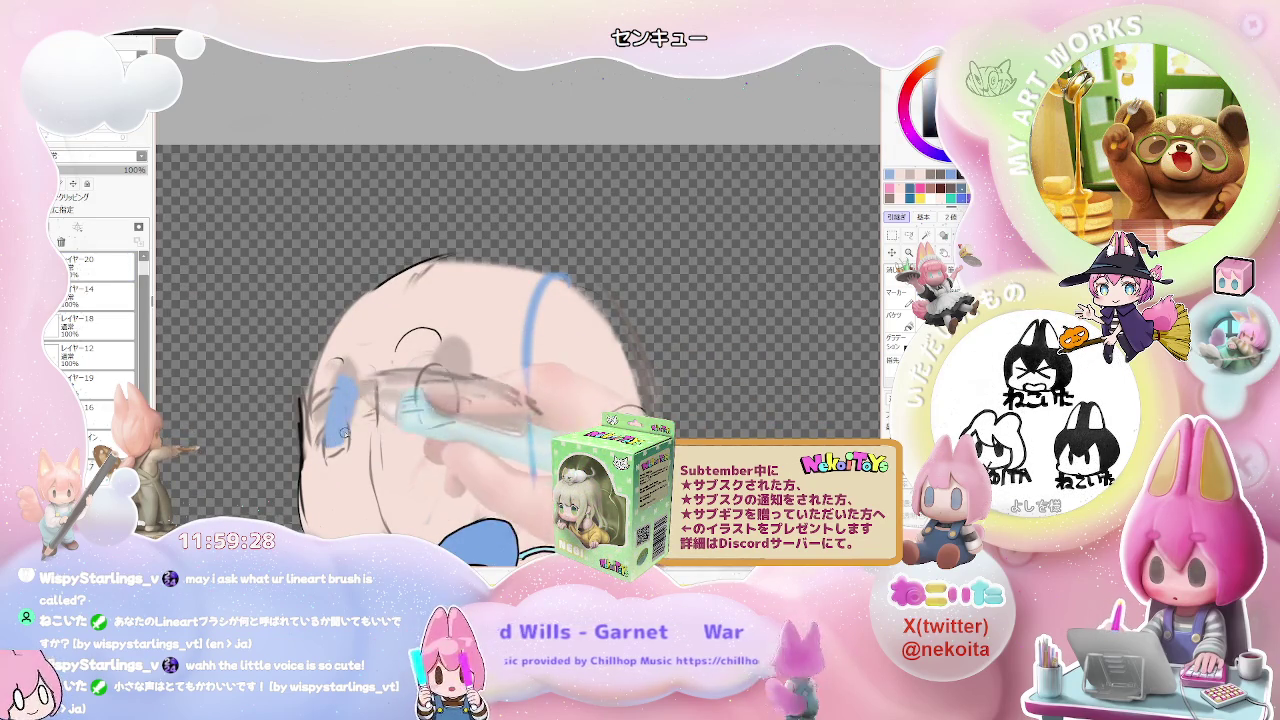
mouse_move(437, 414)
mouse_down()
mouse_move(438, 384)
mouse_move(462, 372)
mouse_up()
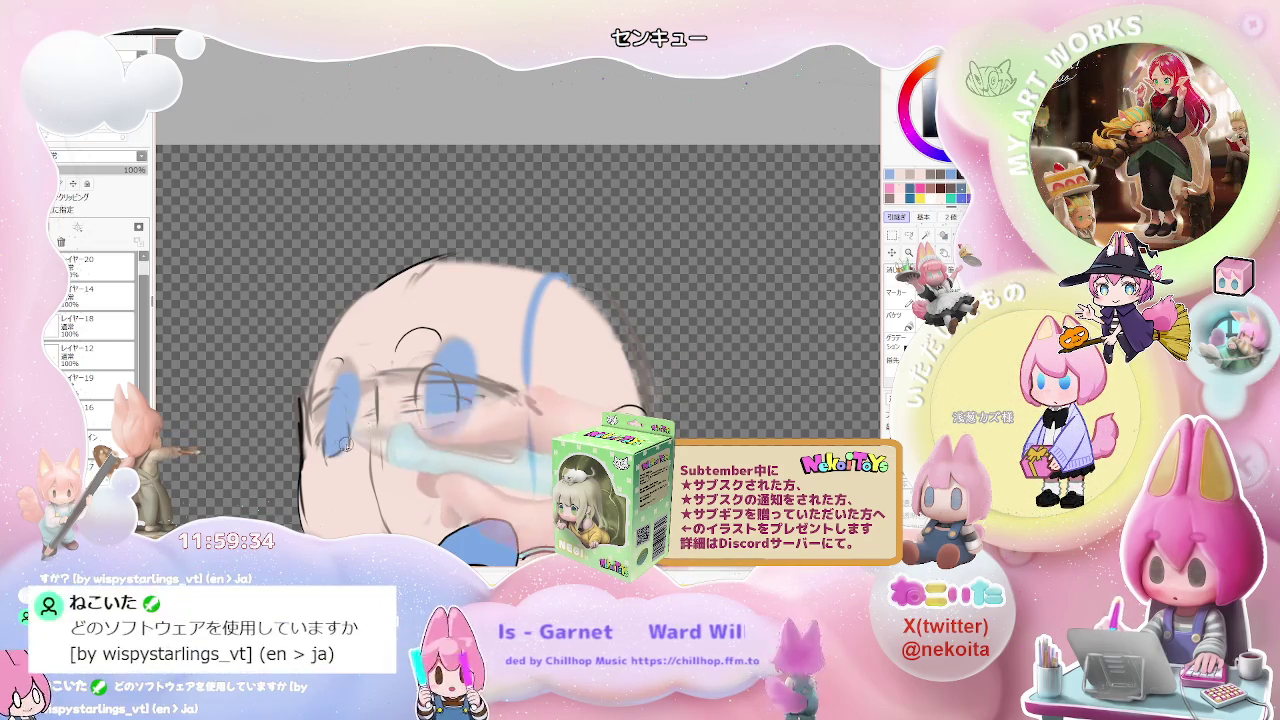
scroll(440, 395, down, 3)
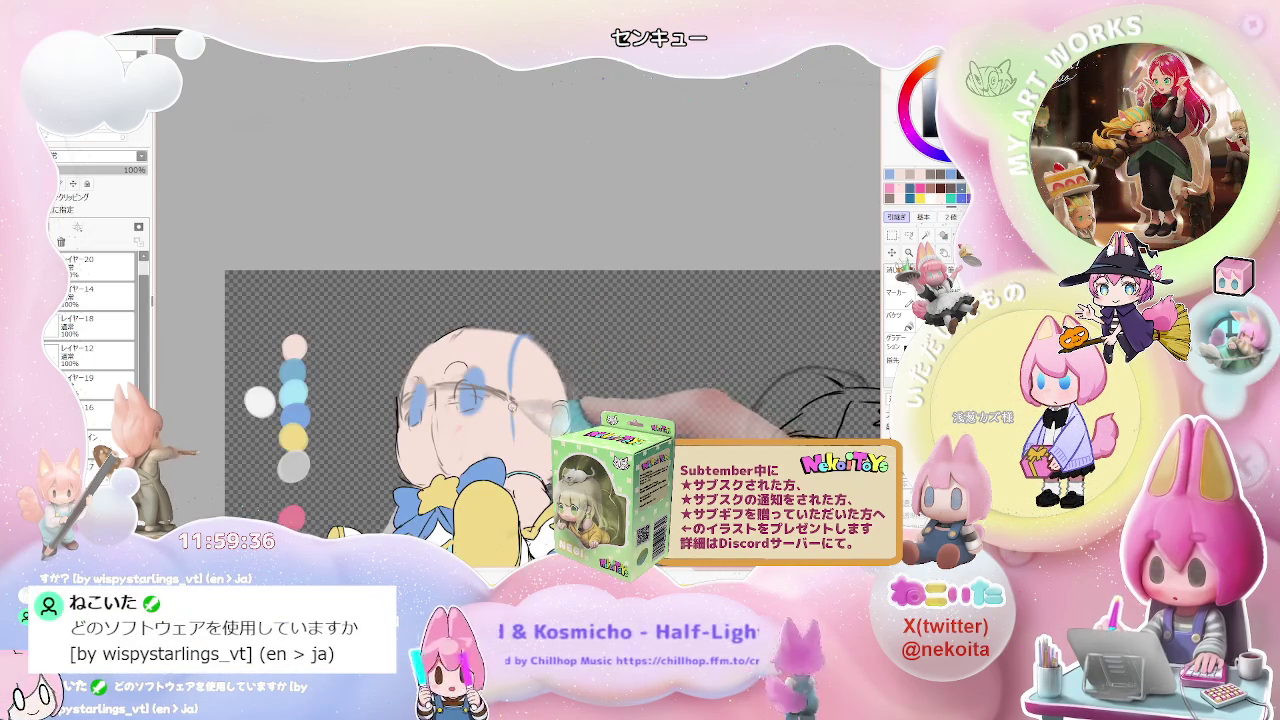
scroll(508, 410, up, 3)
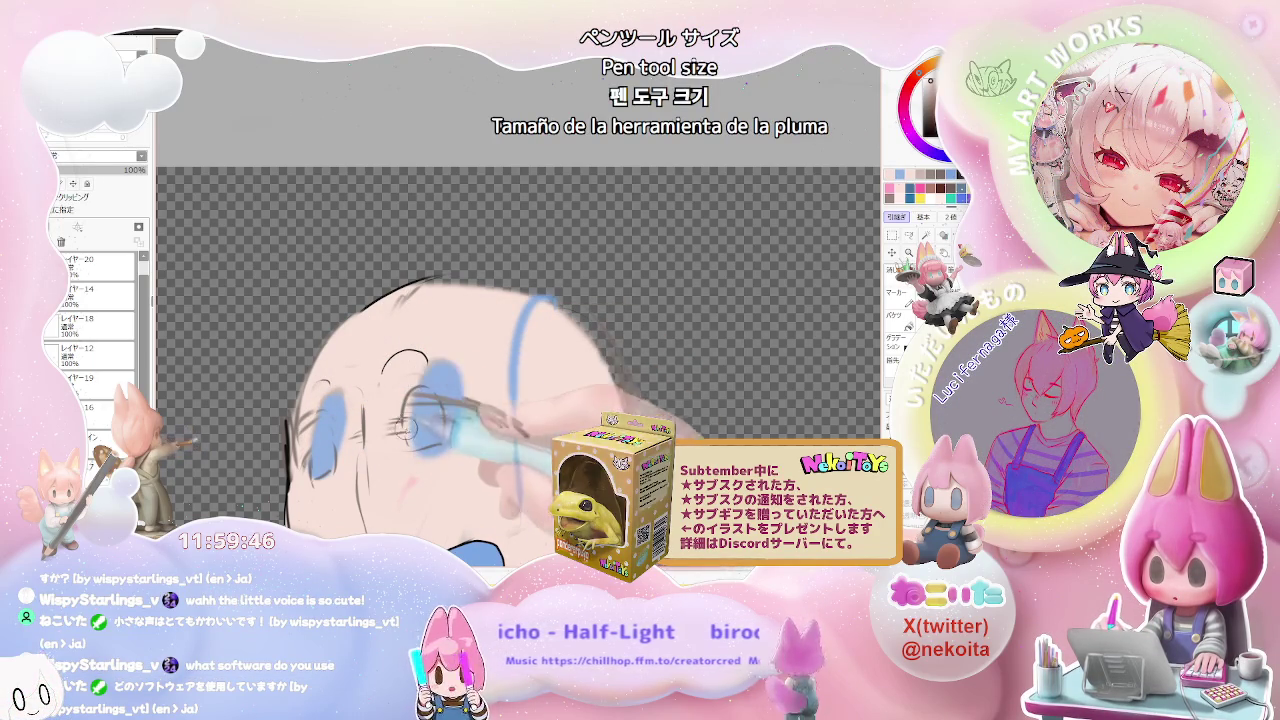
key(minus)
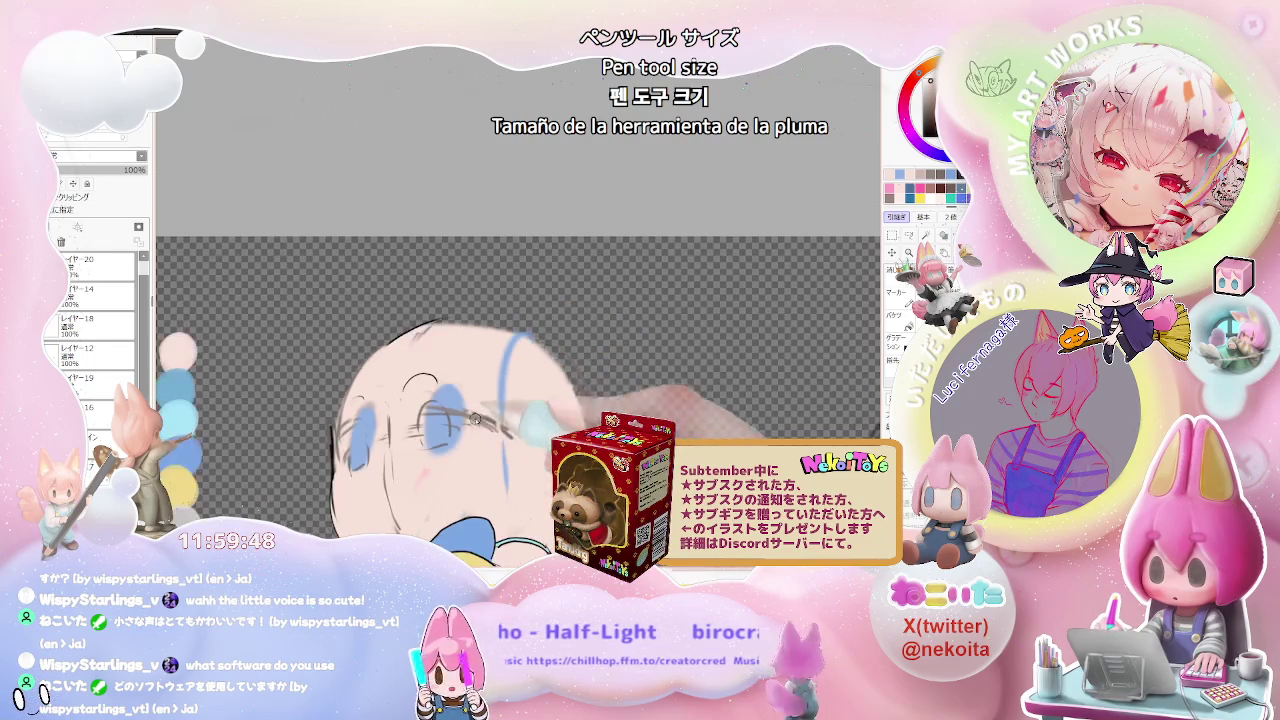
key(minus)
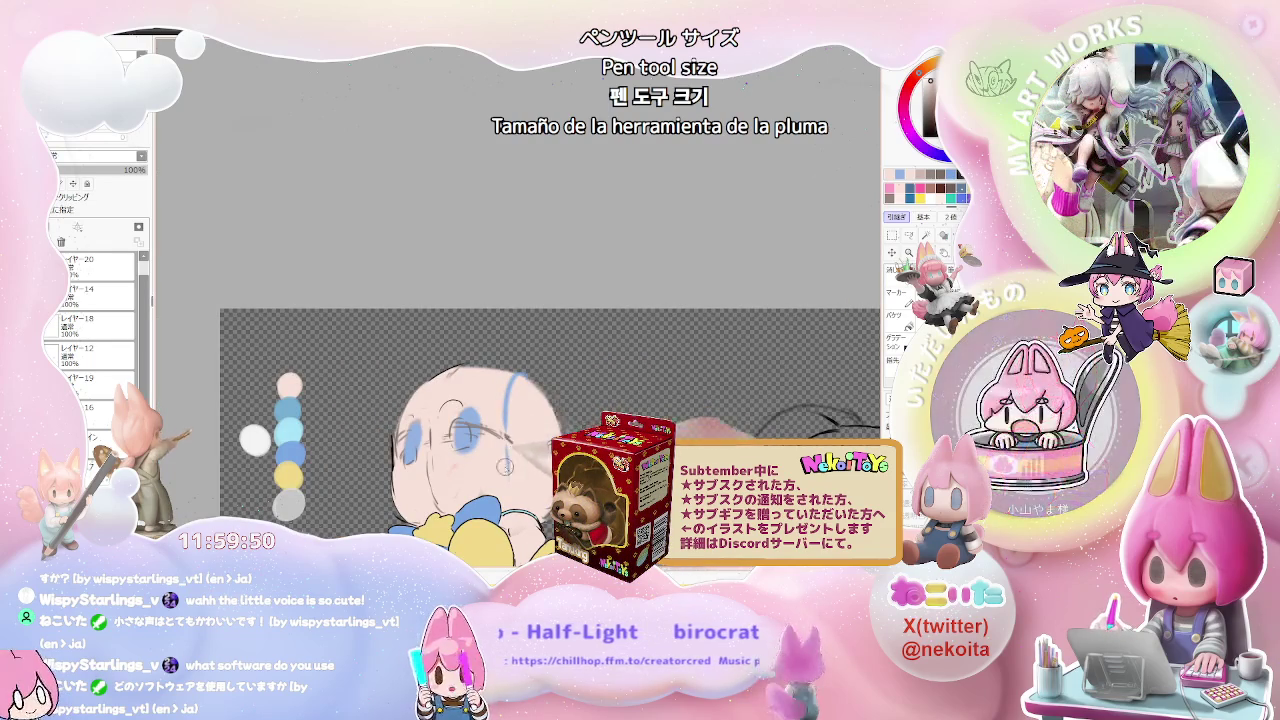